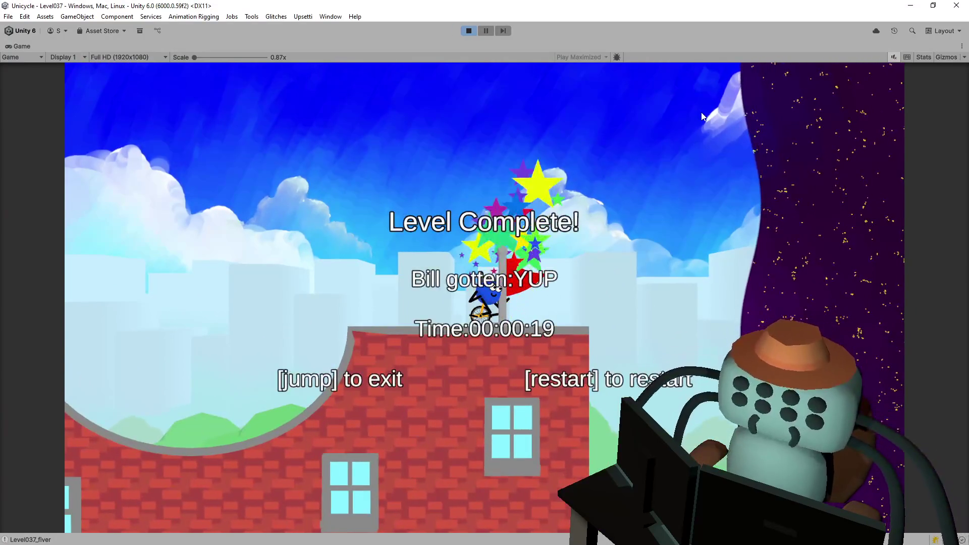
Leave the completed level and enter Flipside from the overworld map
key(space)
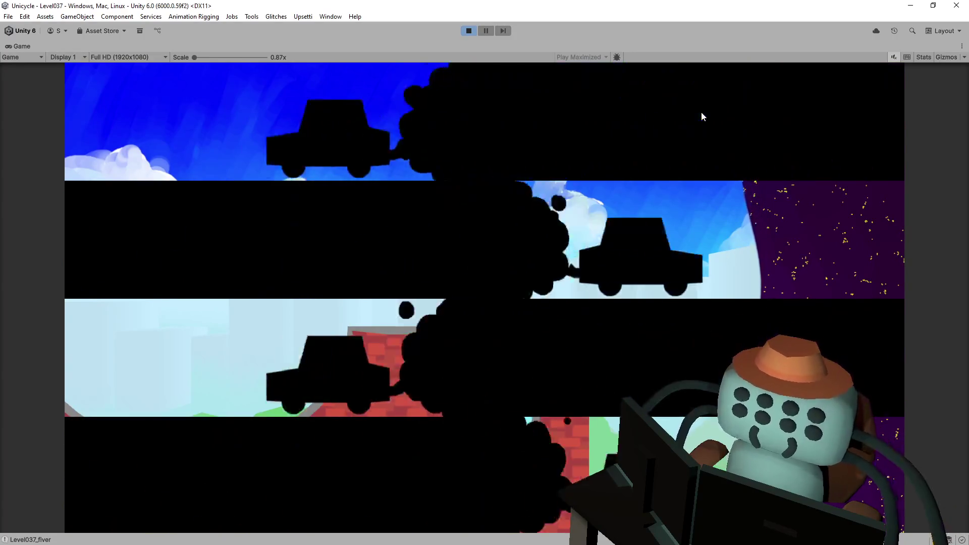
key(Right)
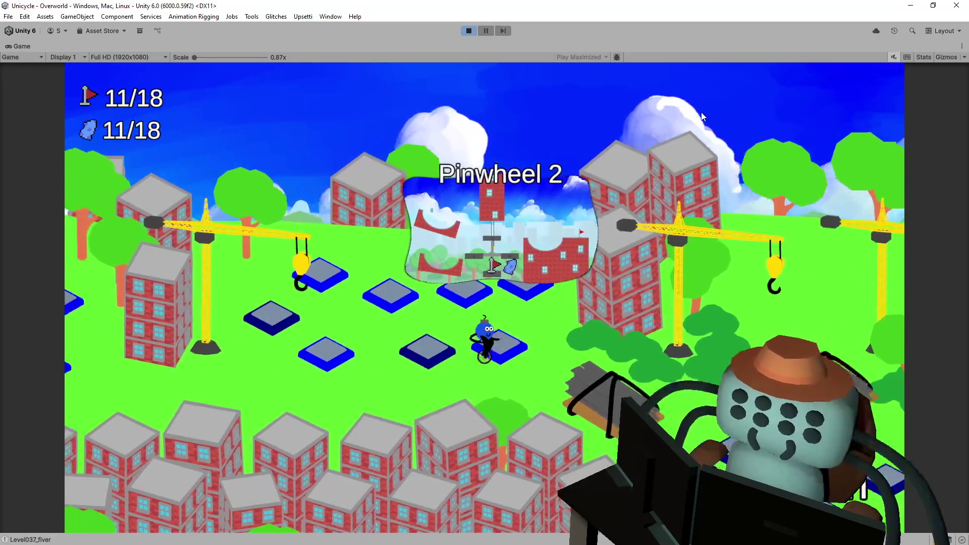
key(space)
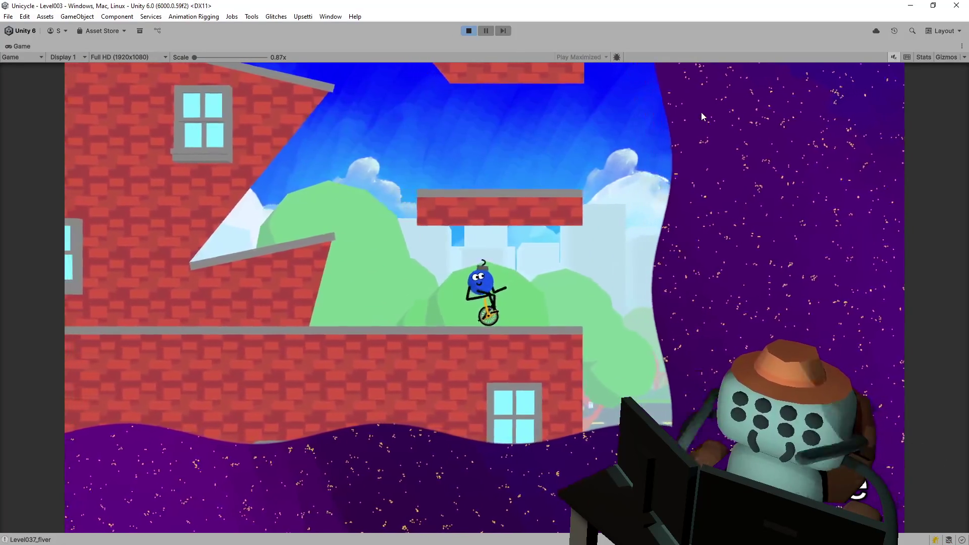
Jump through Flipside over the roofs to the end flag, then enter Wack-A-Mole
key(space)
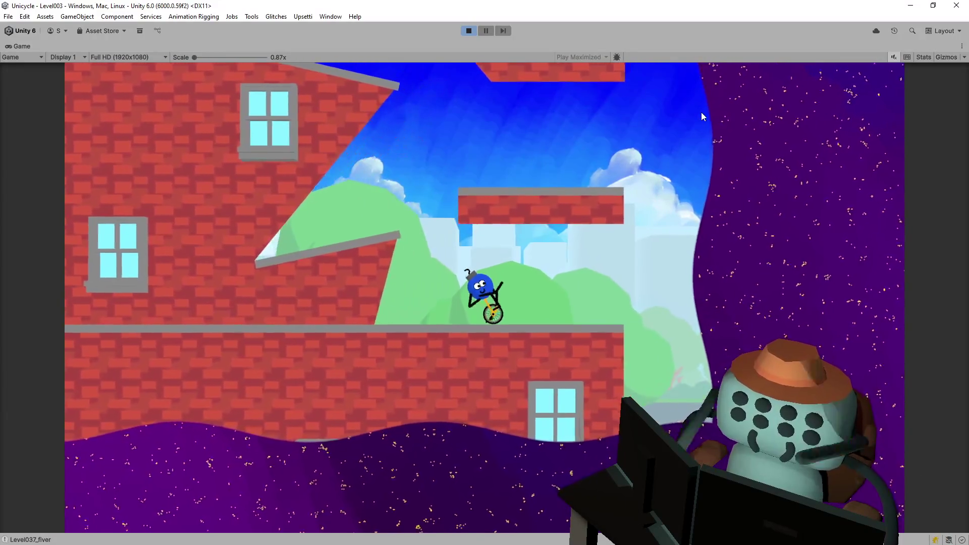
key(space)
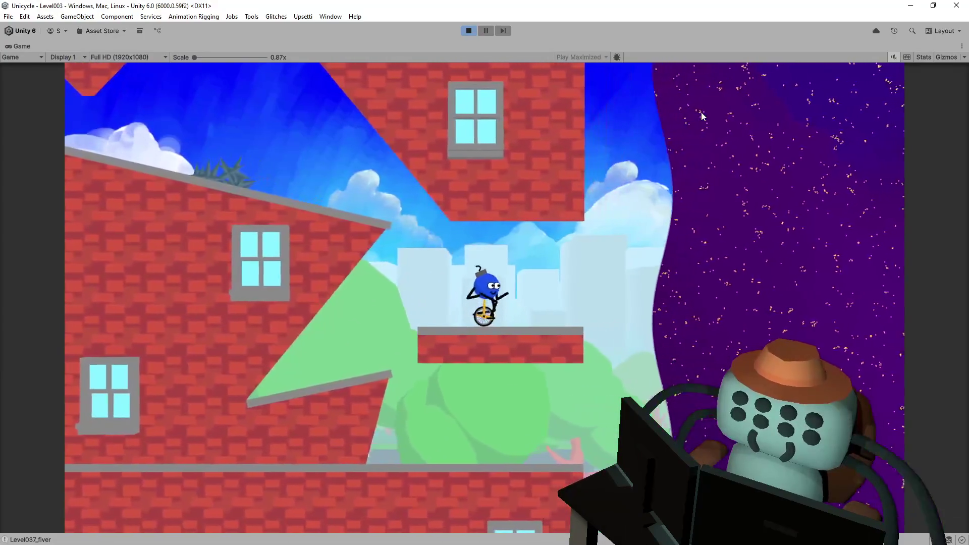
key(space)
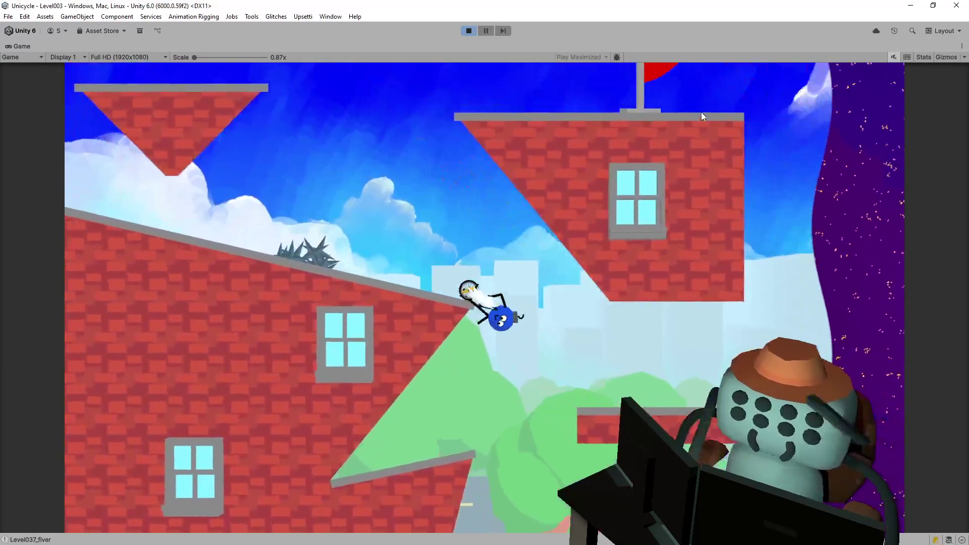
key(space)
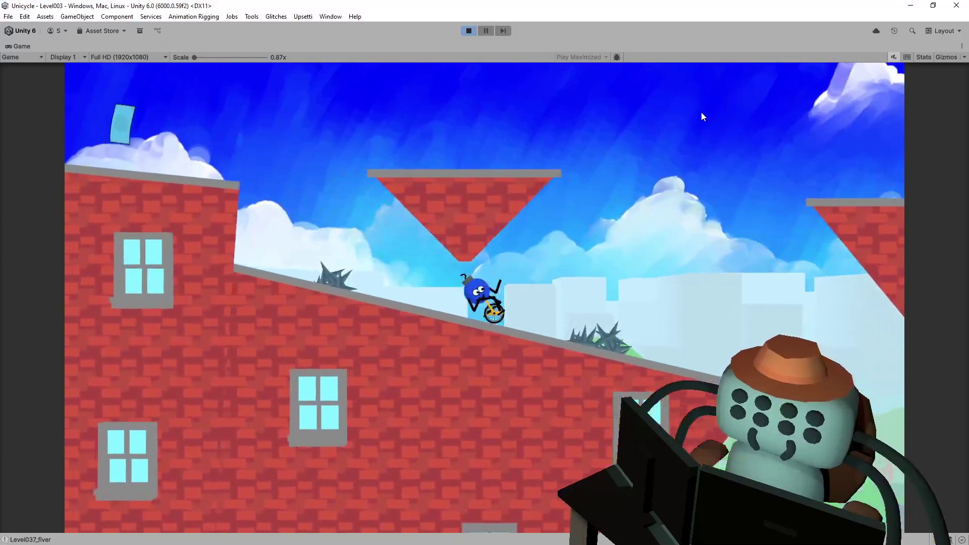
key(space)
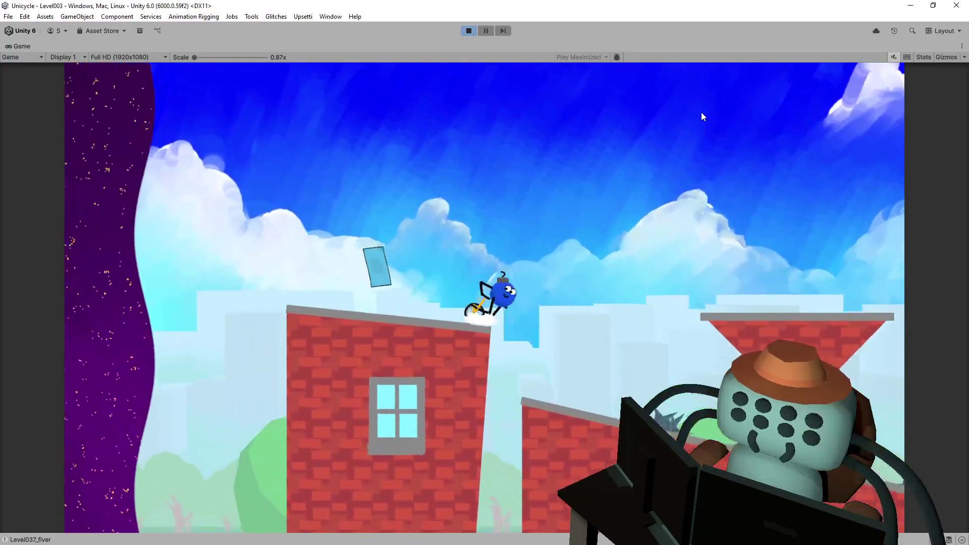
key(space)
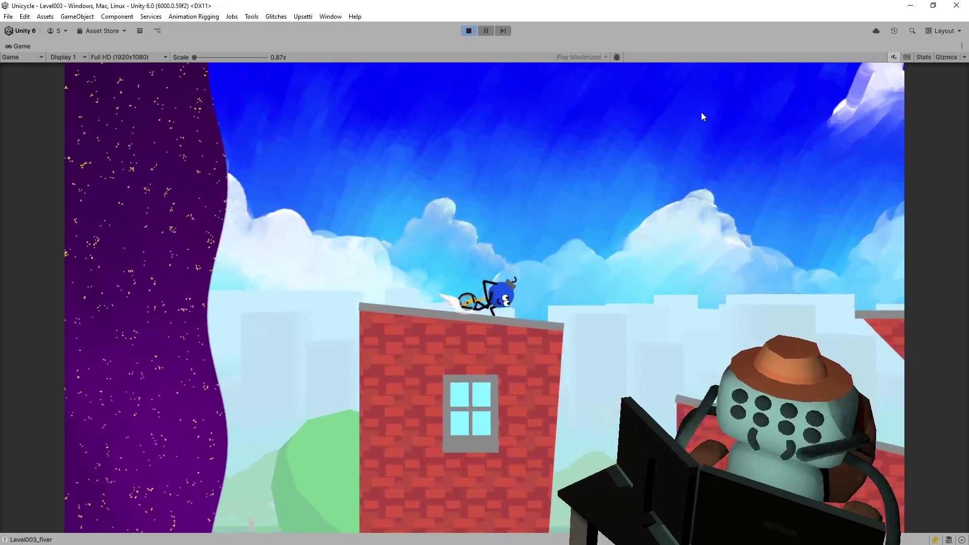
key(space)
key(space)
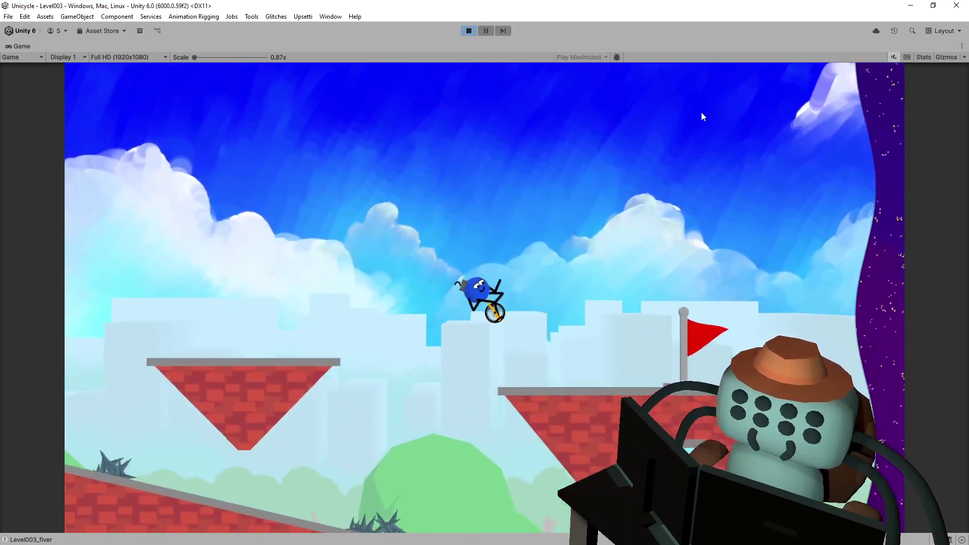
key(space)
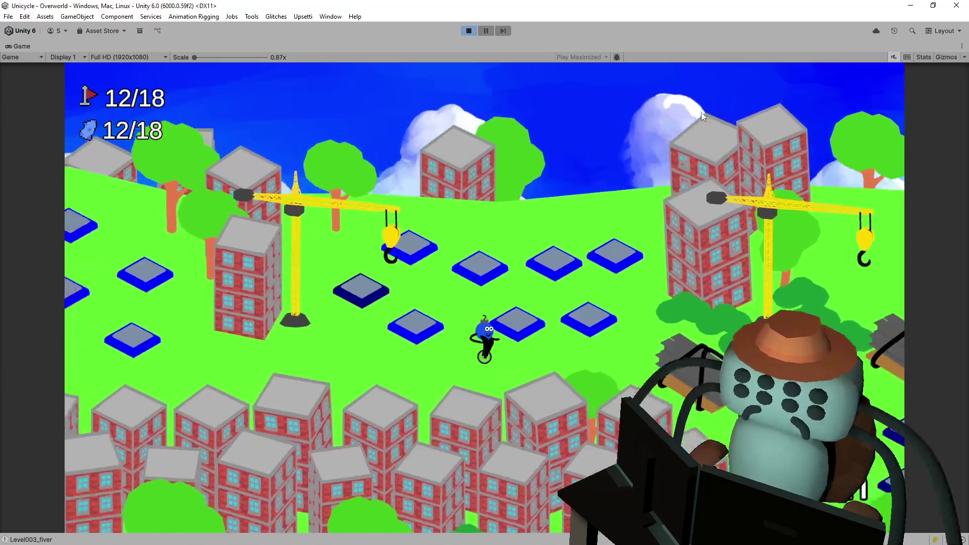
key(space)
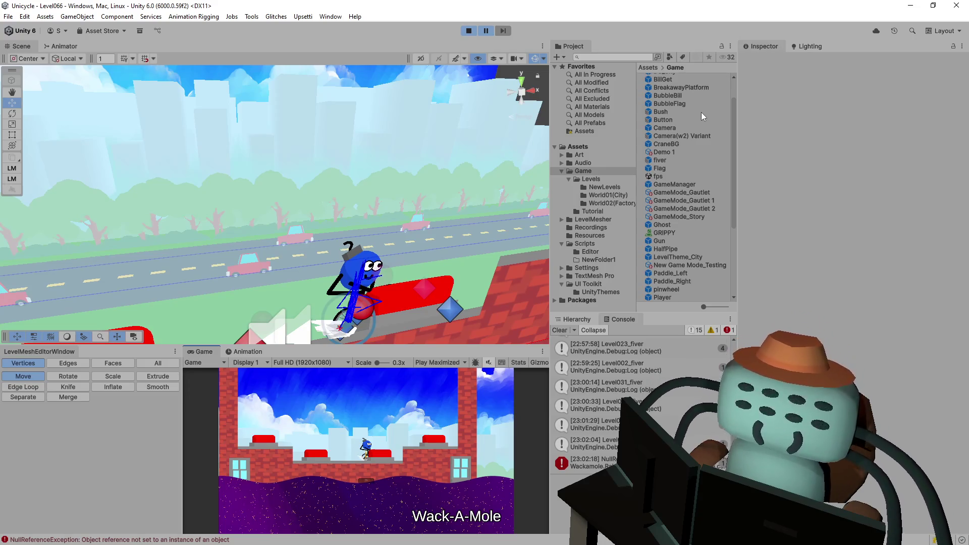
Enlarge the game preview and view the level's red buttons in a flat 2D scene layout
drag(475, 344, 473, 249)
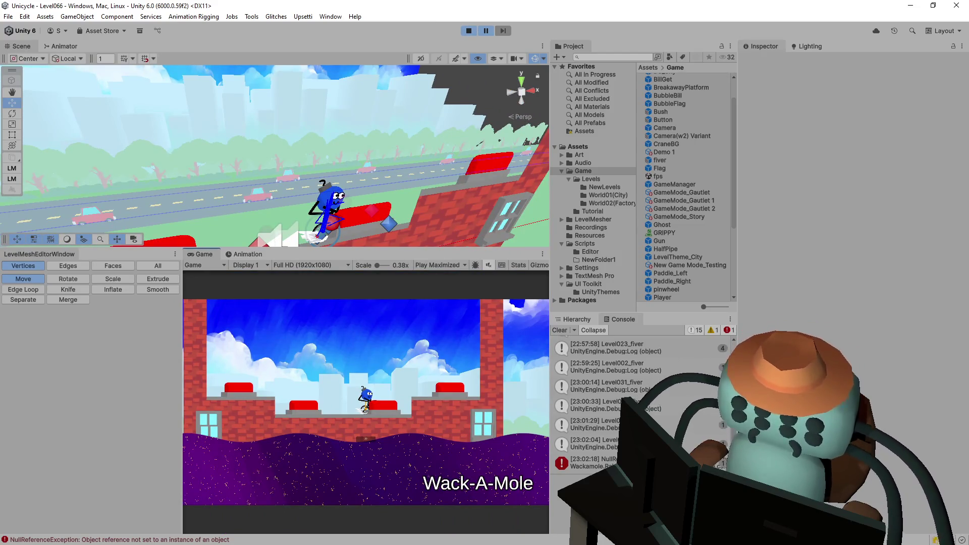
right_drag(462, 200, 424, 67)
key(r)
click(420, 58)
key(t)
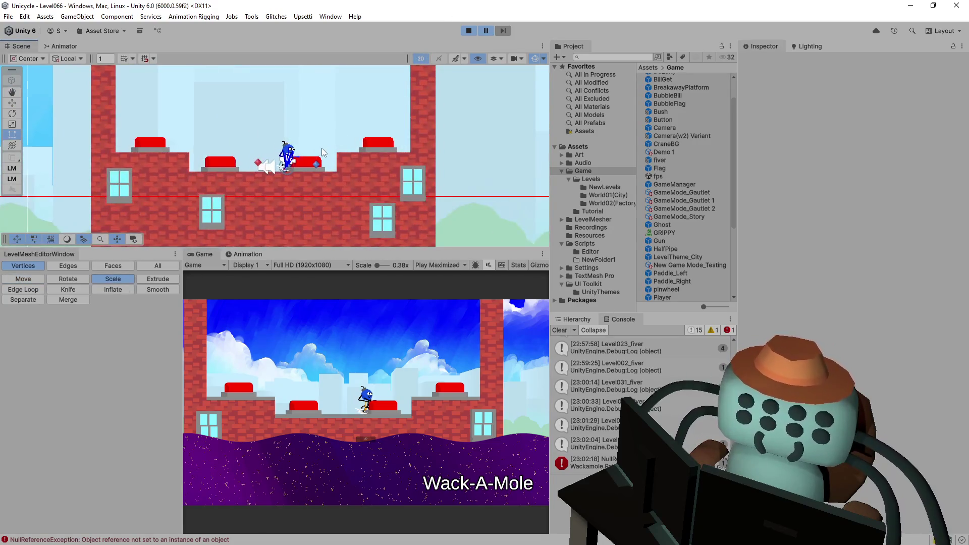
scroll(315, 166, up, 2)
click(307, 167)
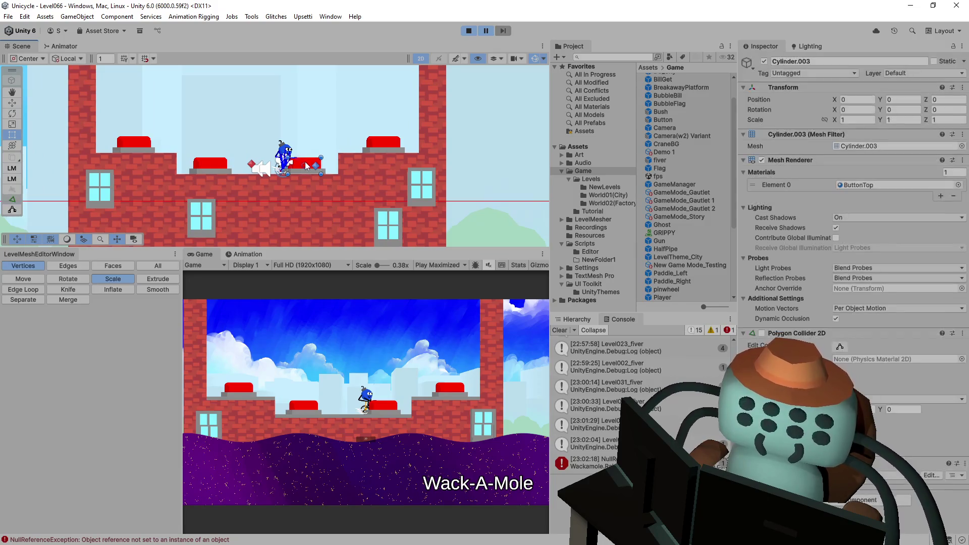
middle_drag(341, 105, 353, 135)
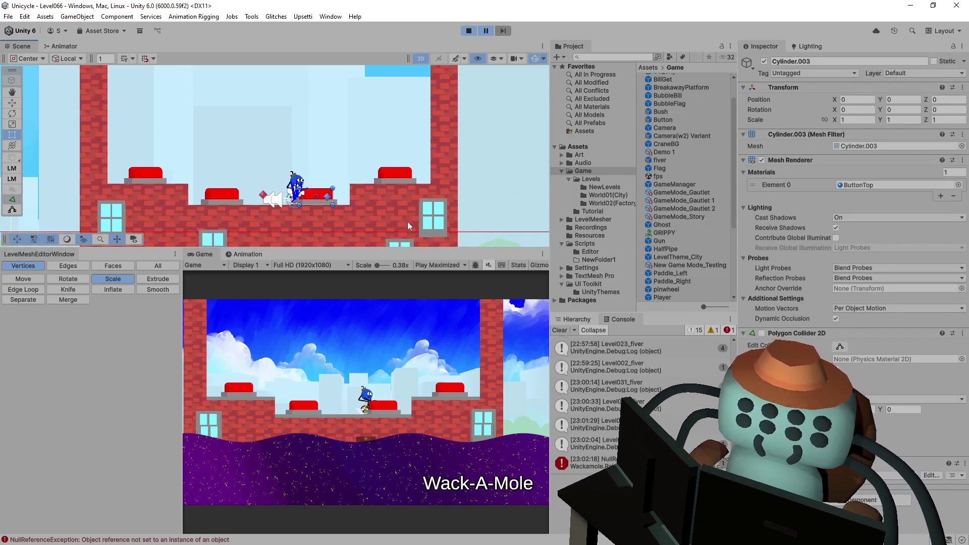
List Level066's objects in the Hierarchy and stop the running game
click(578, 320)
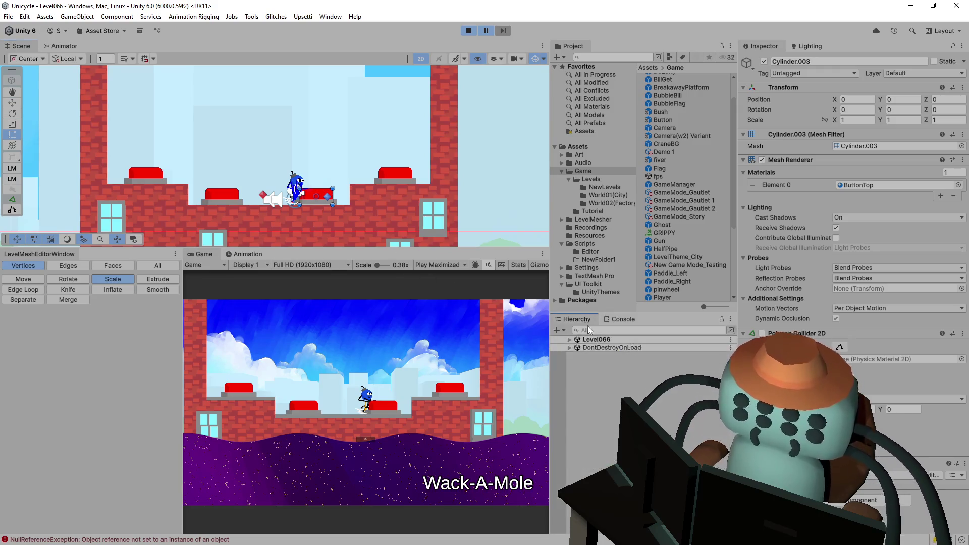
click(570, 339)
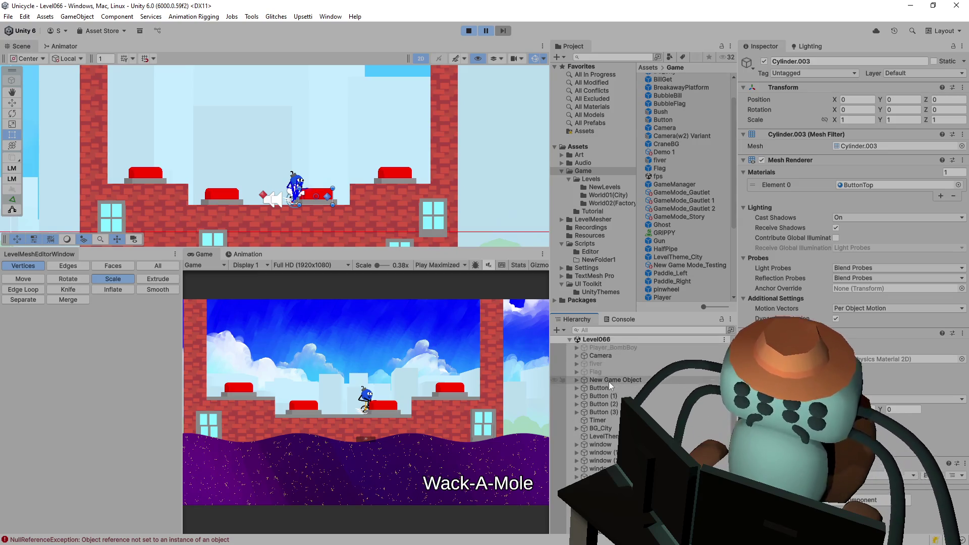
click(469, 31)
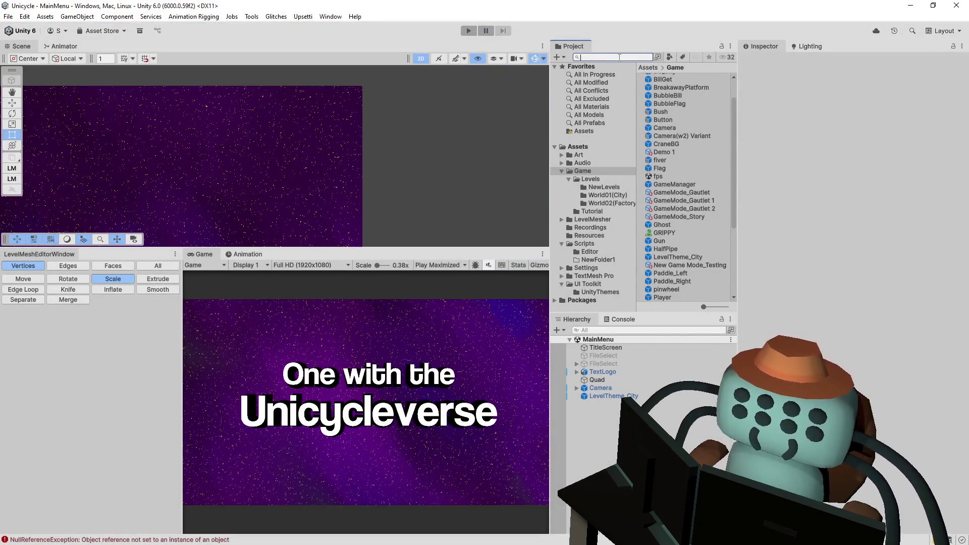
Search '6' in the Project panel and open the Level066 scene, panning to the red buttons
text(66)
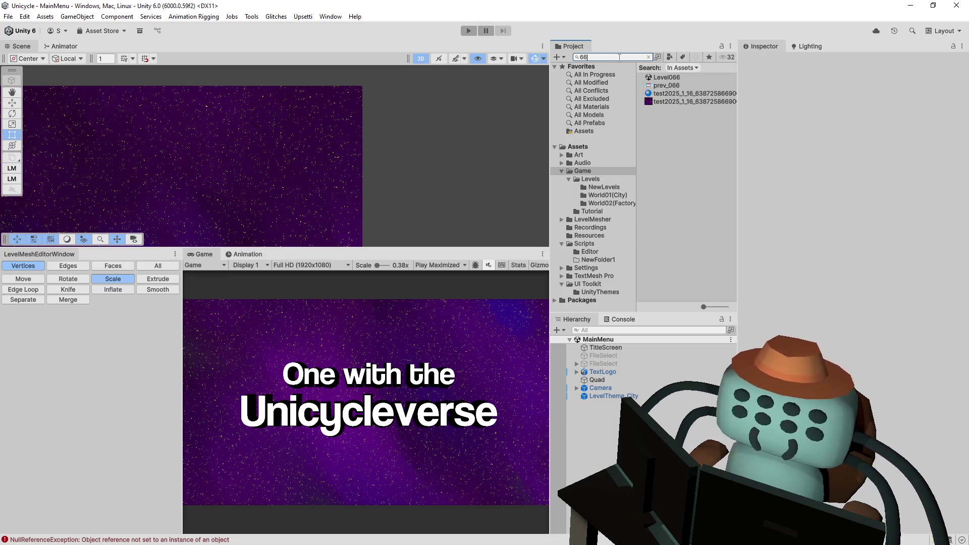
double_click(671, 77)
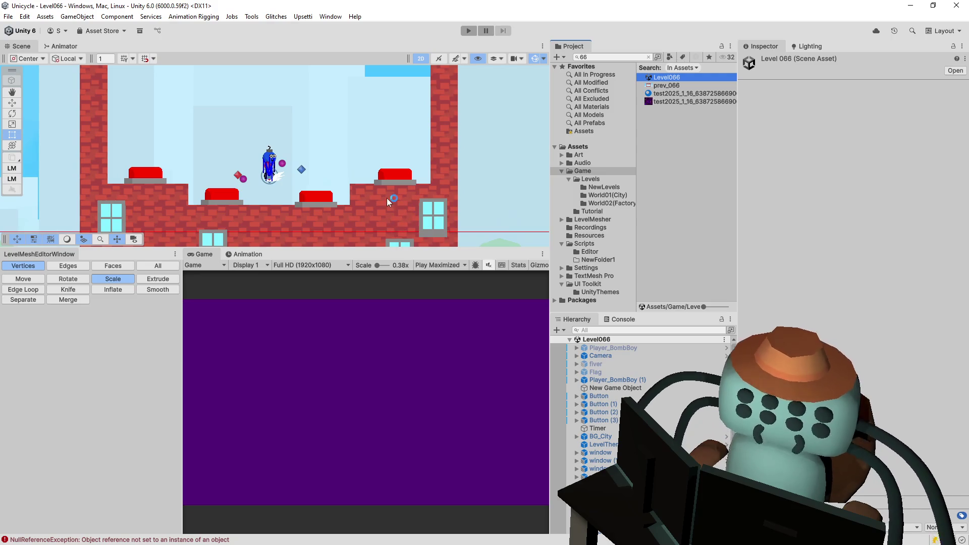
middle_drag(371, 180, 407, 153)
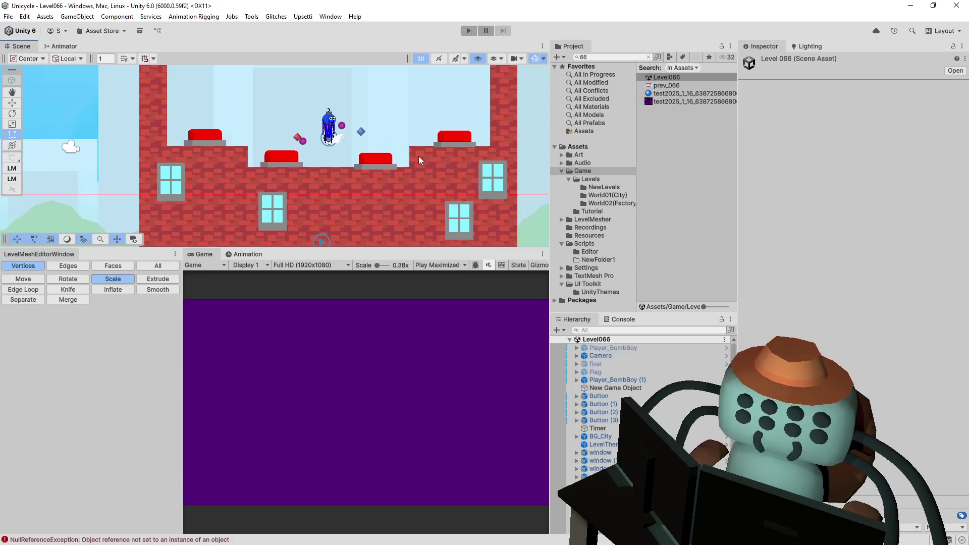
middle_drag(411, 135, 388, 143)
Check Button (1)'s On Press calling Wackamole.GivePoint, then open the NullReferenceException's stack trace
click(337, 163)
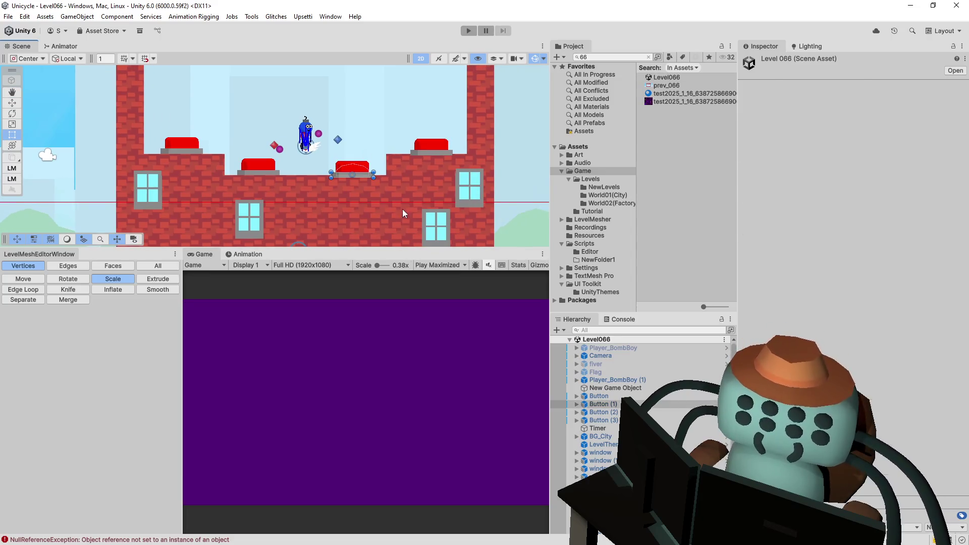
scroll(853, 242, down, 4)
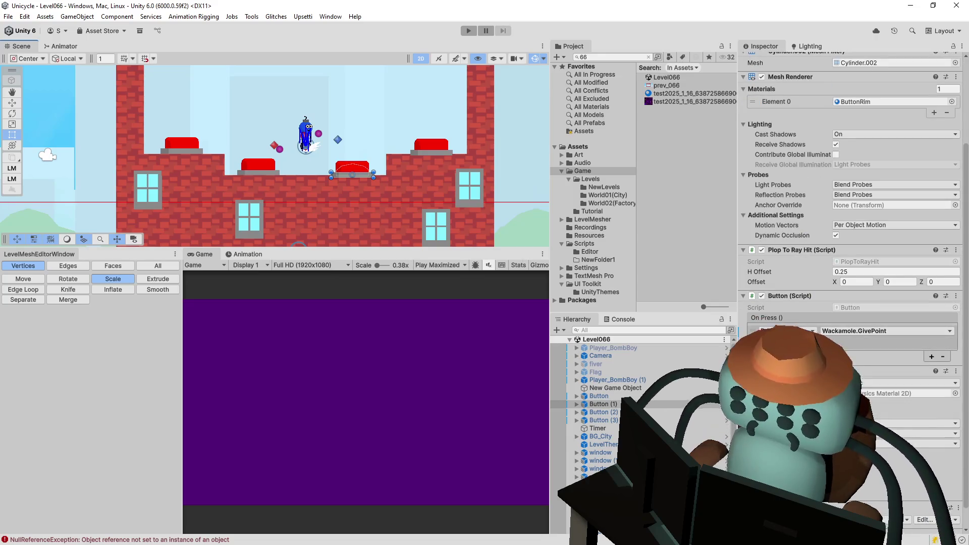
scroll(853, 242, down, 1)
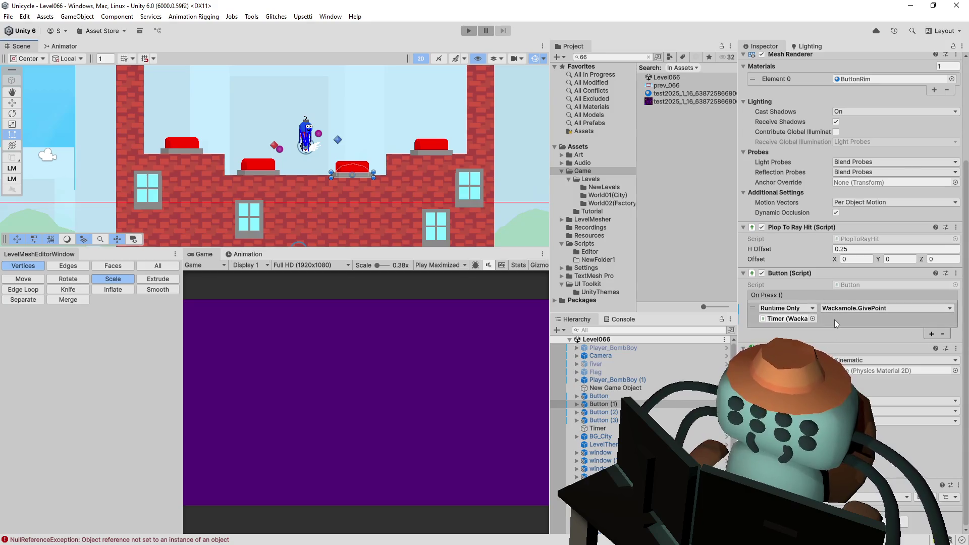
click(620, 320)
click(593, 462)
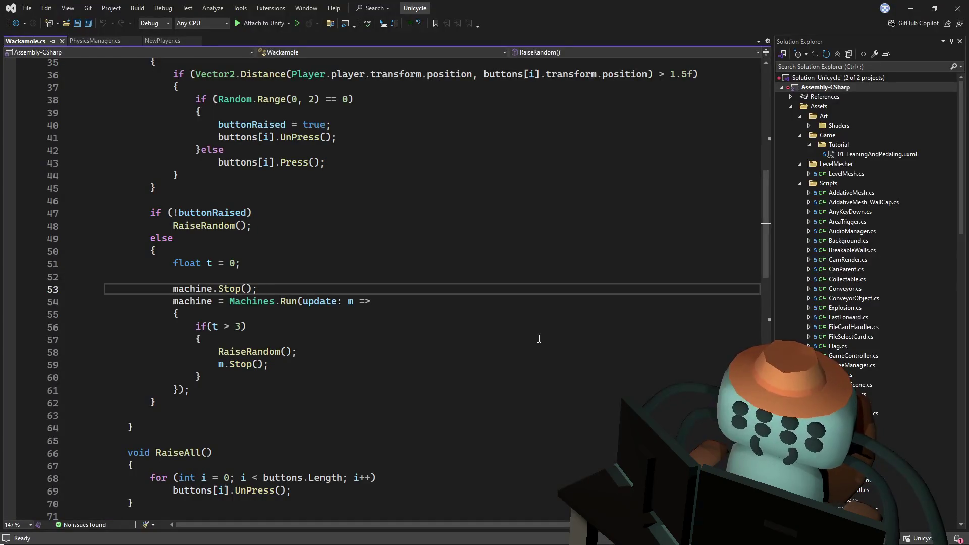
Add an if (machine) check on a new line above machine.Stop() in Wackamole.cs
double_click(188, 289)
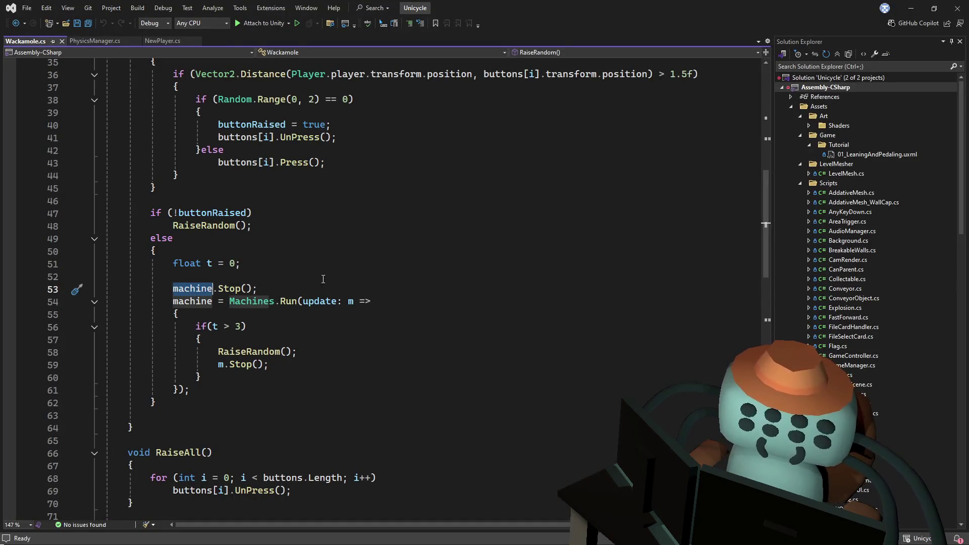
scroll(218, 291, up, 2)
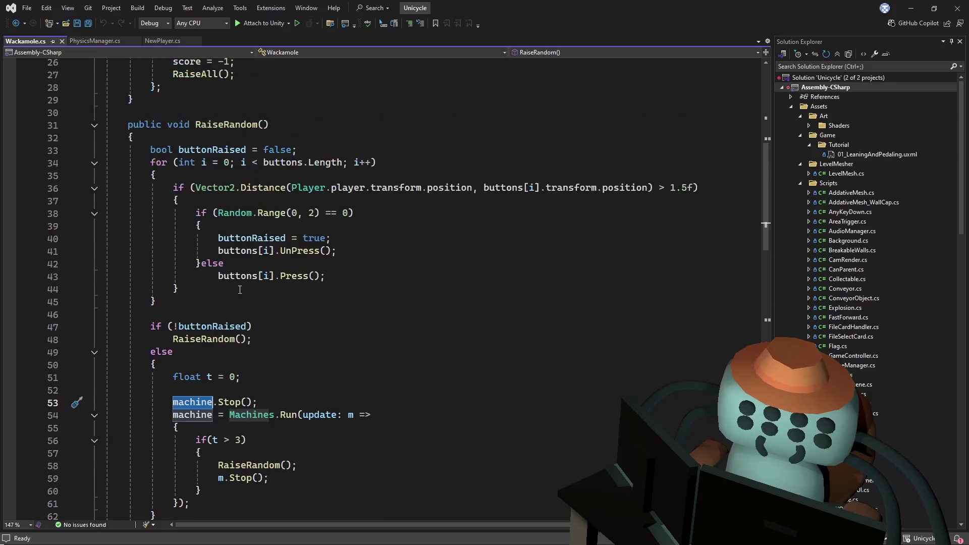
scroll(264, 310, down, 1)
click(254, 316)
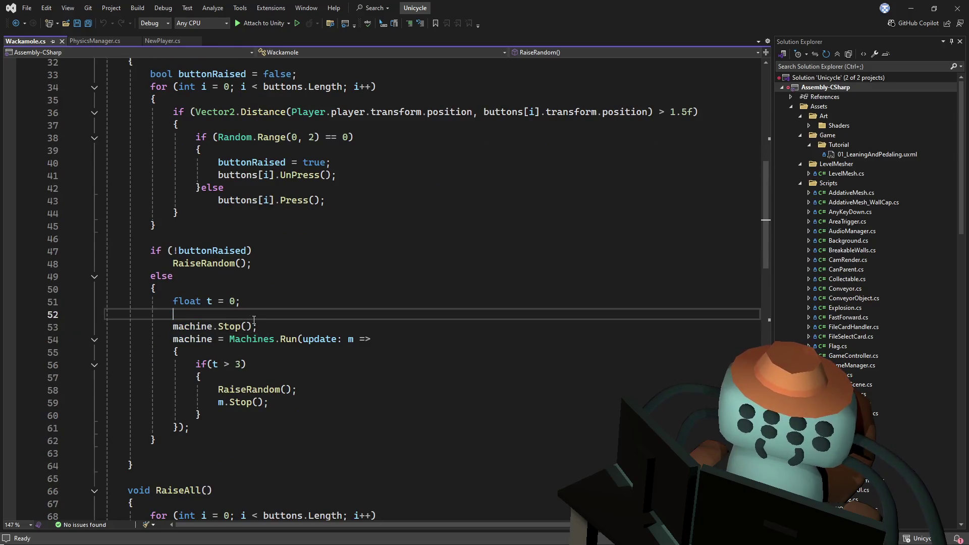
key(Return)
text(if()
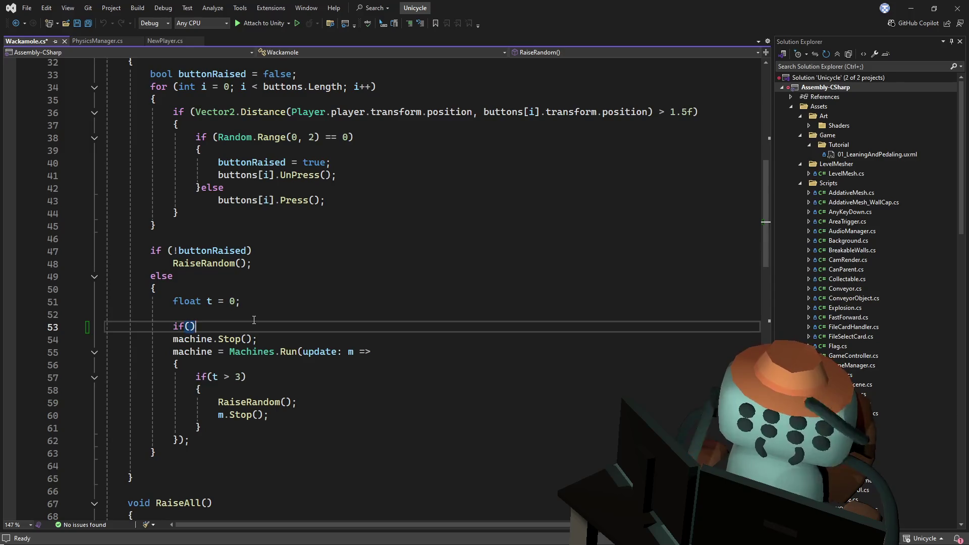
text(mach)
key(Tab)
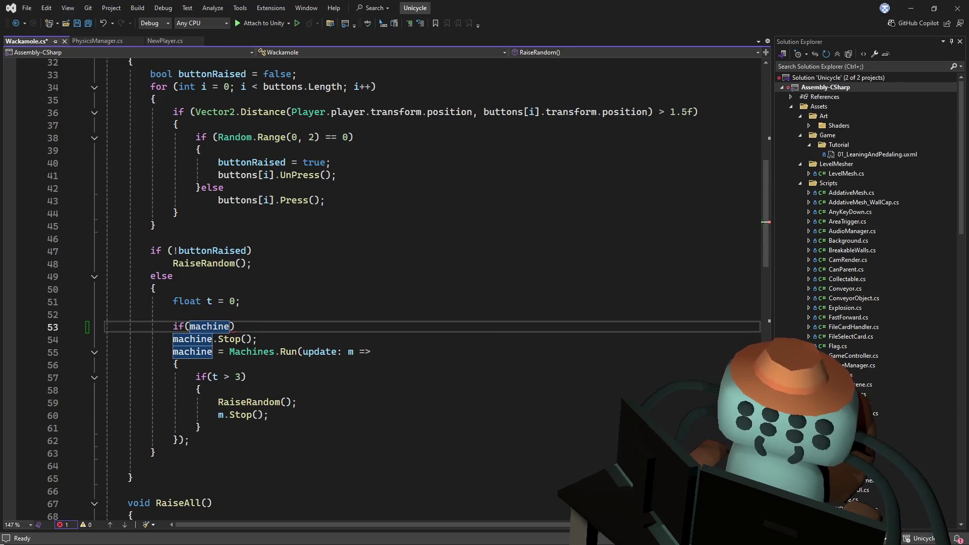
Finish the line after machine.Stop() and return to Unity to recompile
click(301, 345)
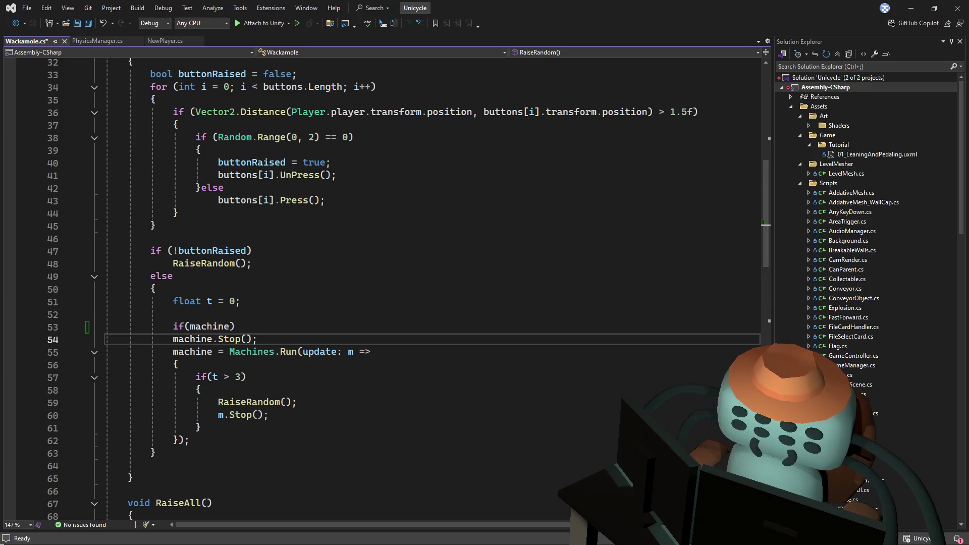
key(Return)
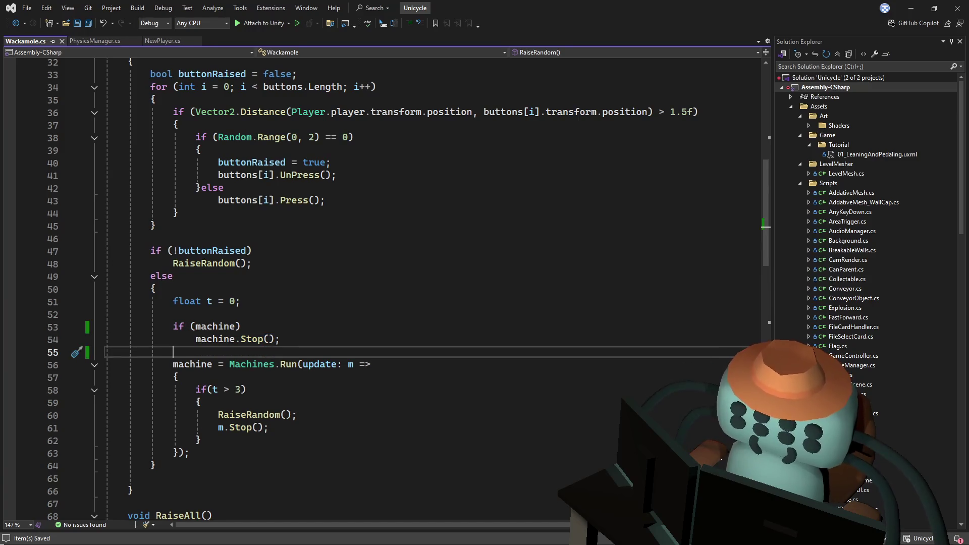
key(alt+Tab)
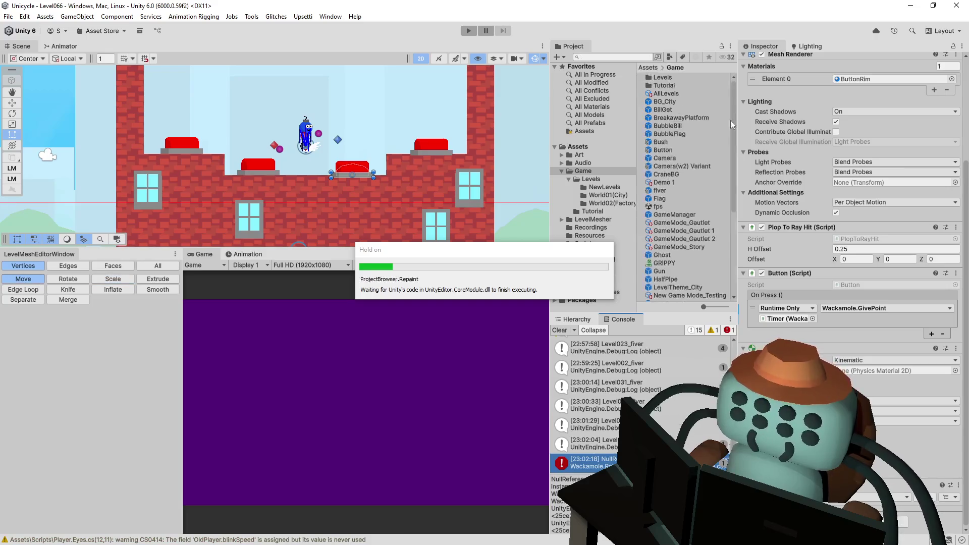
Play Level066 in the full-size game view through to Level Complete in 00:00:25
click(468, 30)
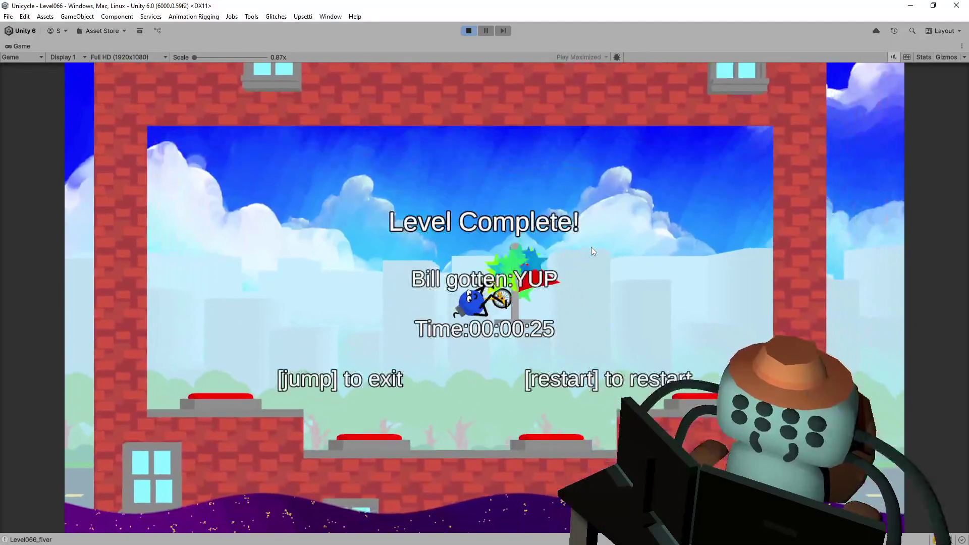
Leave Level066, enter the 3/4 pipe level, then pause and go back to the map
key(space)
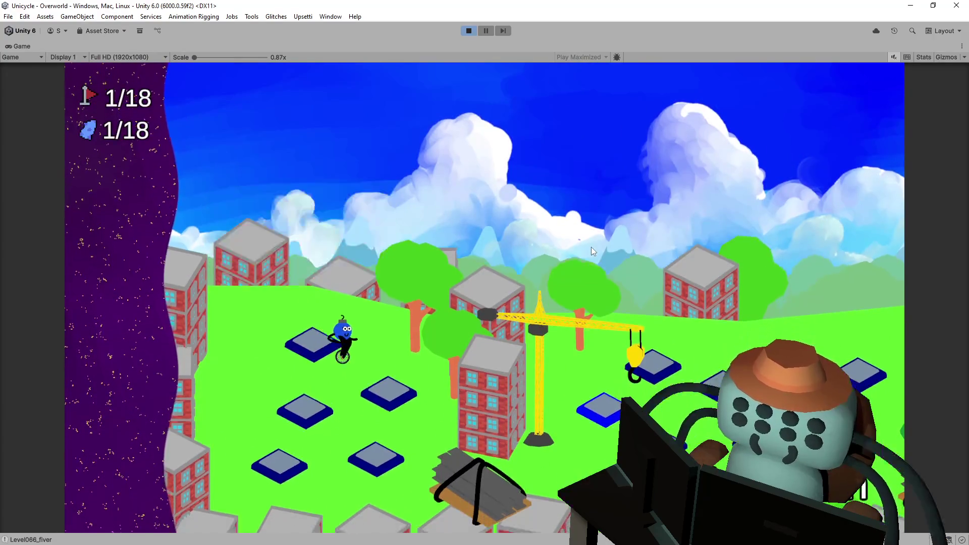
key(Right)
key(space)
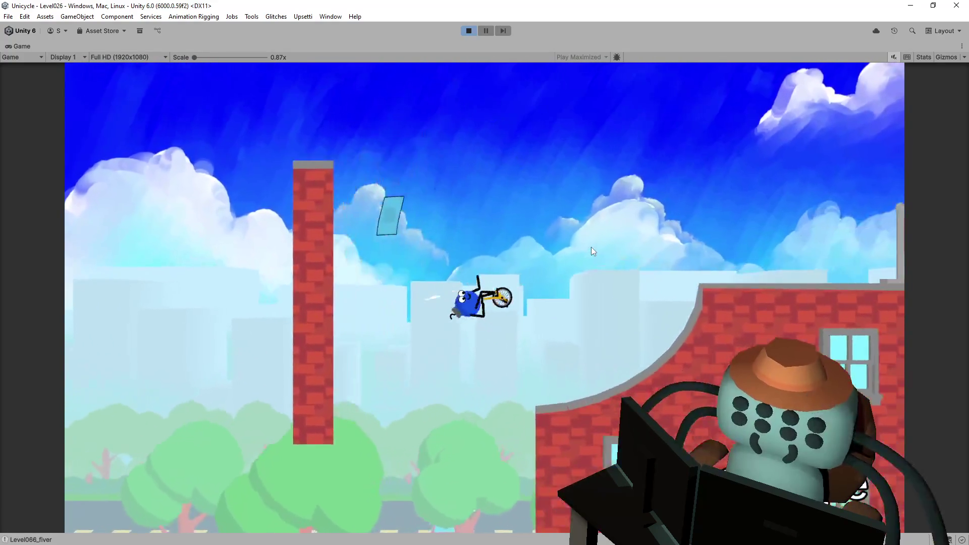
key(Escape)
key(Down)
key(Down)
key(Down)
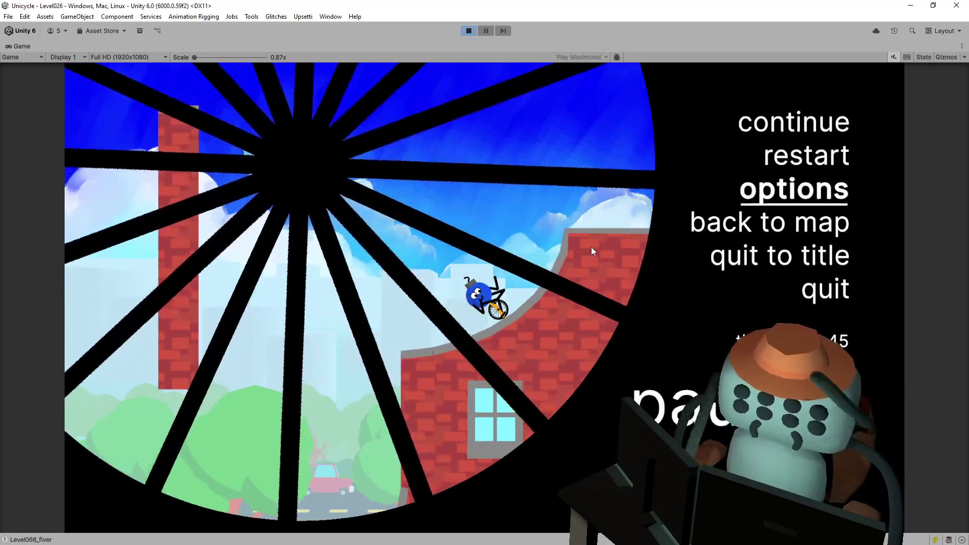
key(Return)
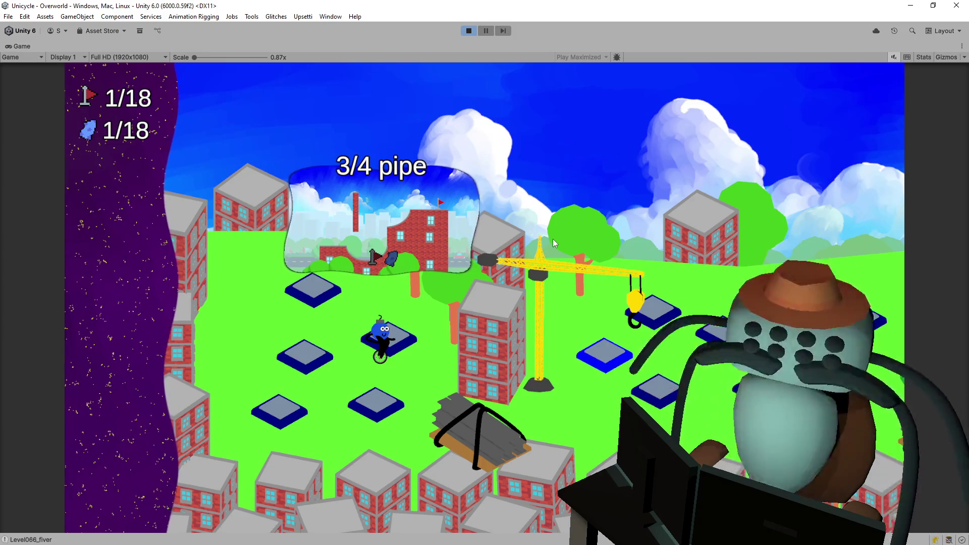
Play Pinball 1 to completion for a 2/18 tally, then stop play mode
key(Down)
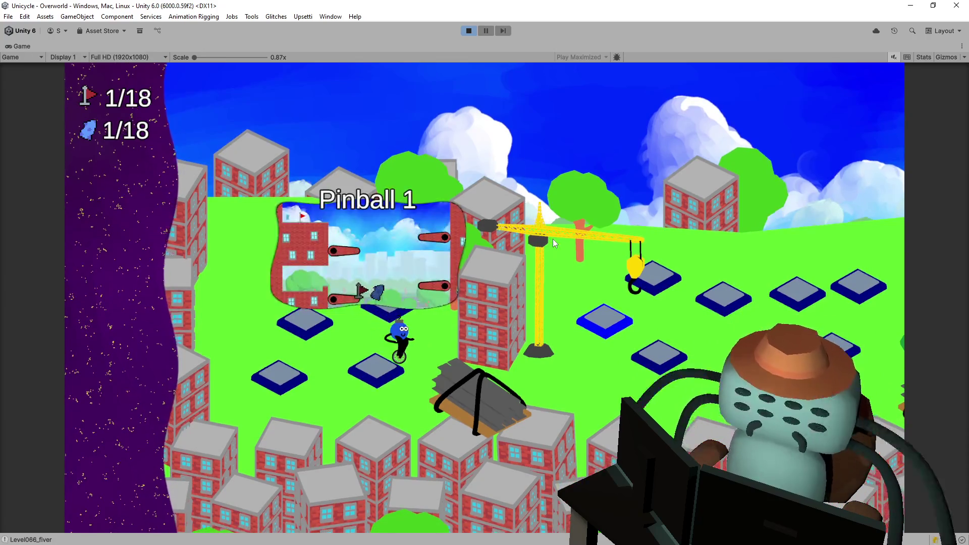
key(Down)
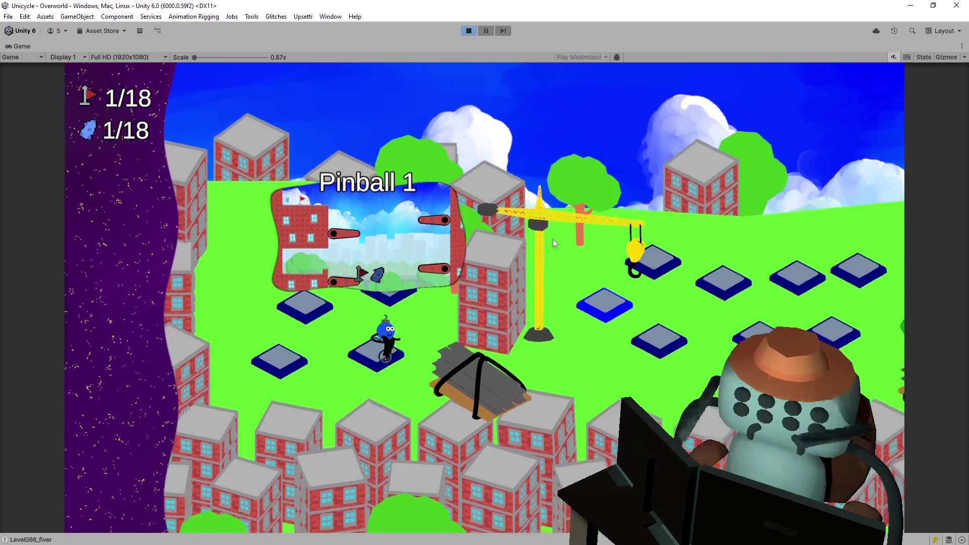
key(Return)
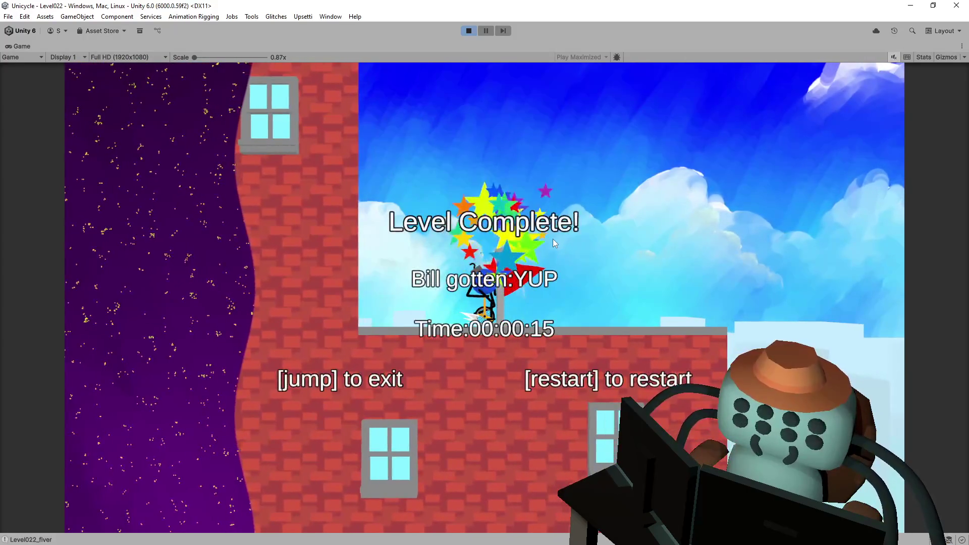
key(space)
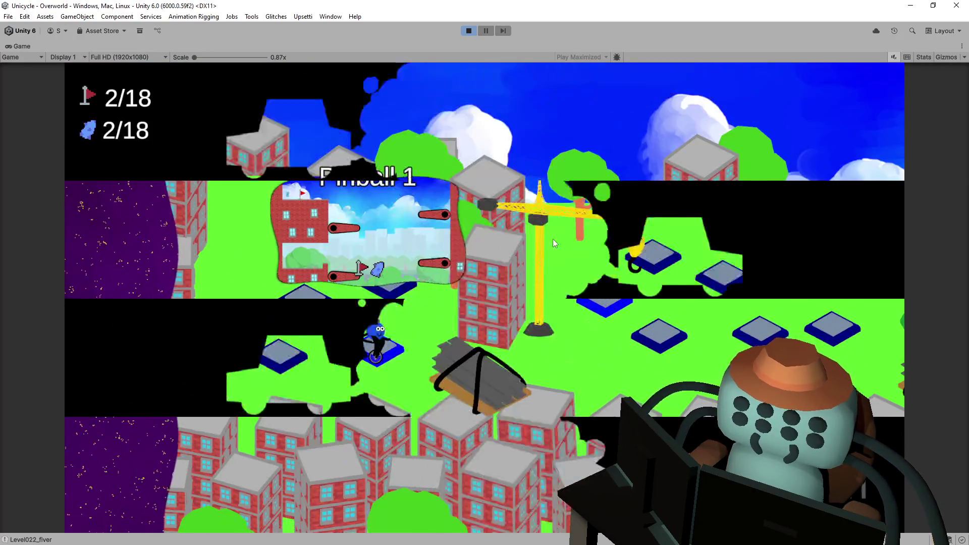
click(472, 32)
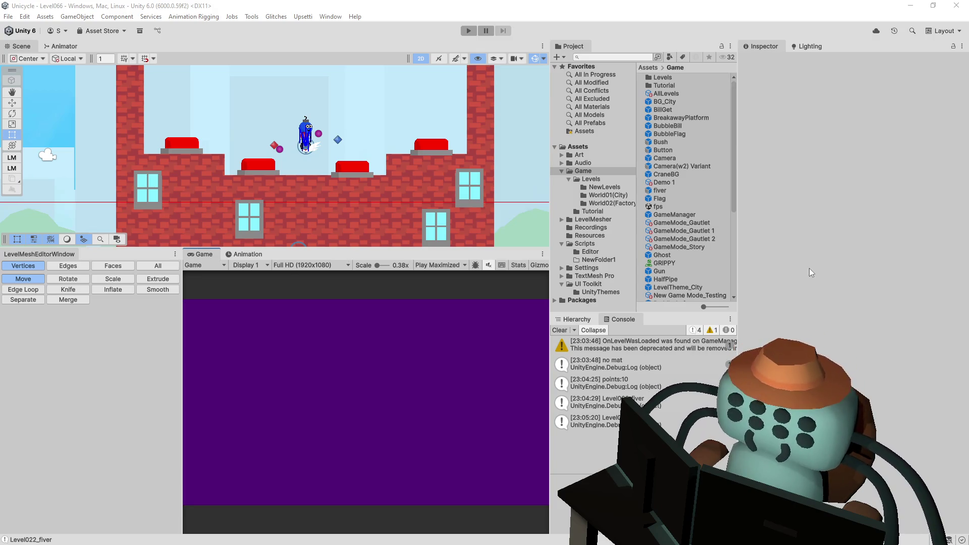
Bring the Blender window on screen, maximize it, and delete the default cube
mouse_move(968, 6)
mouse_down()
mouse_move(968, 85)
mouse_move(267, 84)
mouse_up()
double_click(266, 81)
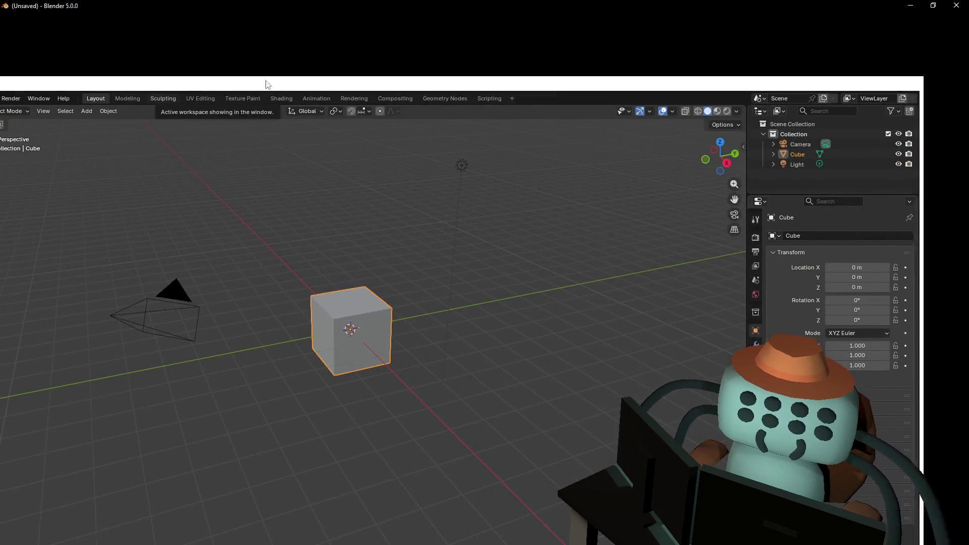
click(408, 235)
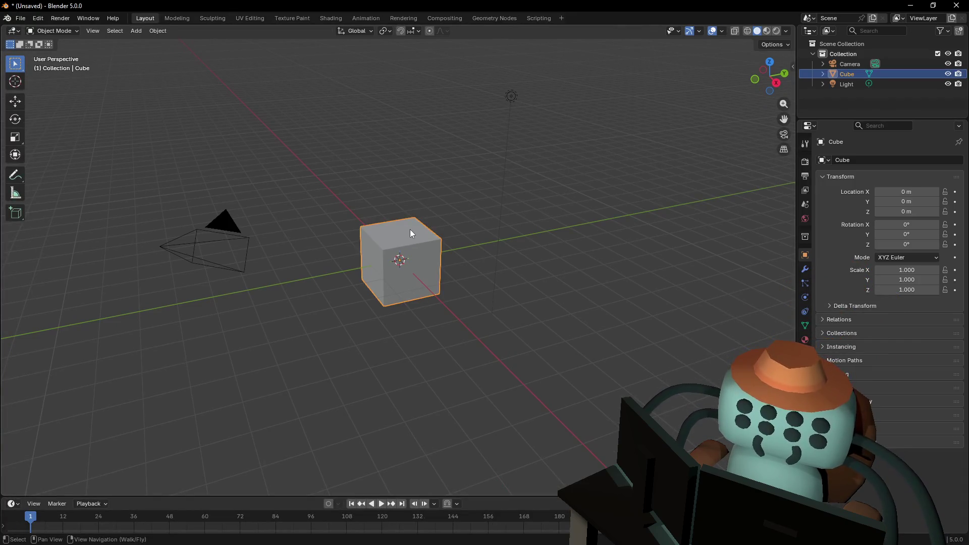
key(Delete)
drag(532, 6, 554, 364)
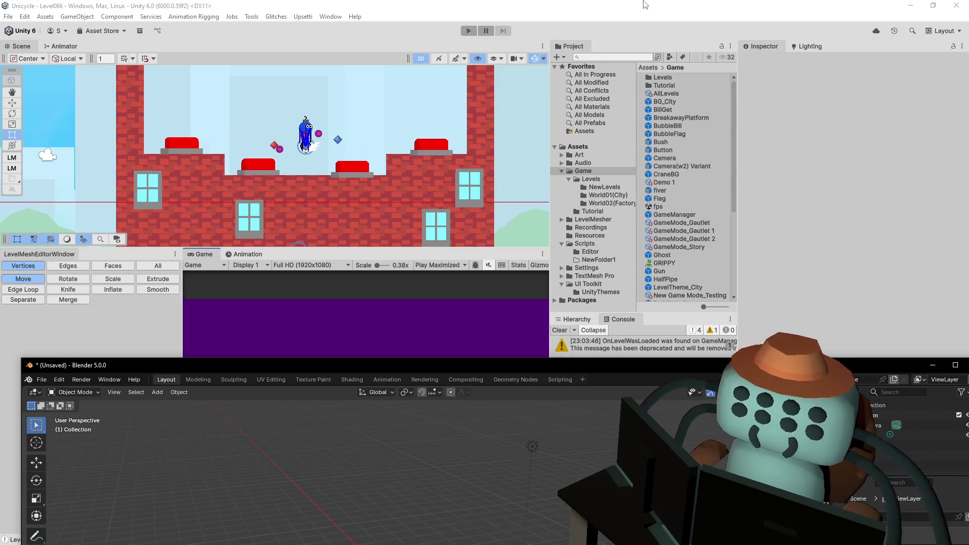
Show Player_BombBoy (1)'s Body, Head, Origin and Face children in the Hierarchy, then open Art
click(672, 155)
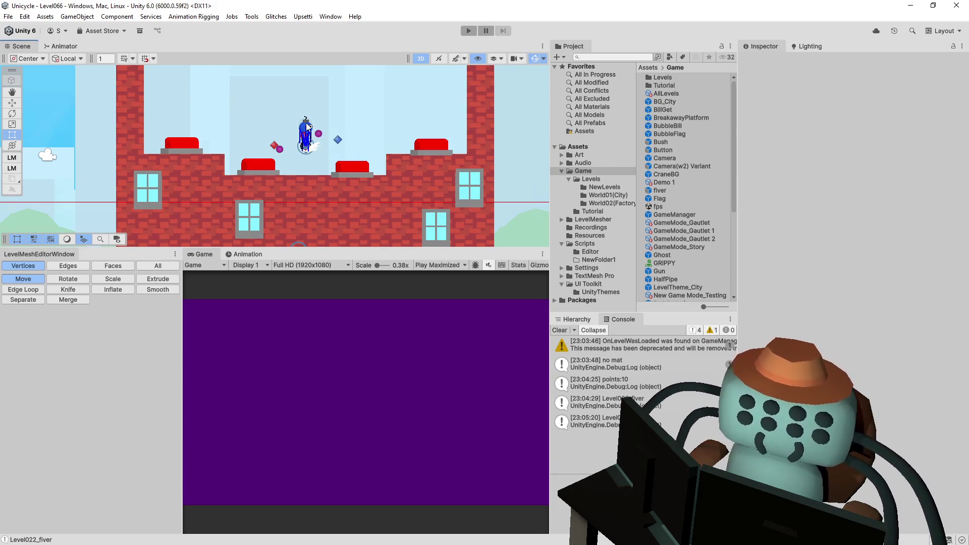
click(576, 319)
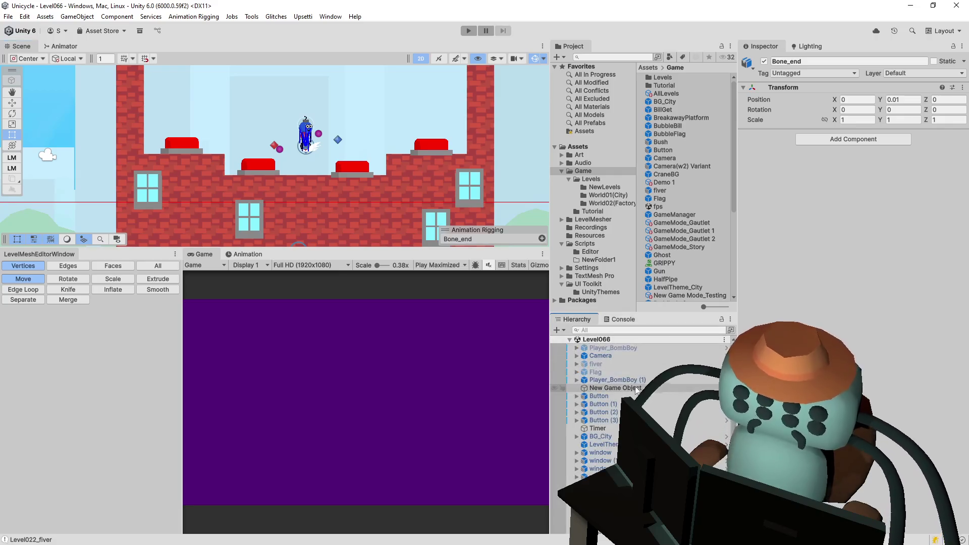
click(577, 379)
click(580, 379)
click(592, 389)
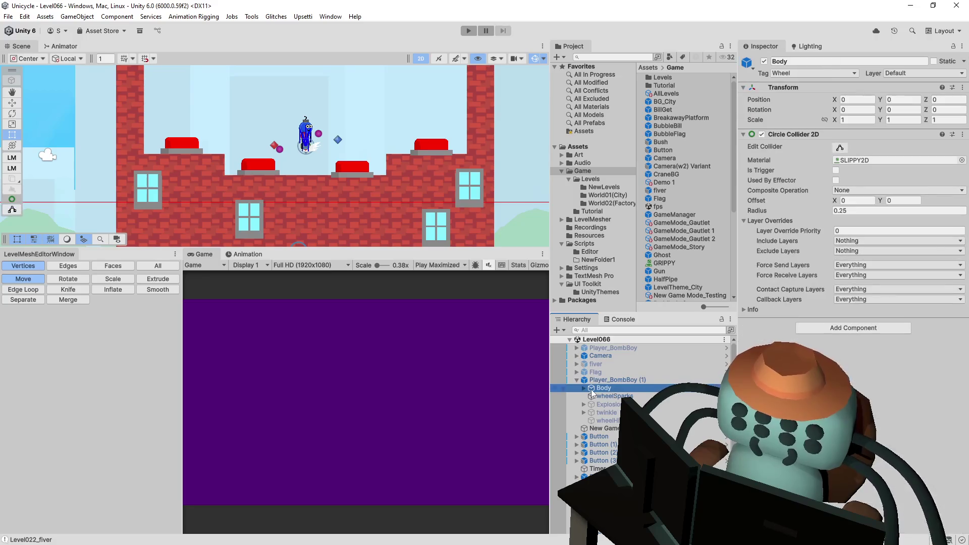
click(584, 388)
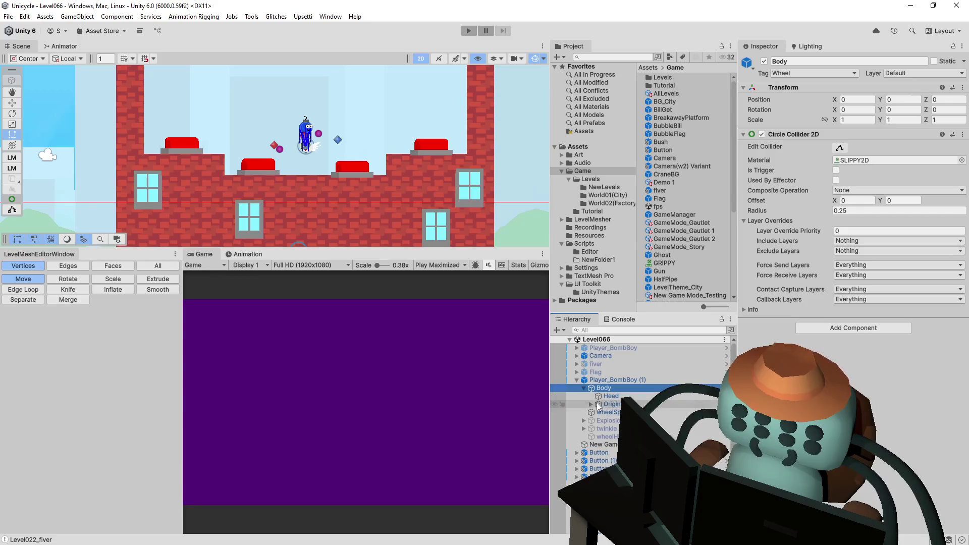
click(591, 404)
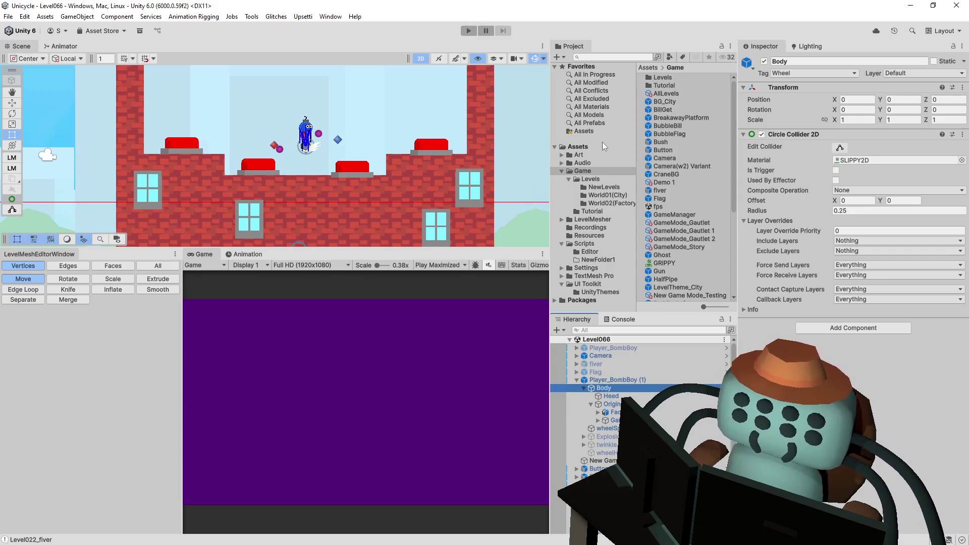
click(579, 155)
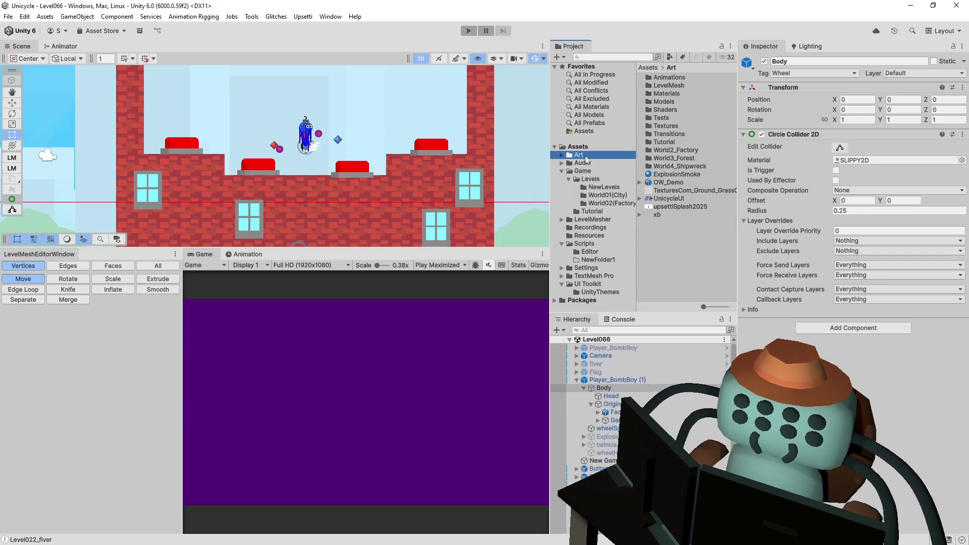
In Models > Characters, check bombBoy01's Model settings, then preview bombBoy03 and BombBoyBody
double_click(678, 102)
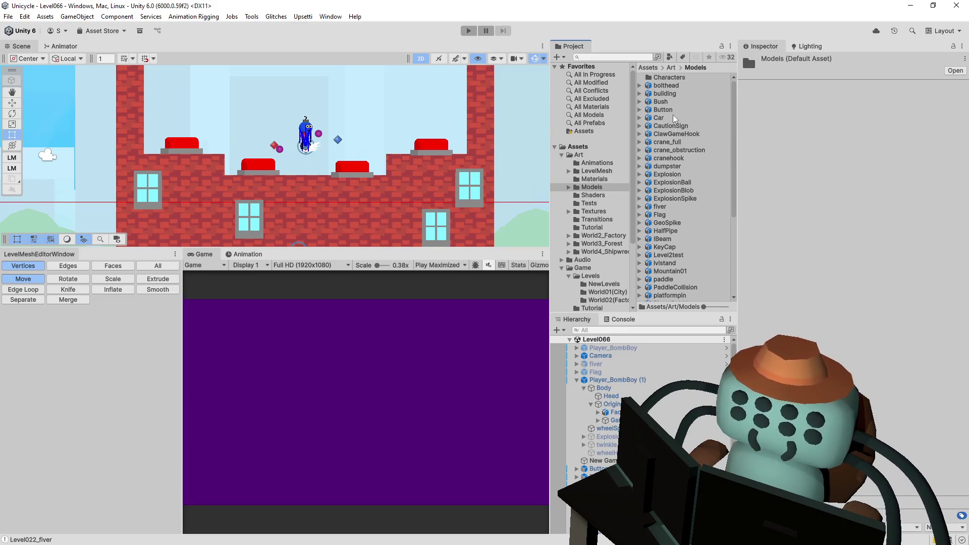
double_click(669, 79)
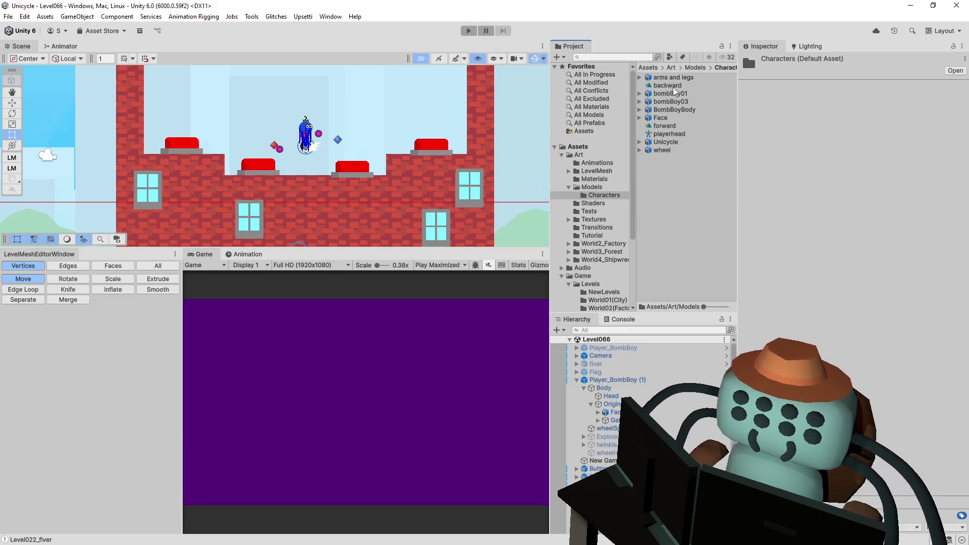
click(673, 96)
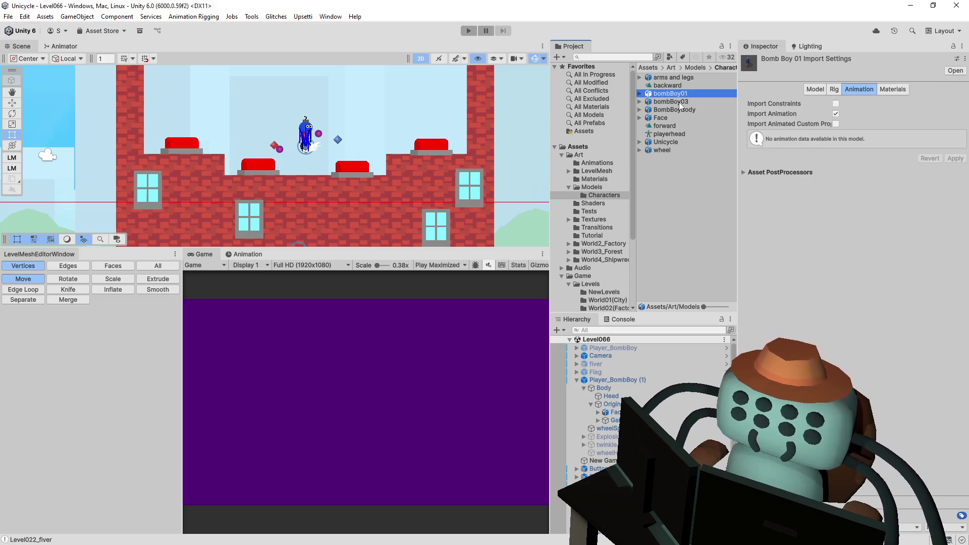
click(812, 89)
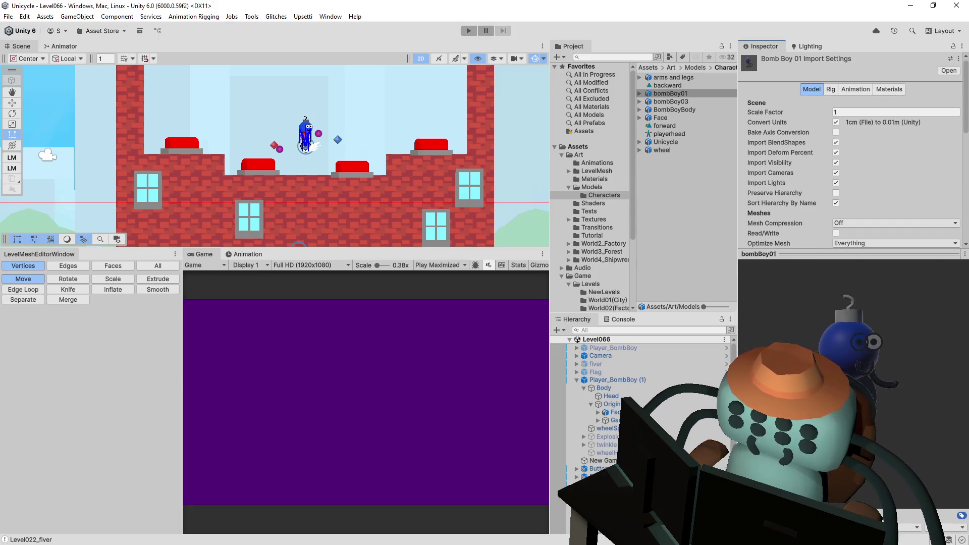
click(673, 102)
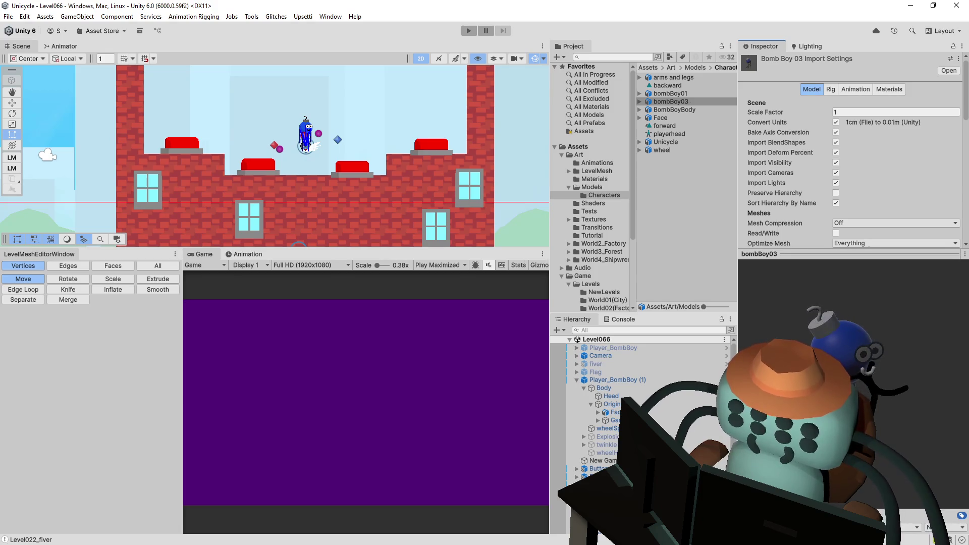
click(692, 109)
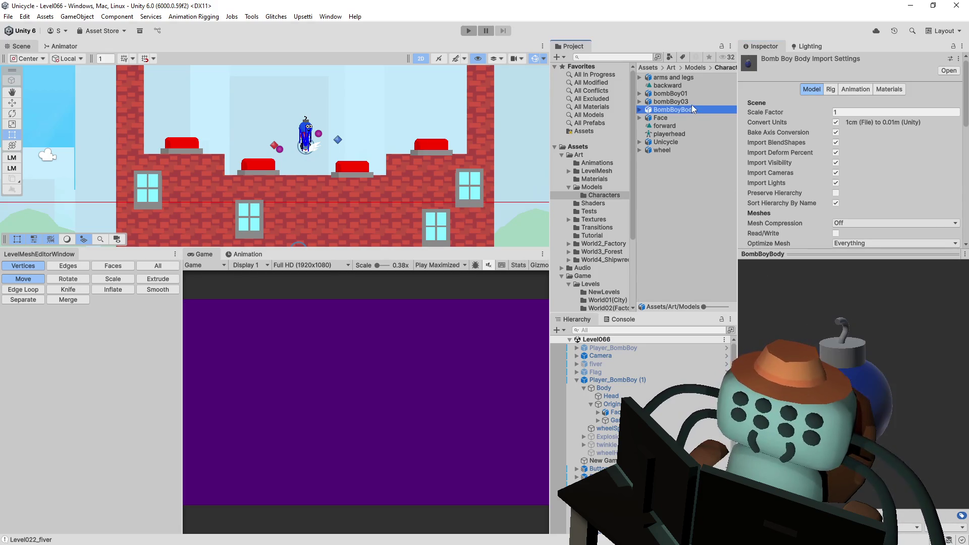
click(691, 102)
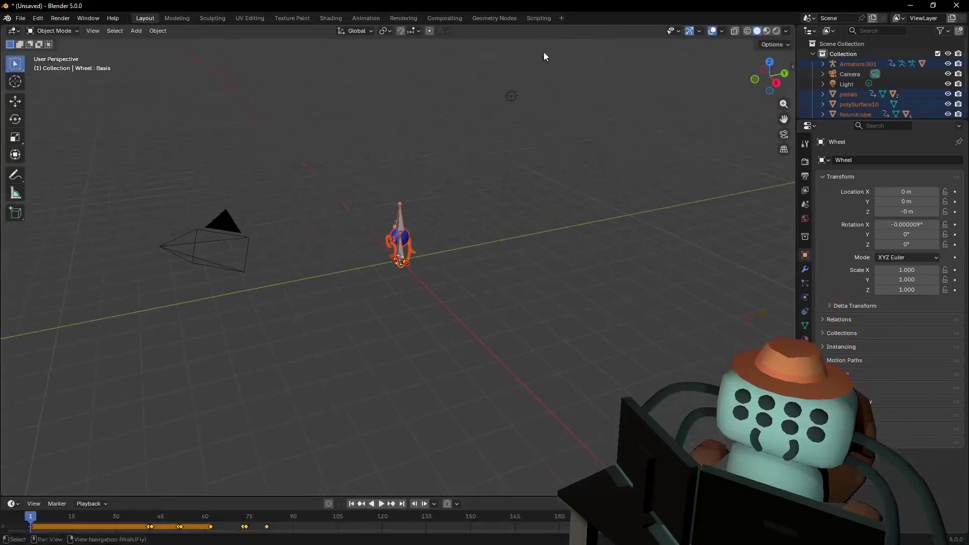
scroll(451, 241, up, 5)
key(shift+grave)
key(w)
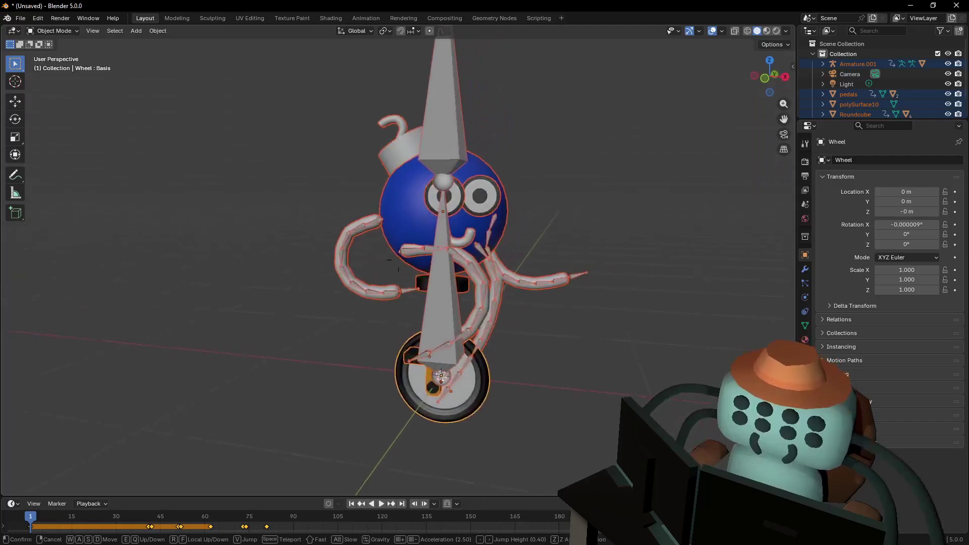
click(438, 241)
middle_drag(438, 242, 465, 287)
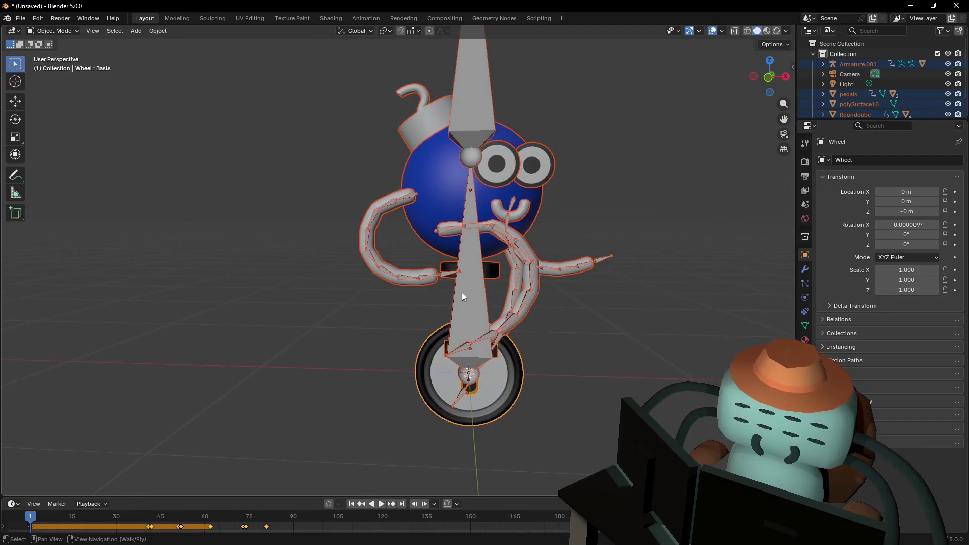
click(483, 271)
key(r)
key(Escape)
key(shift+grave)
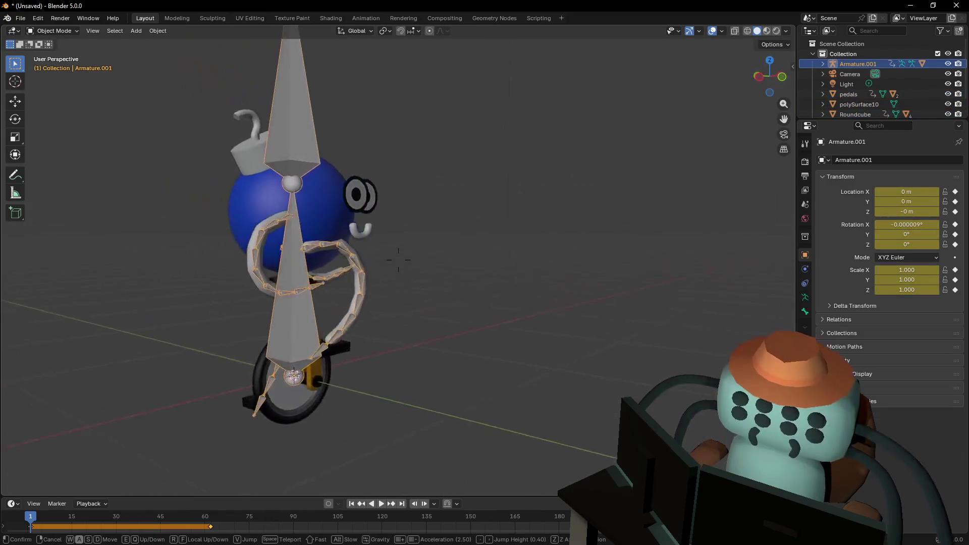
key(w)
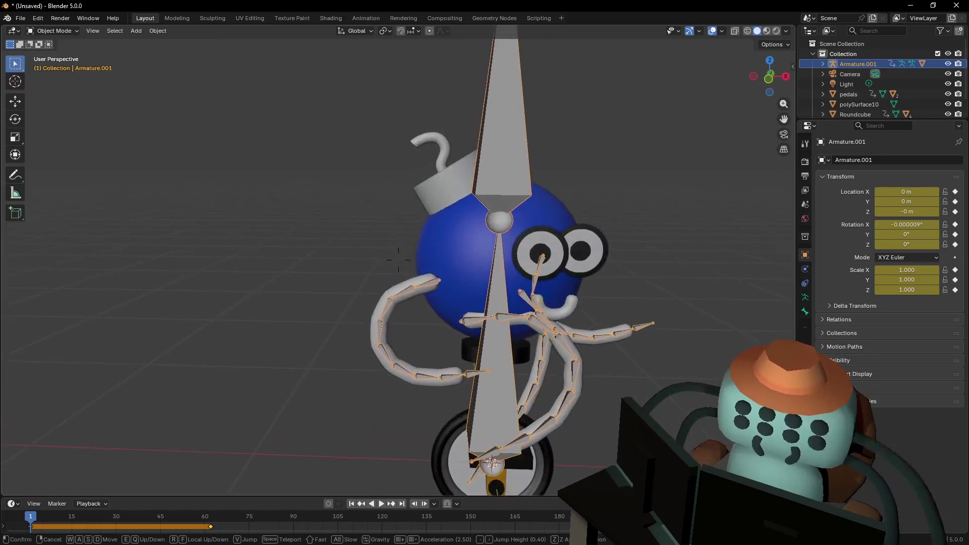
key(d)
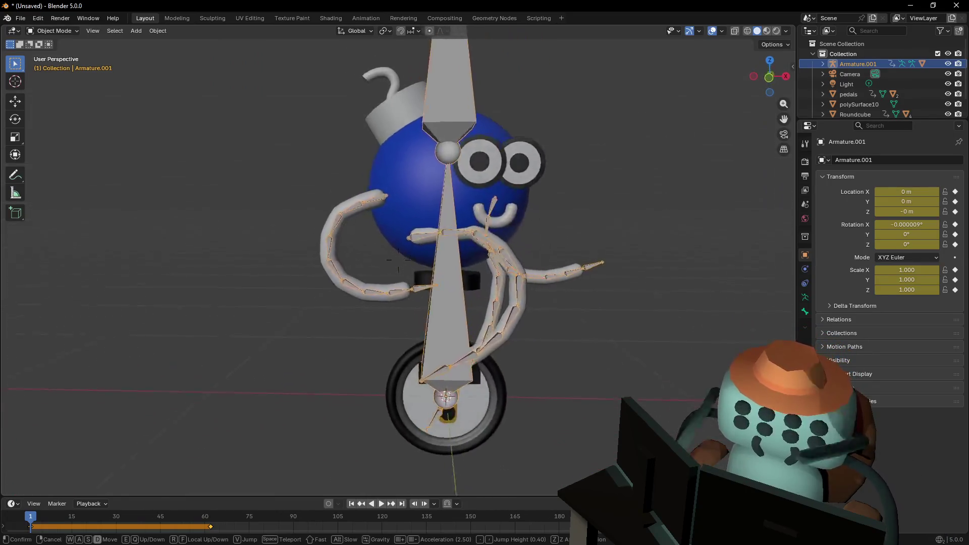
key(d)
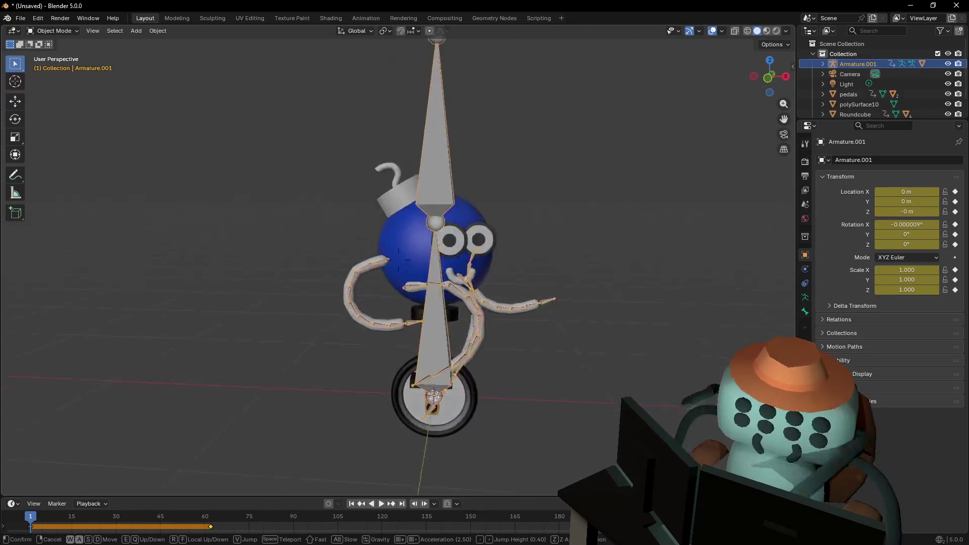
key(Return)
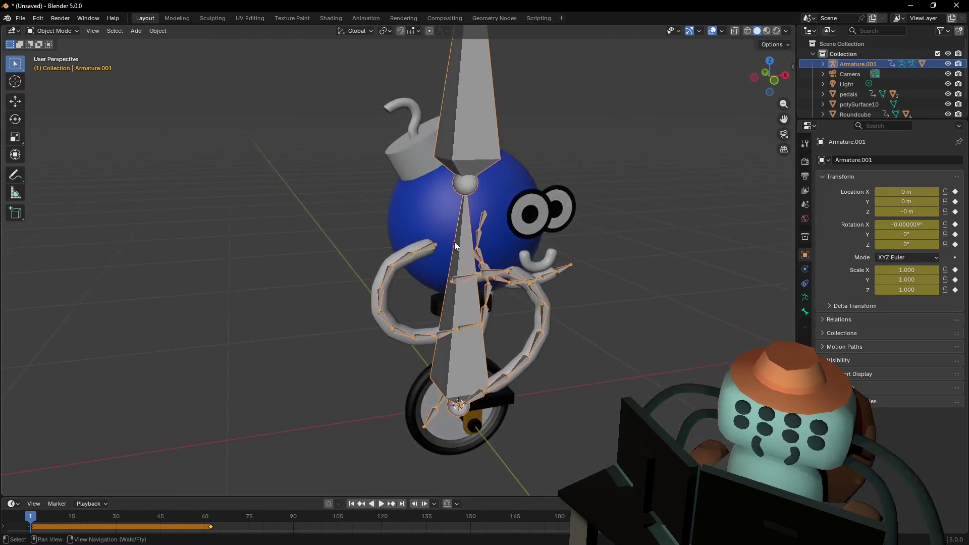
click(413, 159)
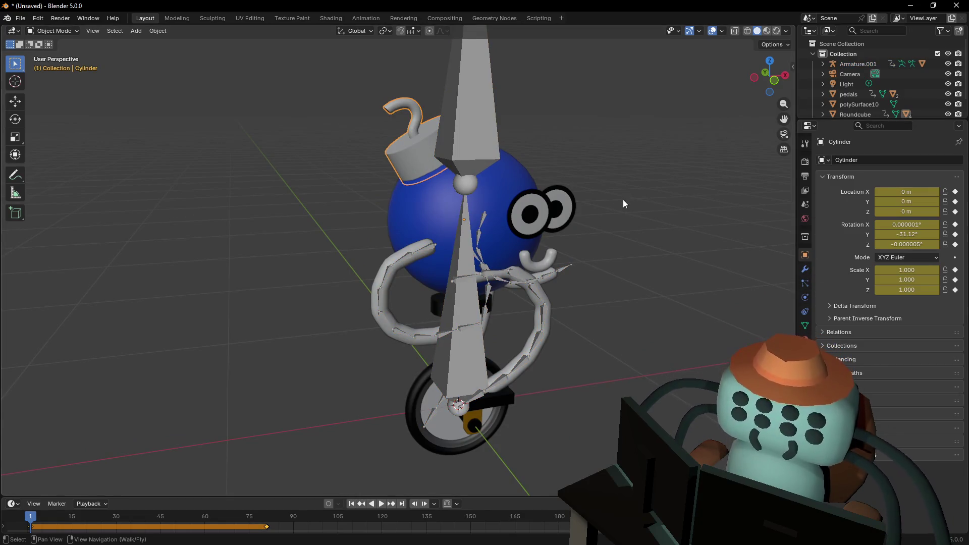
key(shift+grave)
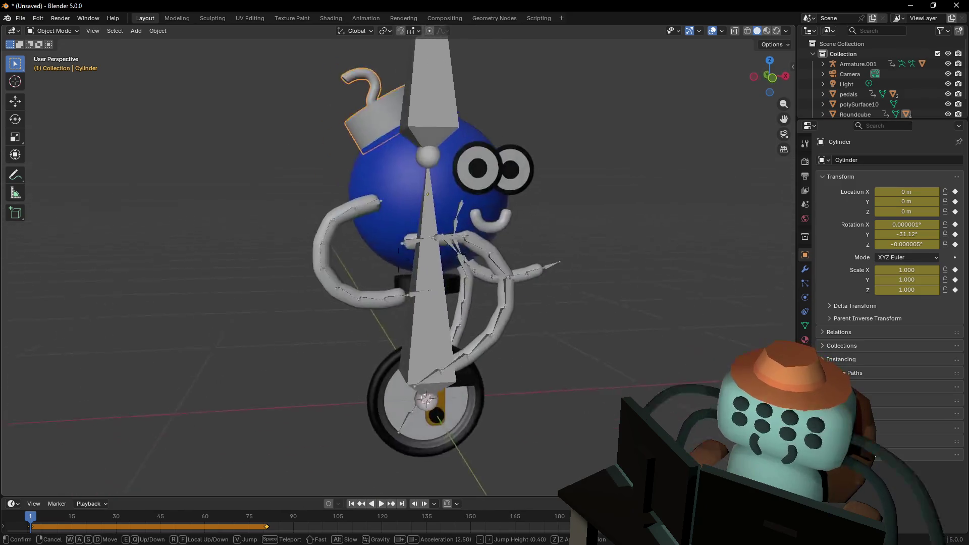
click(626, 255)
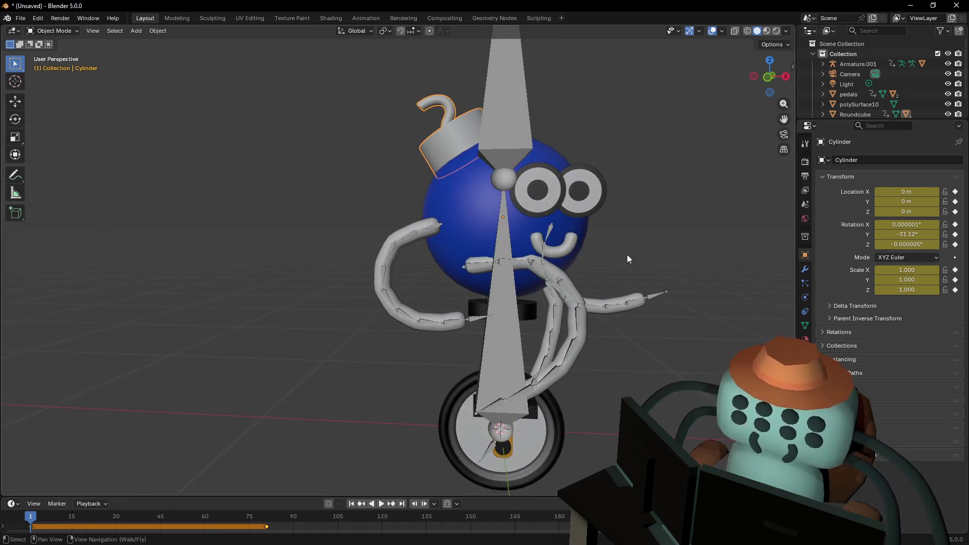
Select the left eye and preview its Left, Down and LidTop shape keys
click(537, 192)
click(805, 326)
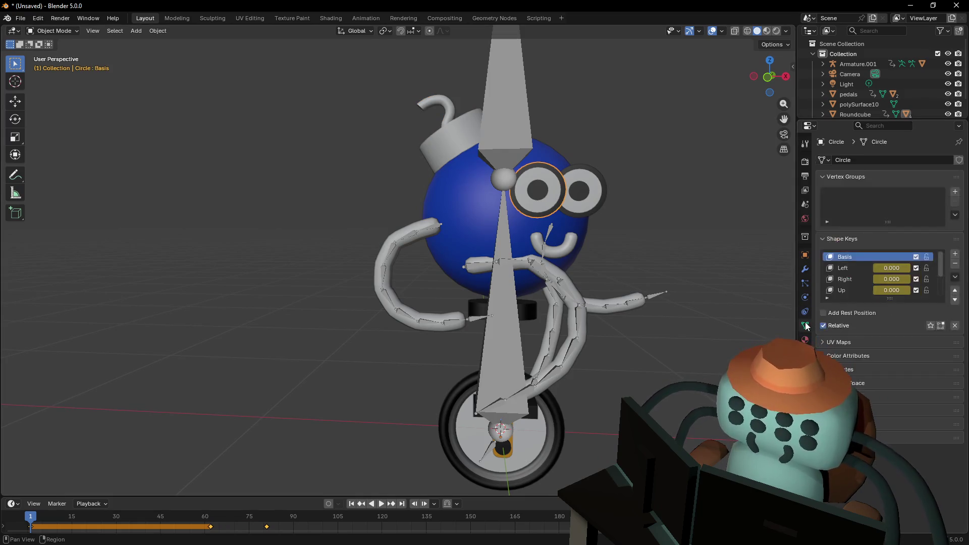
mouse_move(885, 268)
mouse_down()
mouse_move(908, 281)
mouse_move(891, 281)
mouse_move(903, 293)
mouse_move(884, 293)
mouse_move(889, 364)
mouse_up()
mouse_move(898, 301)
mouse_down()
mouse_move(923, 300)
mouse_move(888, 301)
mouse_up()
mouse_move(898, 312)
mouse_down()
mouse_move(928, 312)
mouse_move(903, 323)
mouse_move(923, 323)
mouse_up()
Return the LidTop and LidBot shape keys to zero and back the view away from the character
key(Escape)
key(ctrl+z)
key(shift+grave)
key(s)
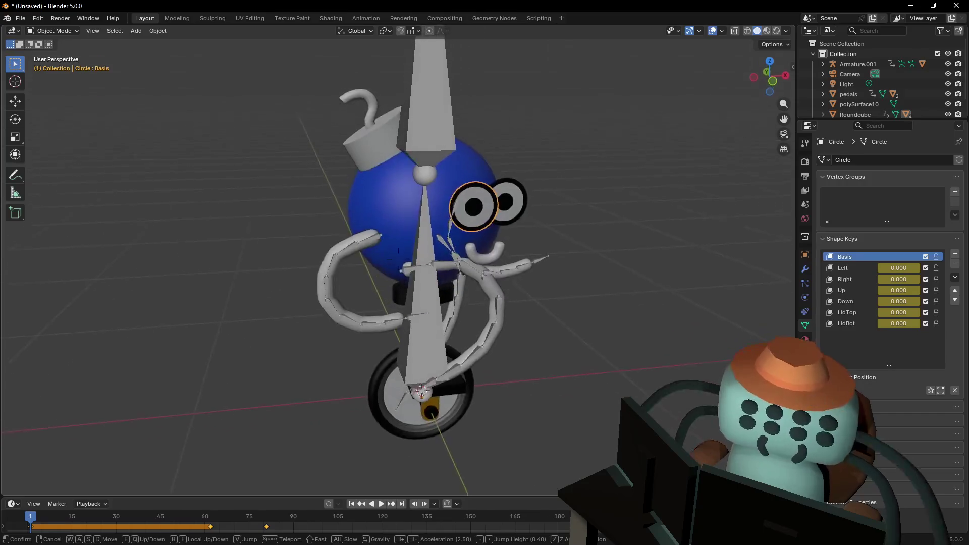
key(Return)
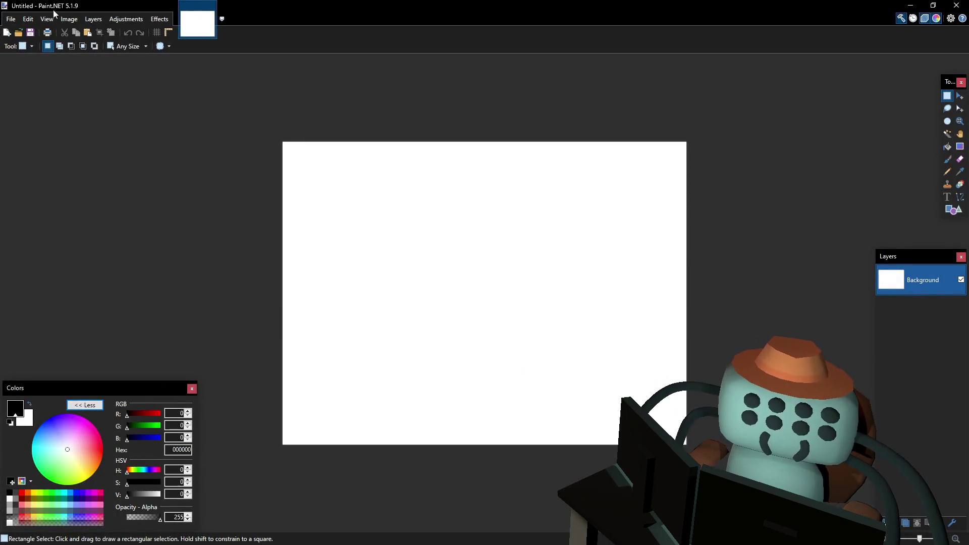
Resize the blank image to 128 × 128 pixels with Maintain aspect ratio turned off
click(70, 19)
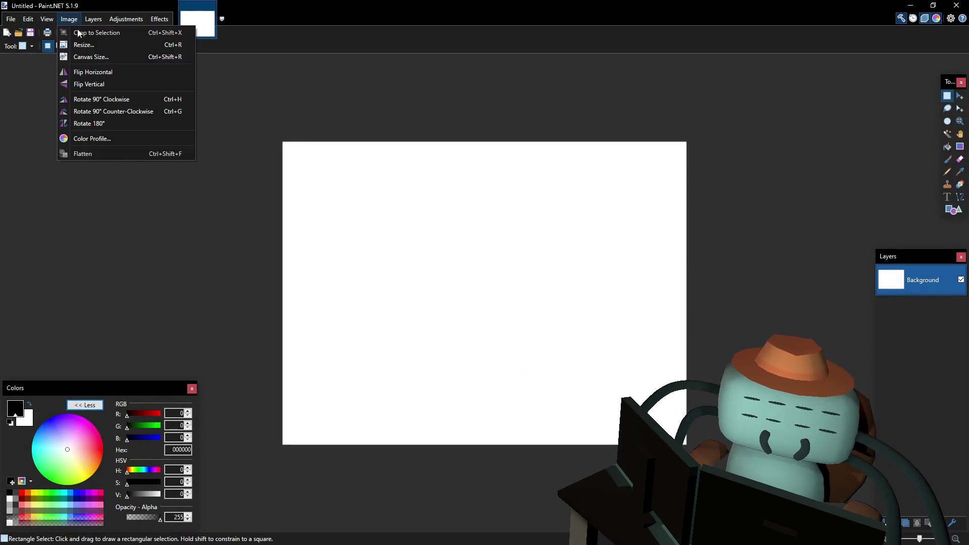
click(82, 45)
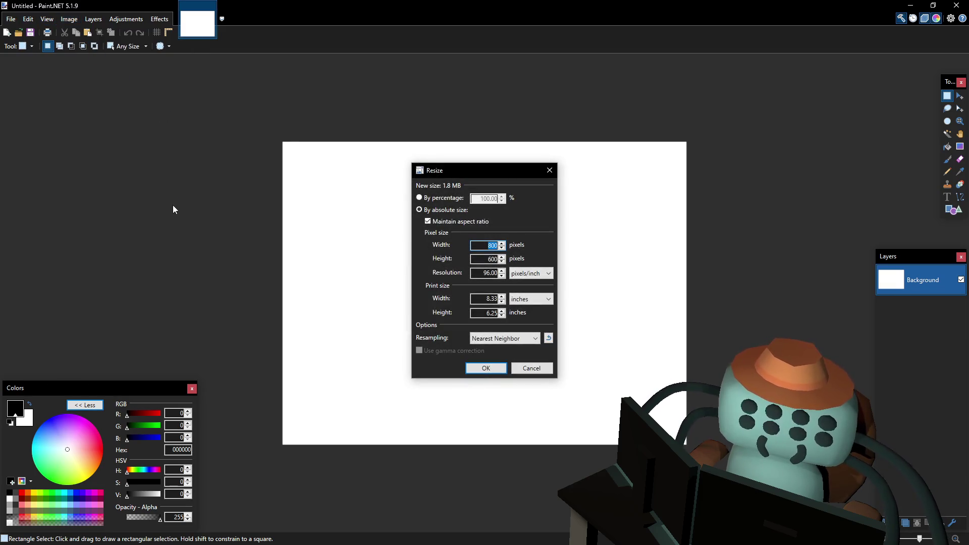
key(Tab)
text(12)
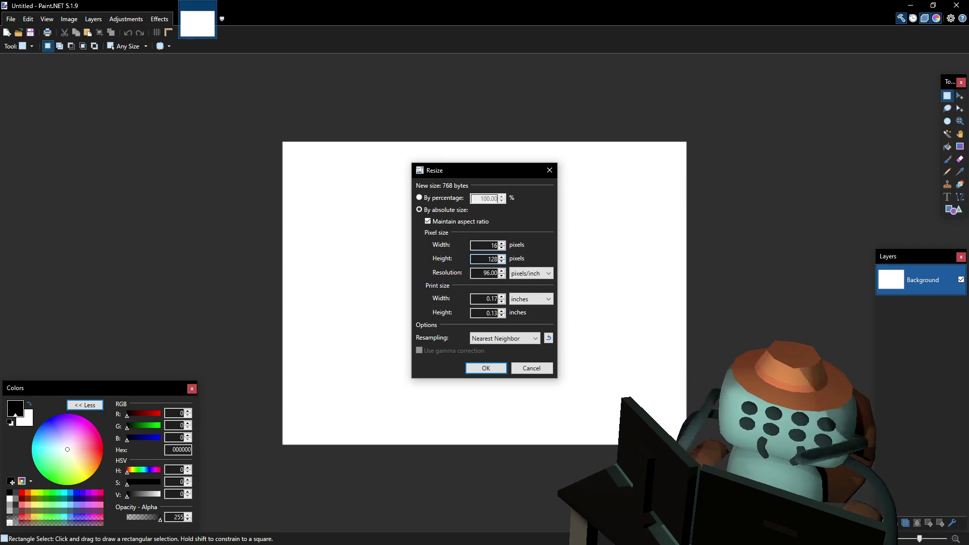
click(458, 221)
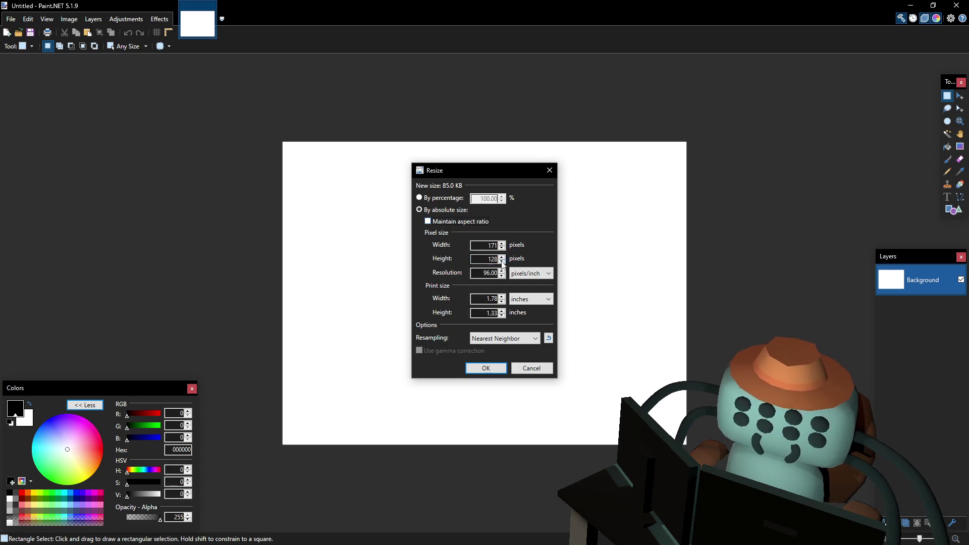
double_click(488, 245)
text(128)
click(484, 368)
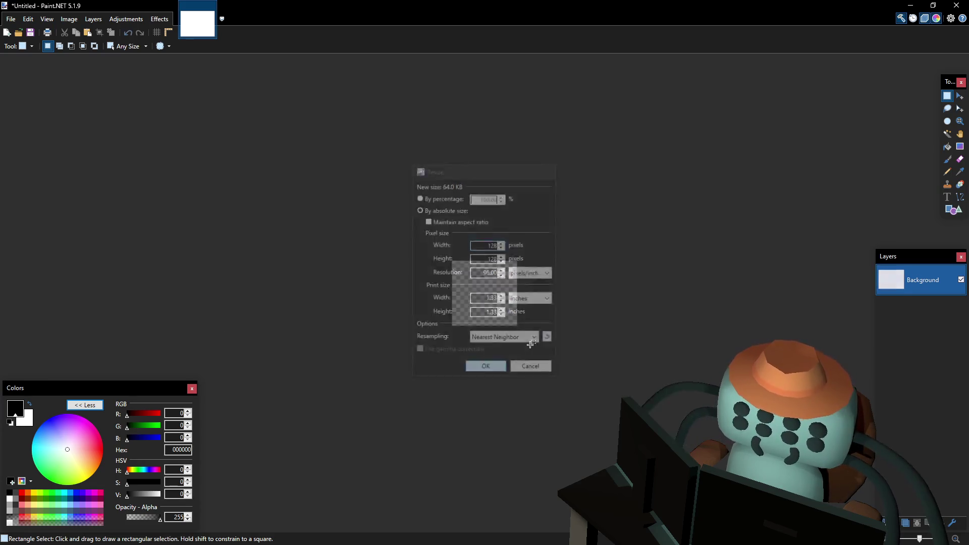
Fill a 16-pixel top-left square with magenta and copy it diagonally down-right
ctrl+scroll(479, 293, up, 2)
mouse_move(412, 214)
mouse_down()
mouse_move(444, 243)
mouse_move(441, 232)
mouse_move(449, 235)
mouse_up()
ctrl+scroll(448, 248, up, 2)
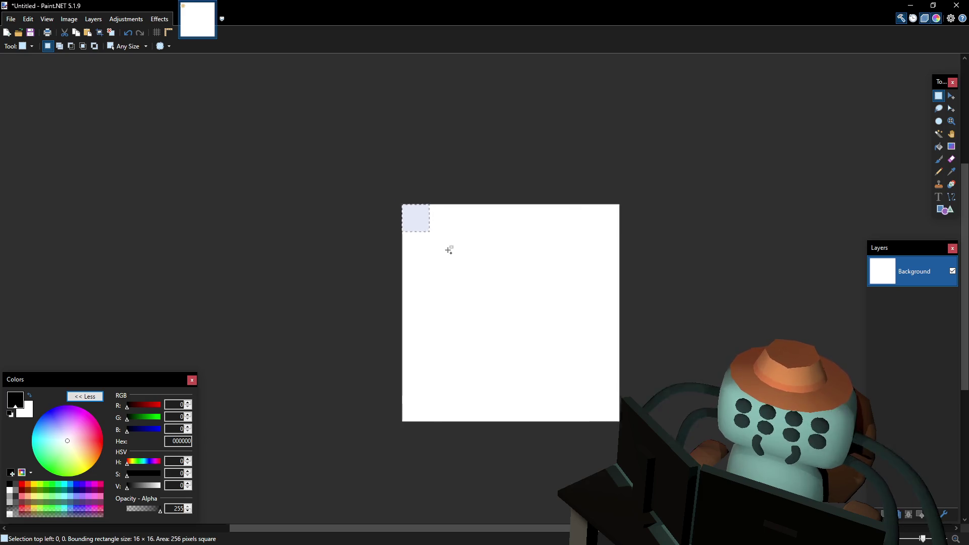
click(939, 146)
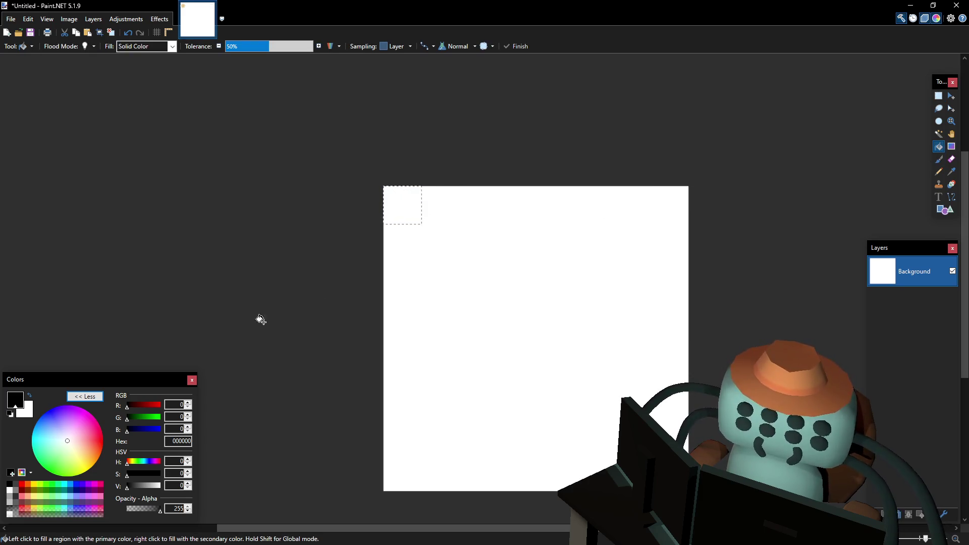
click(85, 410)
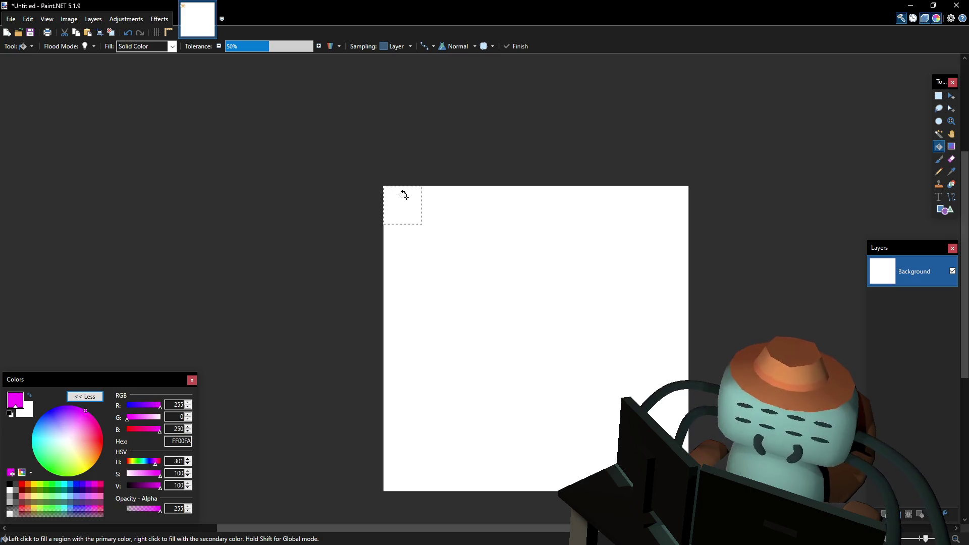
click(404, 194)
ctrl+scroll(401, 177, up, 2)
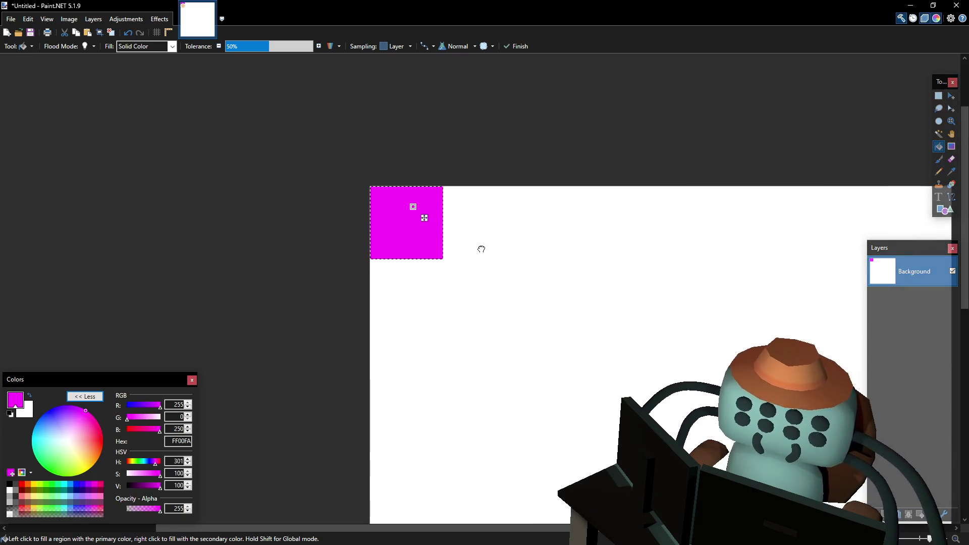
click(939, 96)
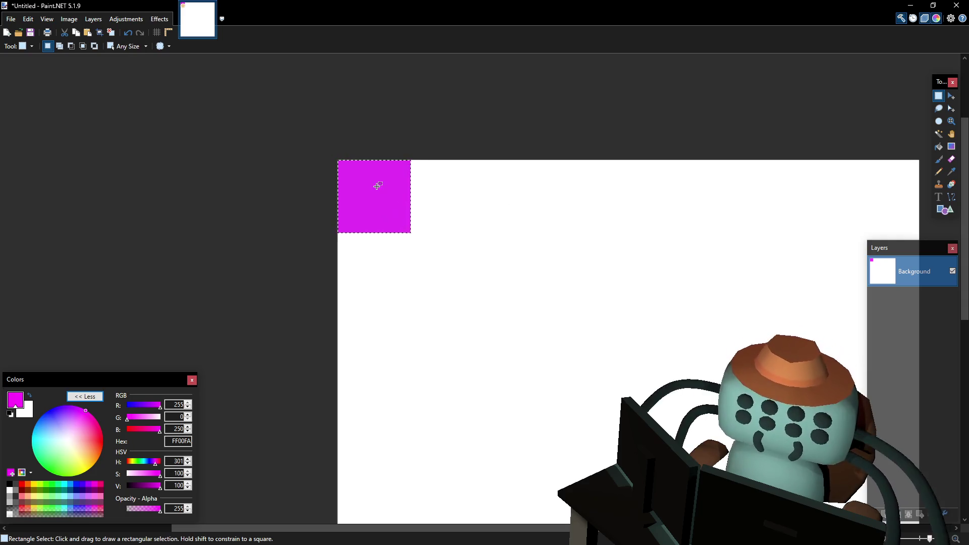
key(m)
mouse_move(425, 247)
ctrl+mouse_down()
mouse_move(509, 327)
mouse_move(499, 322)
ctrl+mouse_up()
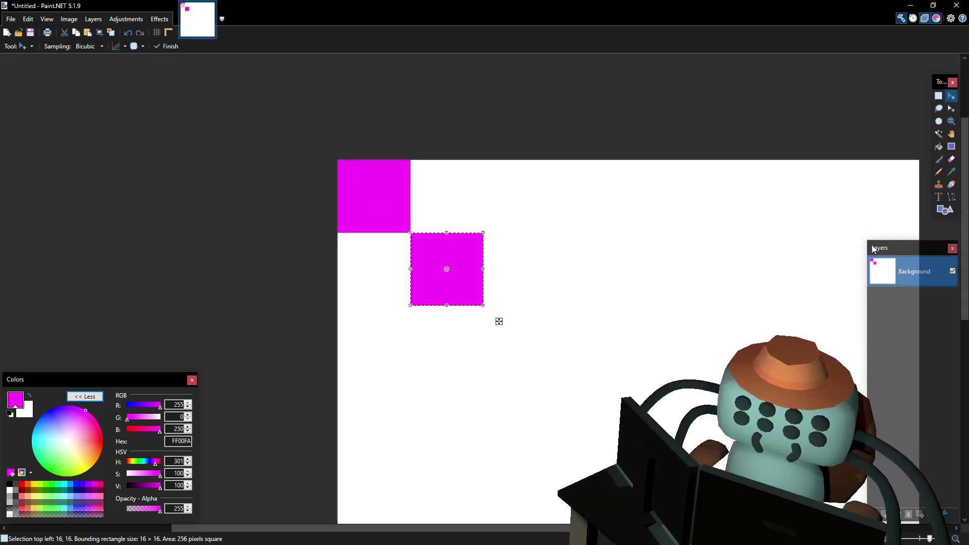
Fill the two remaining squares of the 2×2 block with pink FF93FA
click(951, 109)
drag(410, 232, 274, 124)
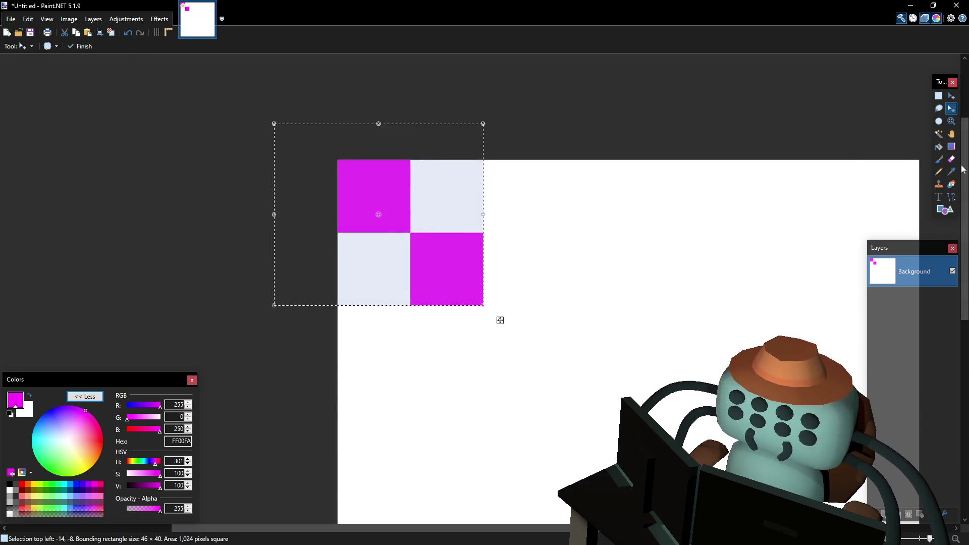
click(939, 147)
drag(140, 416, 147, 420)
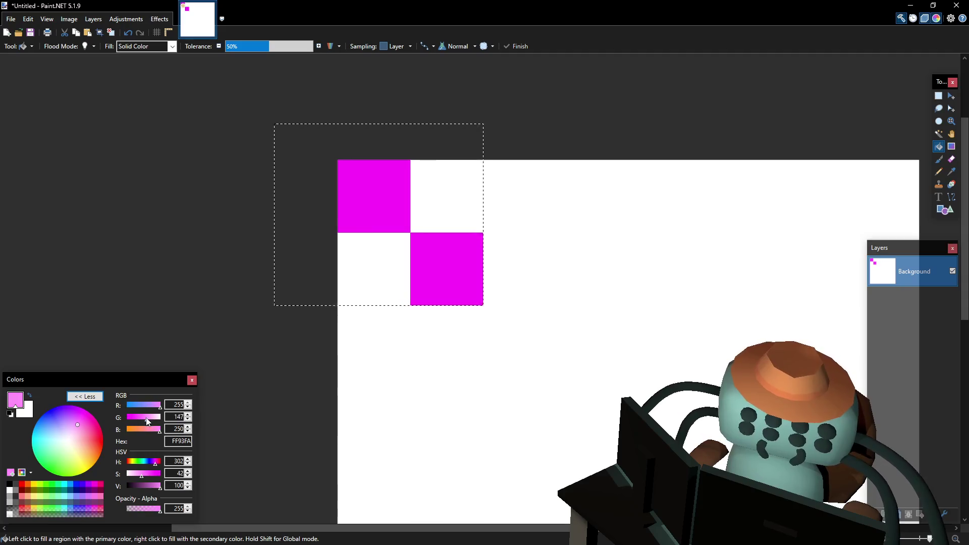
click(453, 203)
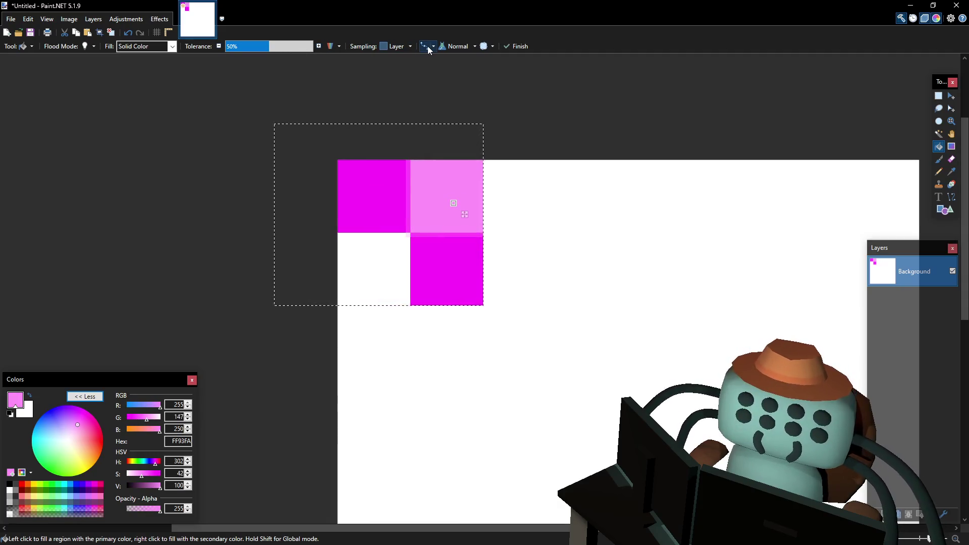
click(361, 272)
Duplicate the 2×2 checker block to the right and further down
key(m)
mouse_move(283, 145)
ctrl+mouse_down()
mouse_move(446, 162)
mouse_move(429, 146)
ctrl+mouse_up()
mouse_move(374, 169)
ctrl+mouse_down()
mouse_move(370, 285)
mouse_move(318, 283)
mouse_move(329, 177)
mouse_move(440, 301)
mouse_move(254, 137)
mouse_move(245, 109)
ctrl+mouse_up()
click(951, 108)
Copy the 4×4 checker block to the right across the top half
key(m)
mouse_move(294, 156)
ctrl+mouse_down()
mouse_move(658, 187)
mouse_move(589, 164)
ctrl+mouse_up()
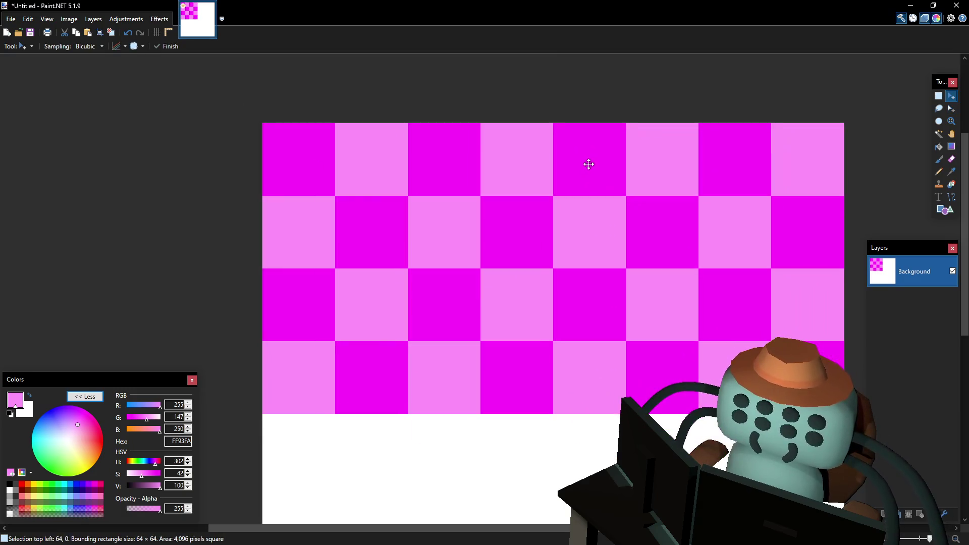
ctrl+scroll(543, 225, down, 2)
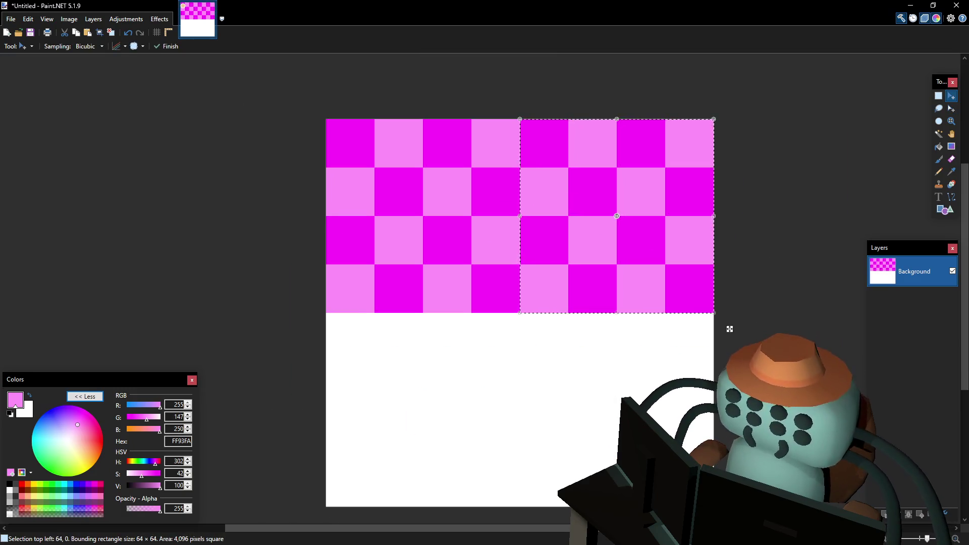
middle_drag(638, 253, 632, 220)
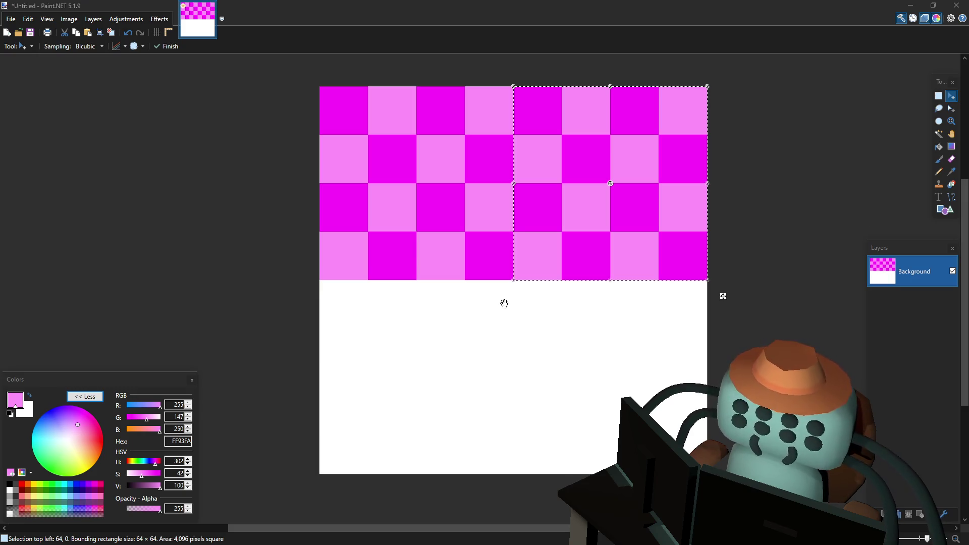
Duplicate the top half into the lower half for a full 8×8 checkerboard and open Save As
click(567, 297)
key(ctrl+a)
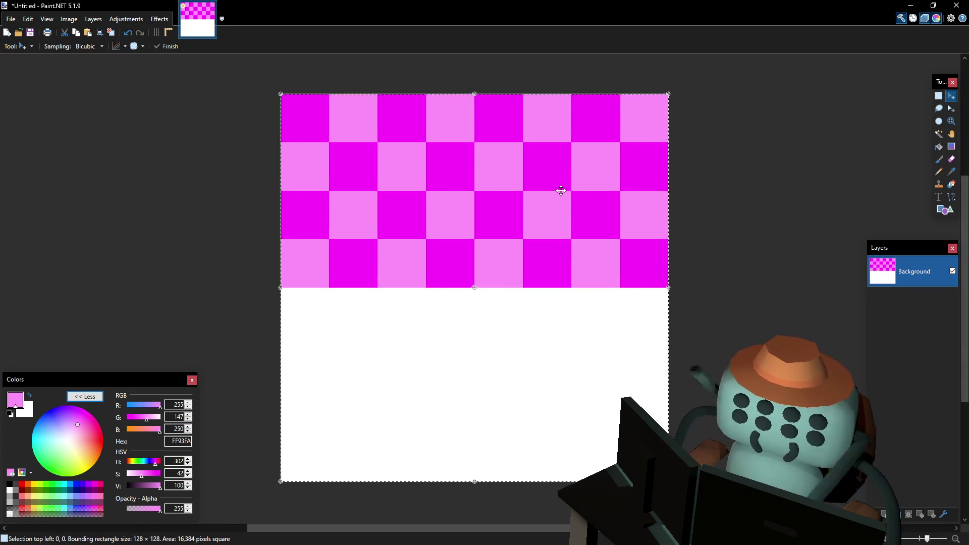
mouse_move(476, 122)
ctrl+mouse_down()
mouse_move(478, 353)
mouse_move(480, 309)
ctrl+mouse_up()
key(ctrl+d)
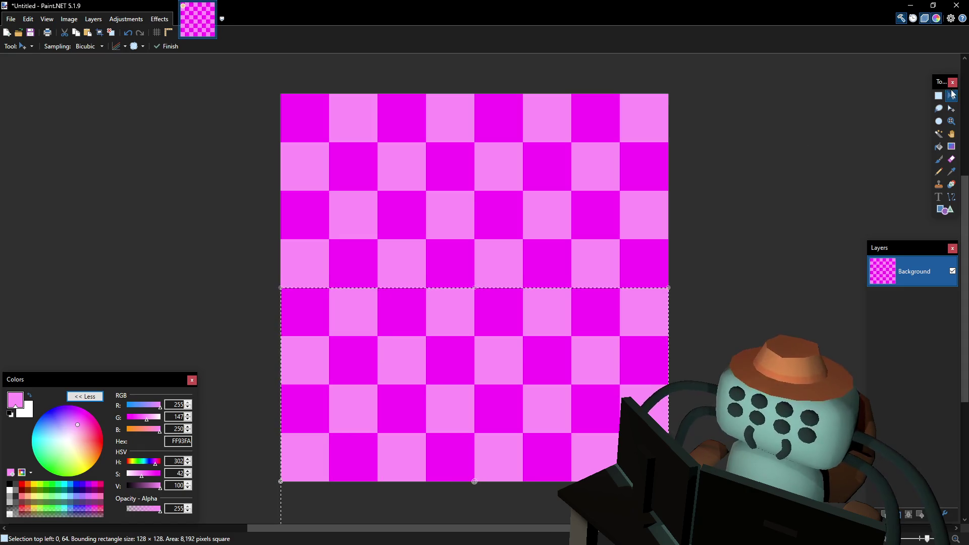
click(938, 96)
ctrl+scroll(806, 149, down, 1)
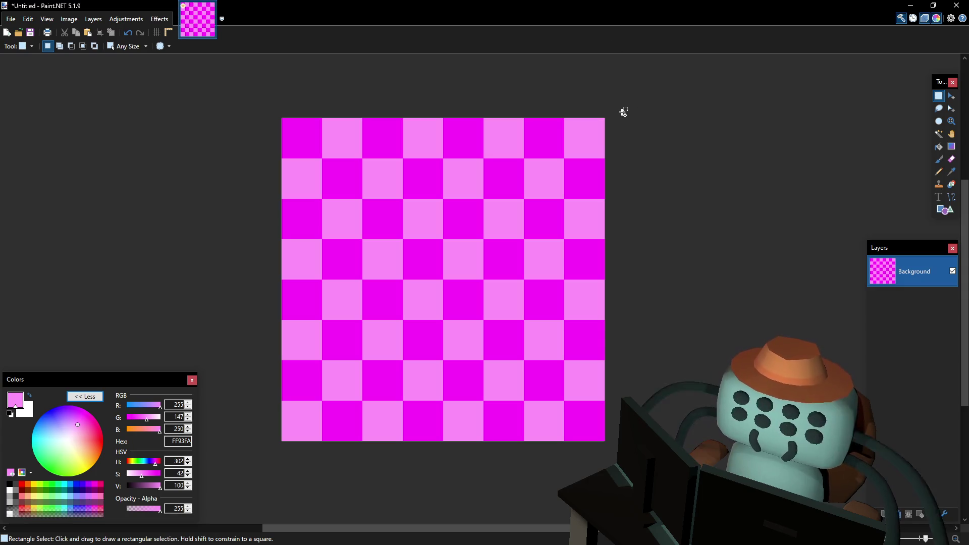
key(ctrl+s)
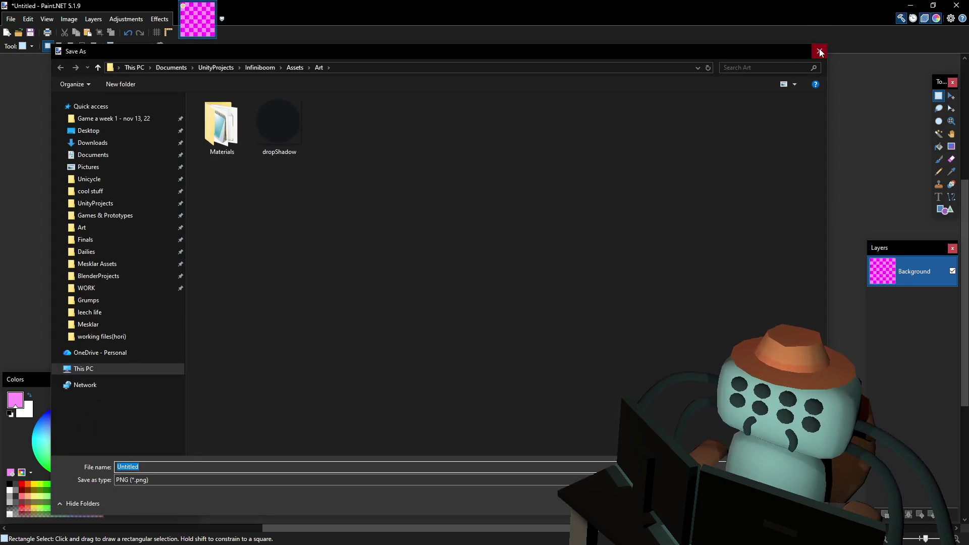
Cancel the save and fill the top-left checker square with blue
click(820, 50)
ctrl+scroll(320, 142, up, 1)
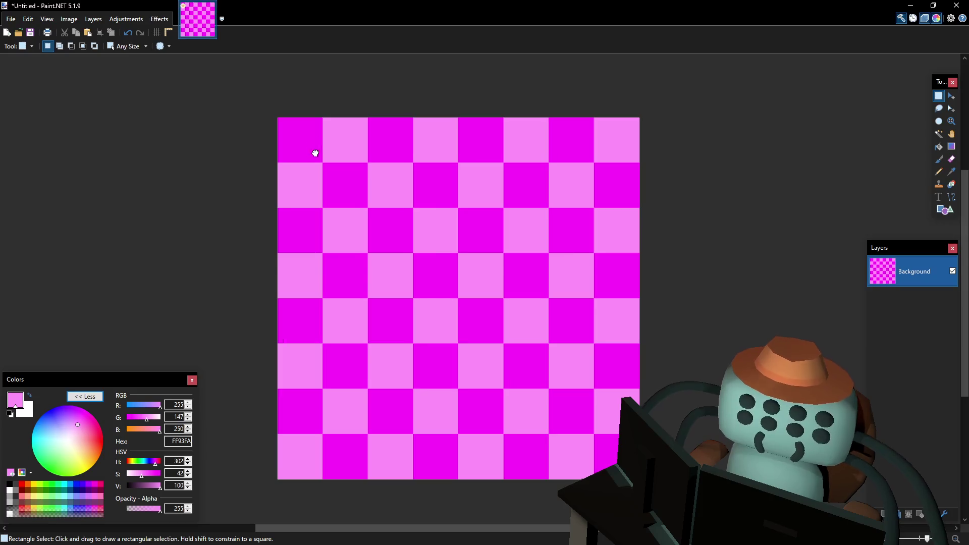
ctrl+scroll(336, 159, up, 1)
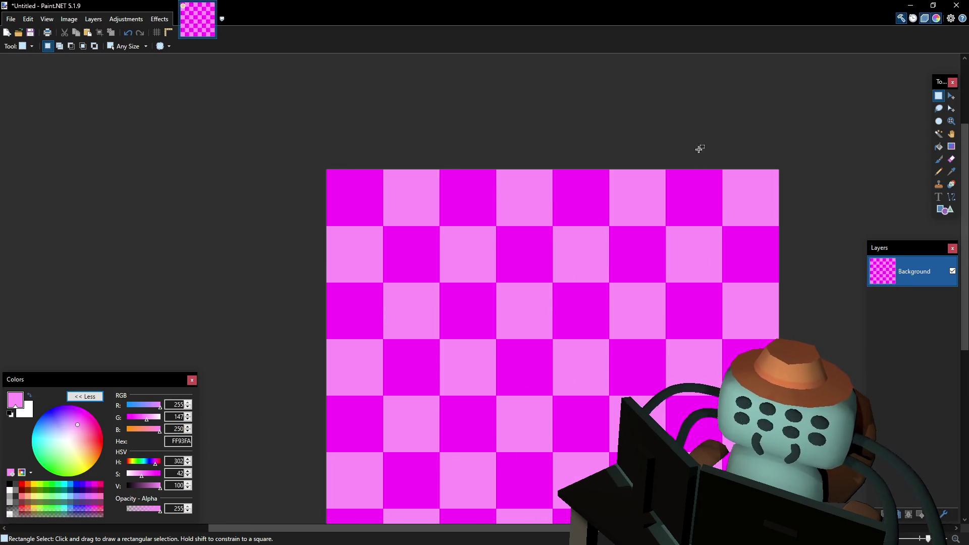
click(939, 146)
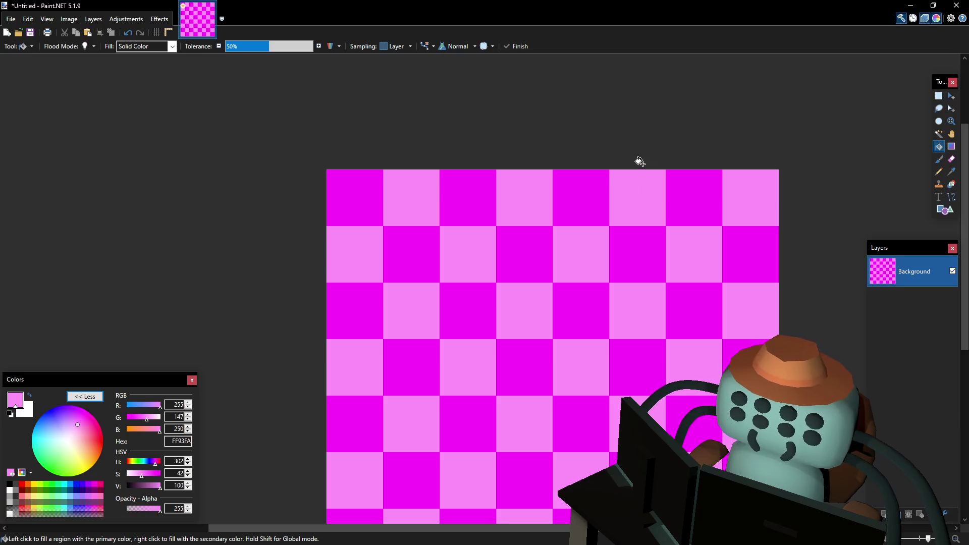
middle_drag(567, 168, 545, 199)
mouse_move(145, 410)
mouse_down()
mouse_move(124, 411)
mouse_move(138, 420)
mouse_up()
text(0)
click(338, 222)
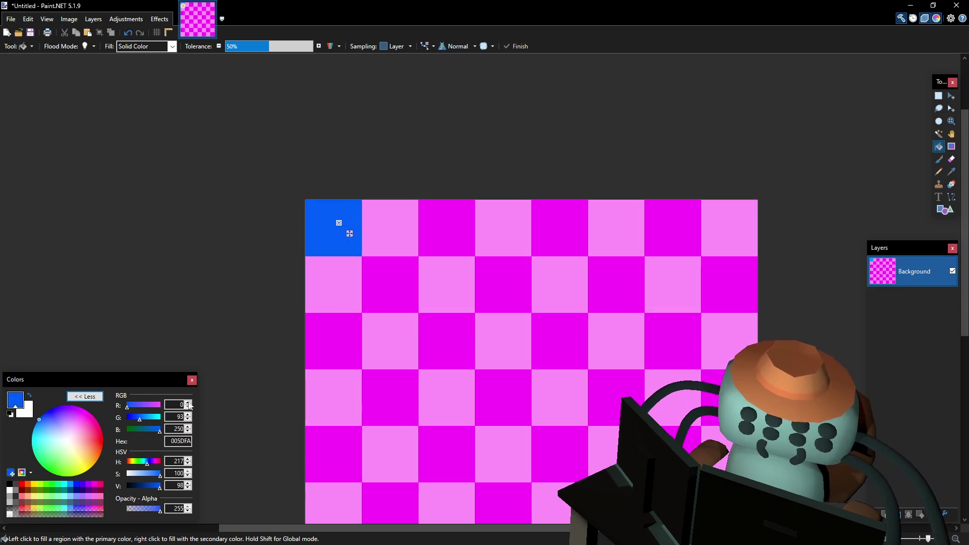
Fill the square beside it with grey and move Paint.NET aside to reveal Blender
ctrl+scroll(362, 261, up, 1)
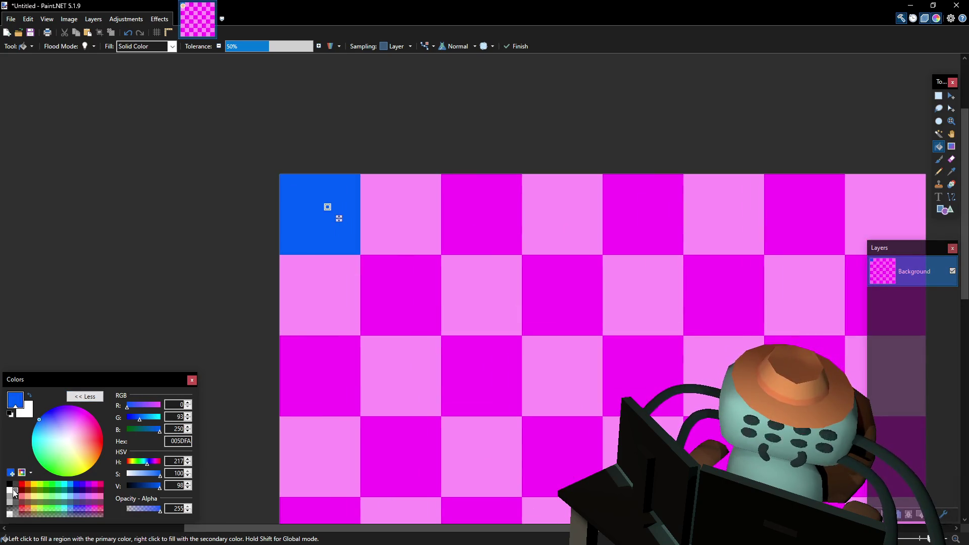
click(14, 493)
key(ctrl+z)
click(419, 212)
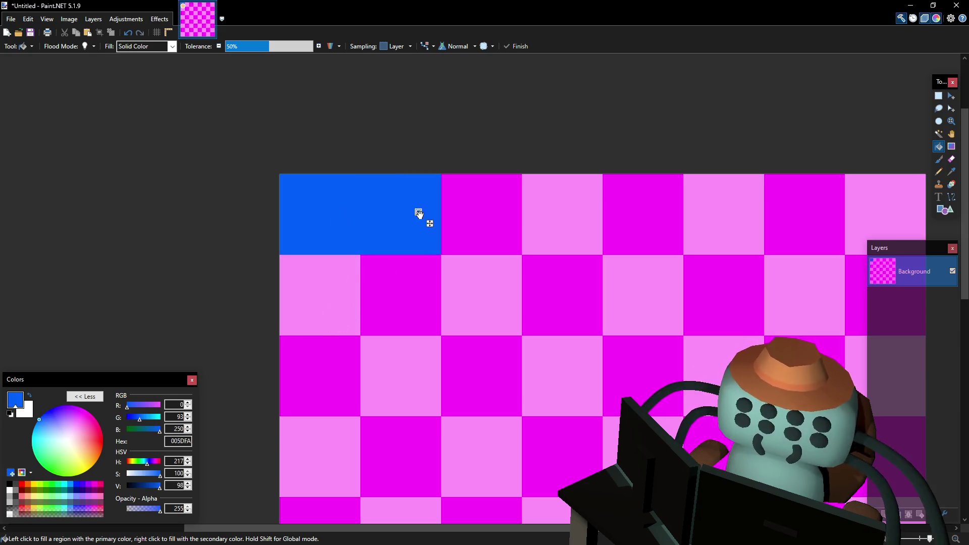
click(14, 493)
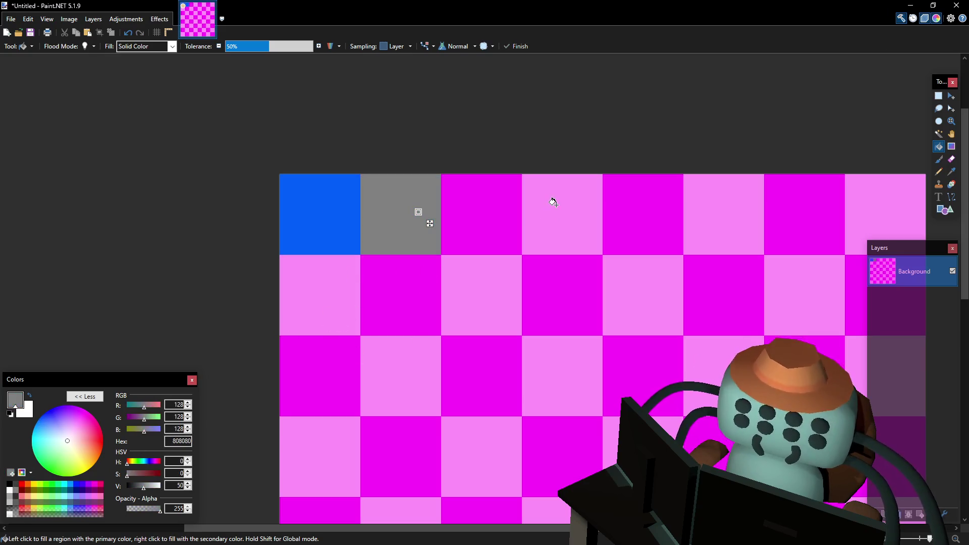
drag(535, 5, 535, 0)
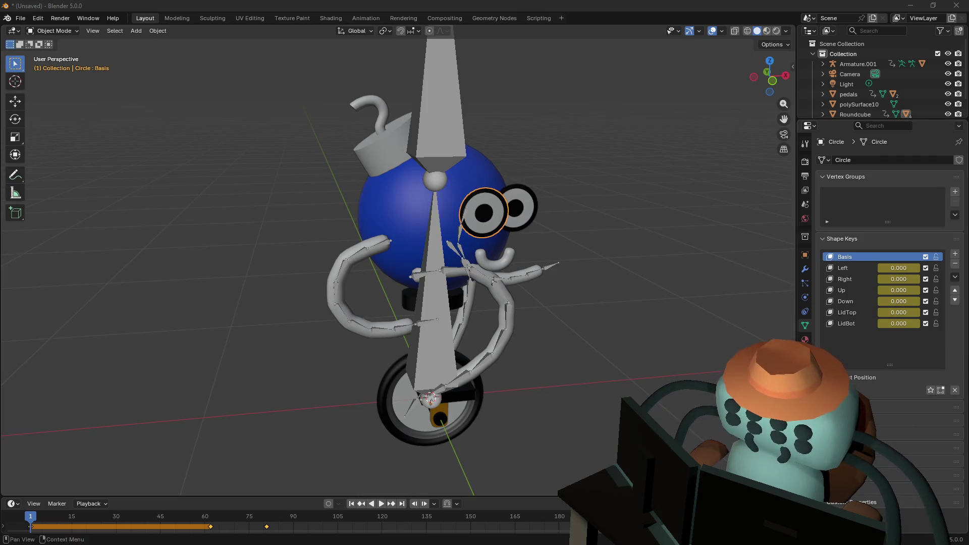
Reposition the Blender view with walk navigation and move the Paint.NET window off screen
key(shift+grave)
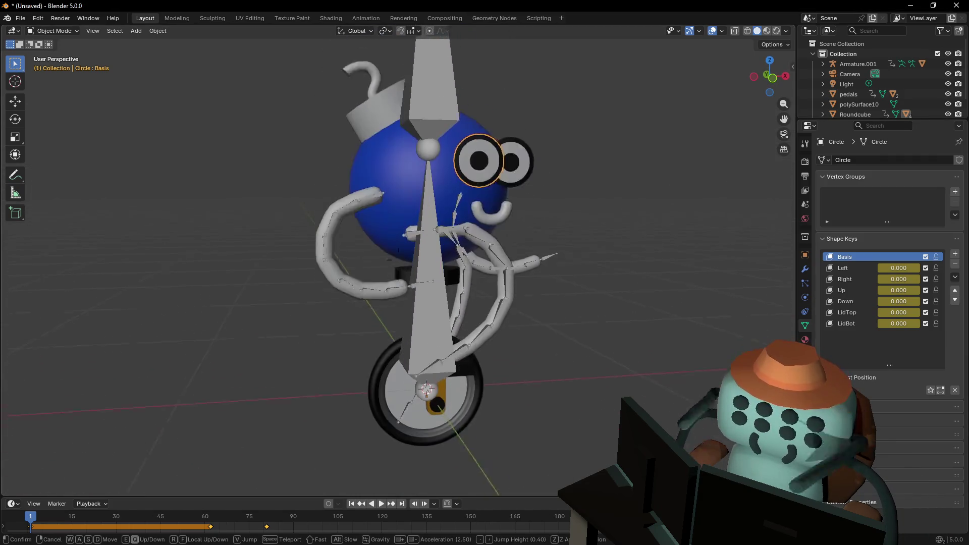
click(625, 240)
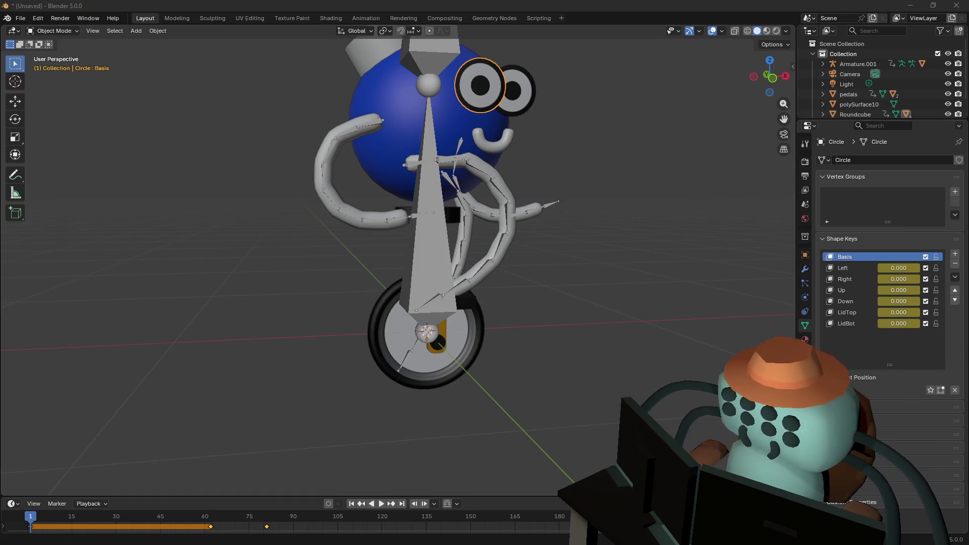
mouse_move(968, 179)
mouse_down()
mouse_move(703, 179)
mouse_move(861, 301)
mouse_move(807, 228)
mouse_move(755, 90)
mouse_move(767, 117)
mouse_move(706, 99)
mouse_move(725, 124)
mouse_move(795, 146)
mouse_up()
mouse_move(541, 212)
middle_down()
mouse_move(377, 217)
mouse_move(500, 208)
mouse_move(489, 213)
mouse_move(494, 262)
mouse_move(520, 221)
mouse_move(504, 242)
mouse_move(497, 237)
middle_up()
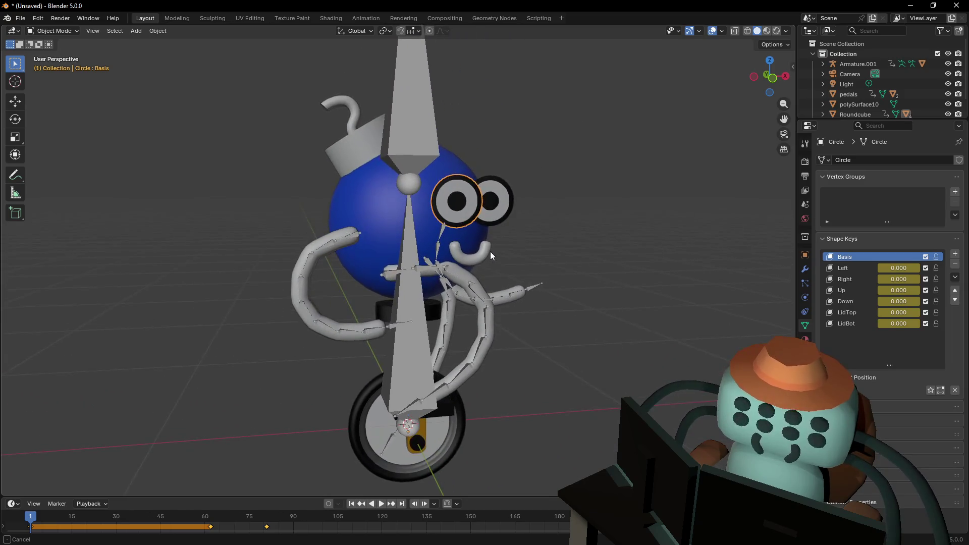
mouse_move(968, 152)
mouse_down()
mouse_move(651, 135)
mouse_move(968, 152)
mouse_up()
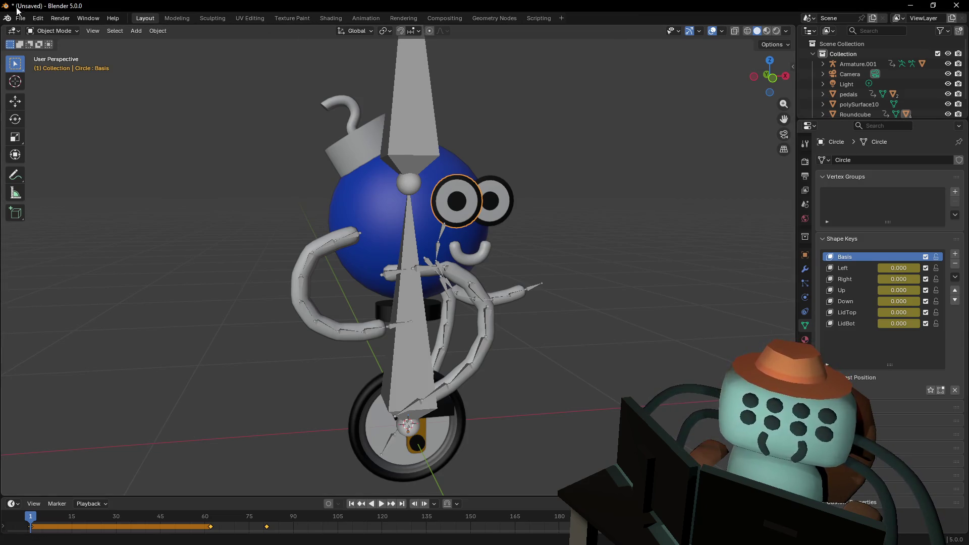
Zoom out, clear the eye selection and select the blue Roundcube body
scroll(592, 131, down, 3)
scroll(578, 142, down, 2)
click(558, 145)
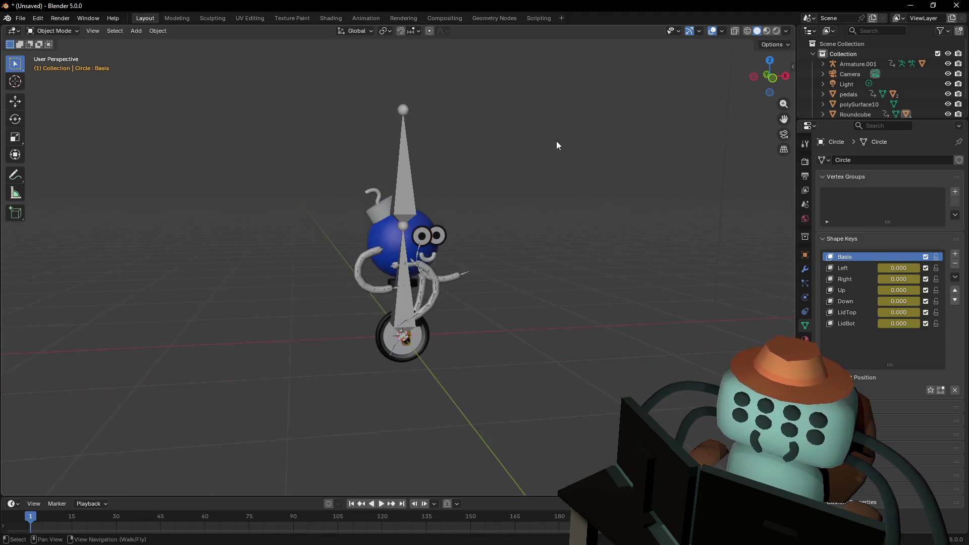
scroll(566, 164, down, 2)
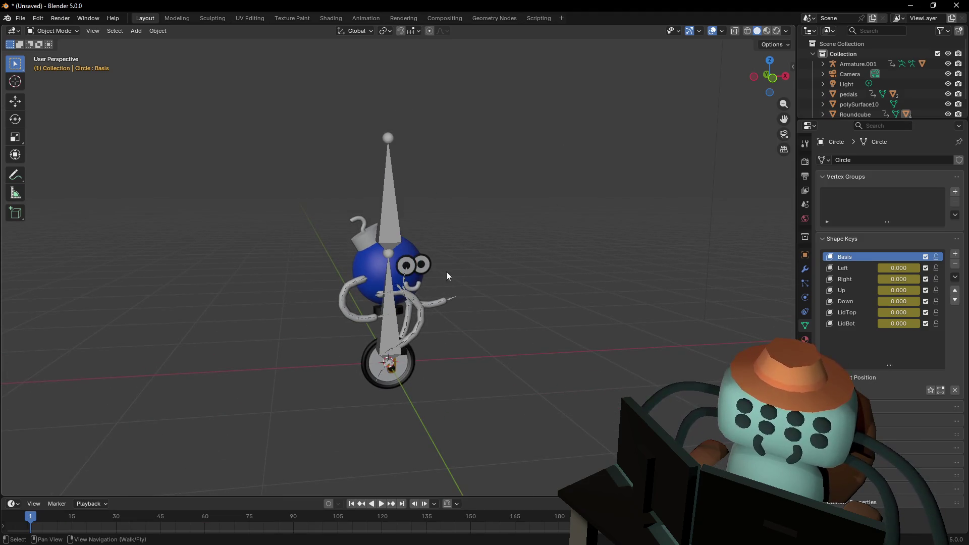
click(369, 271)
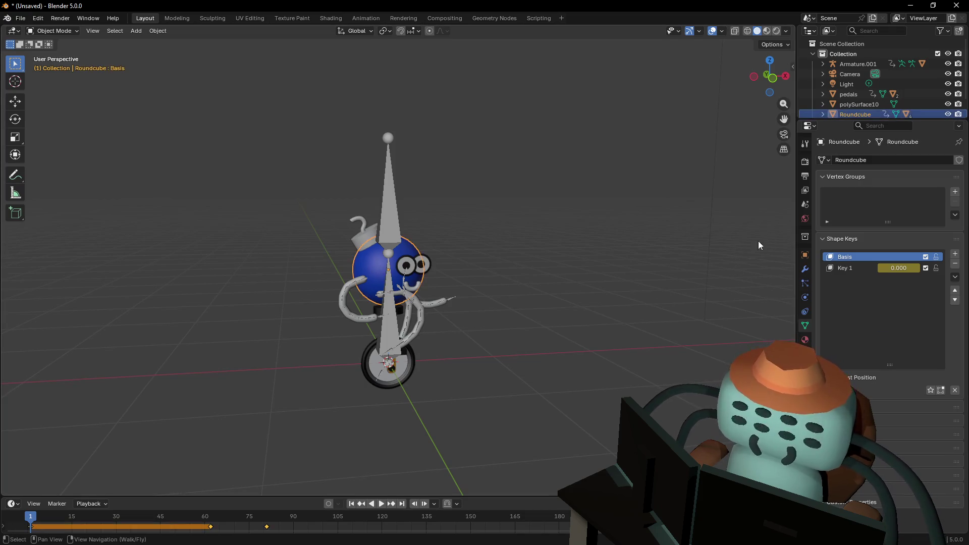
Show the Roundcube body's Material.005 node setup in the Shading workspace
click(805, 339)
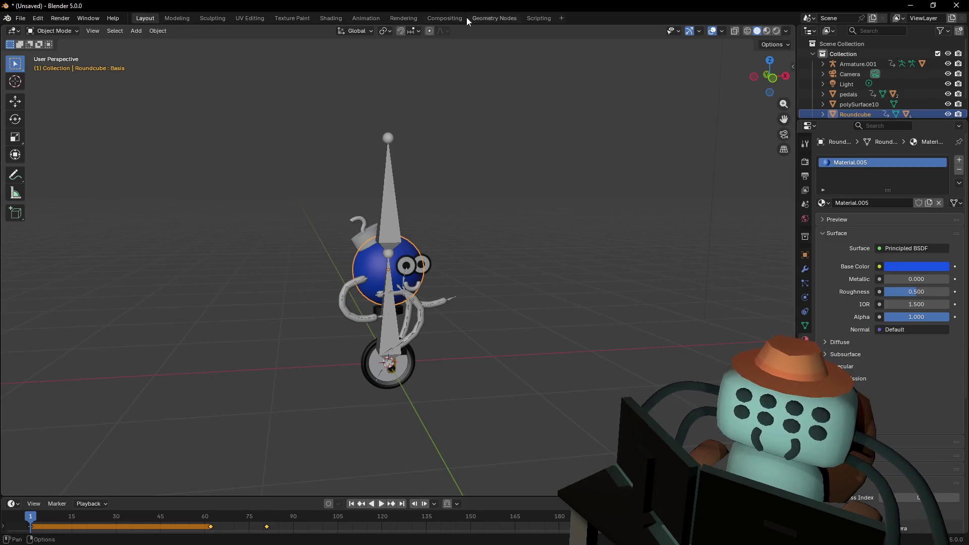
click(331, 18)
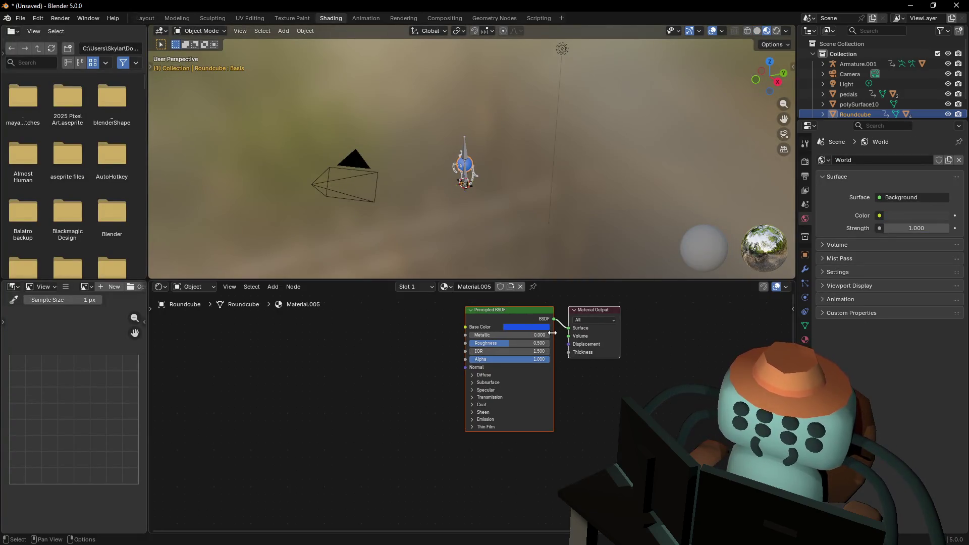
Swap the Principled BSDF for an Image Texture node wired from Color to Surface
key(Delete)
key(shift+a)
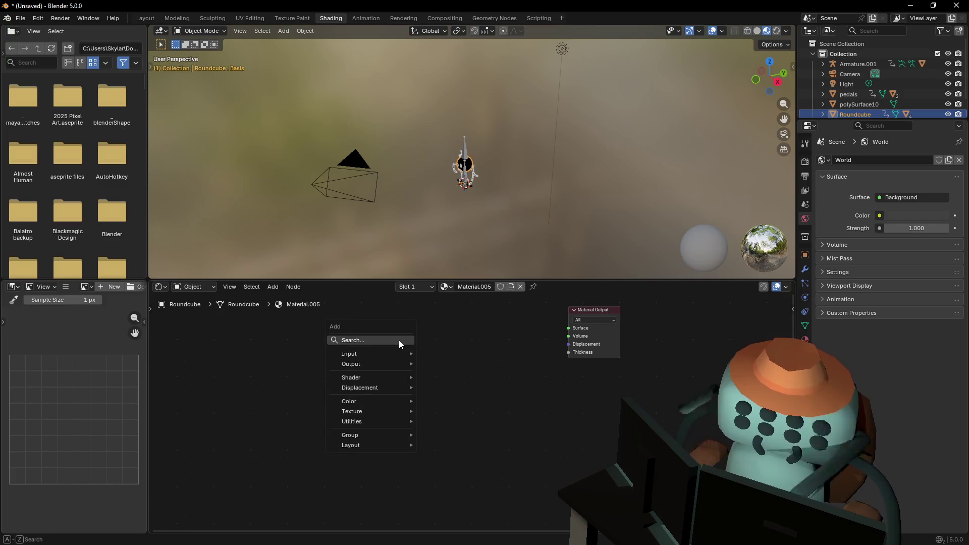
text(texture)
key(Down)
key(Down)
key(Down)
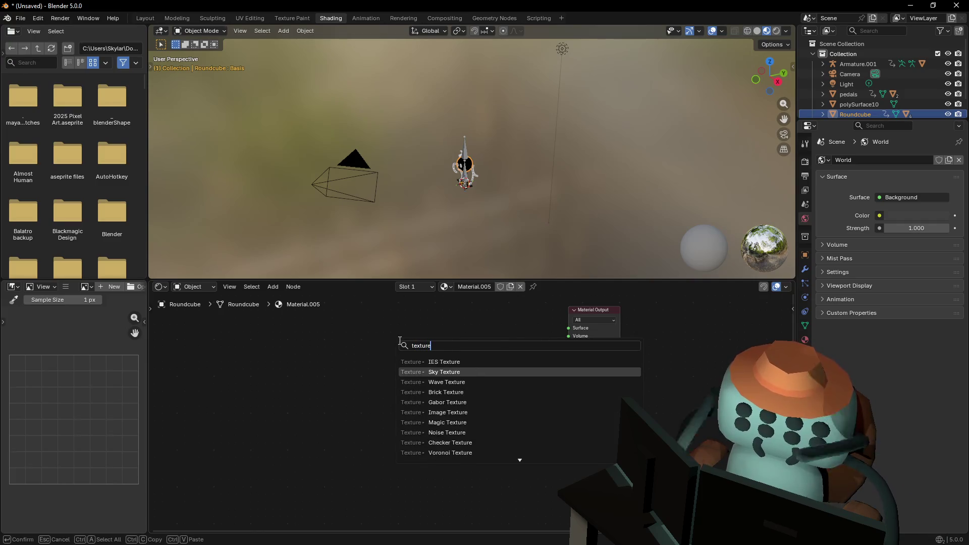
key(Return)
click(401, 344)
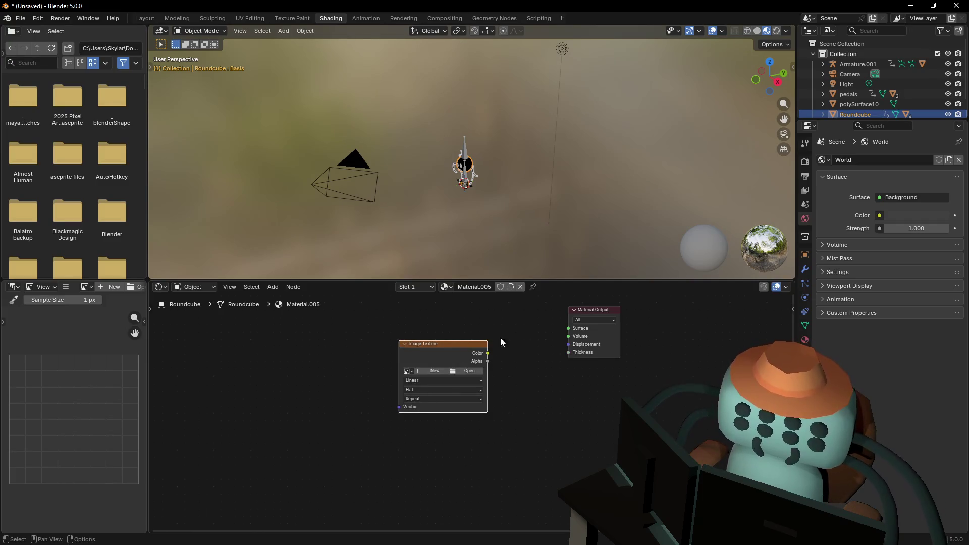
drag(488, 353, 570, 328)
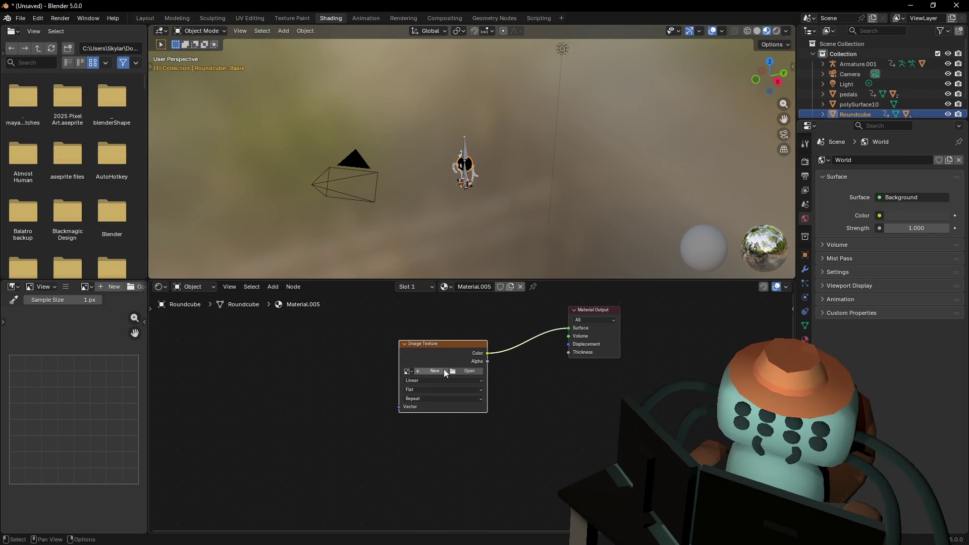
Check the existing image list, then bring up the file browser to load an image
click(408, 372)
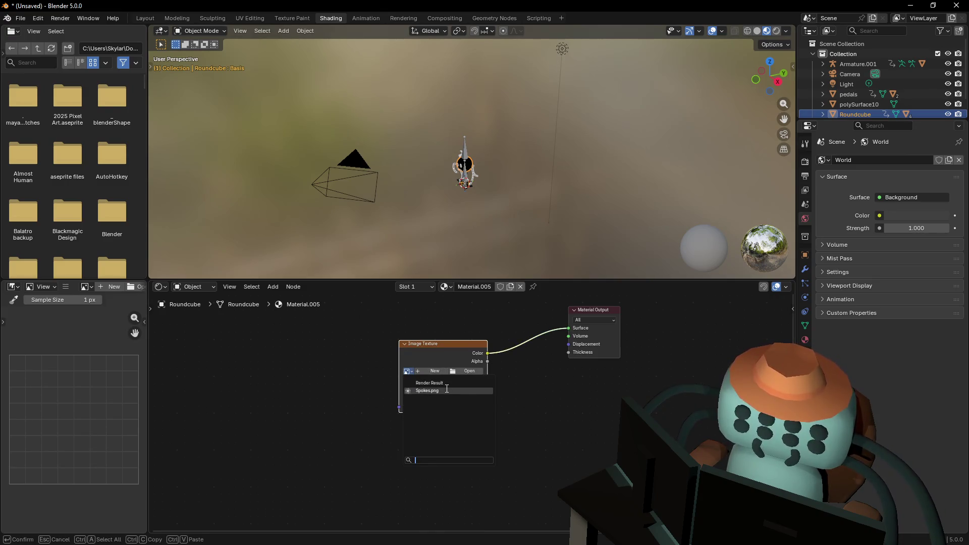
mouse_move(446, 389)
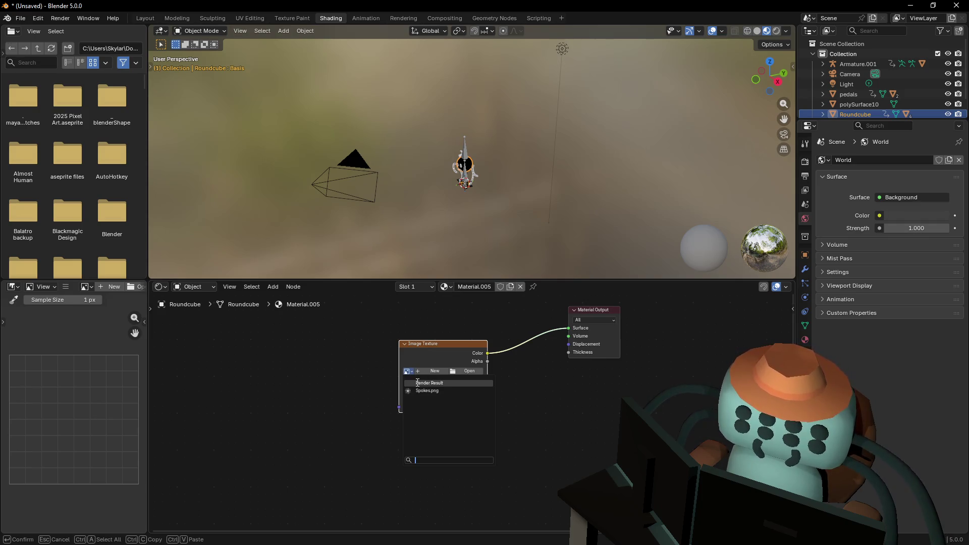
click(433, 371)
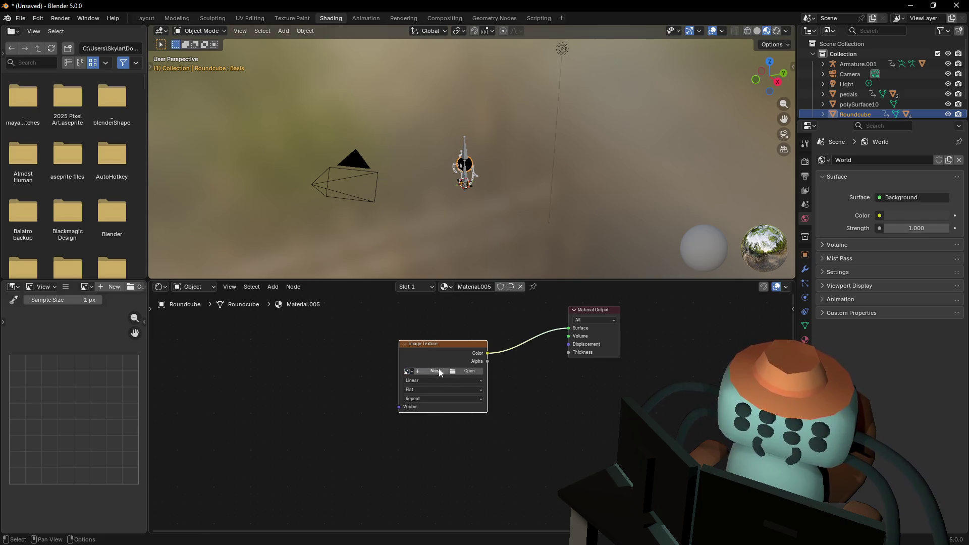
click(471, 371)
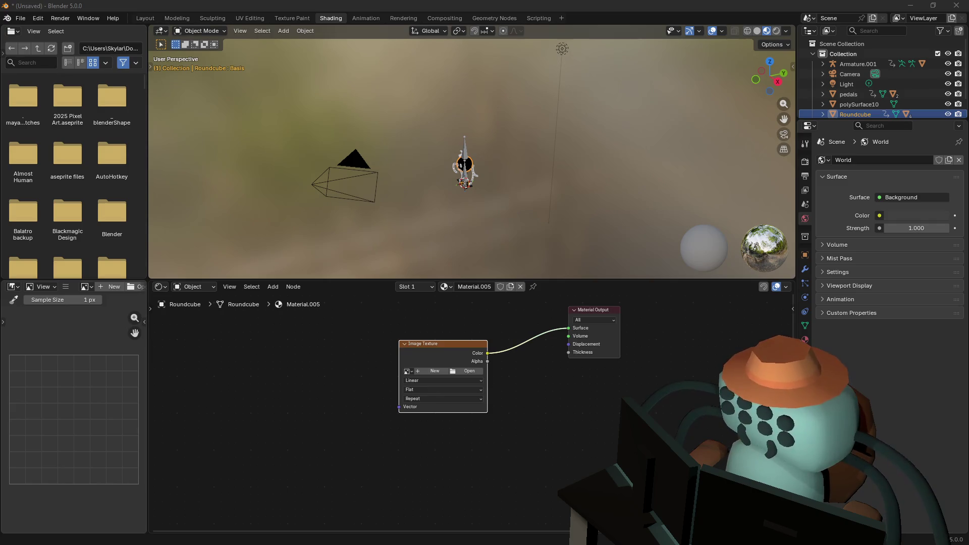
Load palette.png into the body's Image Texture node
key(Return)
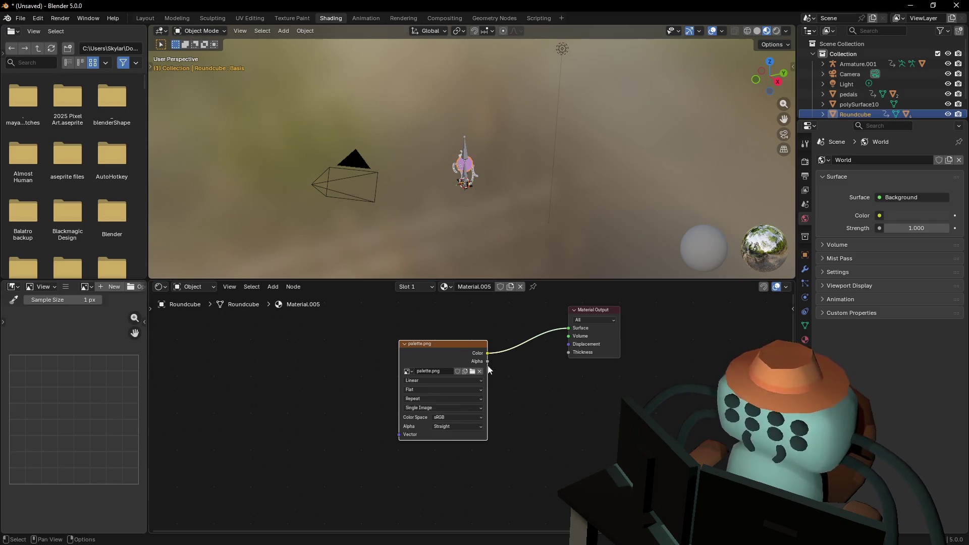
Pan the node editor and move the Material Output node right and down
middle_drag(576, 404, 493, 417)
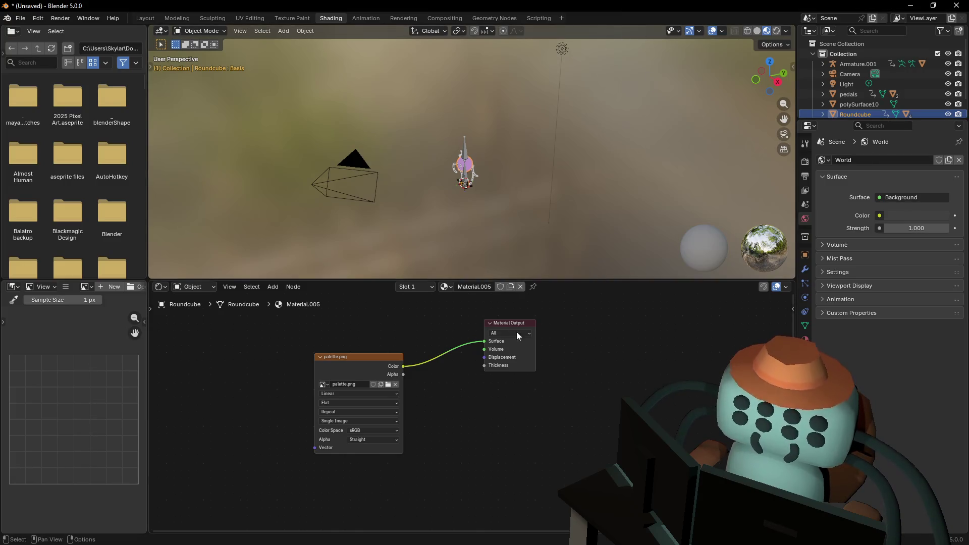
middle_drag(534, 378, 496, 389)
drag(473, 334, 521, 369)
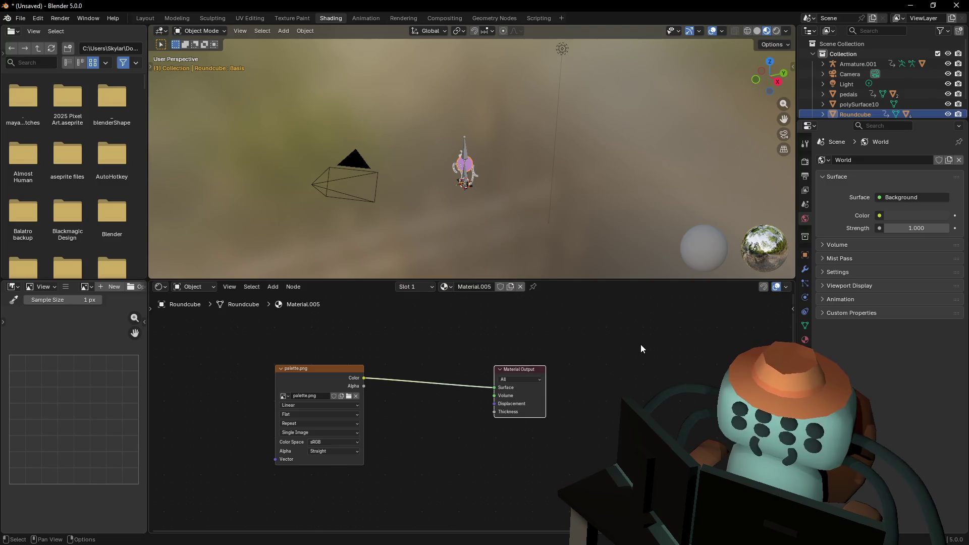
Switch to the Sculpting workspace
click(151, 18)
click(179, 18)
click(214, 19)
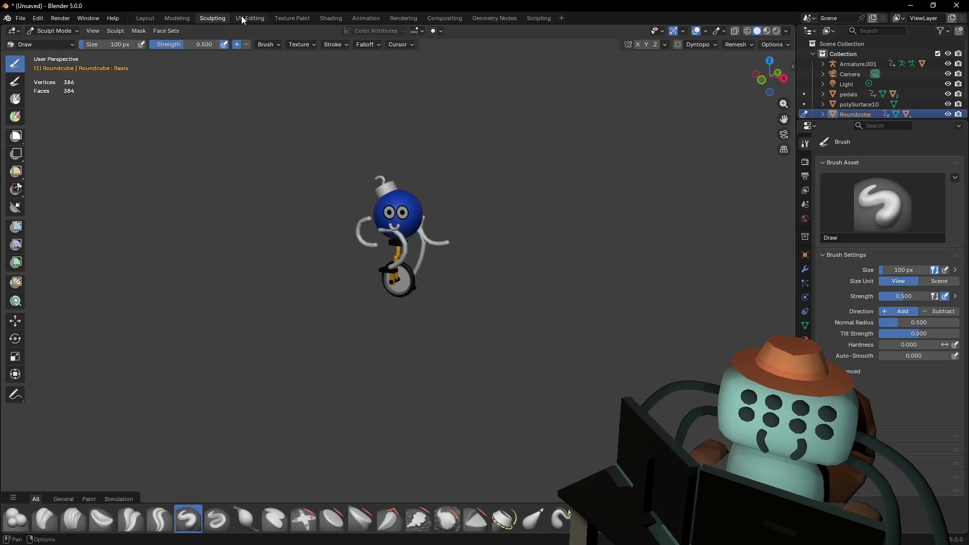
Switch to the UV Editing workspace in Object Mode and fly the view close to the character
click(242, 18)
click(171, 18)
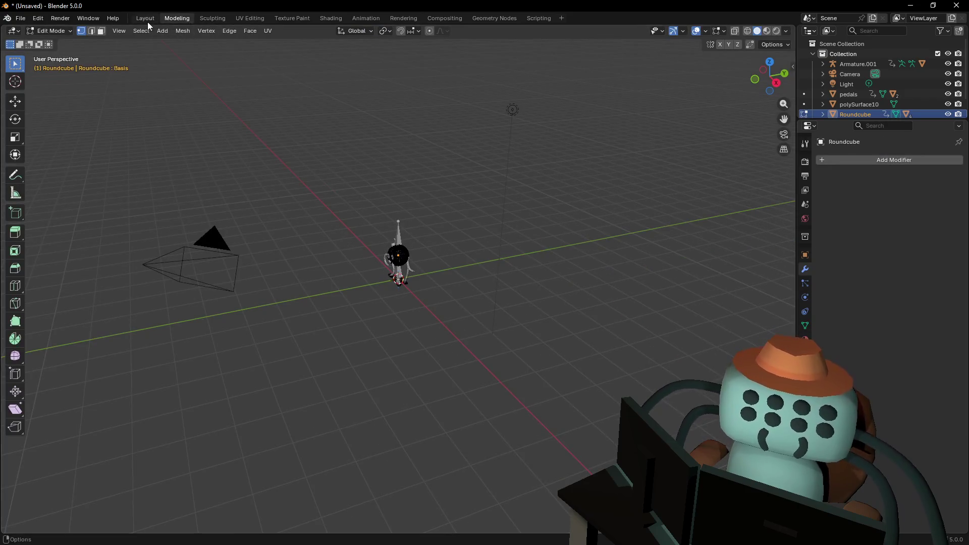
key(shift+grave)
key(w)
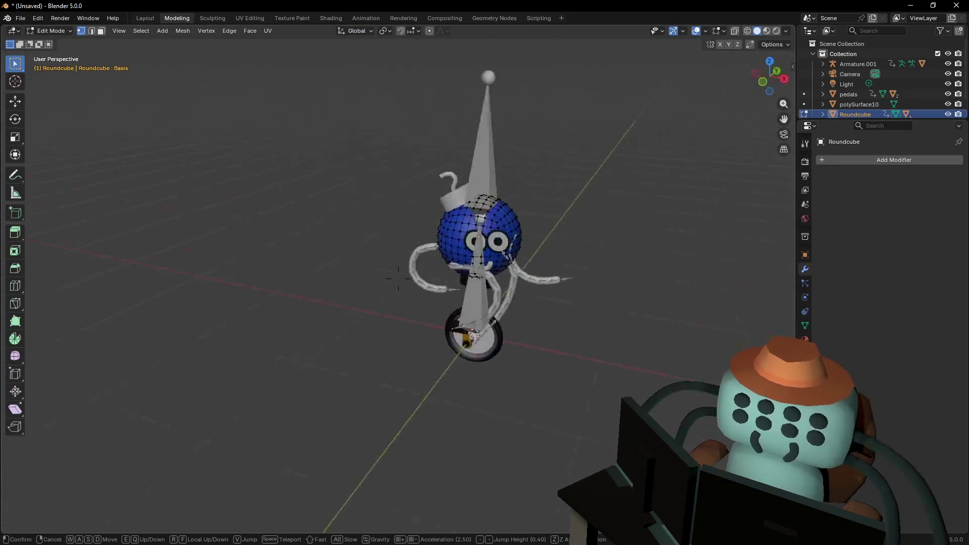
key(Escape)
key(ctrl+Page_Down)
key(ctrl+Page_Down)
key(shift+grave)
key(w)
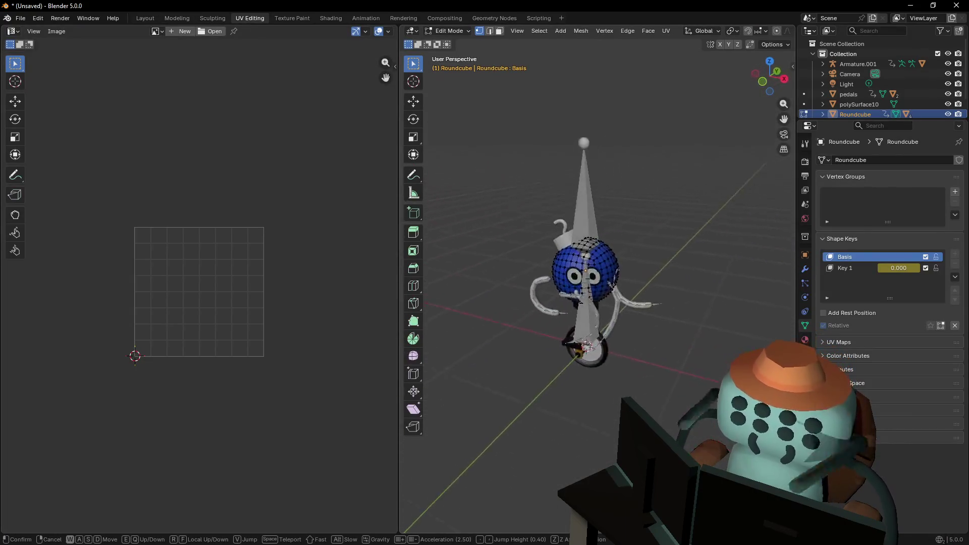
key(Tab)
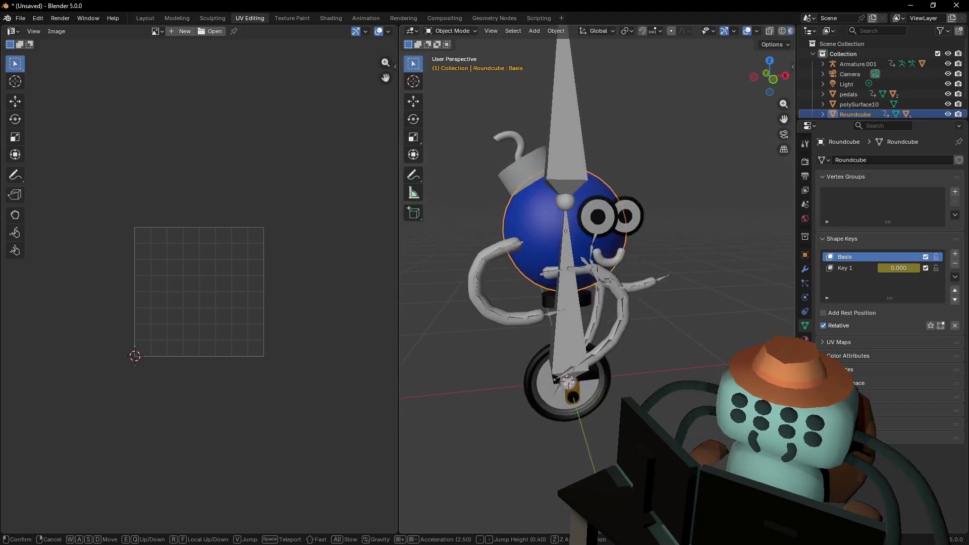
key(Return)
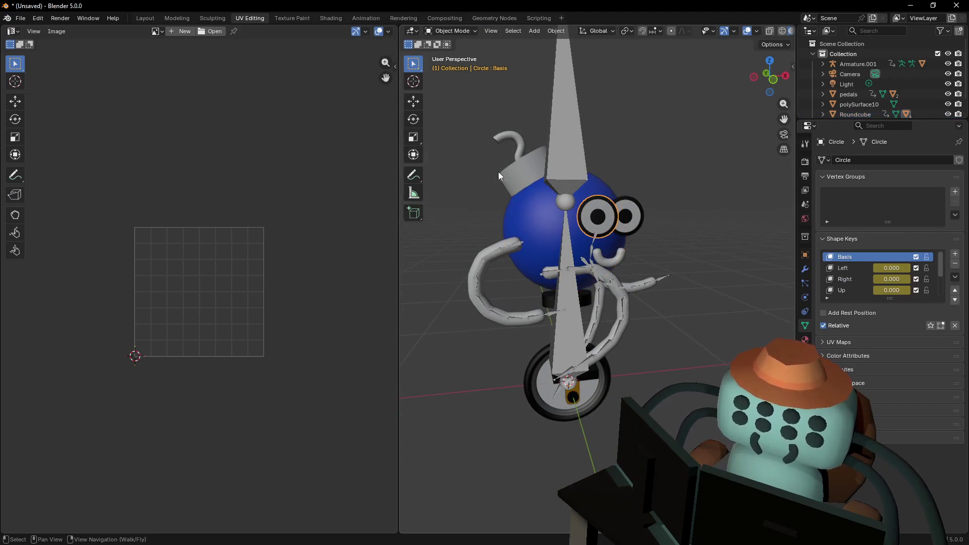
Shift-select the hat, an arm, the eye, the body sphere and the wheel together
click(525, 172)
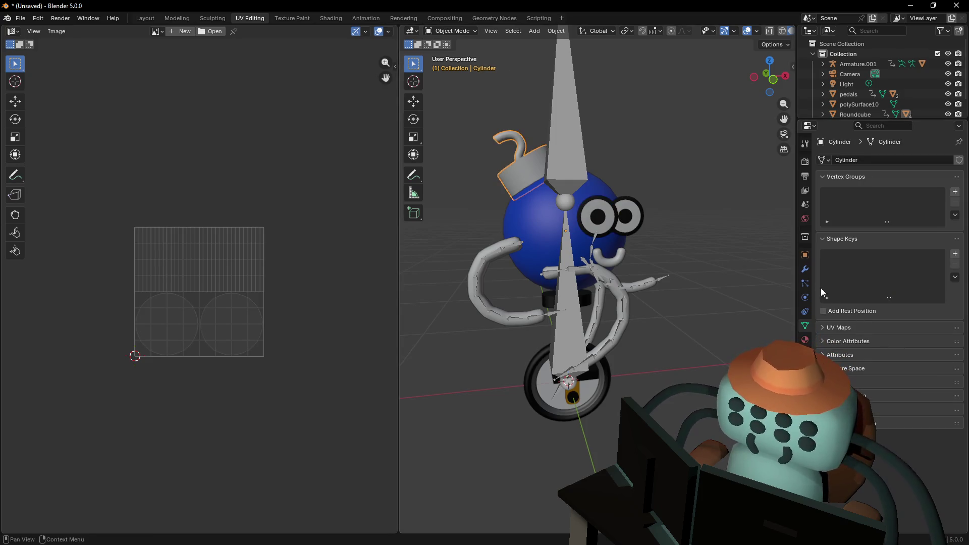
shift+click(498, 244)
shift+click(625, 212)
shift+click(625, 212)
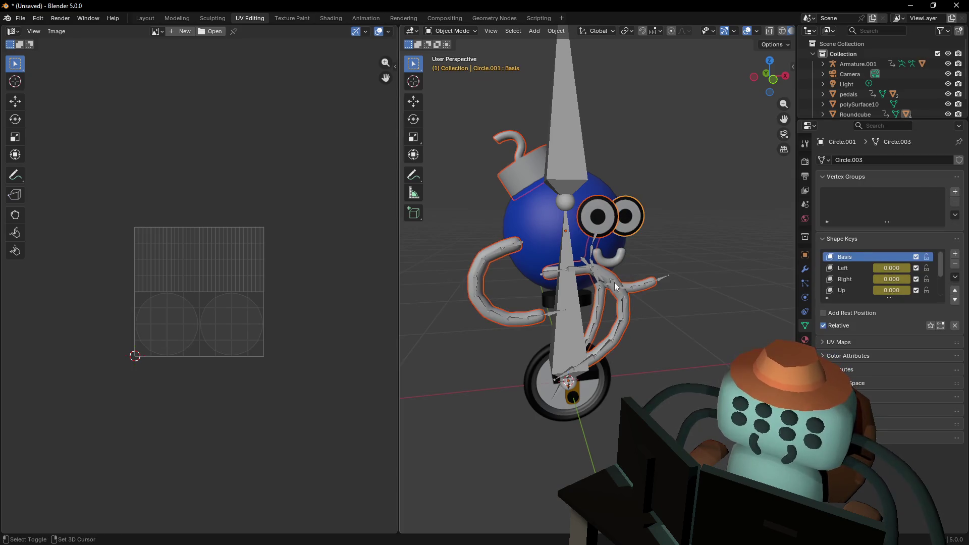
shift+click(557, 268)
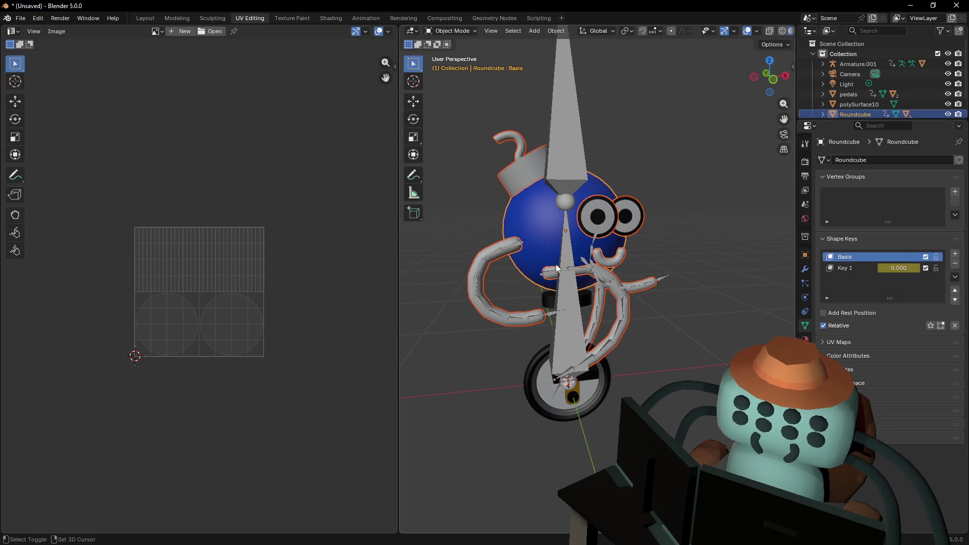
shift+click(605, 388)
Move in on the wheel, add the pedals and the black pedal block to the selection, then view the whole character
key(shift+grave)
key(w)
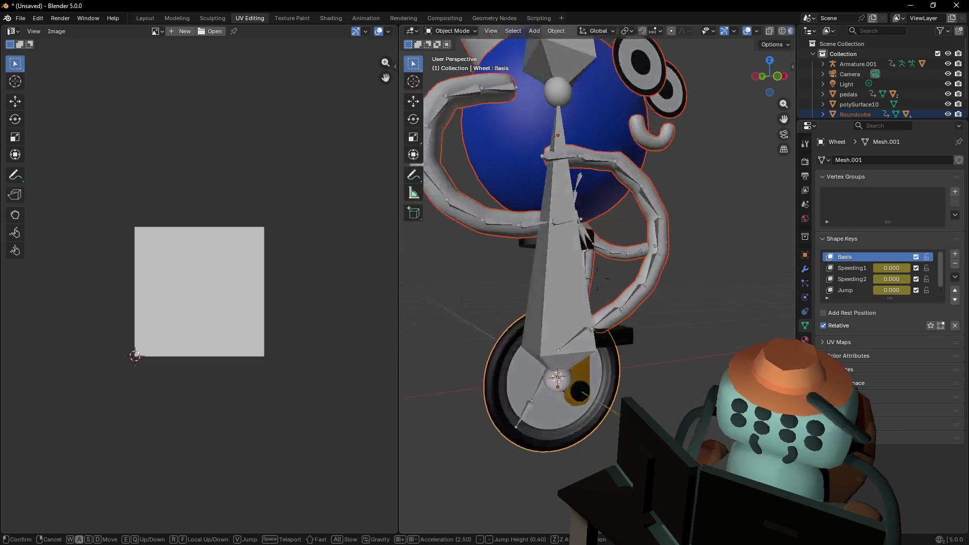
click(597, 366)
shift+click(577, 376)
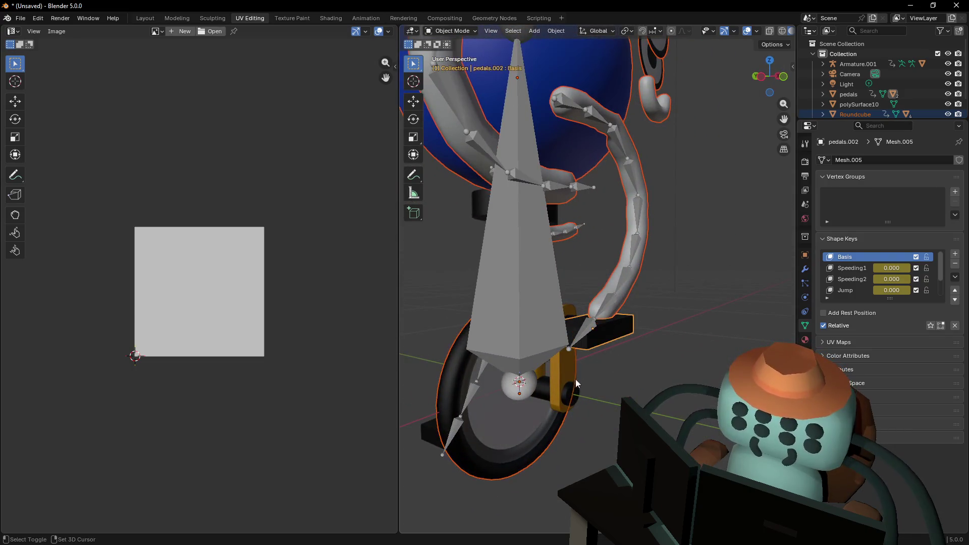
shift+click(437, 425)
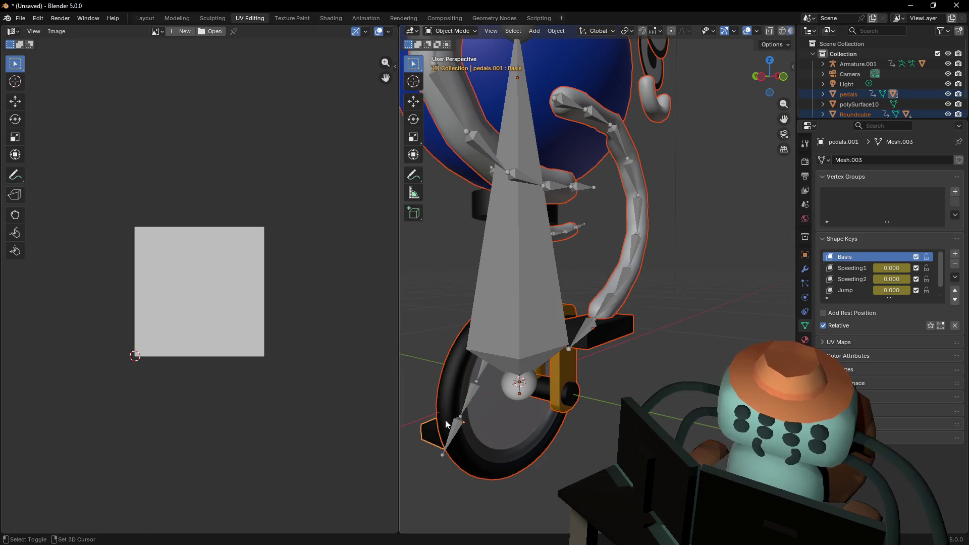
key(shift+grave)
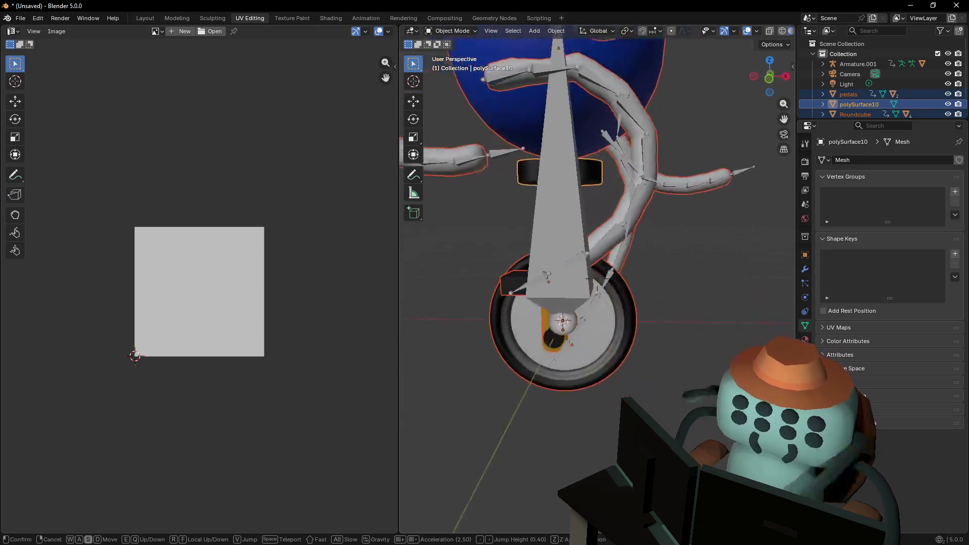
key(s)
key(w)
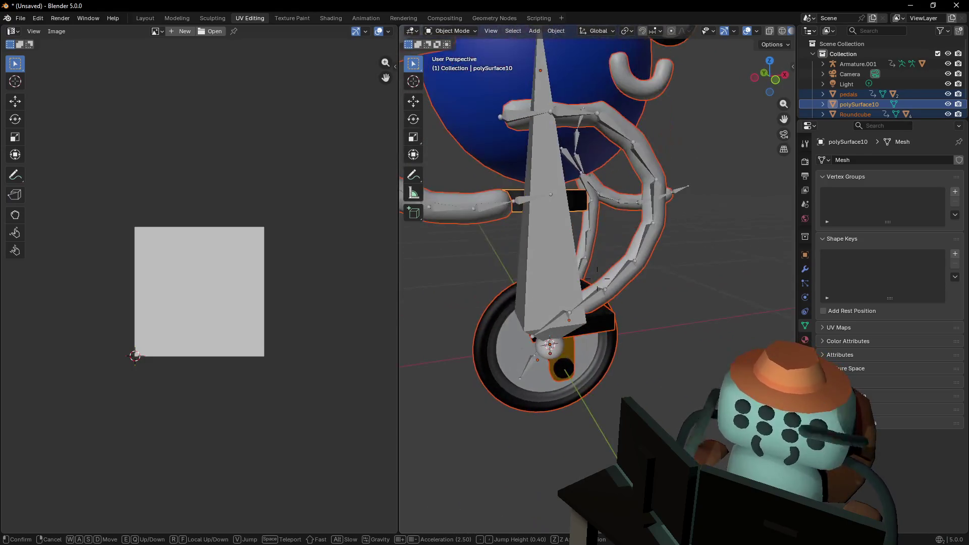
key(a)
key(s)
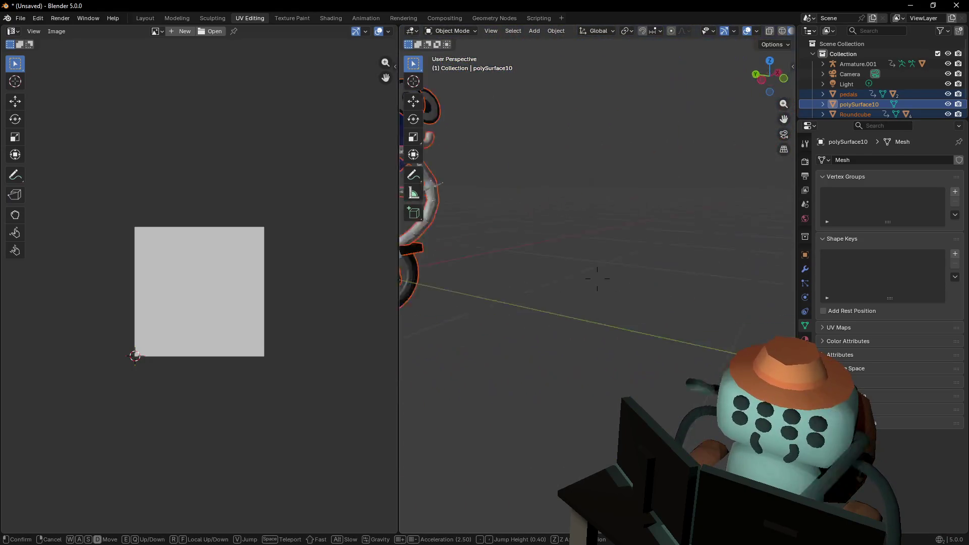
click(680, 228)
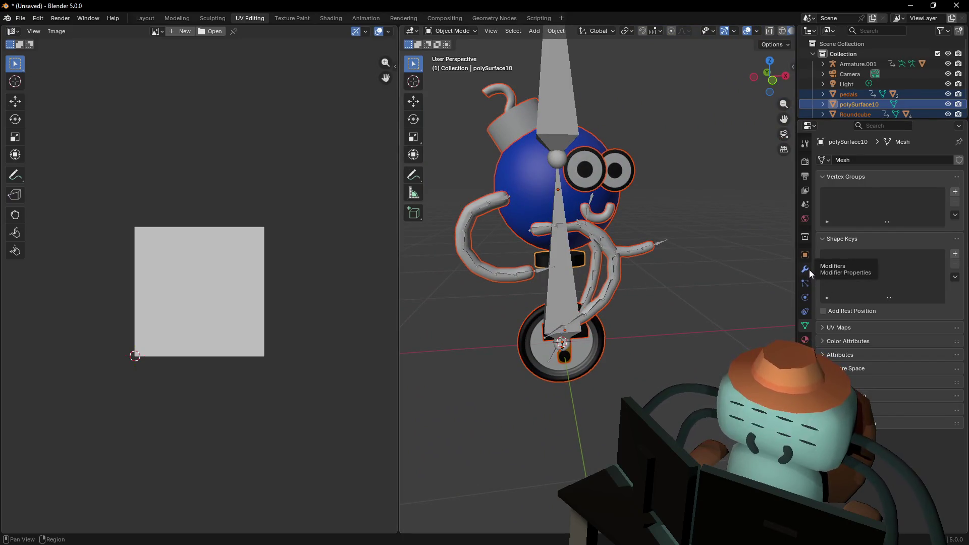
In polySurface10's Material tab, add a new slot holding Material.005, then widen the 3D view
click(805, 339)
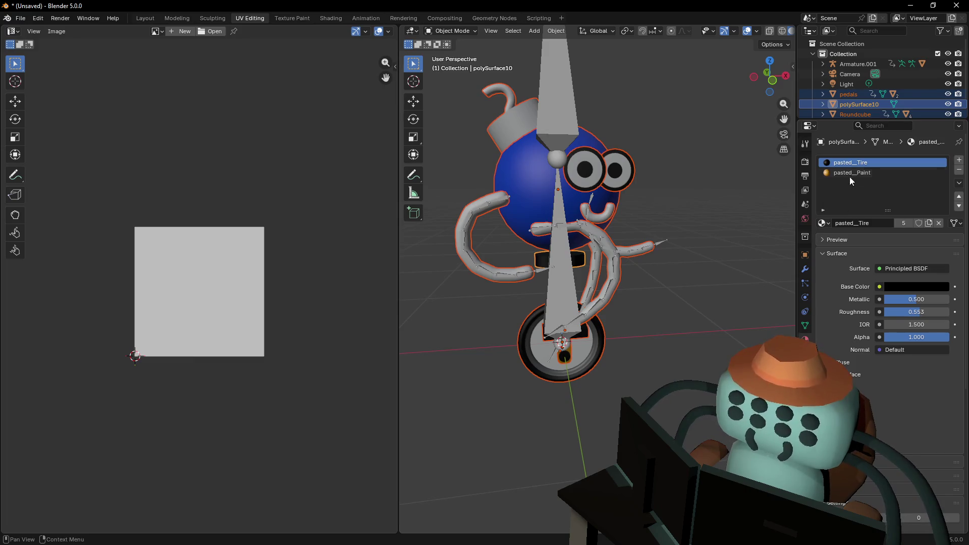
click(959, 160)
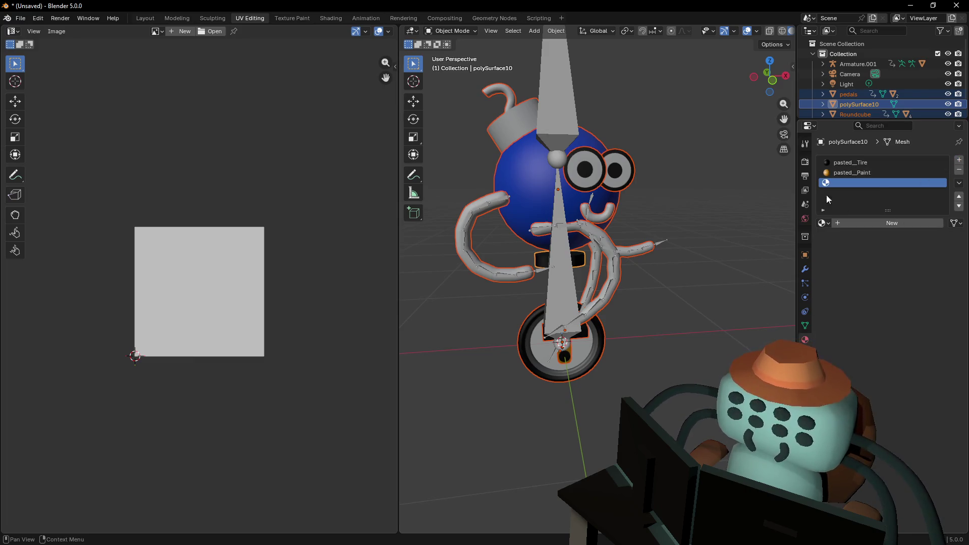
click(823, 222)
scroll(861, 309, down, 6)
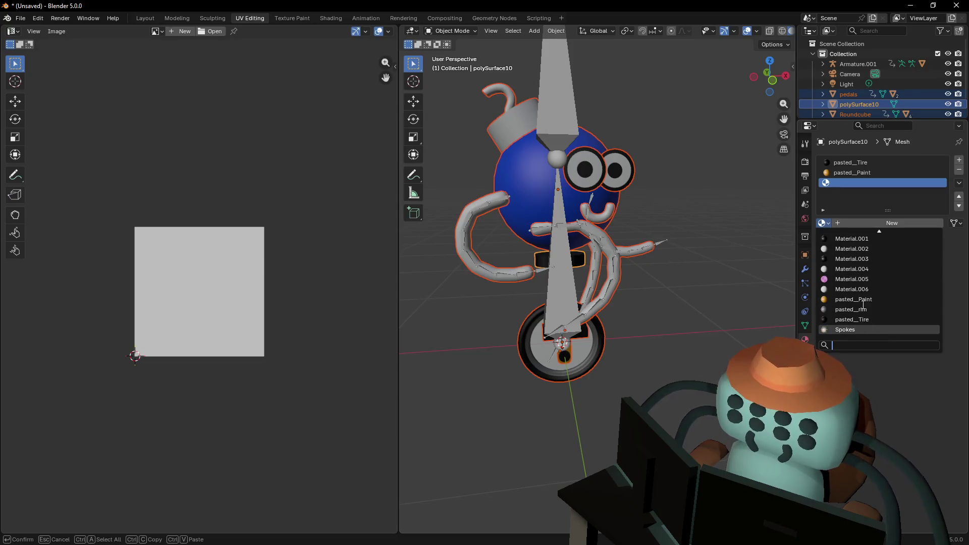
click(858, 279)
middle_drag(694, 239, 676, 246)
drag(400, 132, 195, 132)
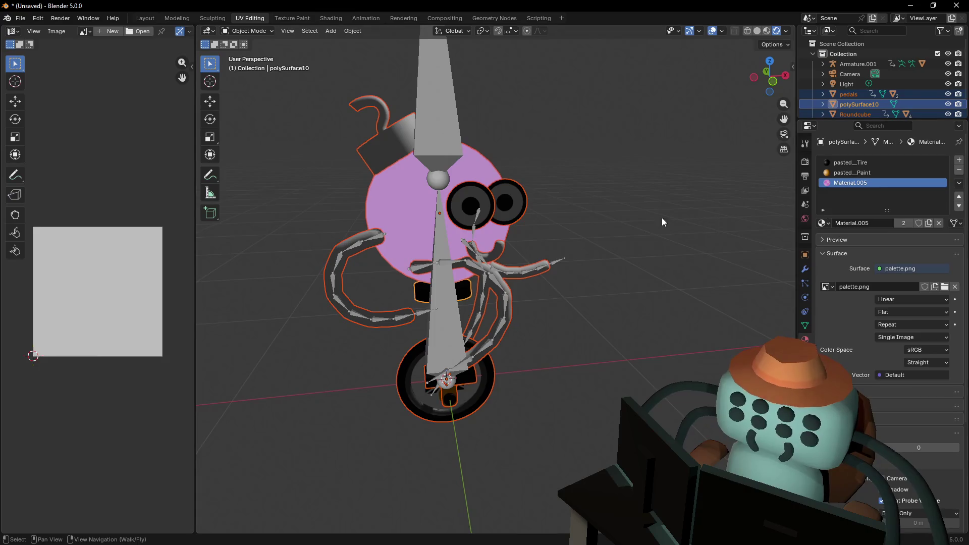
In Edit Mode, select all faces and assign Material.005 to the whole mesh
key(Tab)
key(a)
click(839, 235)
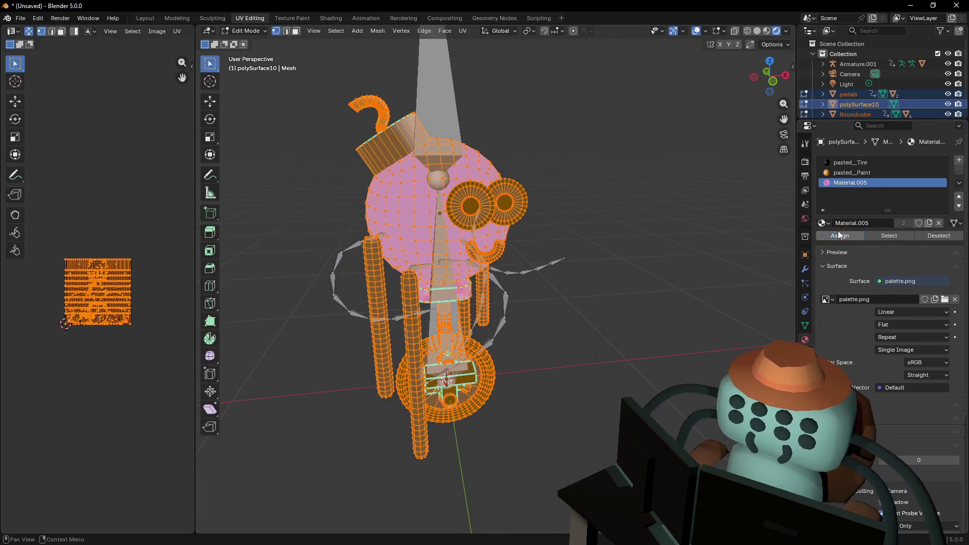
key(Tab)
key(shift+grave)
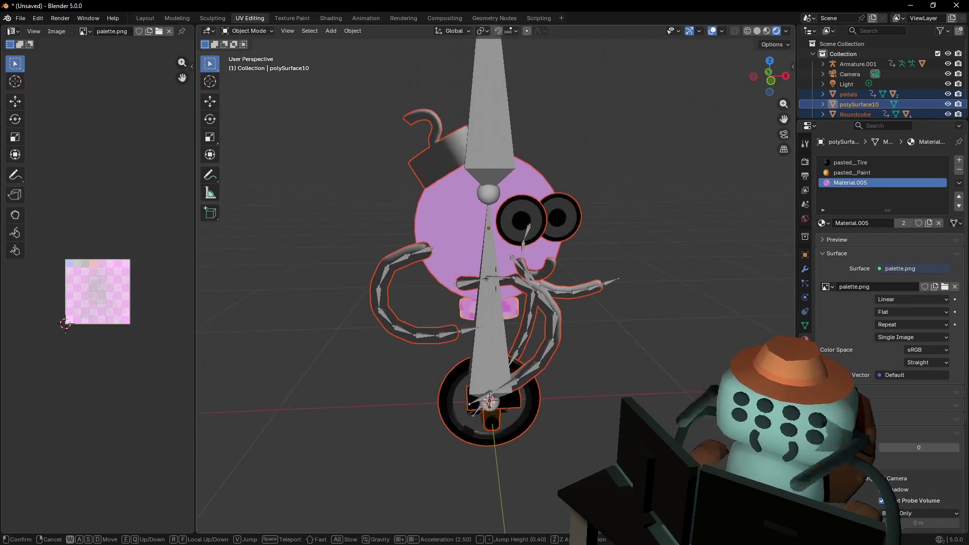
click(620, 161)
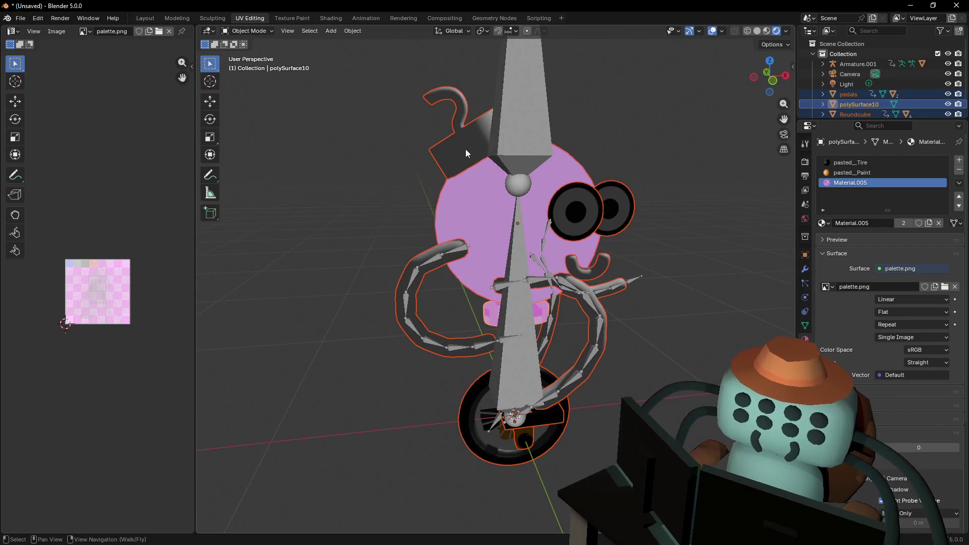
key(ctrl+z)
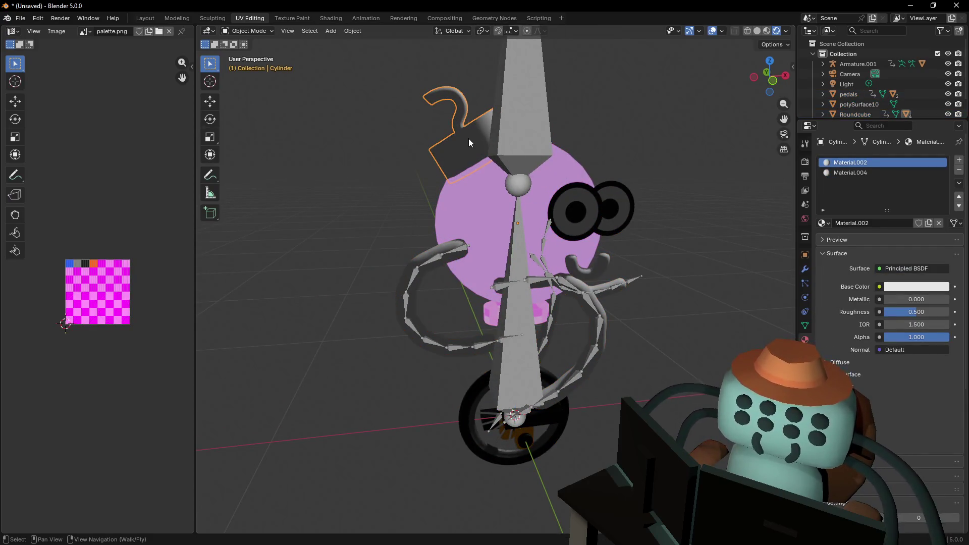
key(ctrl+shift+z)
Remove the pasted_Paint and pasted_Tire slots, leaving only Material.005
key(Tab)
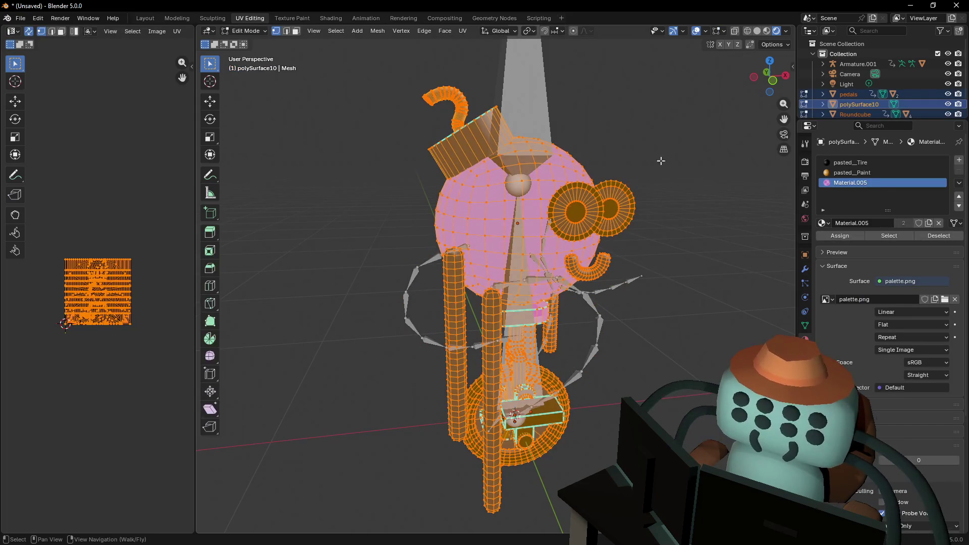
click(886, 172)
key(Tab)
click(959, 170)
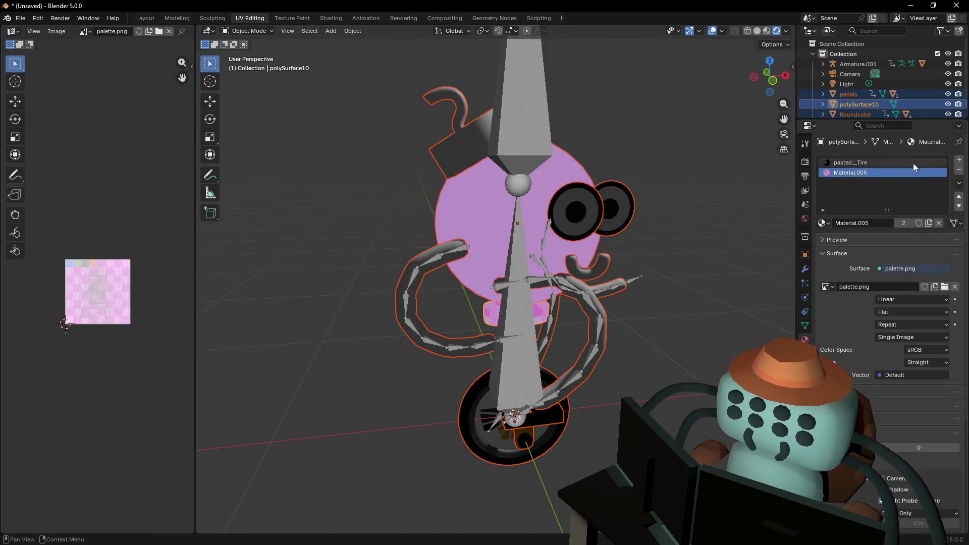
click(914, 164)
click(959, 170)
key(Tab)
key(Tab)
mouse_move(664, 93)
middle_down()
mouse_move(737, 96)
mouse_move(605, 103)
mouse_move(668, 114)
middle_up()
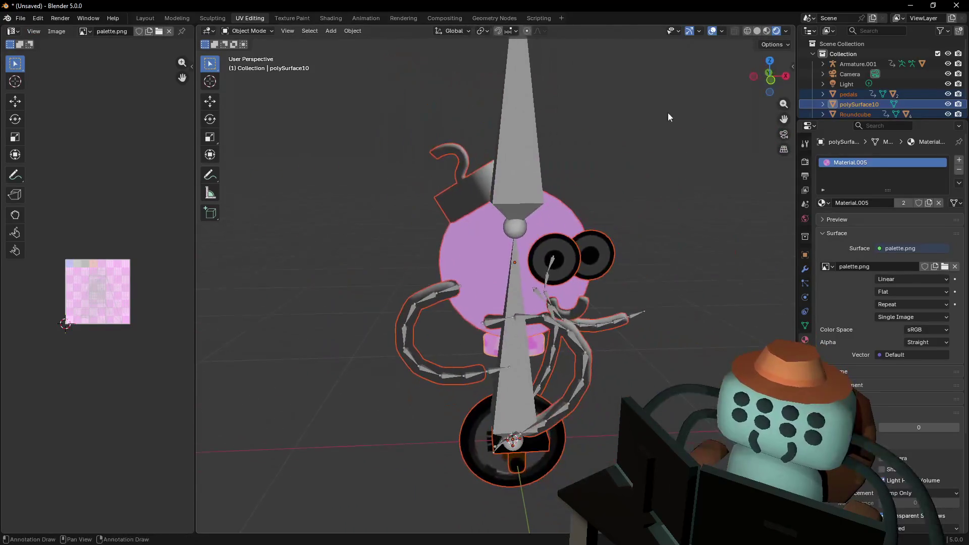
click(521, 355)
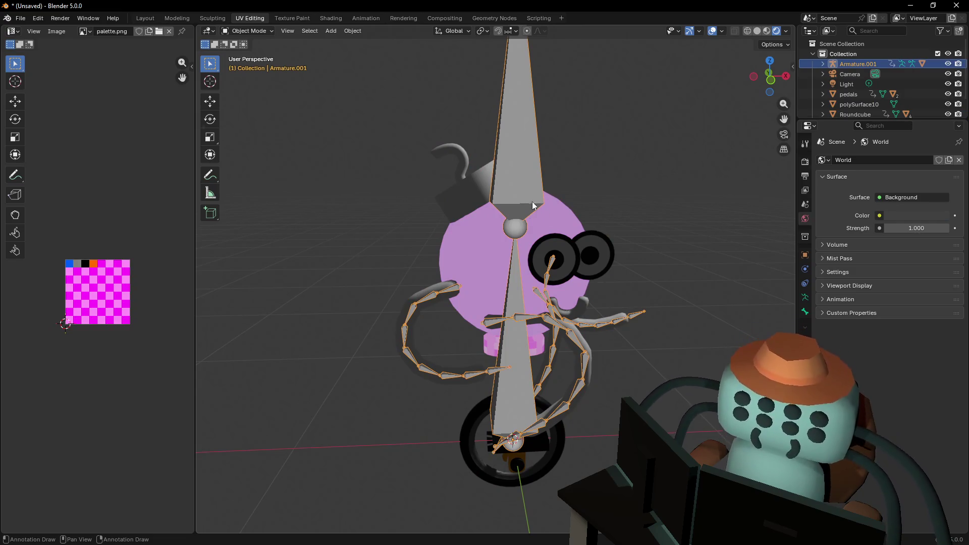
Test-rotate the large armature bone in Pose Mode, cancelling without any change
click(248, 31)
click(237, 66)
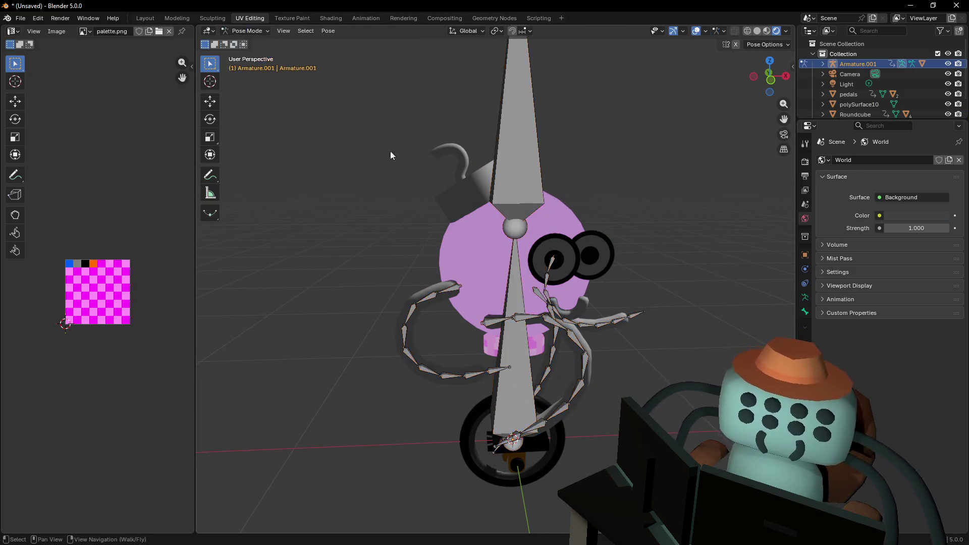
click(511, 349)
key(r)
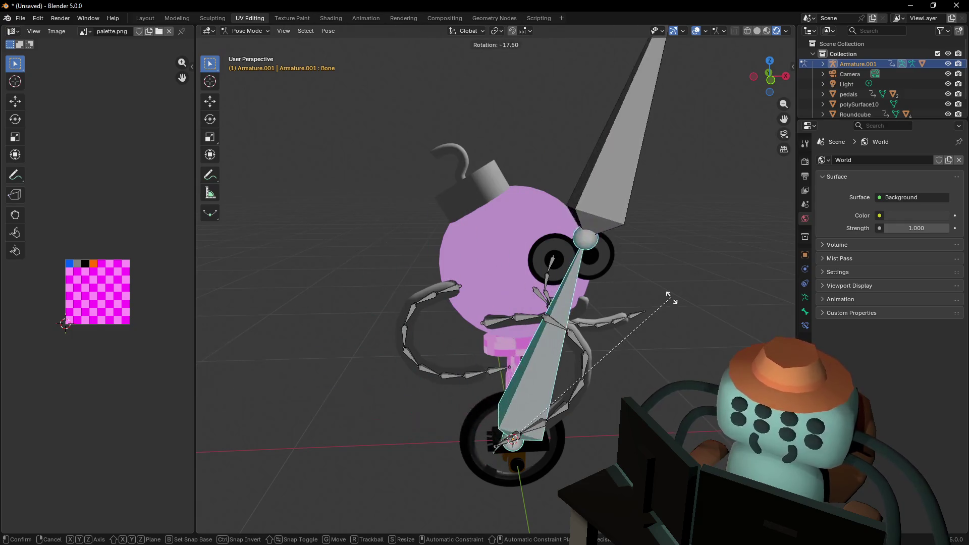
key(Escape)
middle_drag(635, 304, 611, 301)
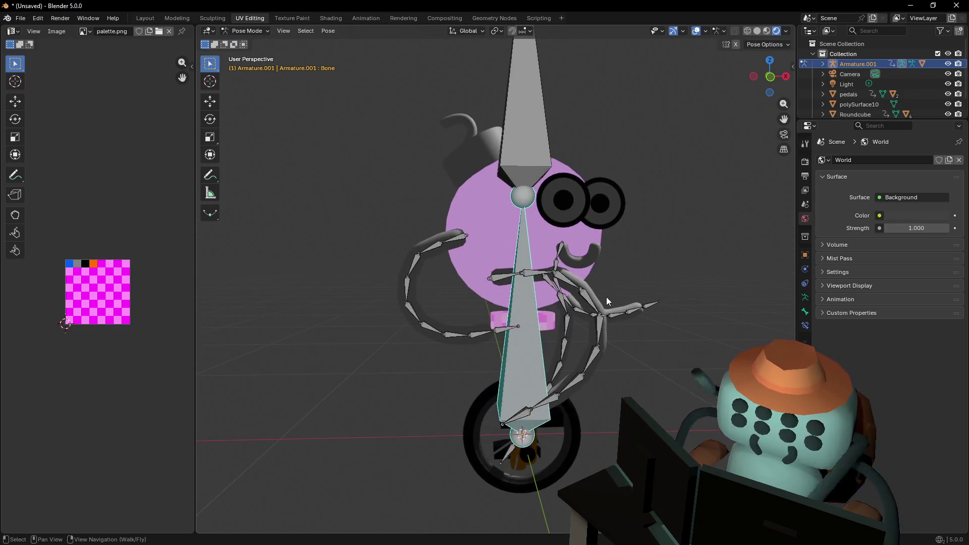
click(248, 31)
click(243, 40)
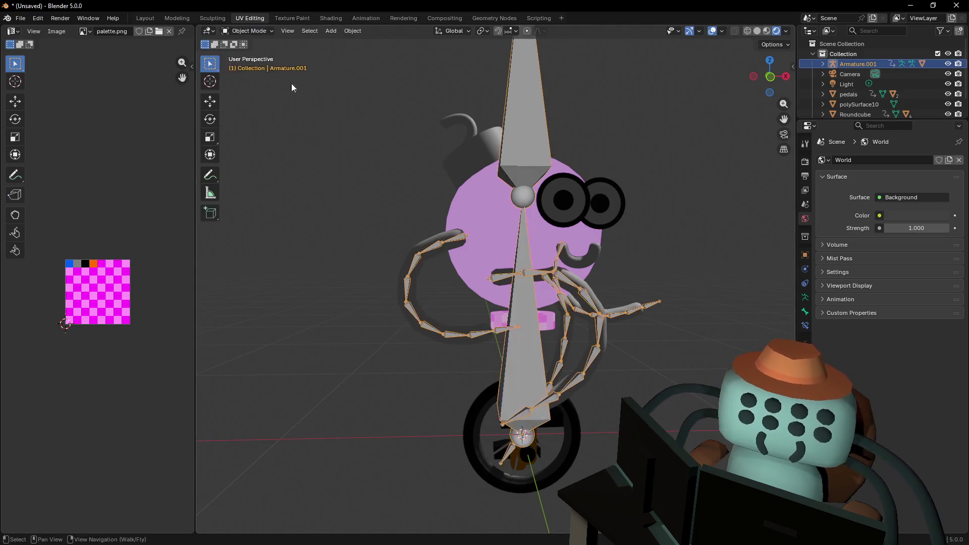
click(248, 31)
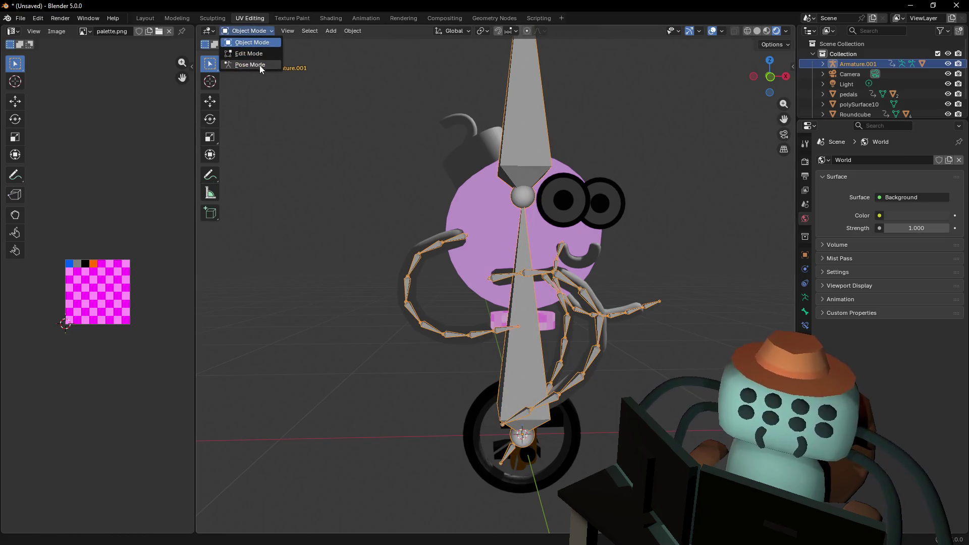
click(258, 67)
In armature Edit Mode, delete the upper and lower large bones and return to Object Mode
click(248, 31)
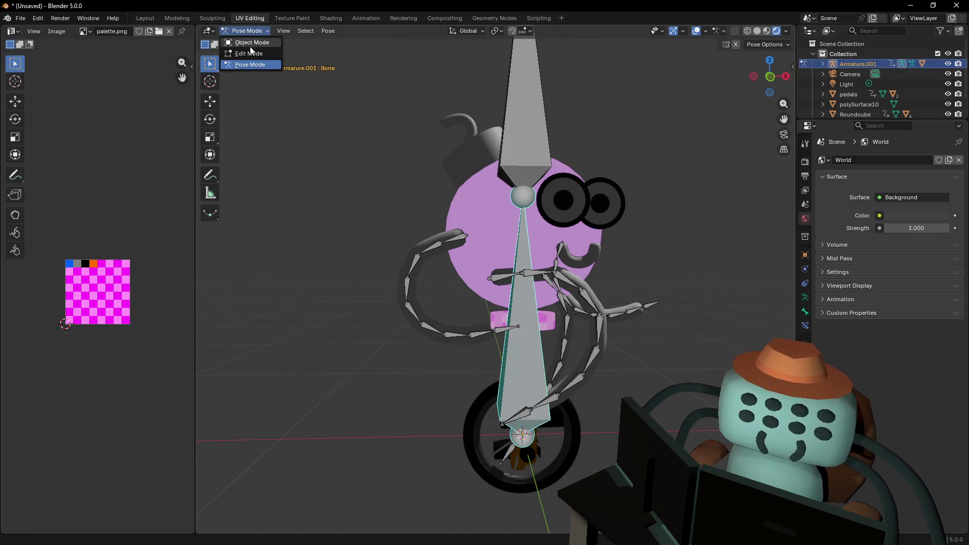
click(242, 54)
click(528, 124)
click(518, 299)
key(x)
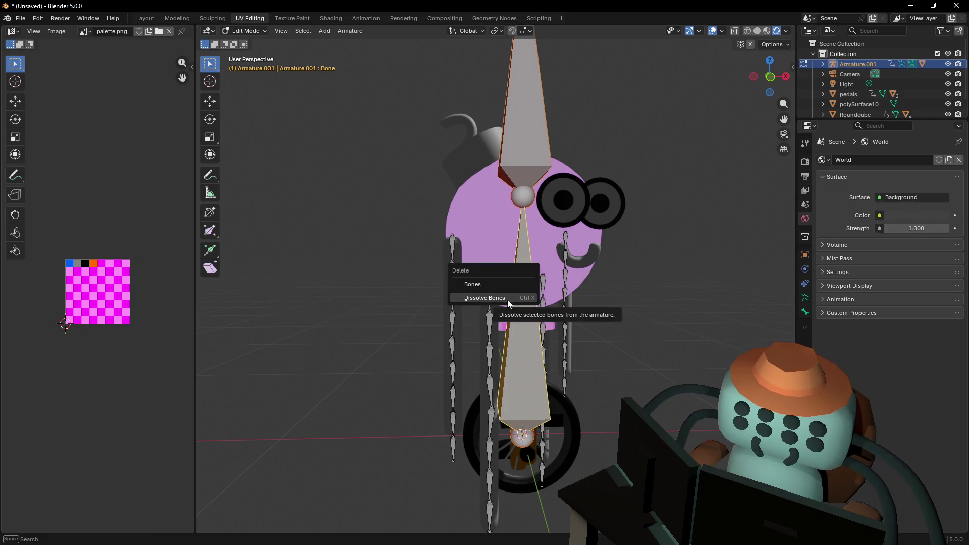
click(472, 284)
key(shift+grave)
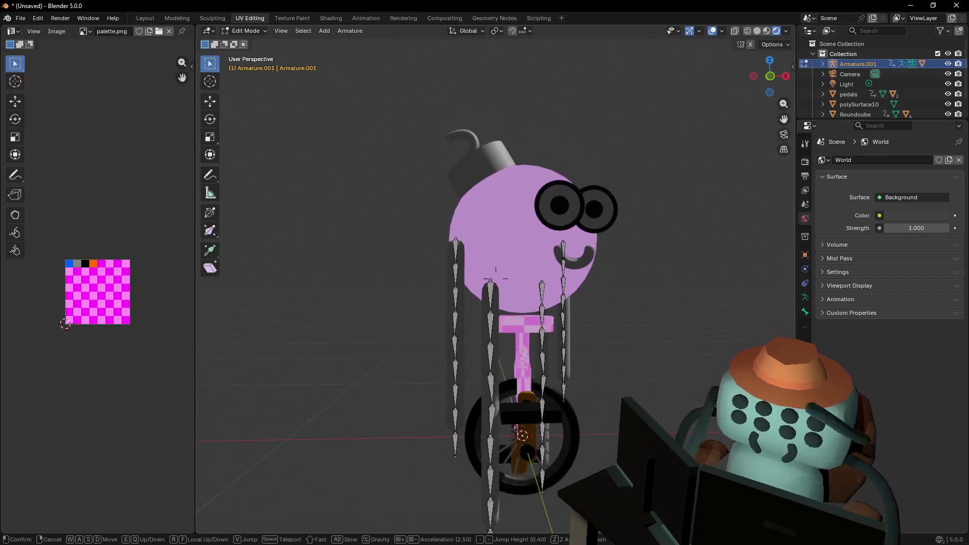
key(Tab)
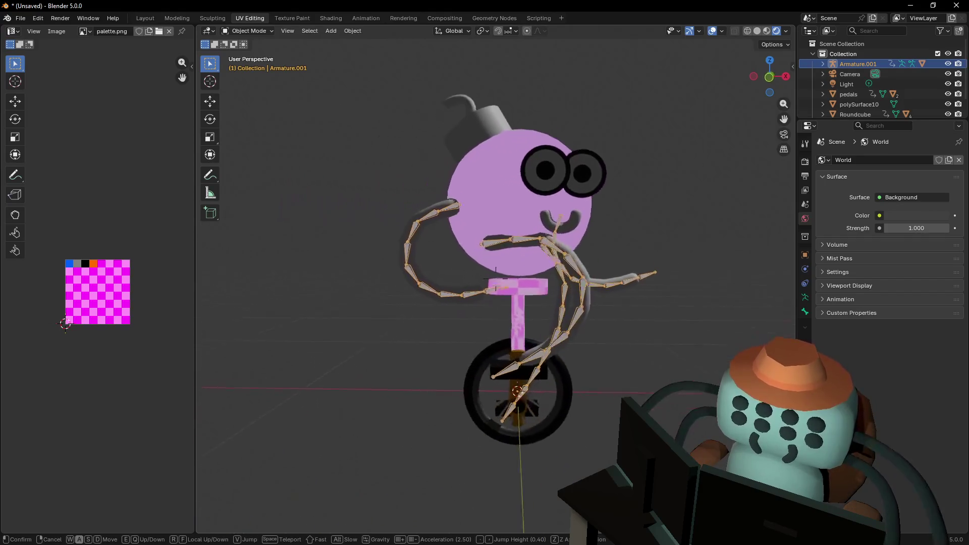
click(638, 232)
Reposition the view and select the bomb's fuse cap
middle_drag(638, 232, 638, 224)
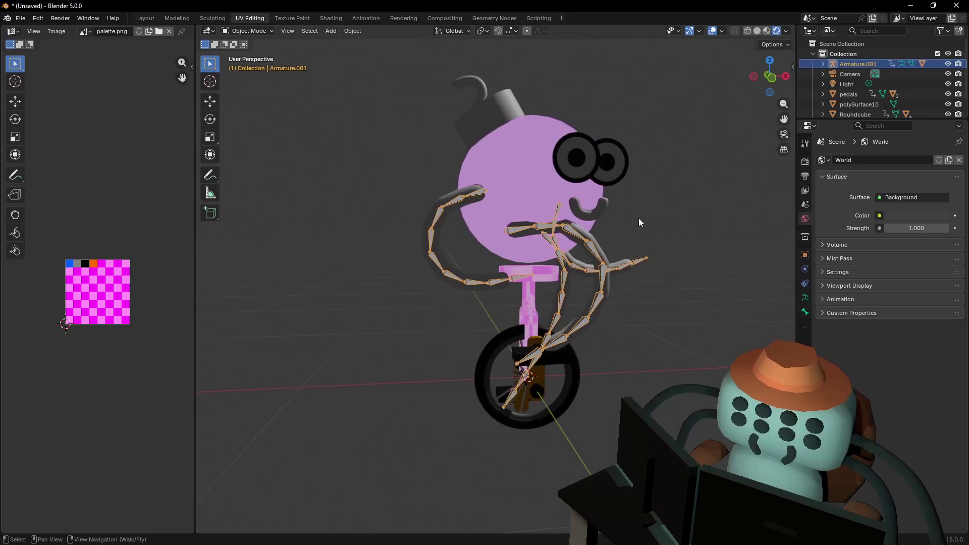
shift+middle_drag(698, 226, 667, 217)
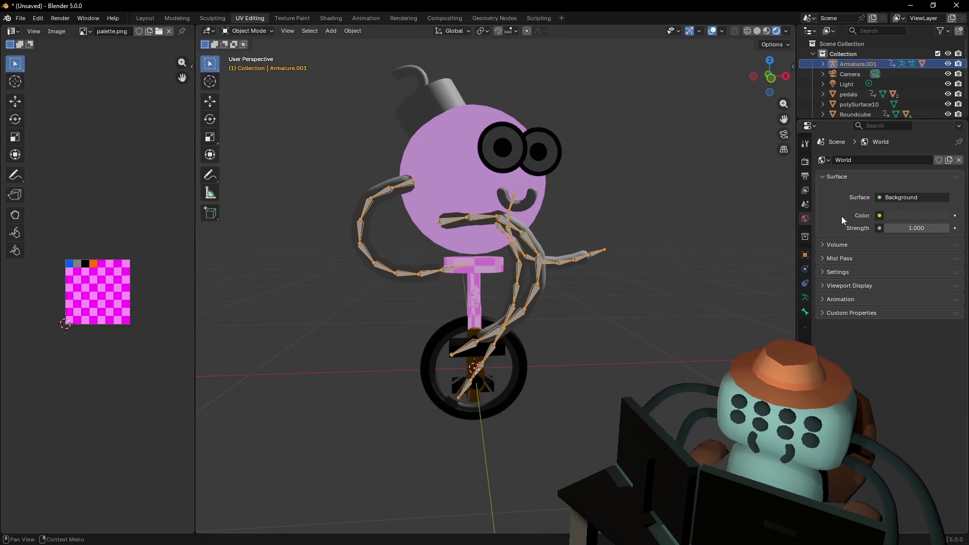
mouse_move(616, 184)
middle_down()
mouse_move(631, 175)
mouse_move(587, 161)
middle_up()
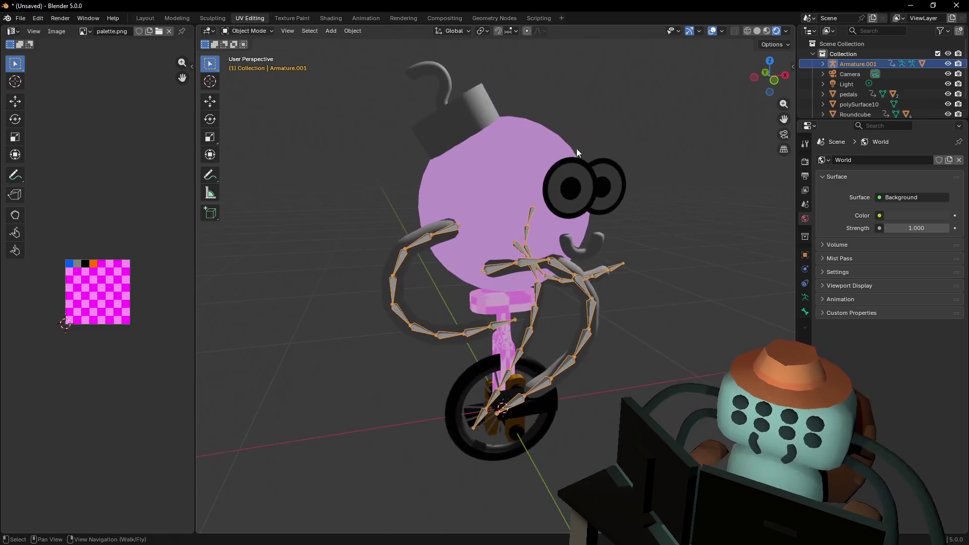
click(256, 33)
click(253, 50)
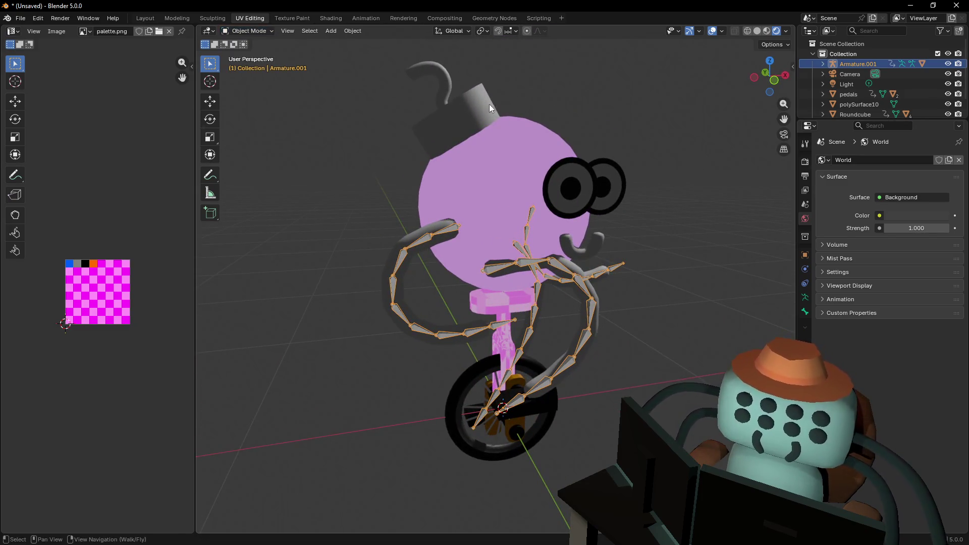
key(Tab)
click(465, 117)
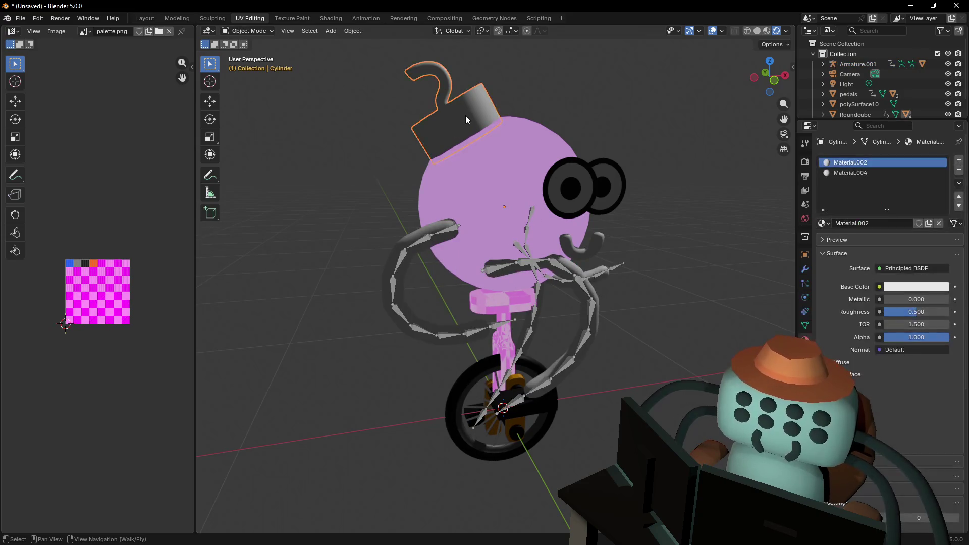
key(shift+grave)
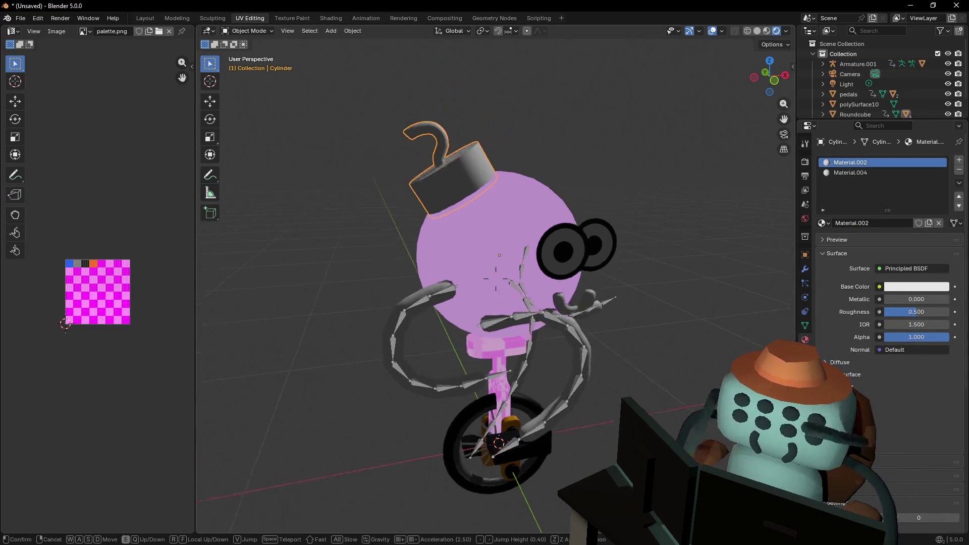
key(Return)
Replace the cap's extra slot with Material.005 and rename that material to Palette
click(959, 170)
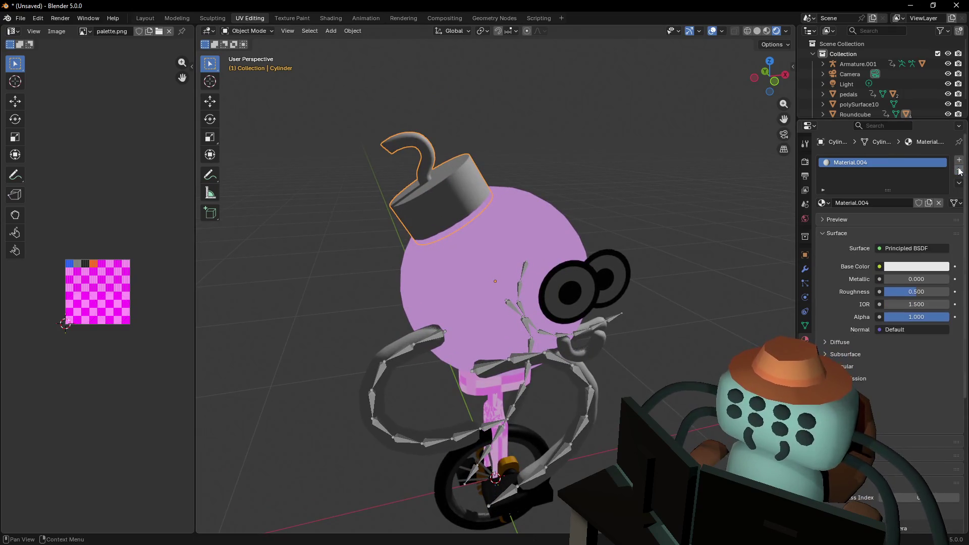
click(824, 202)
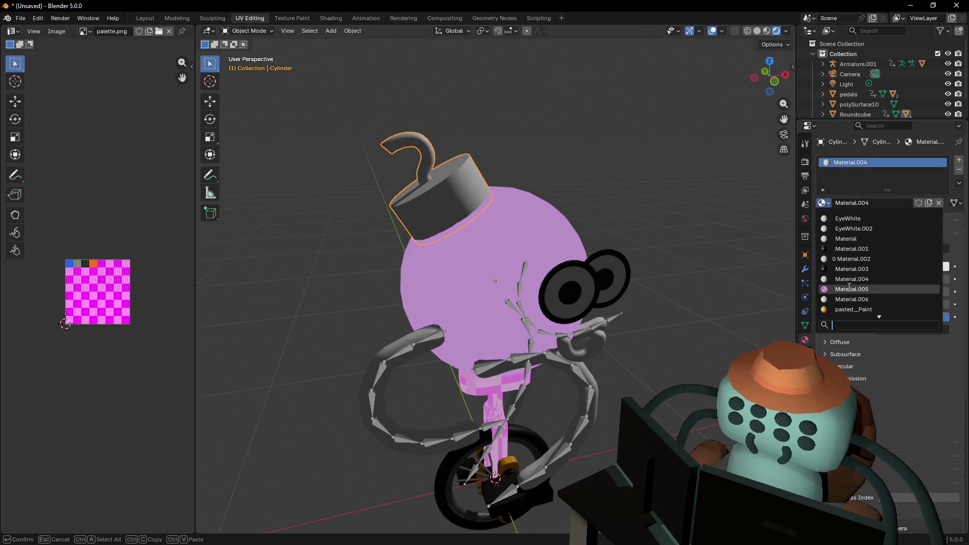
click(869, 283)
click(878, 204)
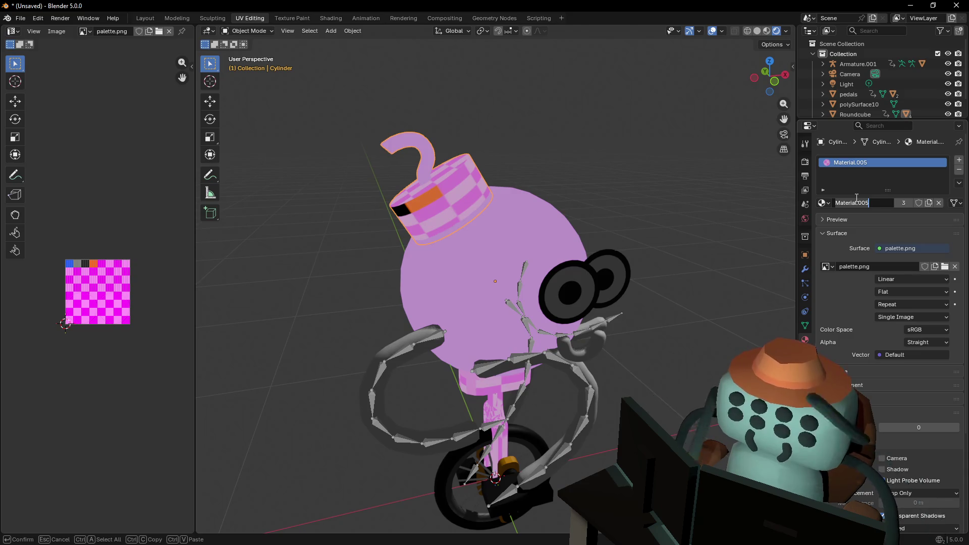
key(Return)
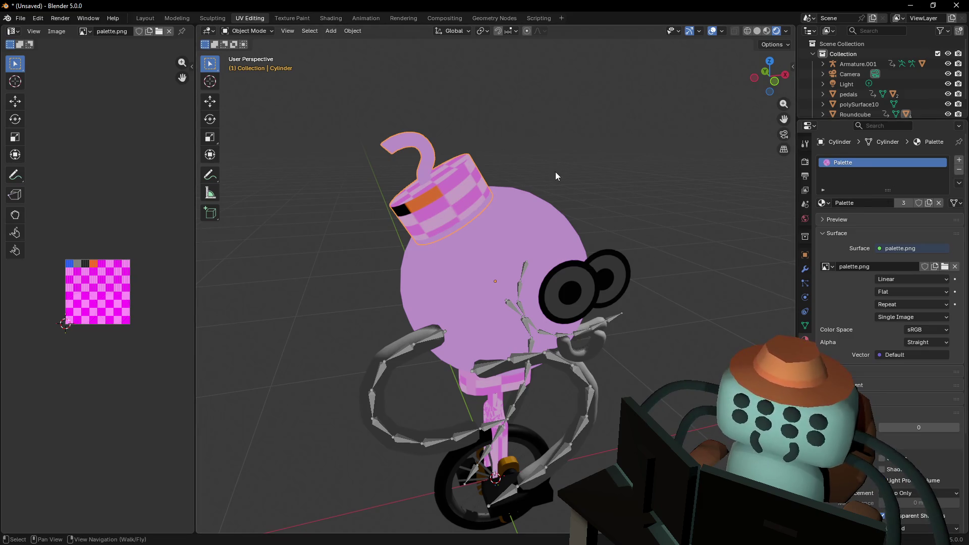
Select the grey arms object and switch its material to Palette
shift+middle_drag(586, 209, 582, 207)
click(504, 171)
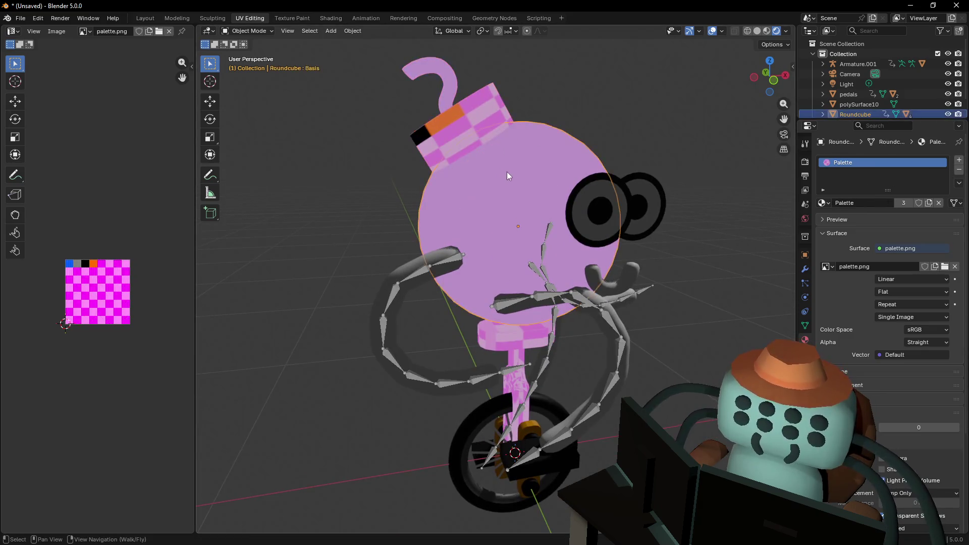
key(Tab)
key(Tab)
click(422, 255)
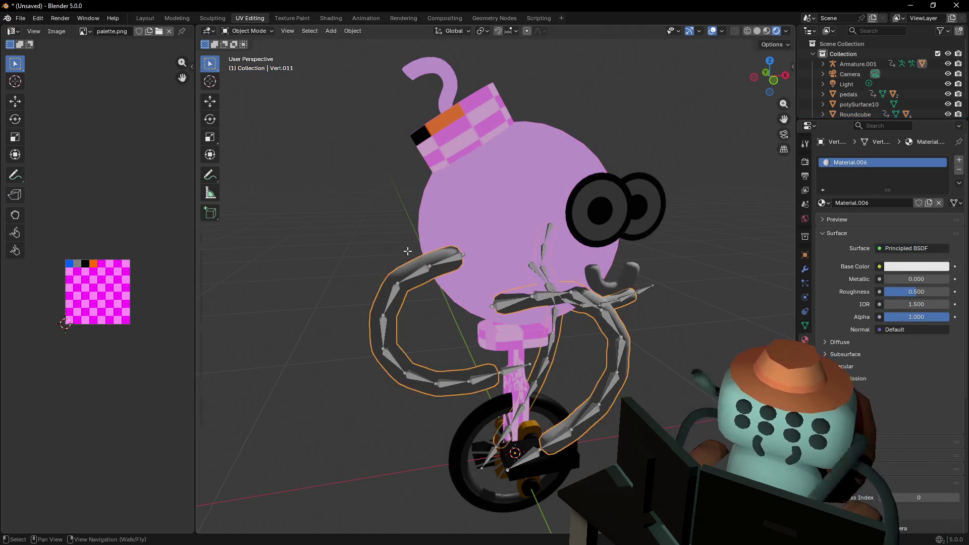
key(Tab)
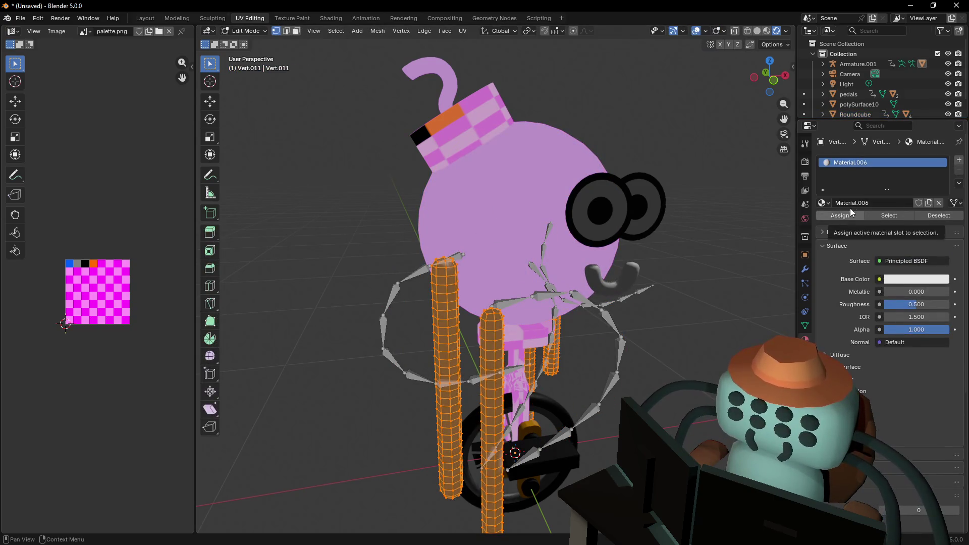
click(822, 203)
click(852, 299)
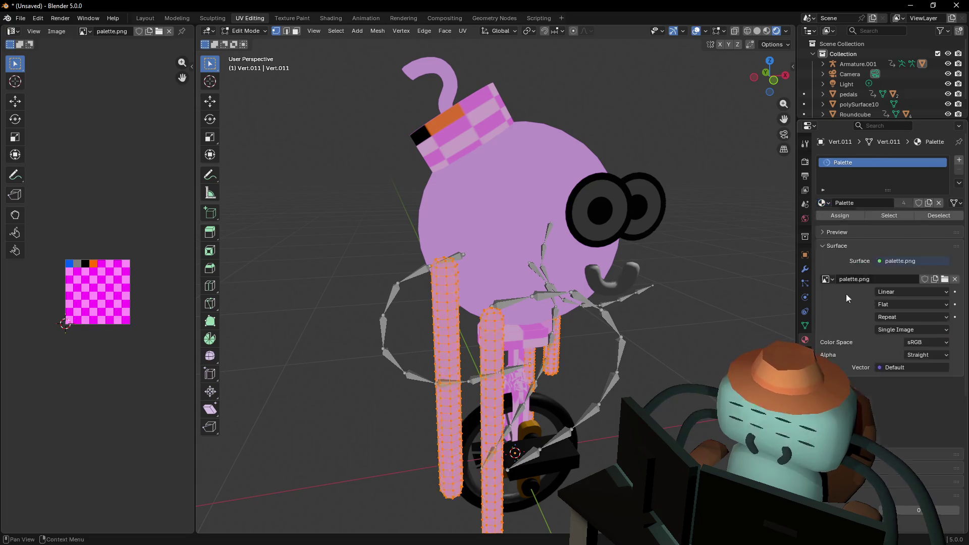
Select the wheel and remove its tire and paint material slots
key(Tab)
key(shift+grave)
click(584, 297)
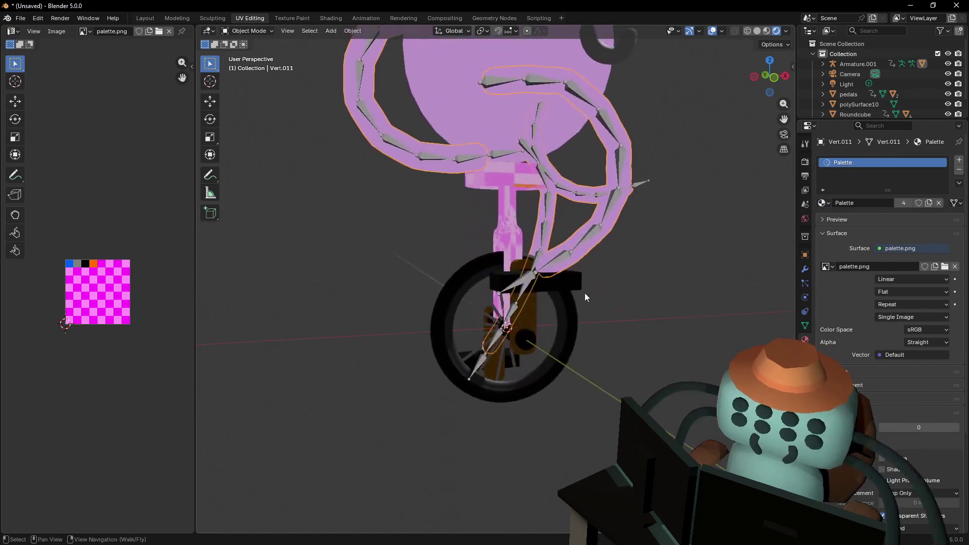
click(465, 280)
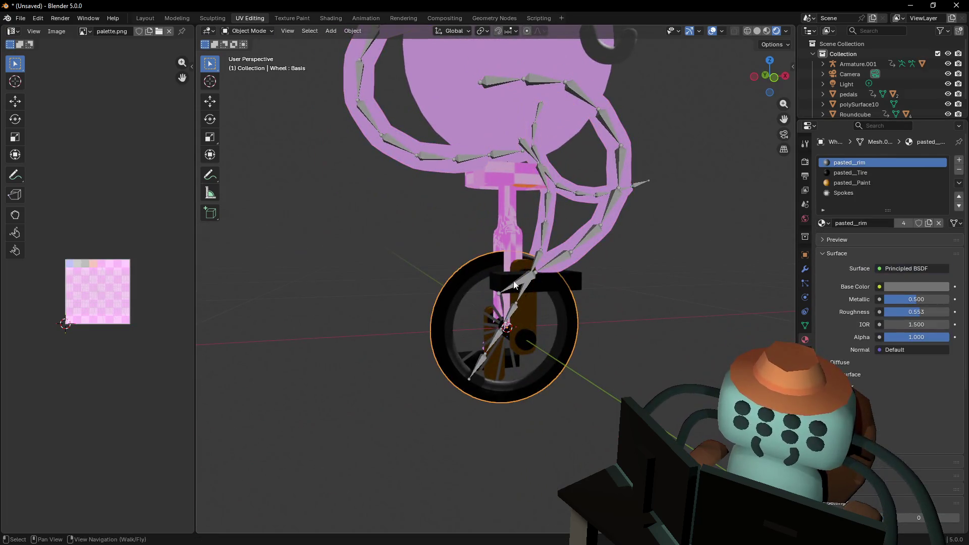
click(959, 171)
click(959, 170)
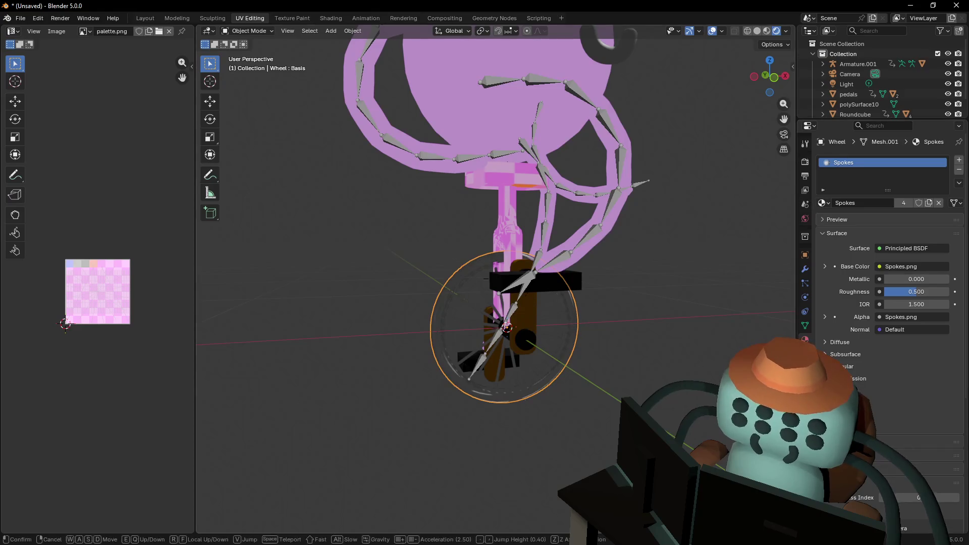
Add a Palette material slot to the wheel and assign it to the wheel's faces
scroll(532, 303, up, 2)
click(959, 160)
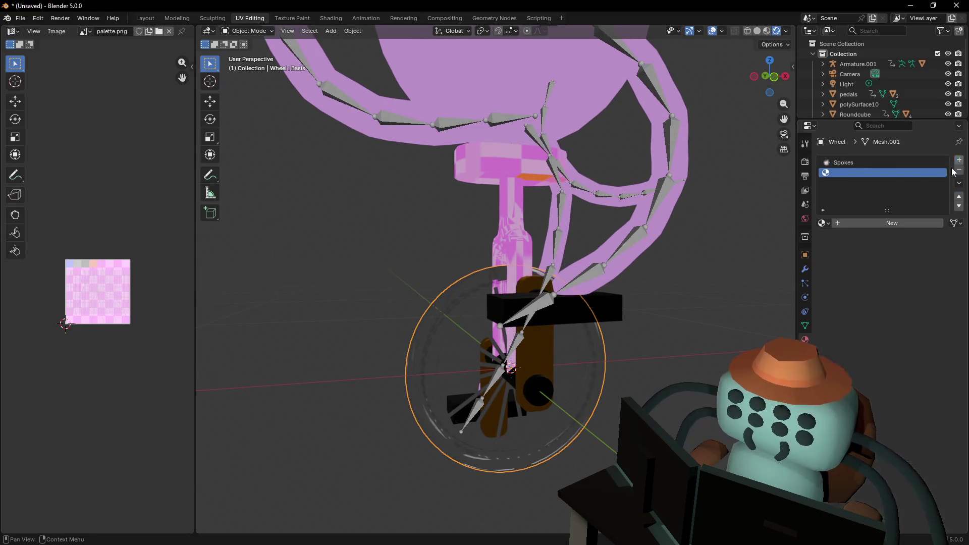
click(828, 223)
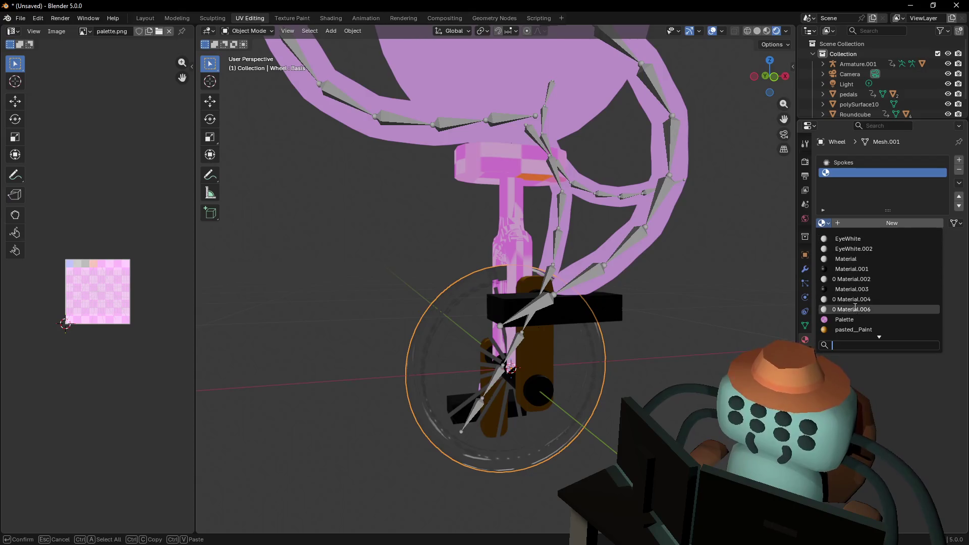
click(842, 318)
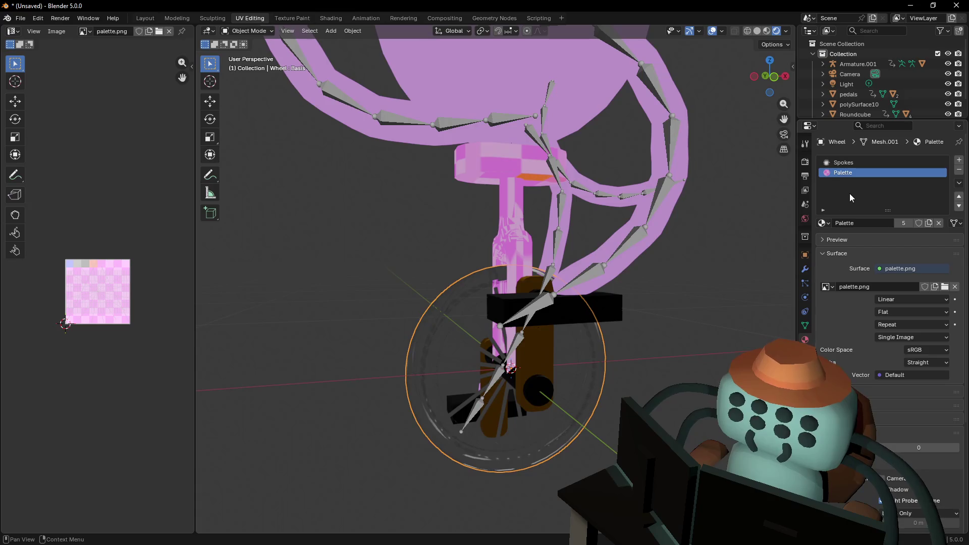
scroll(665, 262, up, 3)
key(Tab)
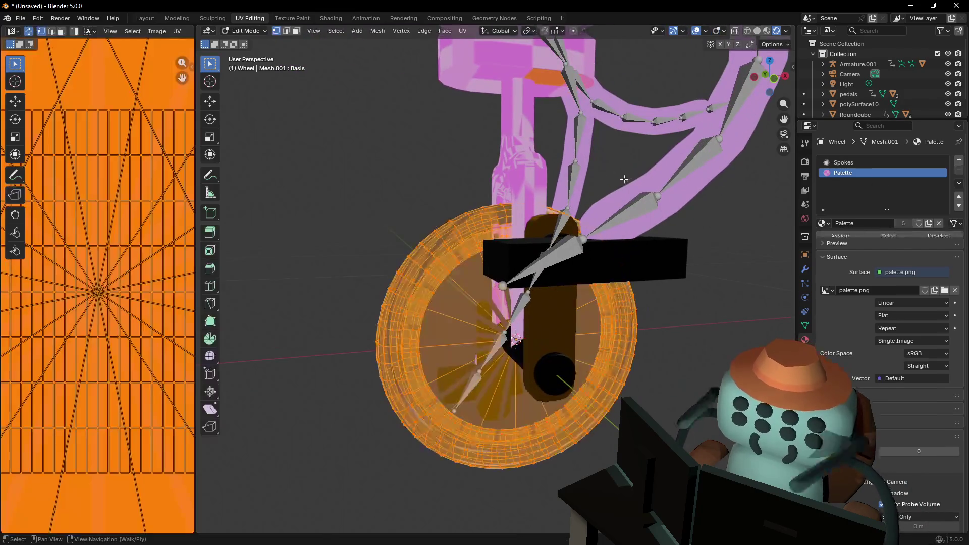
click(830, 235)
key(Tab)
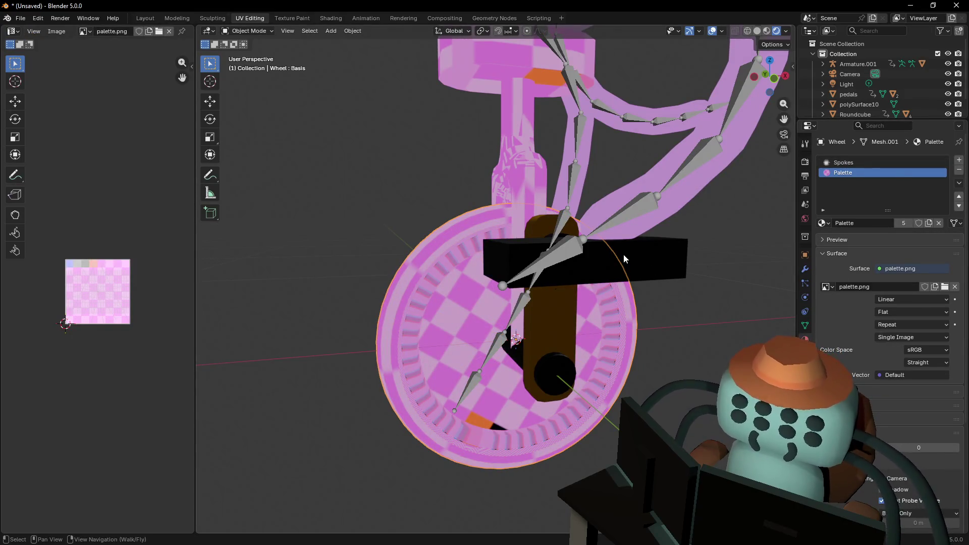
Select the wheel's linked inner-disc faces and assign them the Spokes material
key(Tab)
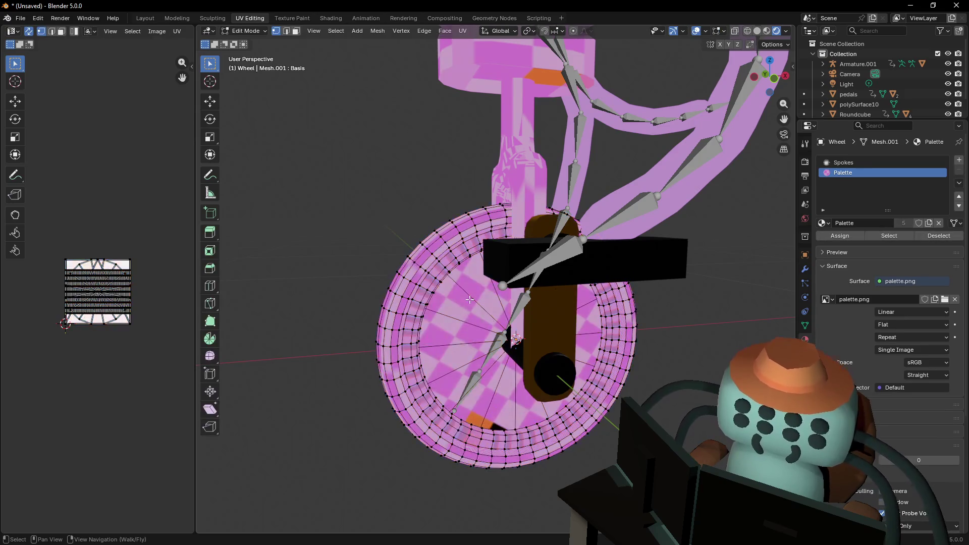
key(3)
click(471, 297)
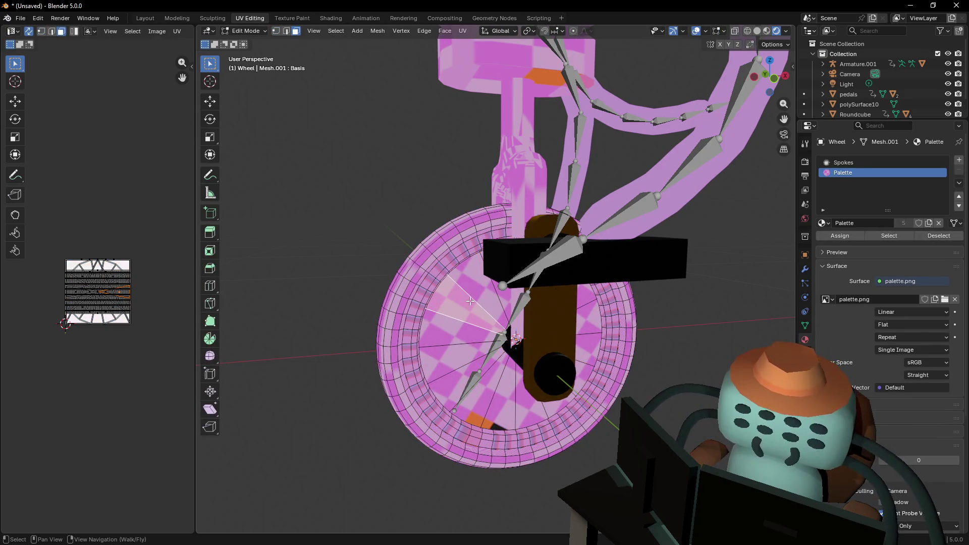
key(ctrl+l)
click(858, 163)
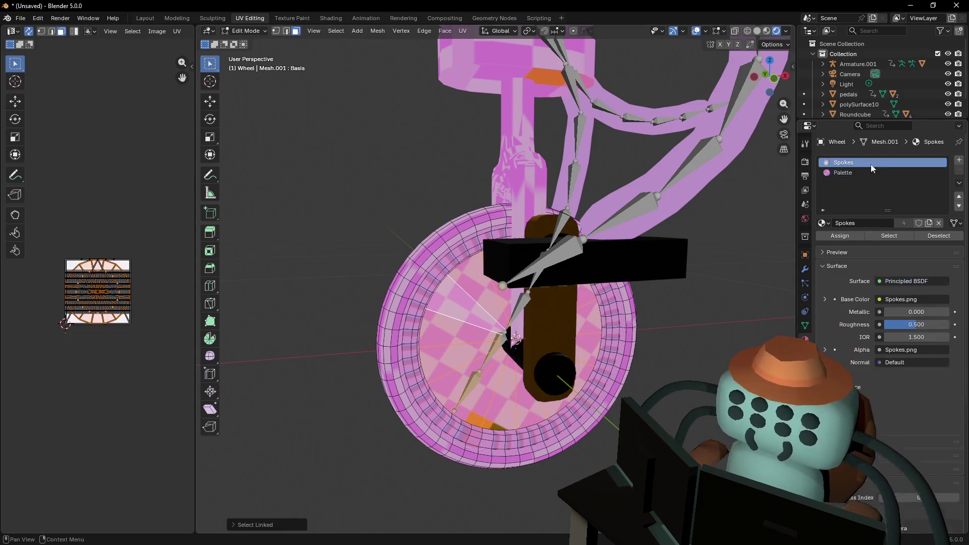
click(839, 236)
key(Tab)
Fly in and orbit around the wheel to inspect the spoked disc
key(shift+grave)
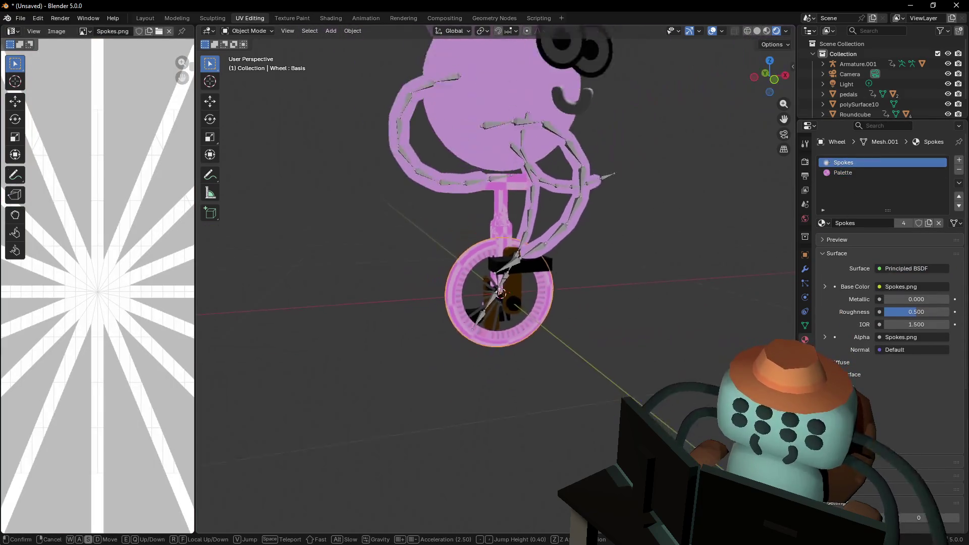
key(w)
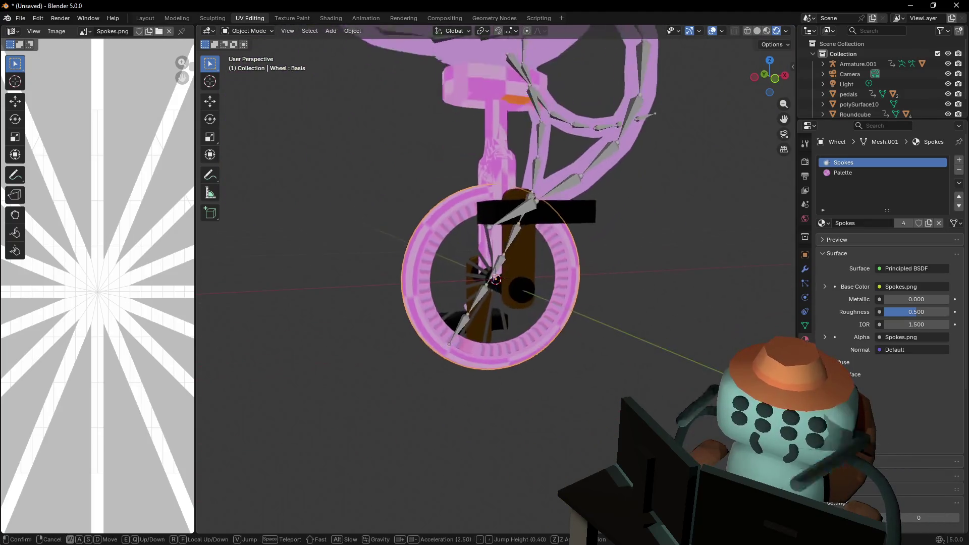
key(s)
key(Tab)
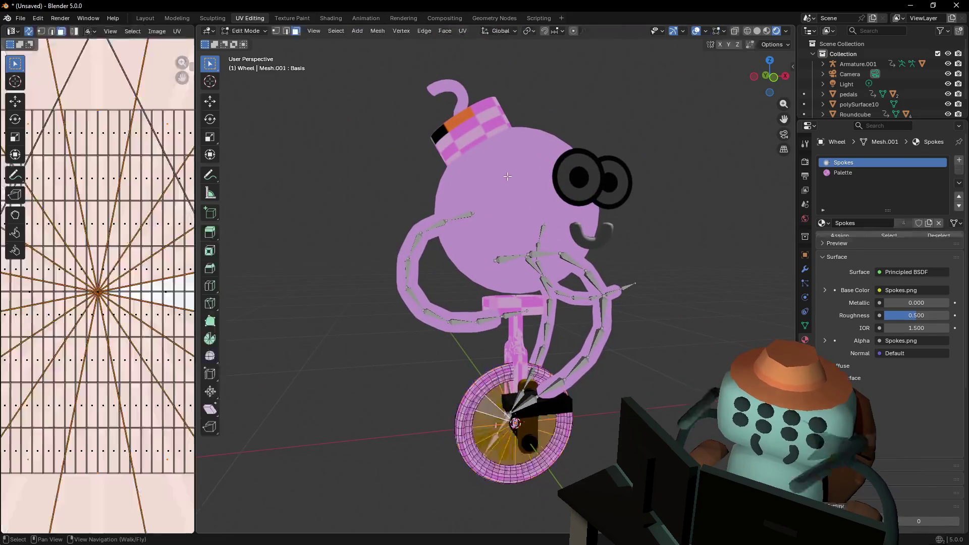
key(q)
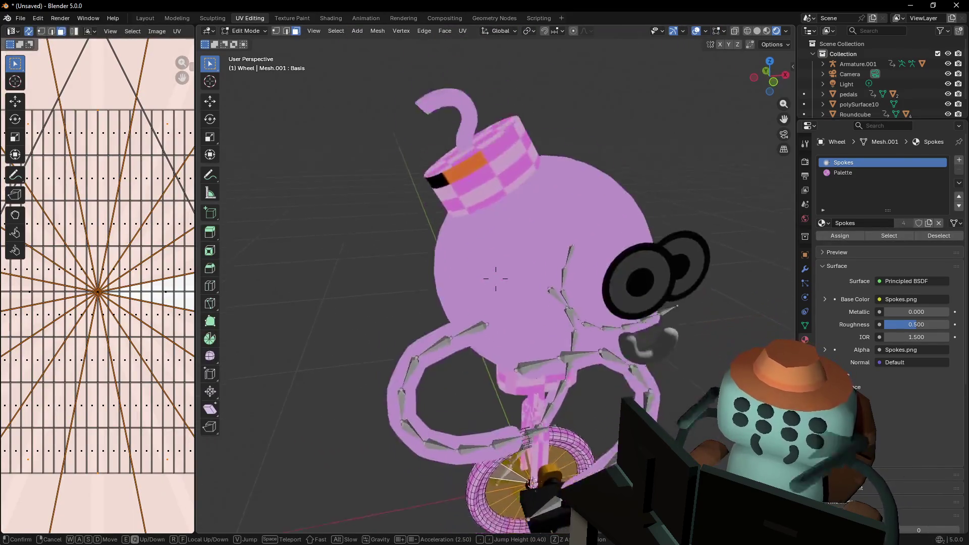
click(541, 193)
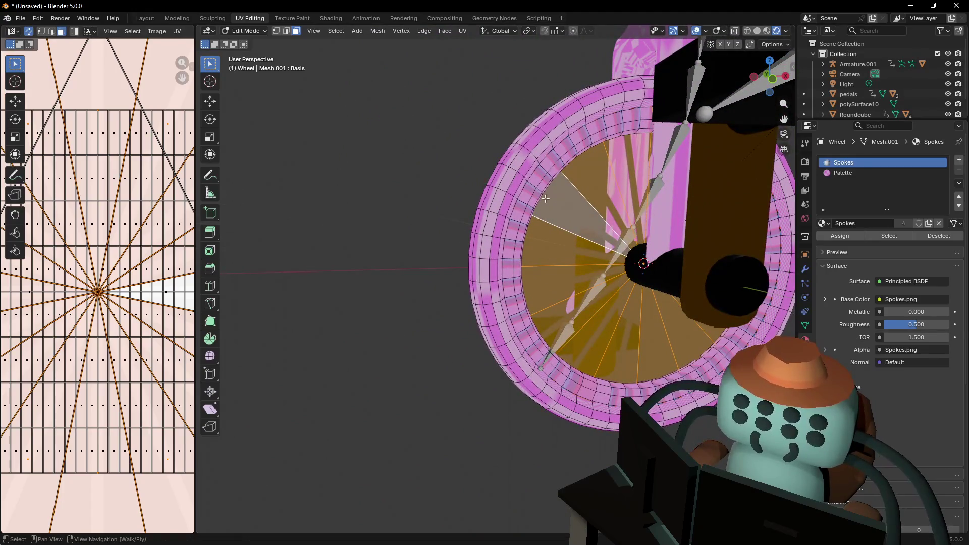
middle_drag(540, 180, 658, 197)
key(Tab)
click(658, 198)
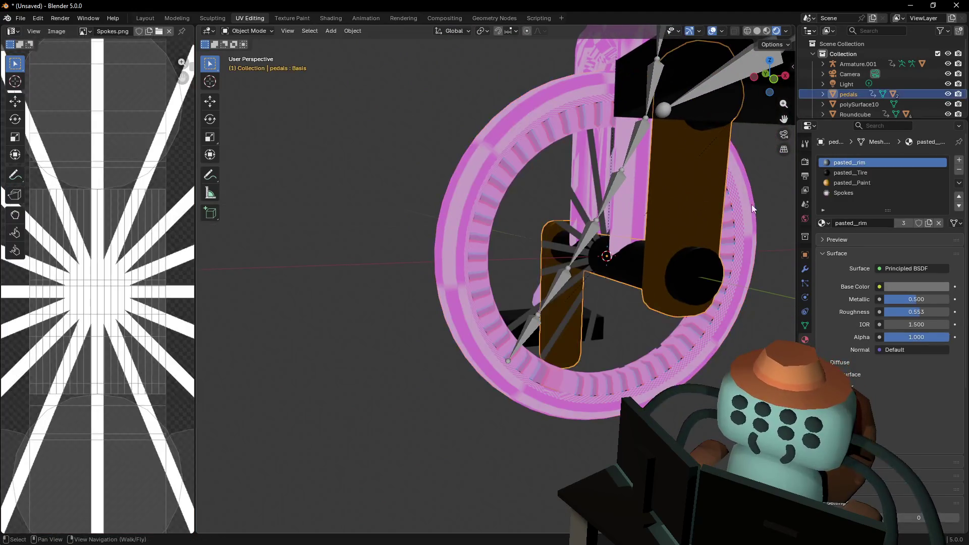
Replace the pedals' pasted_rim, pasted_Tire and pasted_Paint slots with the Palette material
click(960, 170)
click(960, 170)
click(959, 170)
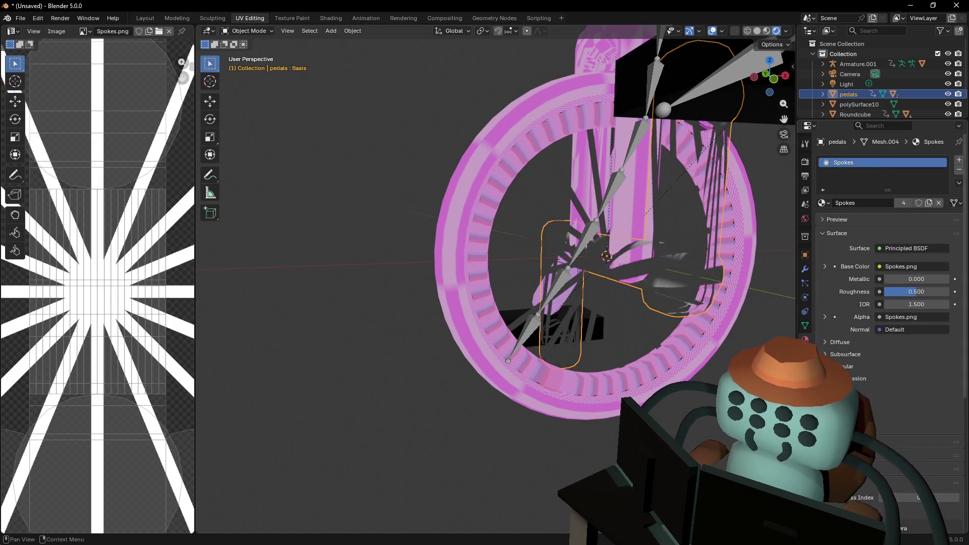
click(959, 160)
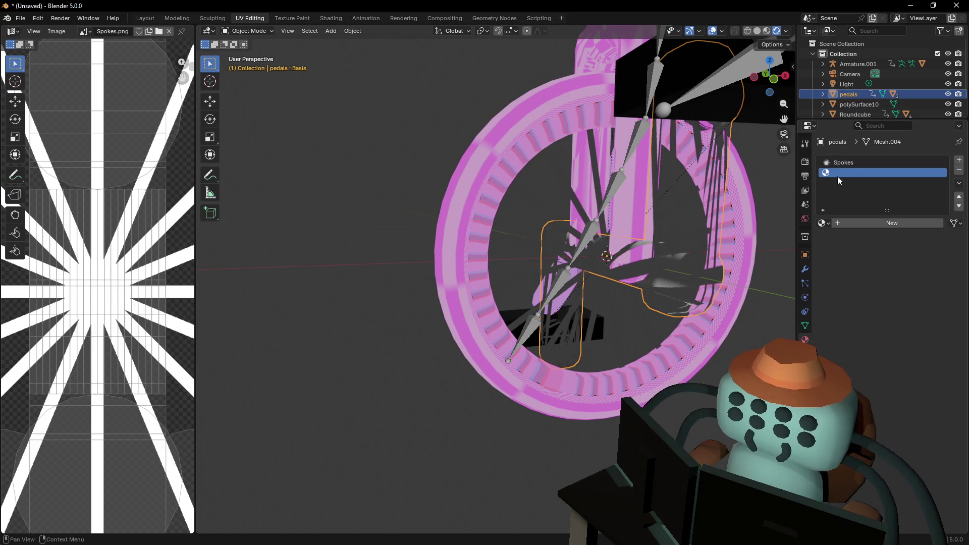
click(823, 223)
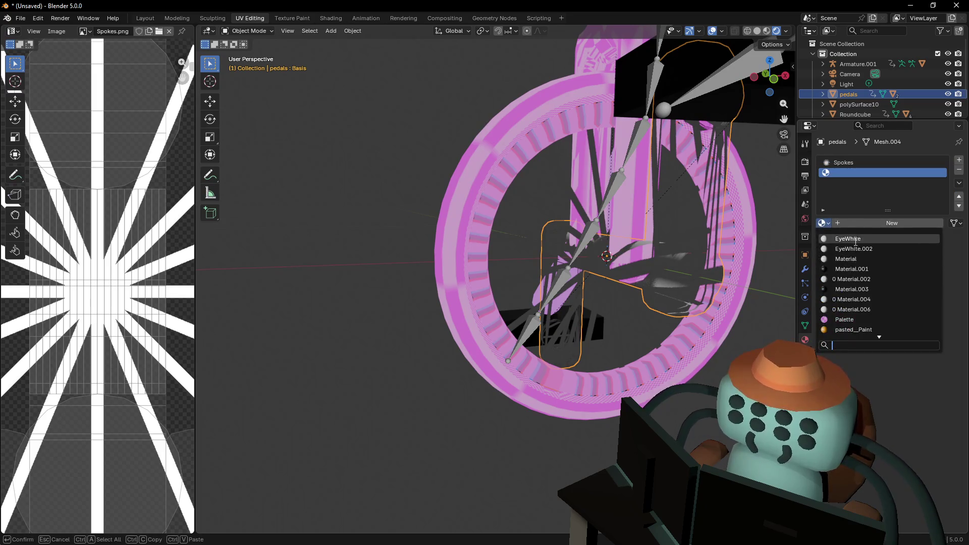
click(867, 319)
Assign Palette to all of the pedals' faces in Edit Mode
key(Tab)
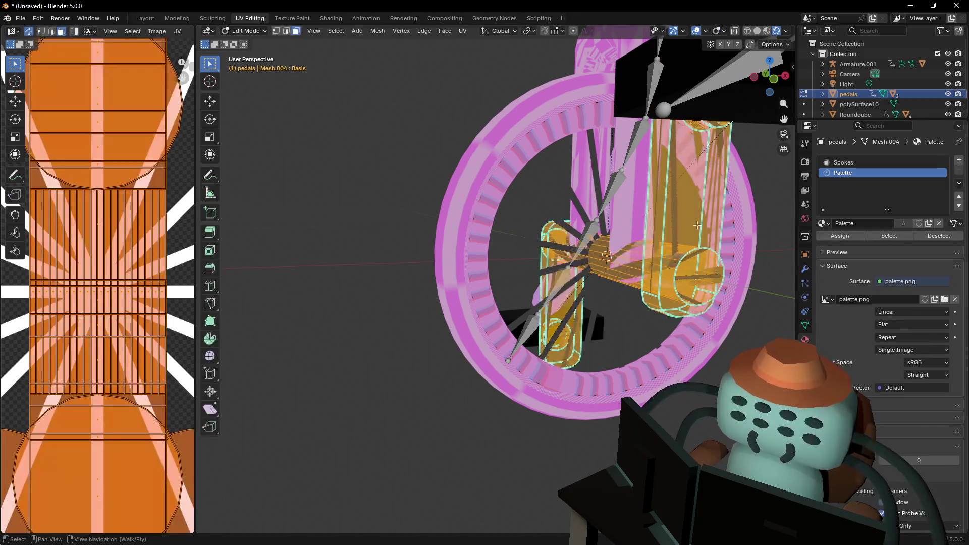
key(shift+grave)
key(w)
key(Return)
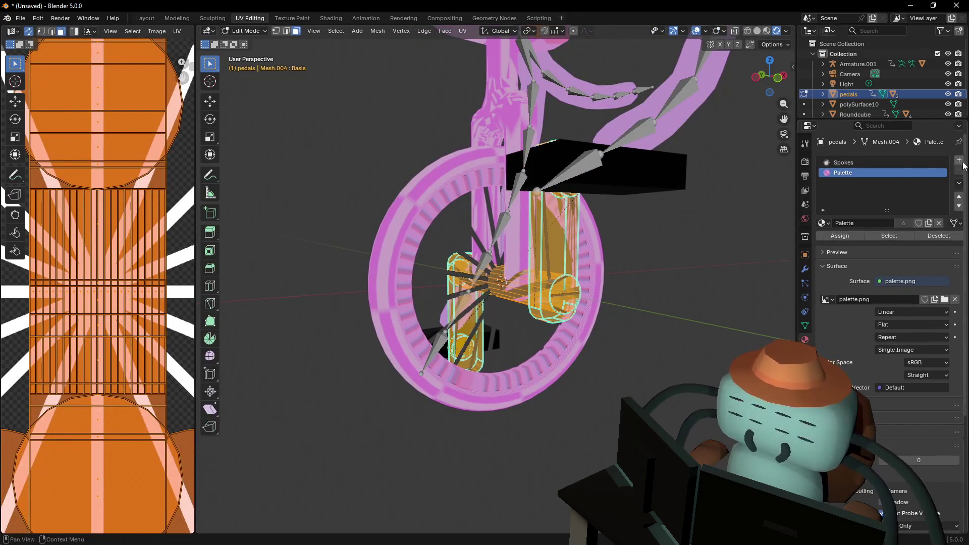
click(836, 237)
key(Tab)
Swap the black seat's pasted_rim, pasted_Tire, pasted_Paint and Spokes slots for Palette
click(639, 183)
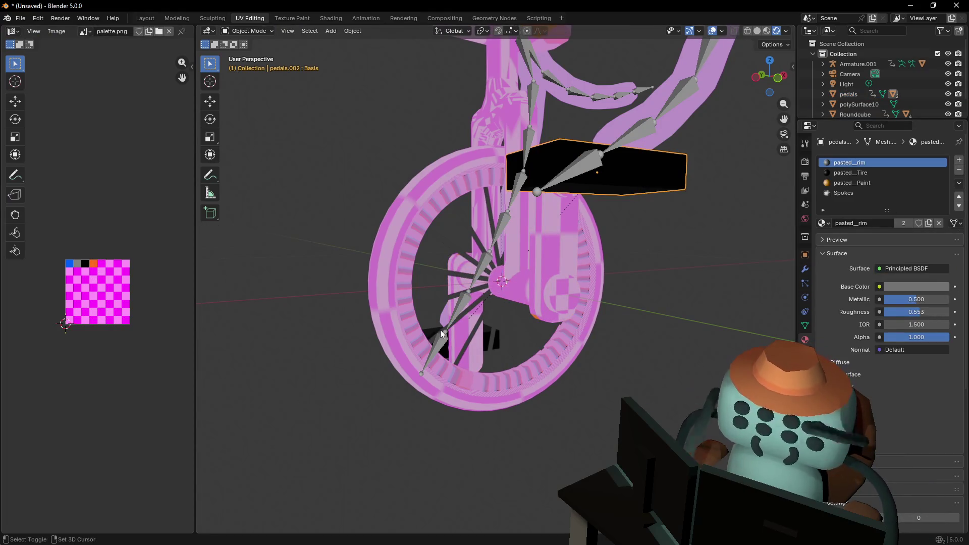
click(959, 170)
click(959, 170)
click(958, 170)
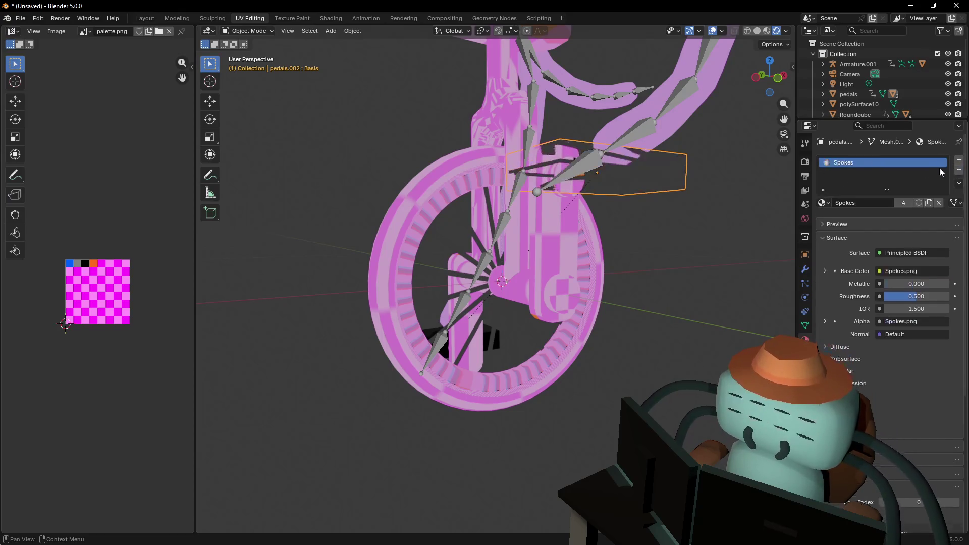
click(959, 170)
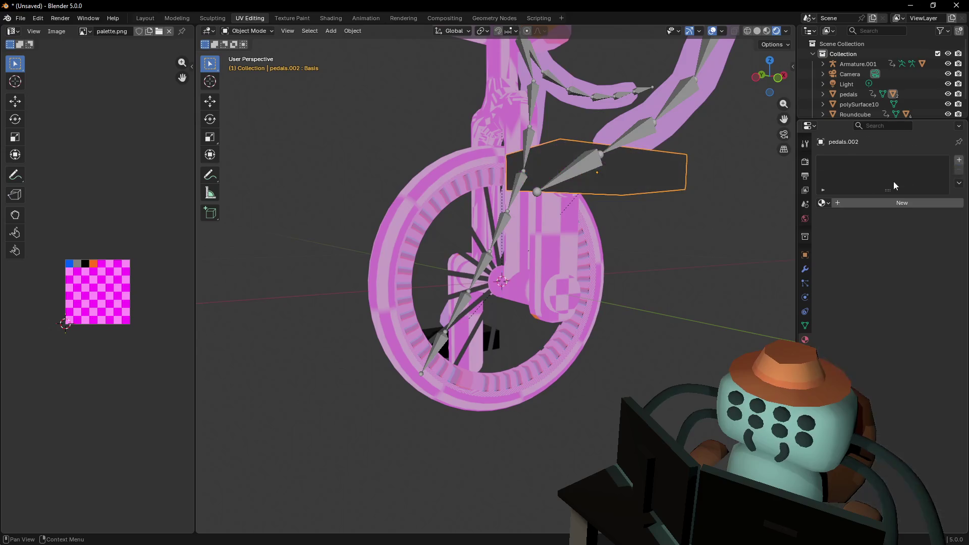
click(821, 203)
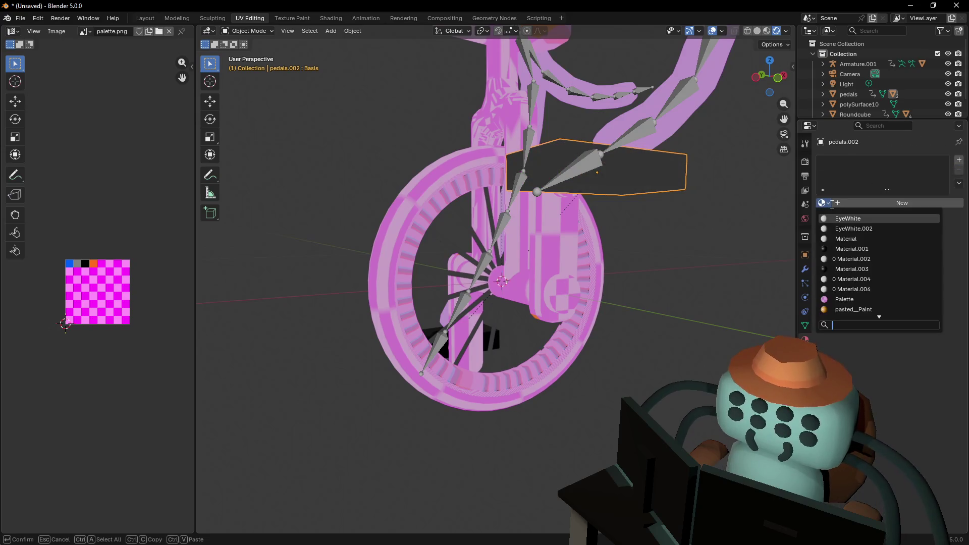
click(844, 299)
Replace the second pedal's old pasted and Spokes slots with the Palette material
click(569, 285)
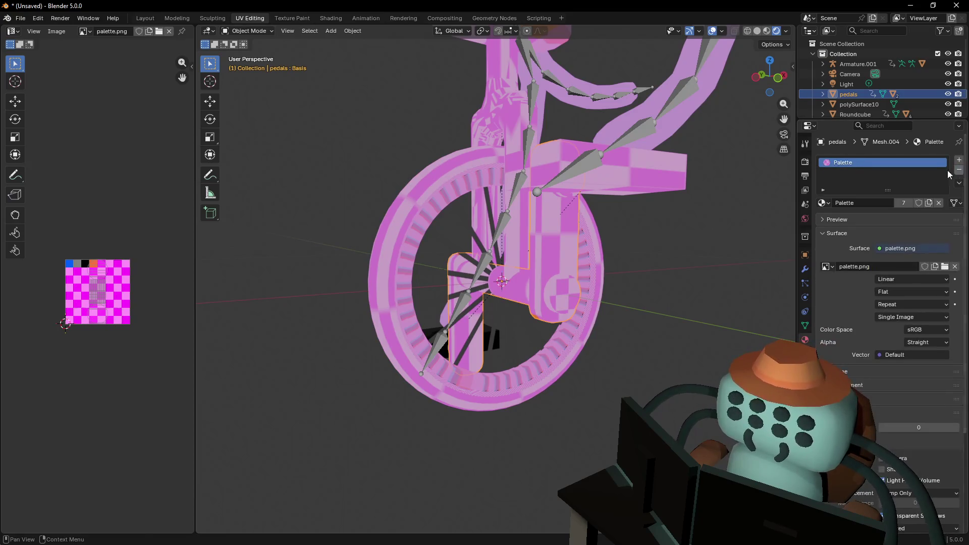
click(500, 339)
click(499, 341)
middle_drag(487, 336, 581, 313)
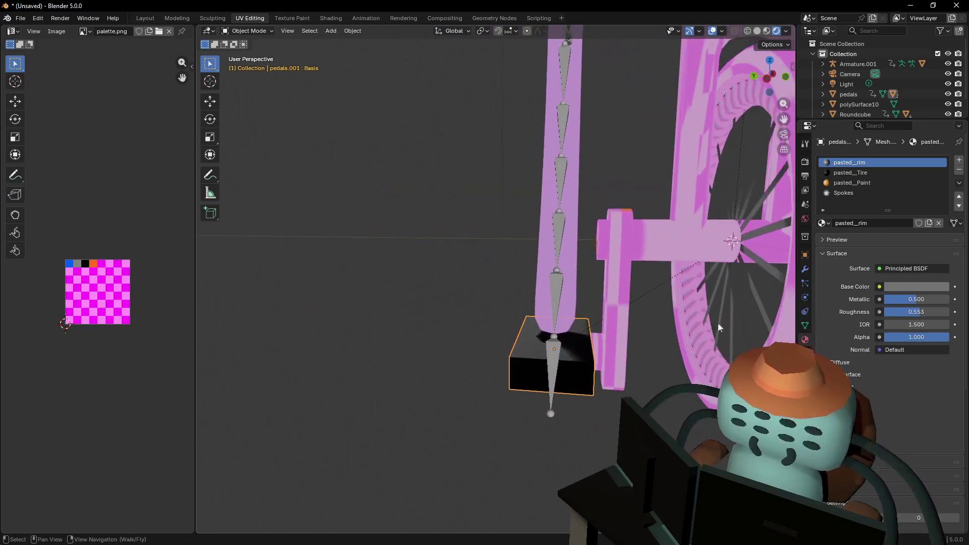
click(959, 170)
click(958, 170)
click(959, 173)
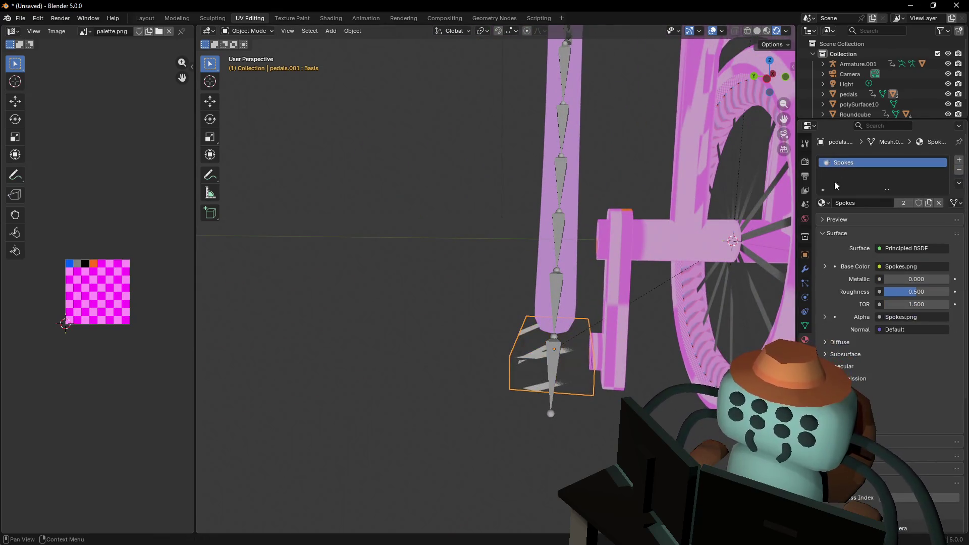
click(823, 203)
click(856, 270)
Fly the view up to the character's face and open a face piece for editing
key(shift+grave)
key(s)
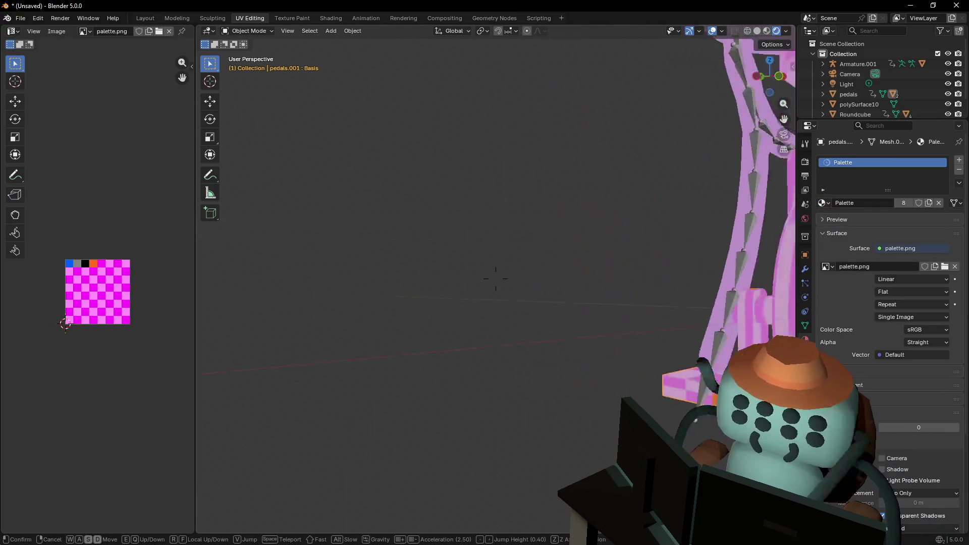
key(w)
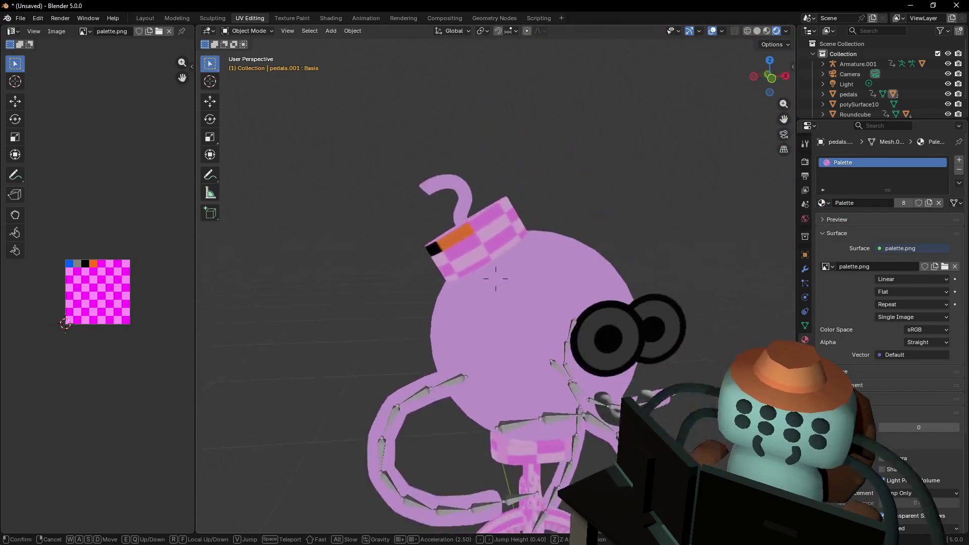
click(656, 226)
click(602, 245)
key(Tab)
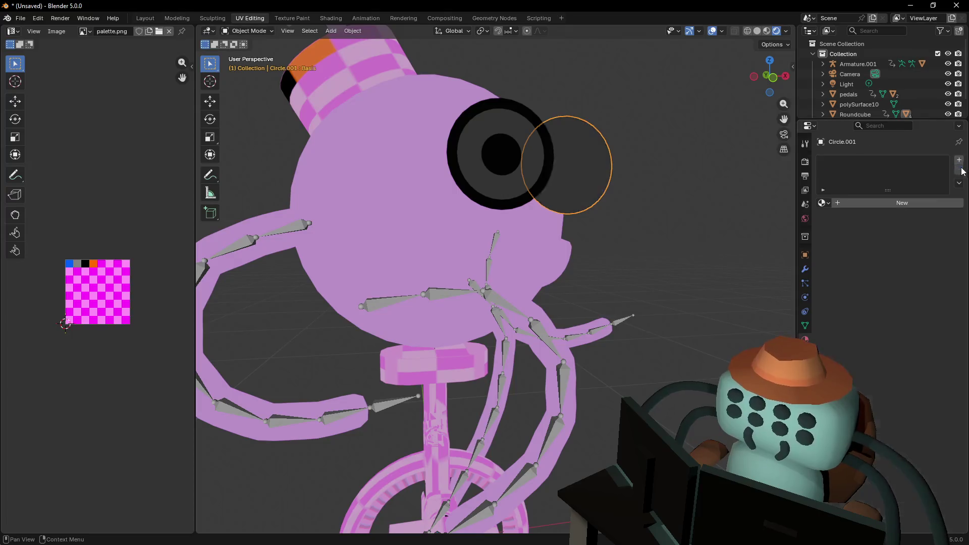
Give Circle.001 Palette, then replace Circle's EyeWhite and Material.001 slots with Palette
click(824, 205)
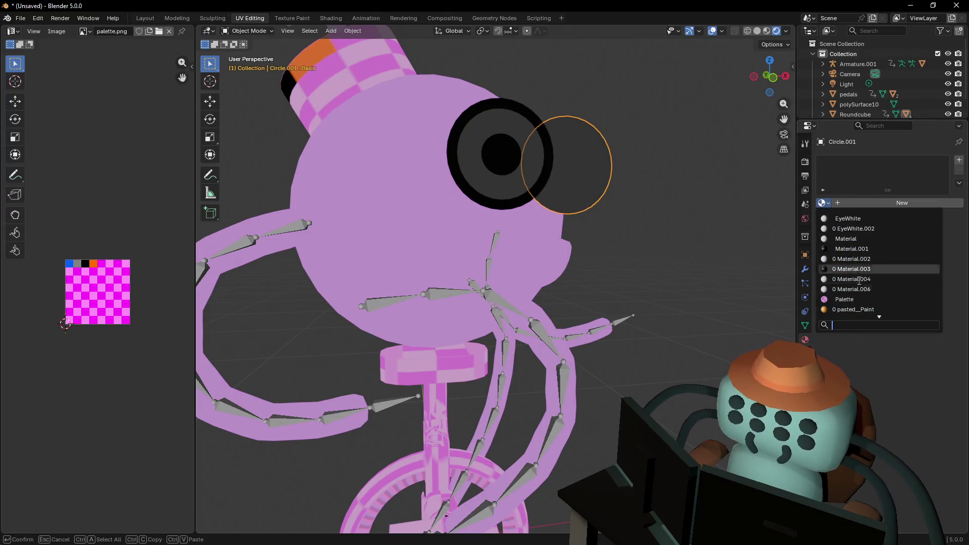
click(841, 295)
click(530, 119)
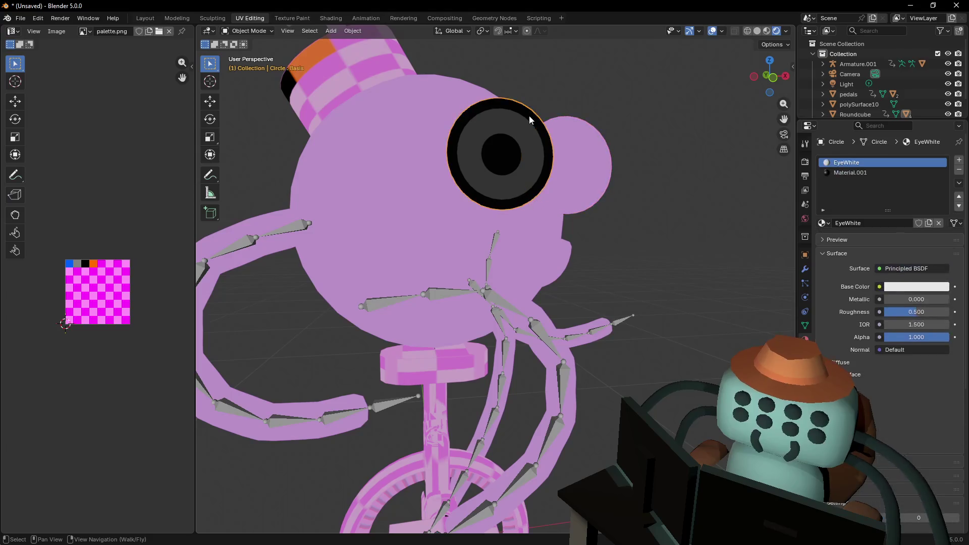
click(959, 170)
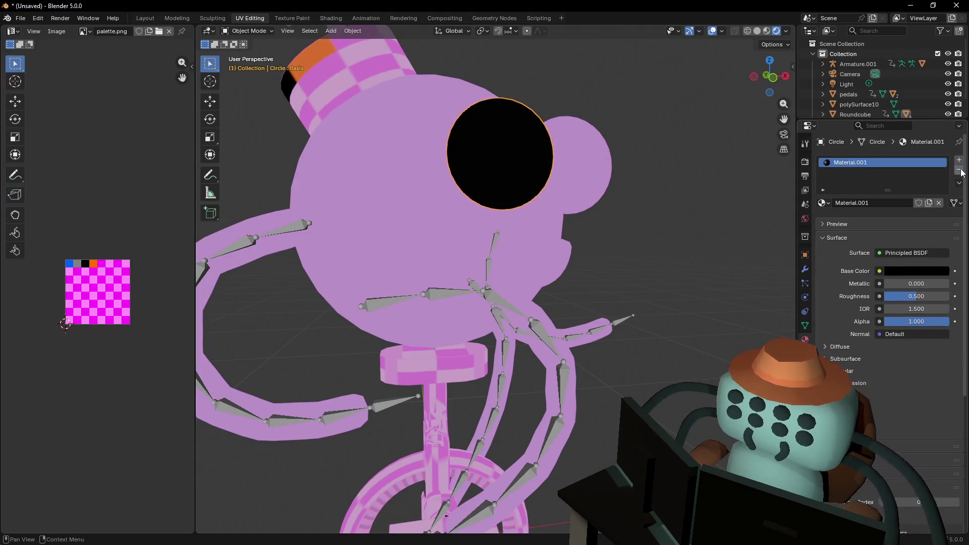
click(959, 170)
click(823, 202)
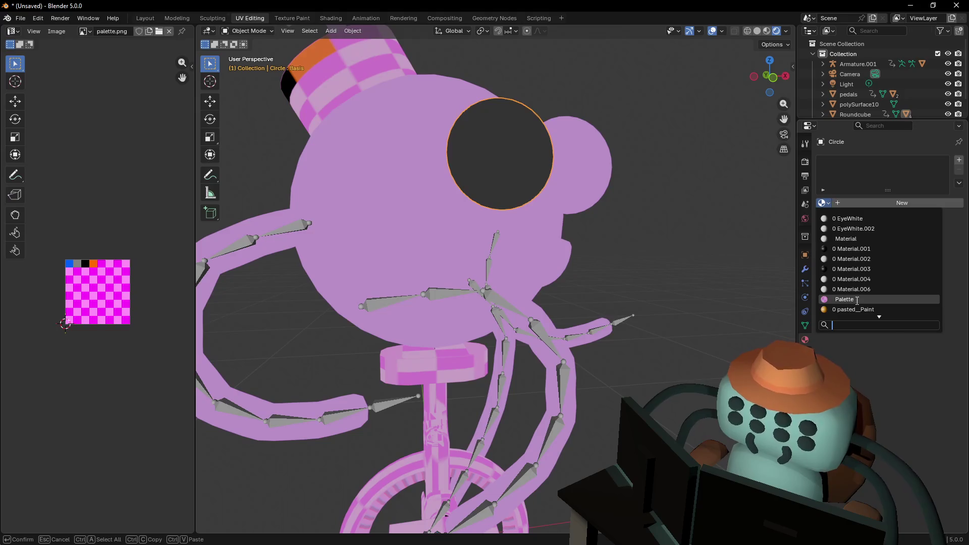
click(840, 301)
scroll(652, 245, down, 3)
middle_drag(652, 245, 628, 147)
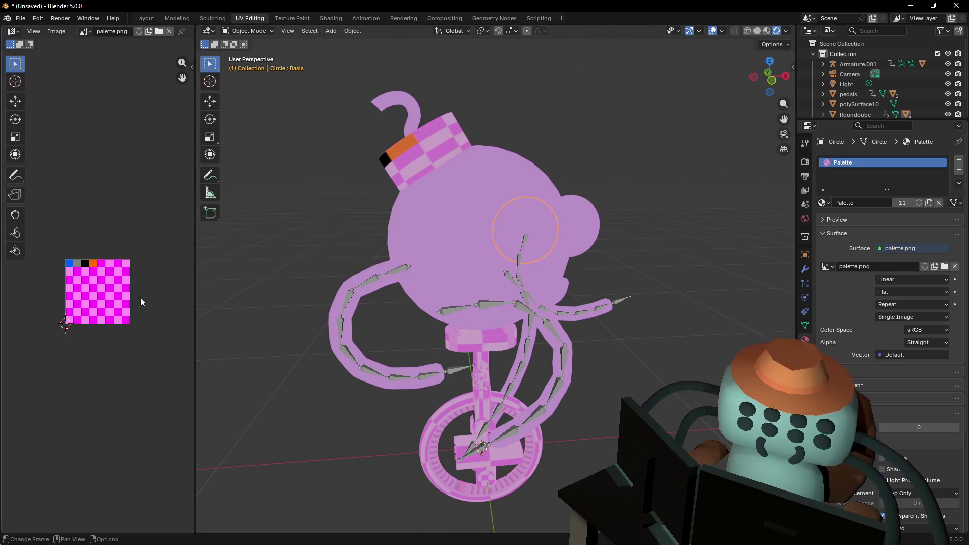
middle_drag(129, 260, 106, 264)
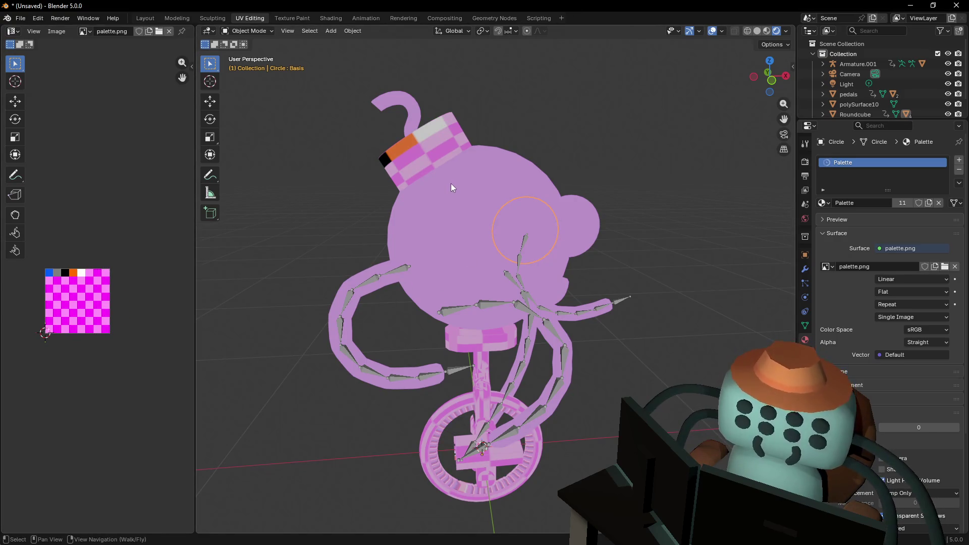
key(shift+grave)
key(Tab)
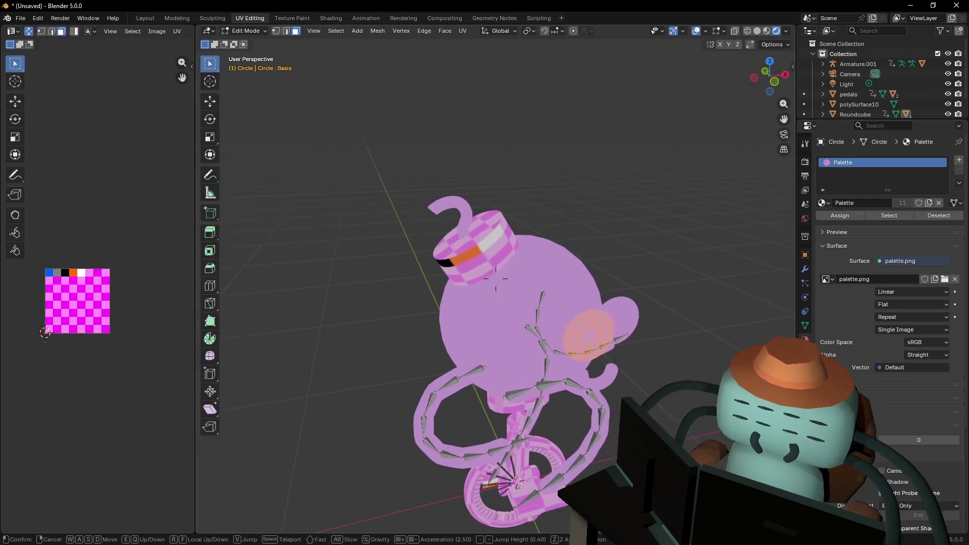
key(w)
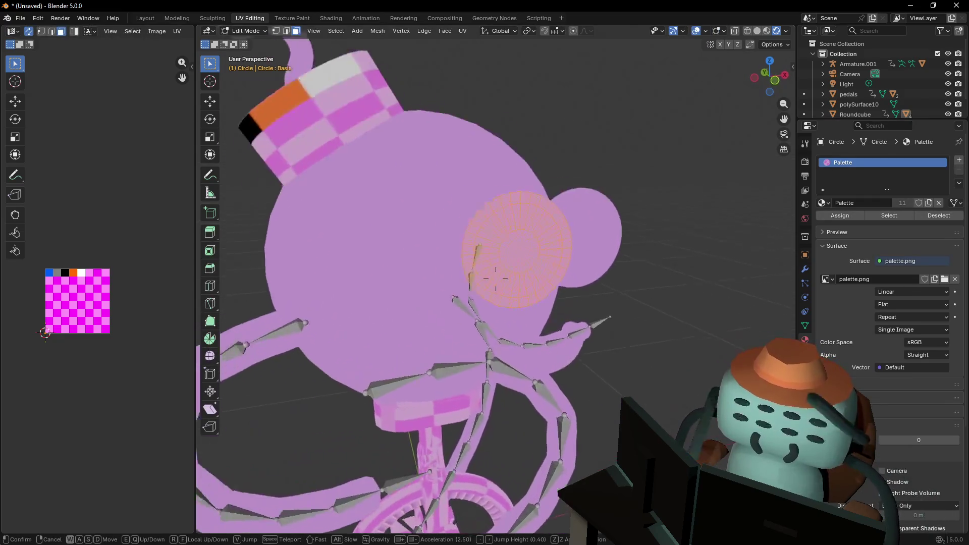
key(s)
key(Return)
key(Tab)
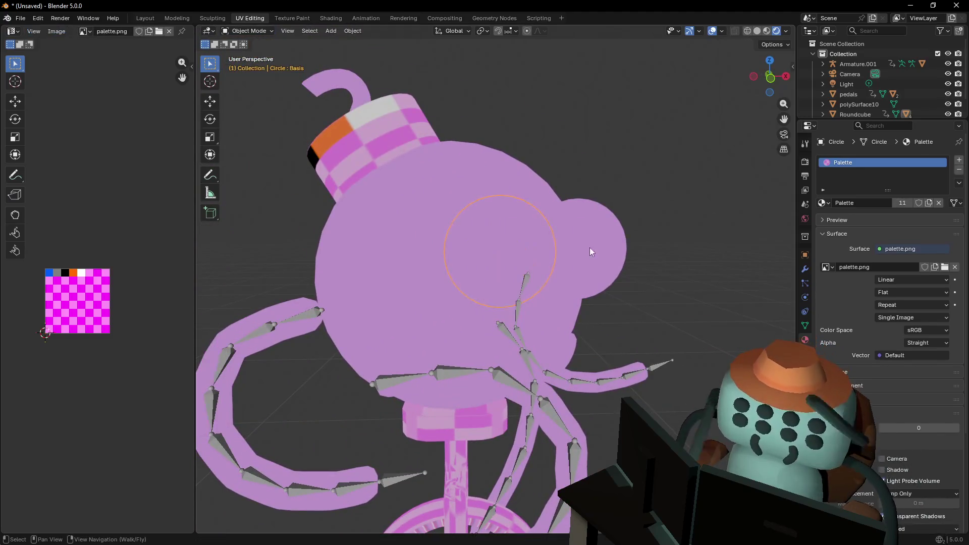
click(575, 219)
key(a)
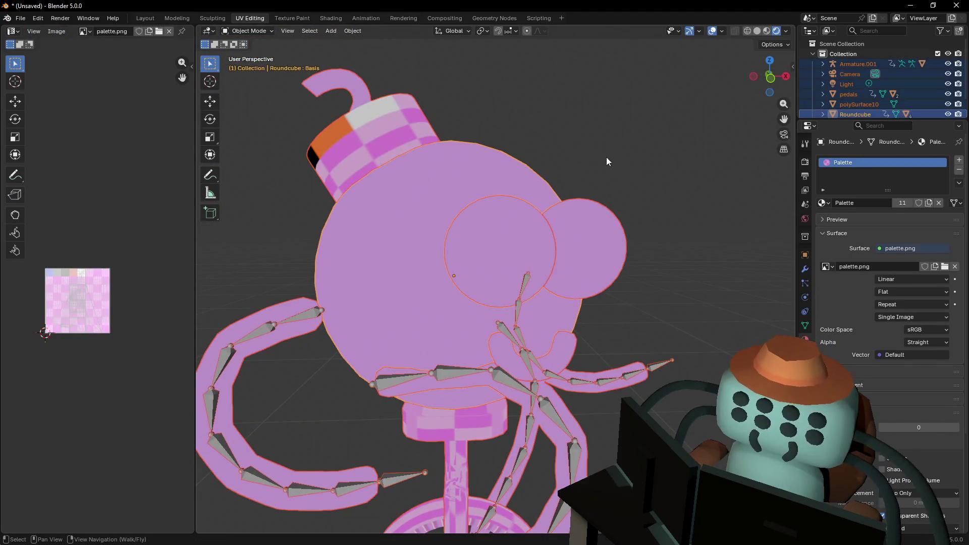
key(Tab)
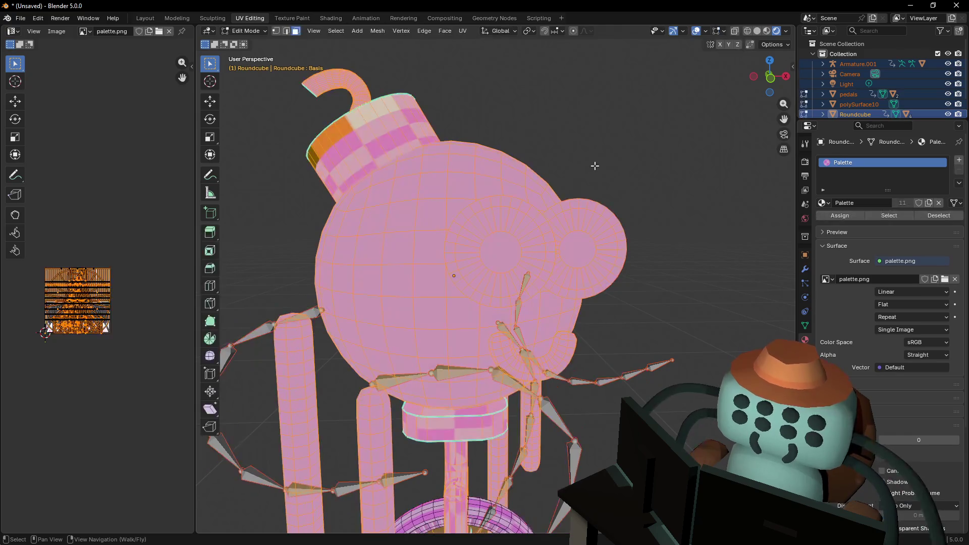
scroll(586, 212, up, 2)
click(540, 200)
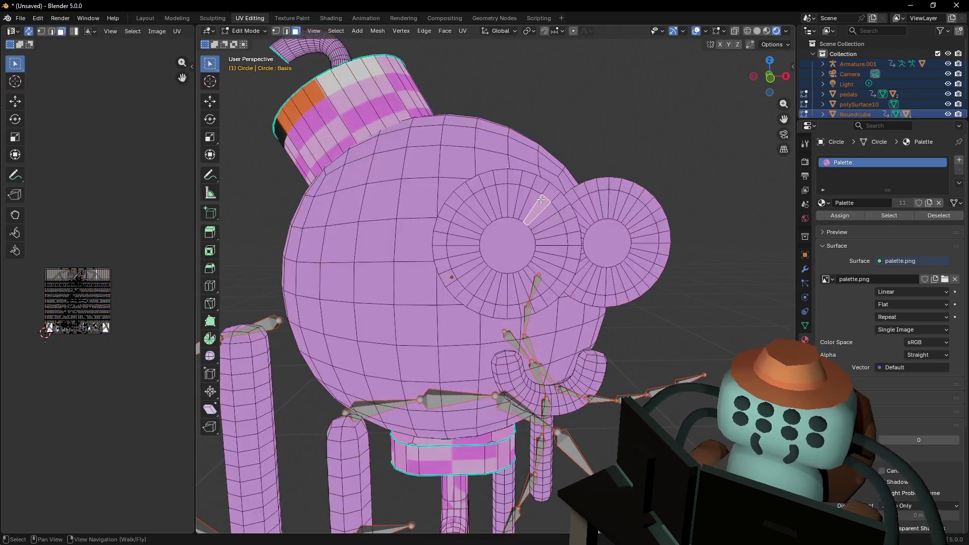
key(l)
scroll(45, 291, up, 4)
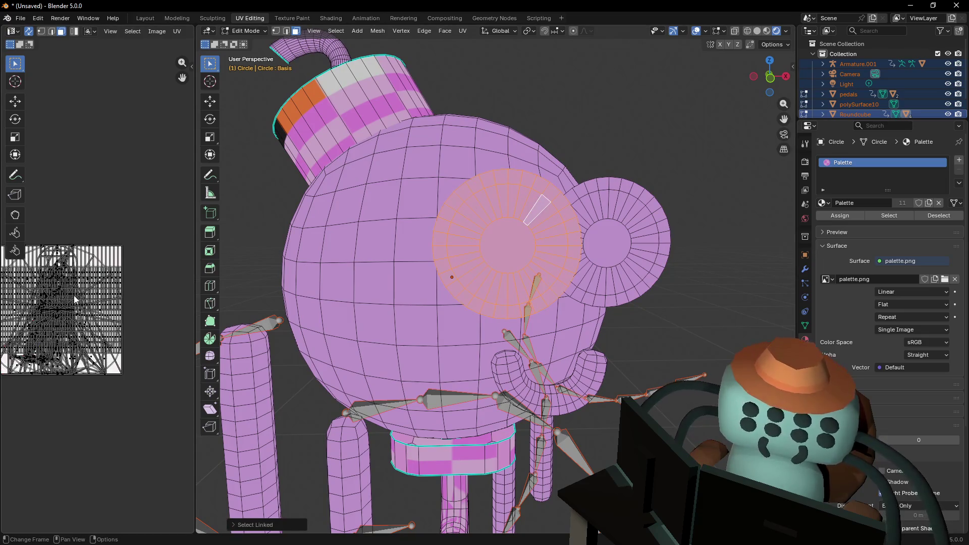
middle_drag(100, 313, 85, 320)
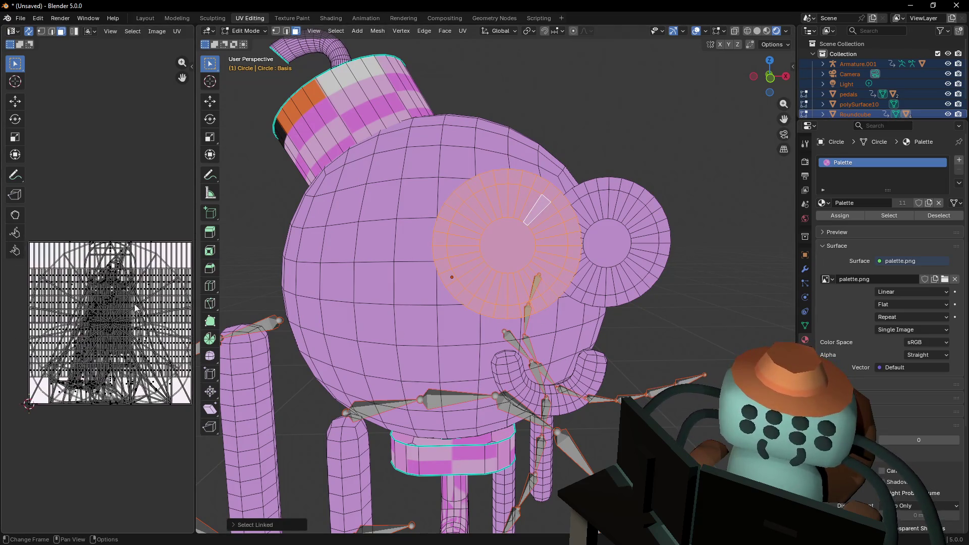
key(Tab)
scroll(493, 240, down, 5)
click(417, 239)
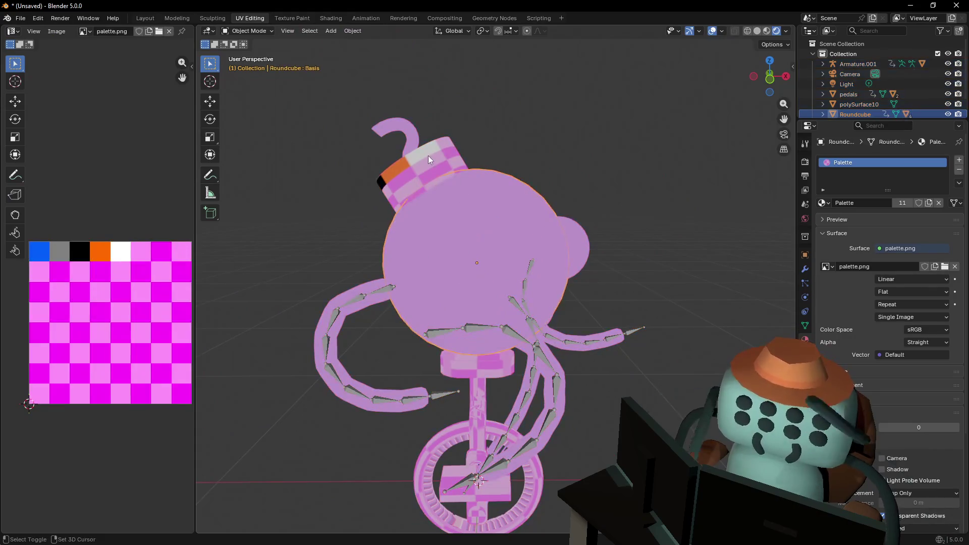
Select both eyes, polySurface10, the wheel and a pedal together
click(580, 239)
shift+click(506, 244)
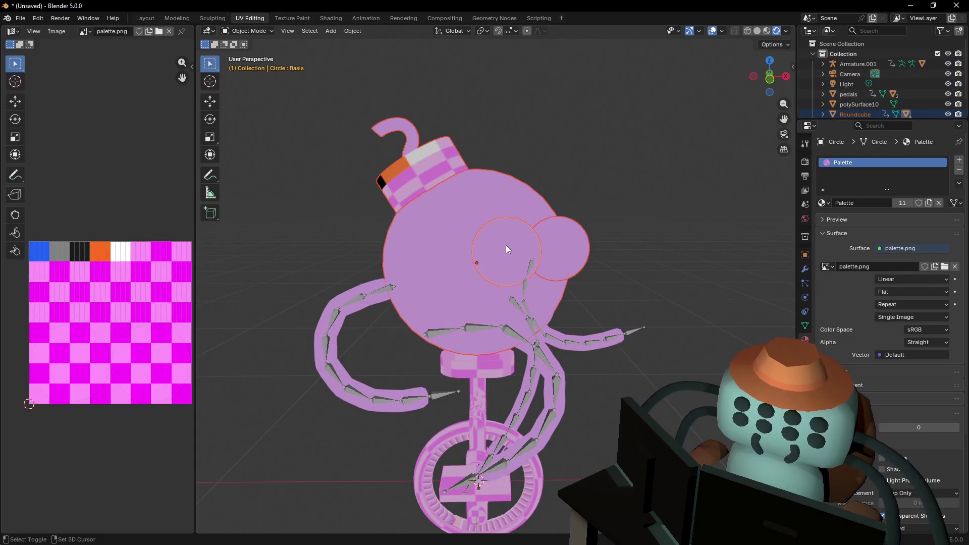
shift+click(370, 283)
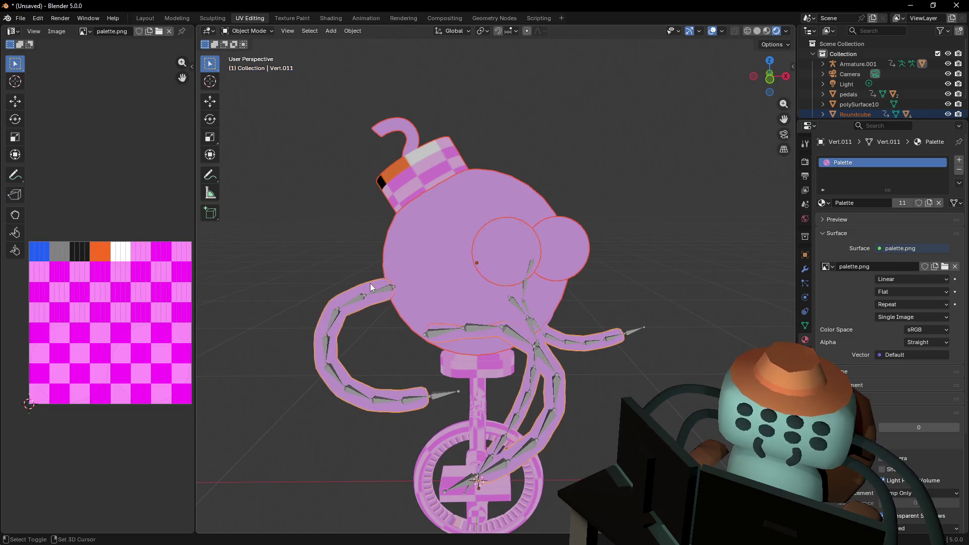
shift+click(490, 425)
mouse_move(491, 425)
middle_down()
mouse_move(513, 400)
mouse_move(539, 309)
mouse_move(439, 408)
mouse_move(530, 237)
mouse_move(473, 343)
middle_up()
shift+click(539, 309)
Cancel the accidental rotation and enter Edit Mode on all the selected meshes
key(r)
right_click(544, 216)
shift+middle_drag(480, 307, 568, 256)
key(shift+grave)
click(579, 253)
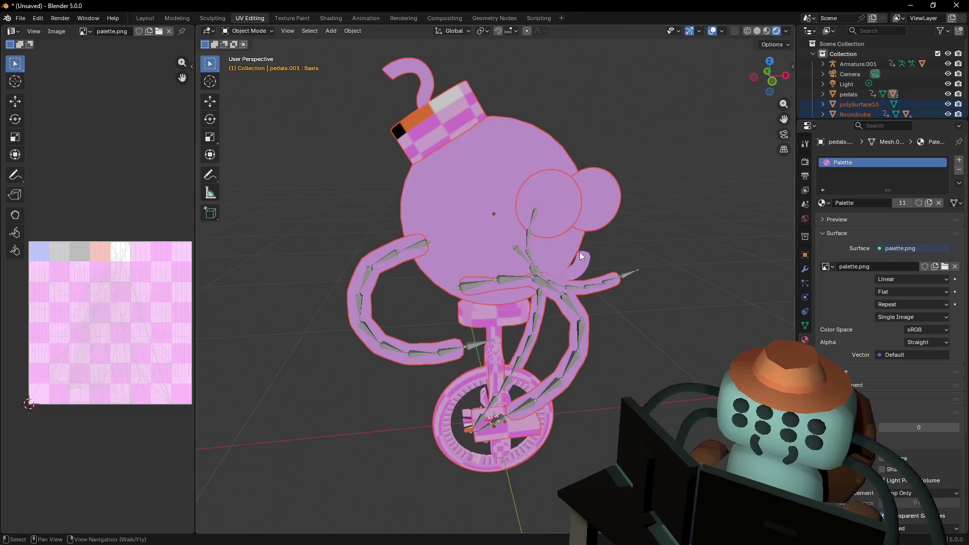
key(shift+grave)
click(599, 225)
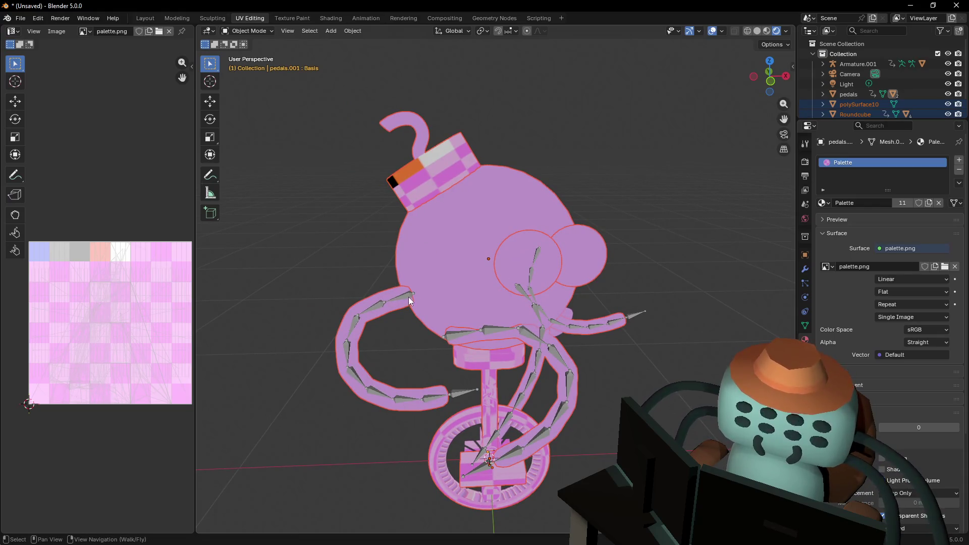
key(Tab)
scroll(443, 301, up, 4)
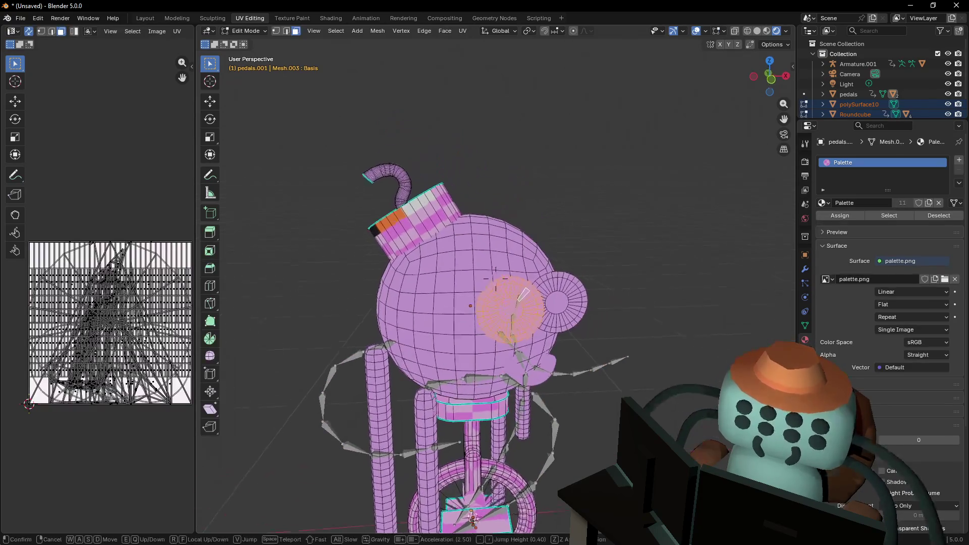
Unwrap all selected meshes and scale the UV layout down over palette.png
scroll(100, 293, up, 1)
scroll(100, 293, down, 2)
key(a)
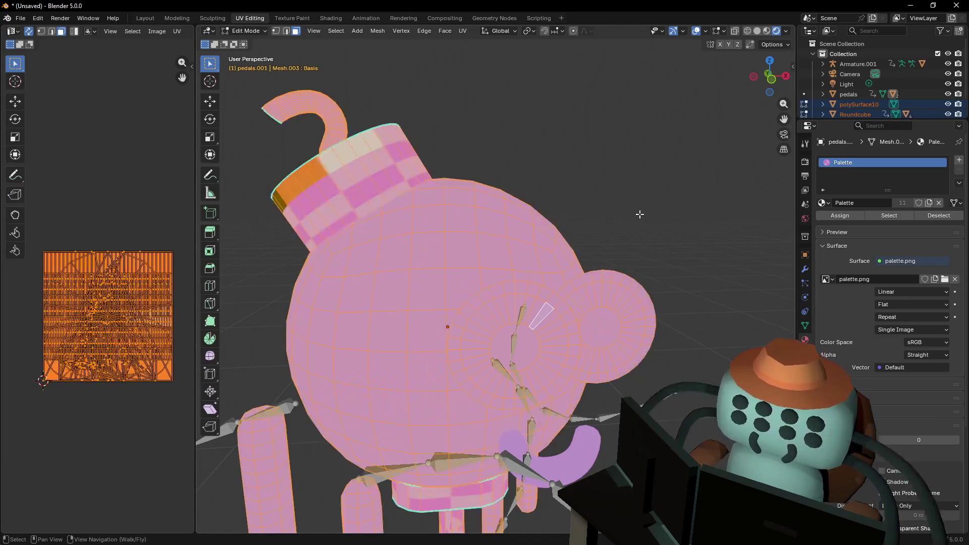
key(u)
click(614, 217)
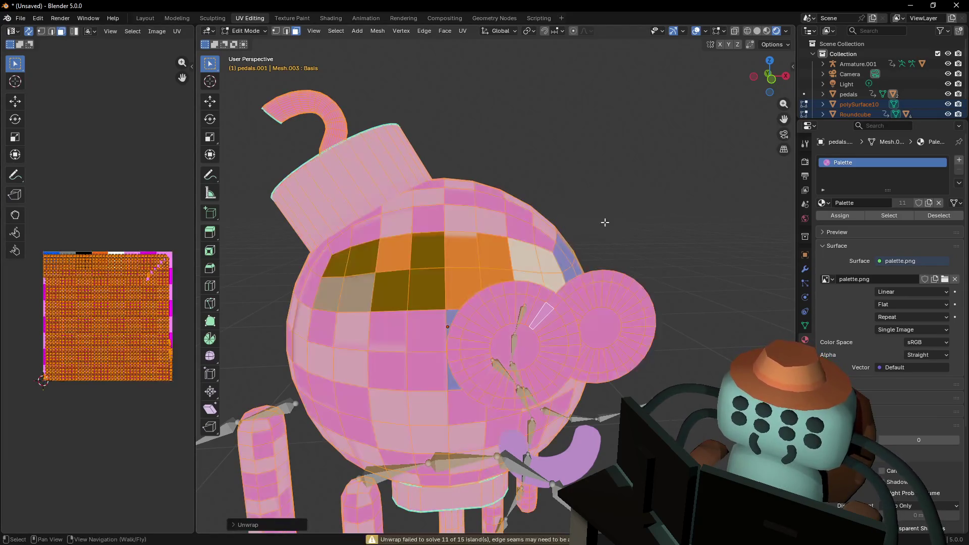
scroll(620, 194, down, 2)
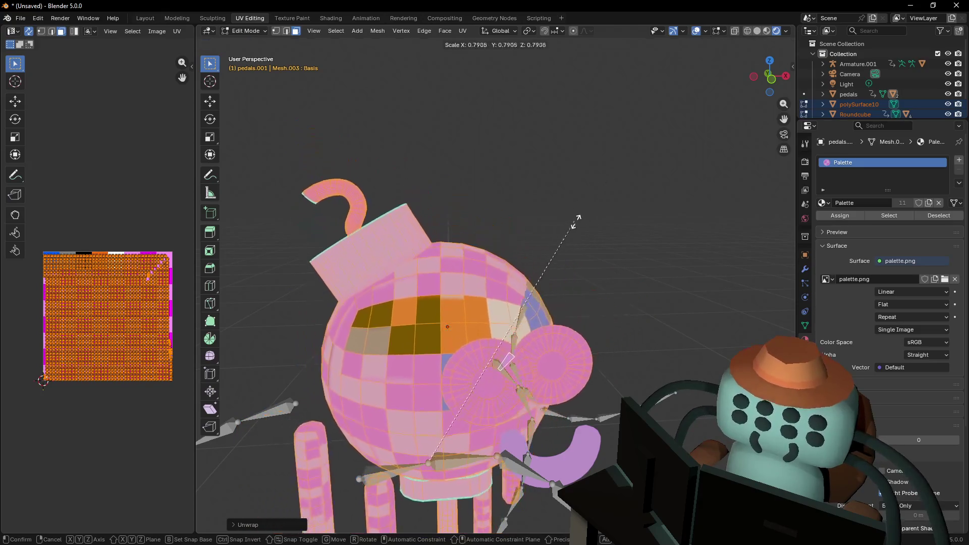
scroll(619, 194, up, 2)
key(s)
click(109, 308)
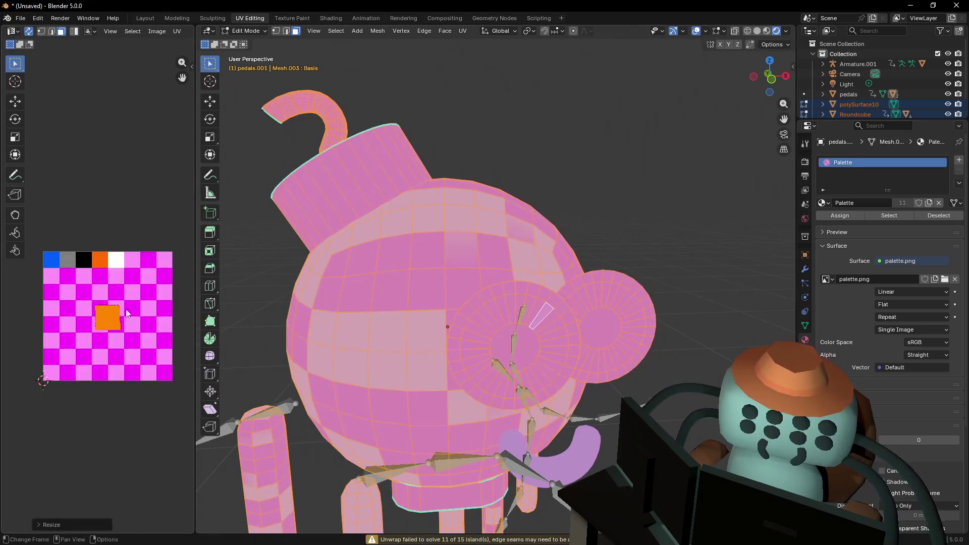
scroll(508, 258, down, 1)
Move both eye discs' UVs onto the black palette cell for black rims
click(508, 257)
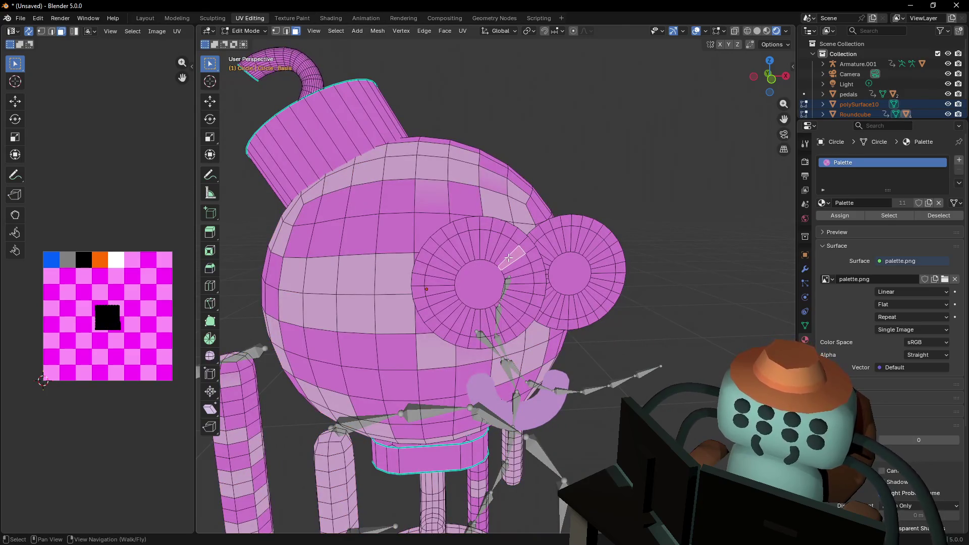
key(ctrl+l)
scroll(119, 288, up, 2)
key(v)
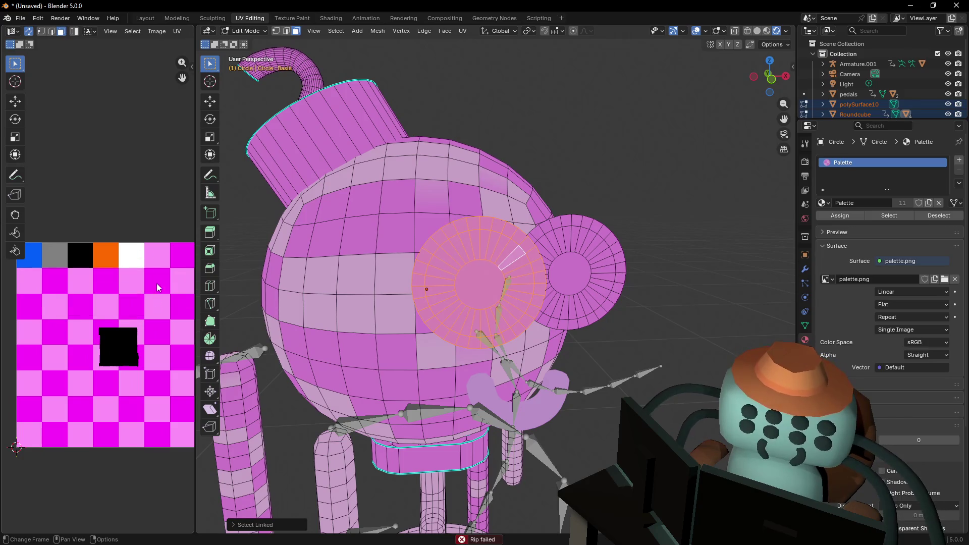
key(g)
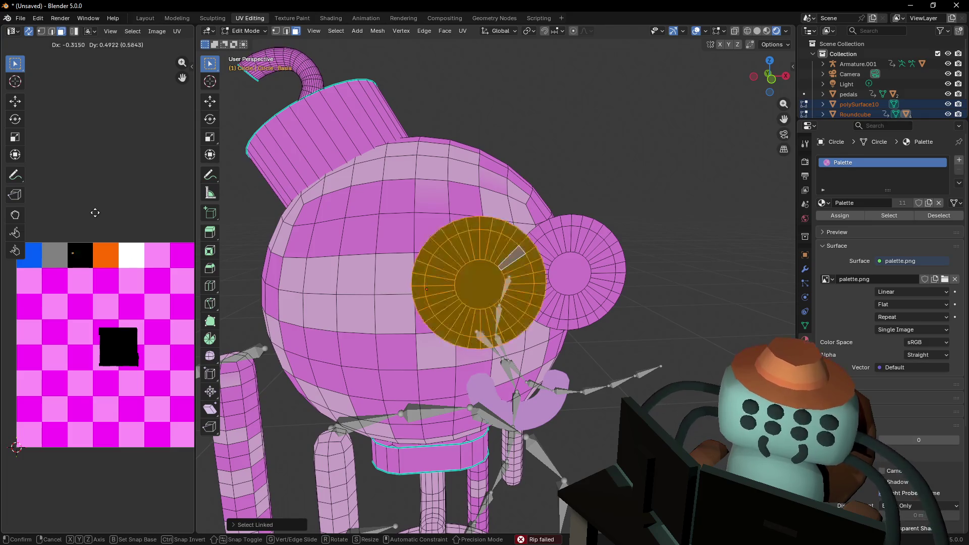
click(95, 214)
click(596, 240)
key(ctrl+l)
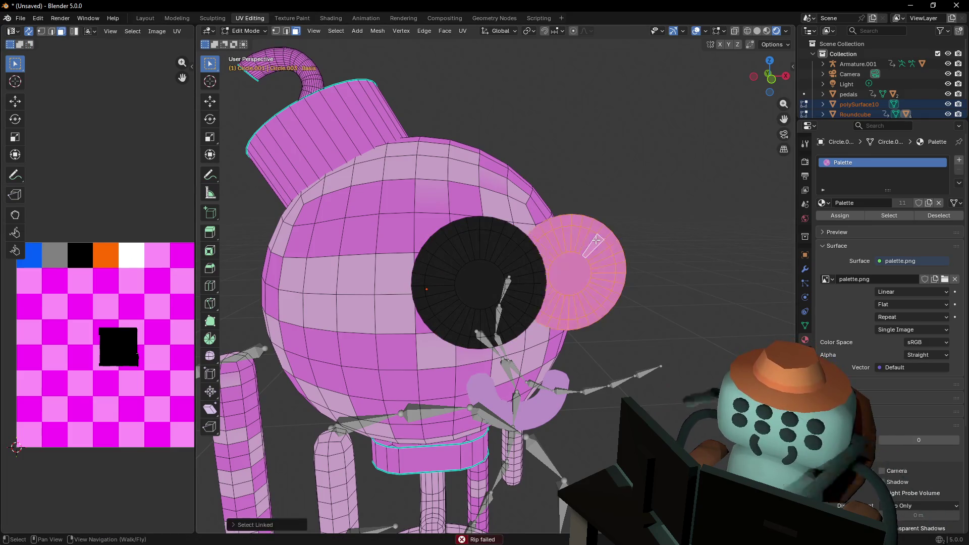
key(g)
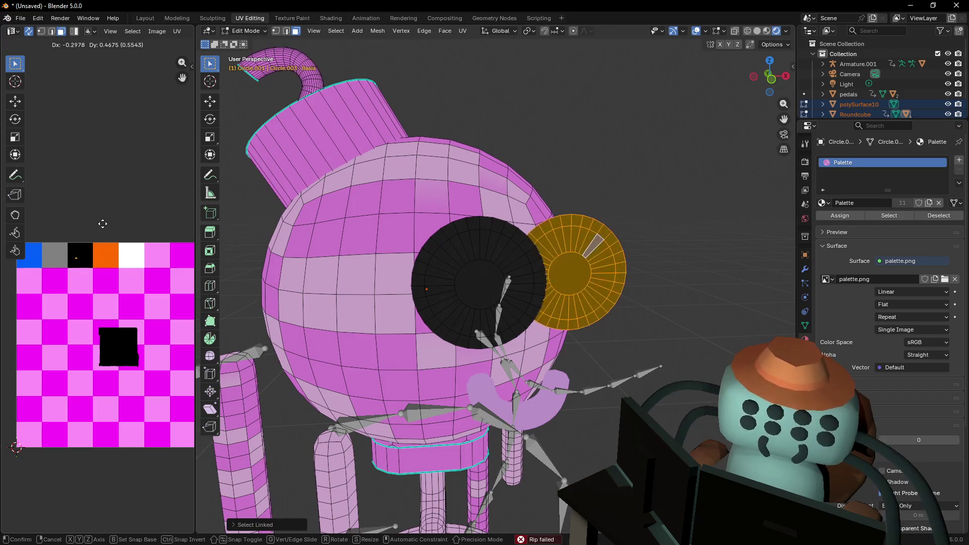
click(101, 225)
Place the left eye's centre UVs on a dark cell as a pupil, then select the head
click(596, 249)
alt+click(566, 256)
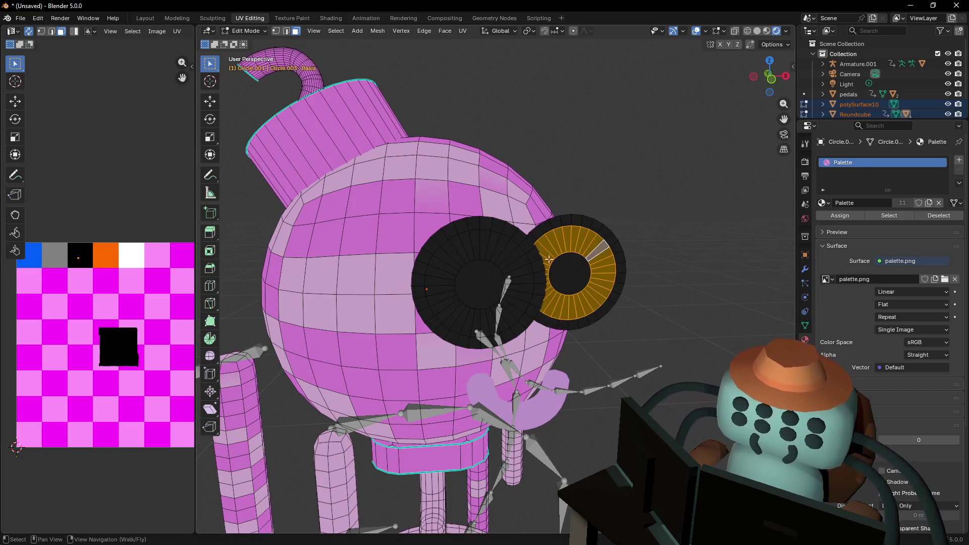
click(512, 258)
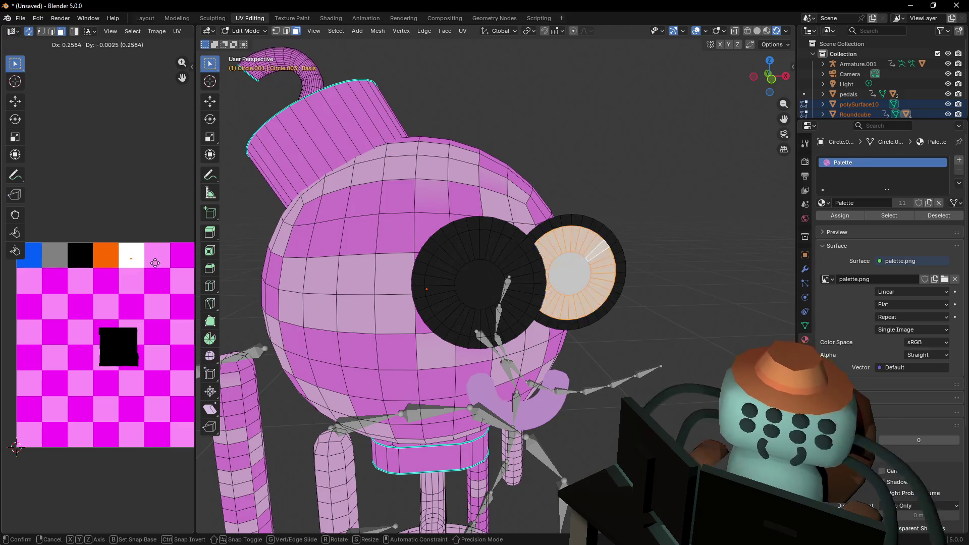
alt+click(513, 255)
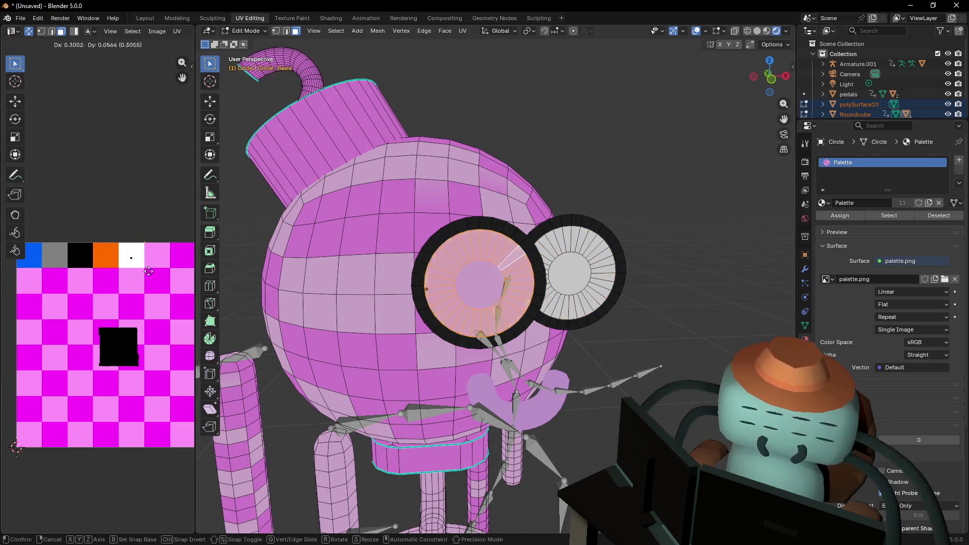
click(466, 186)
click(493, 282)
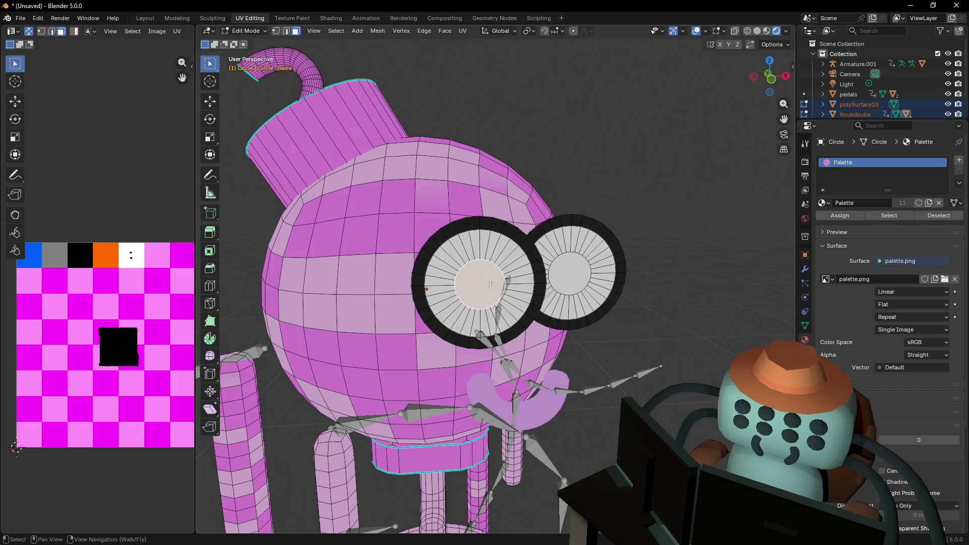
key(v)
click(104, 243)
click(582, 275)
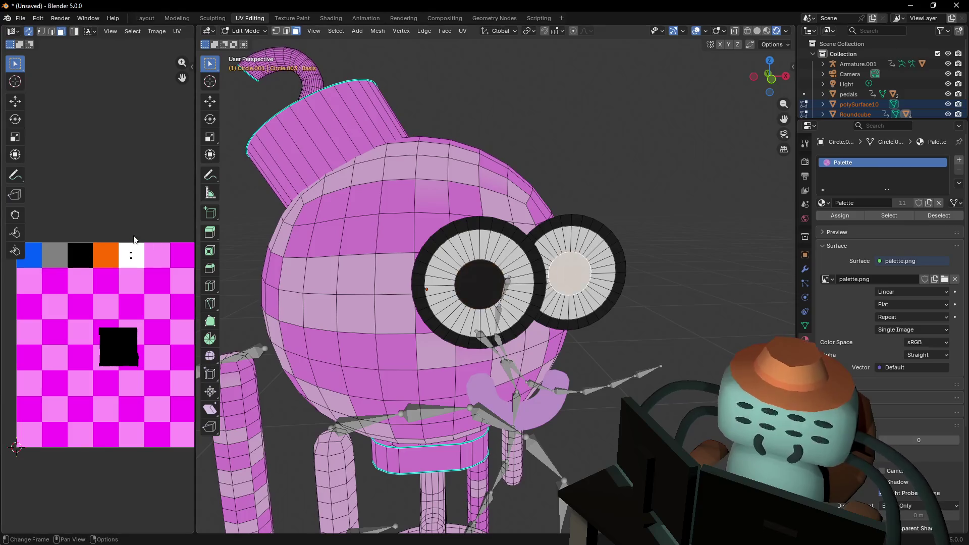
click(571, 272)
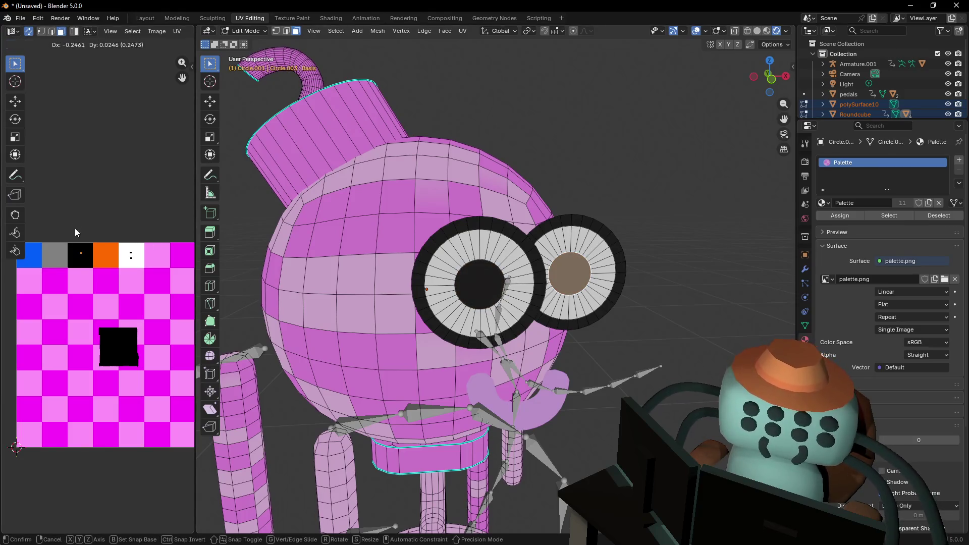
click(453, 190)
key(ctrl+l)
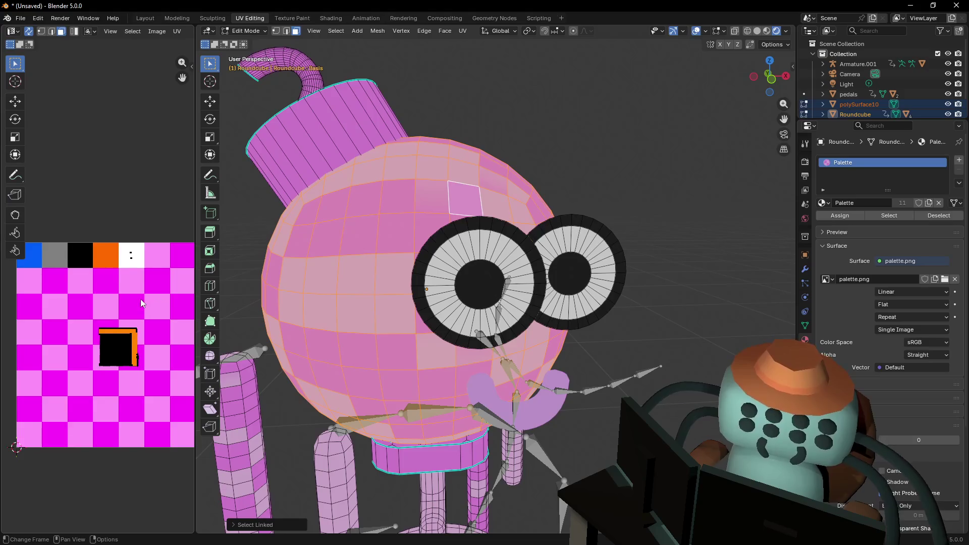
Scale the head's UVs down and move them onto the blue palette cell
middle_drag(142, 304, 156, 306)
key(v)
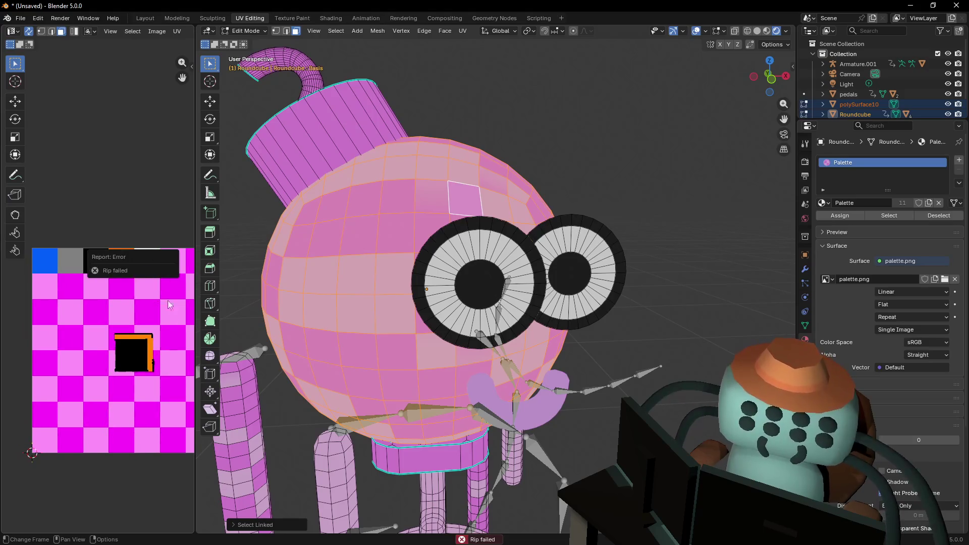
key(s)
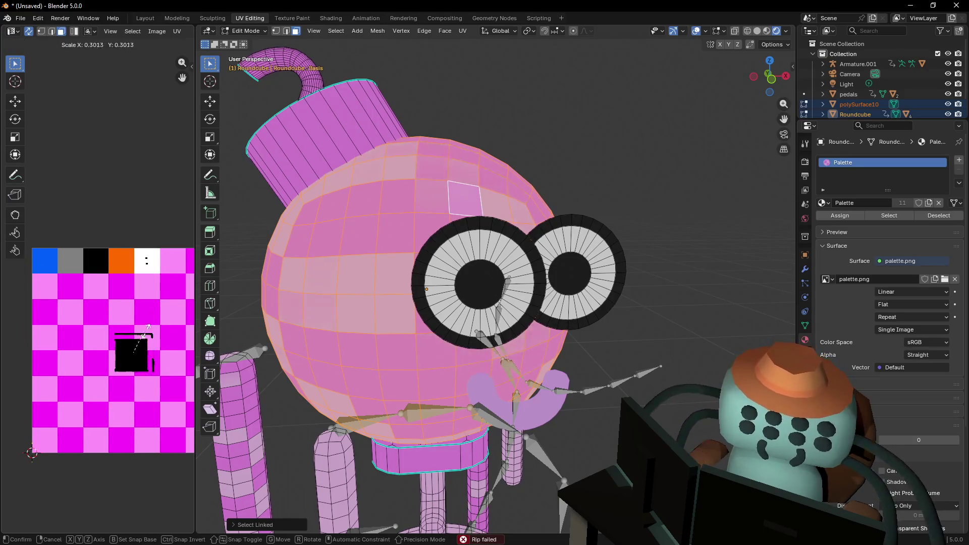
key(g)
click(58, 247)
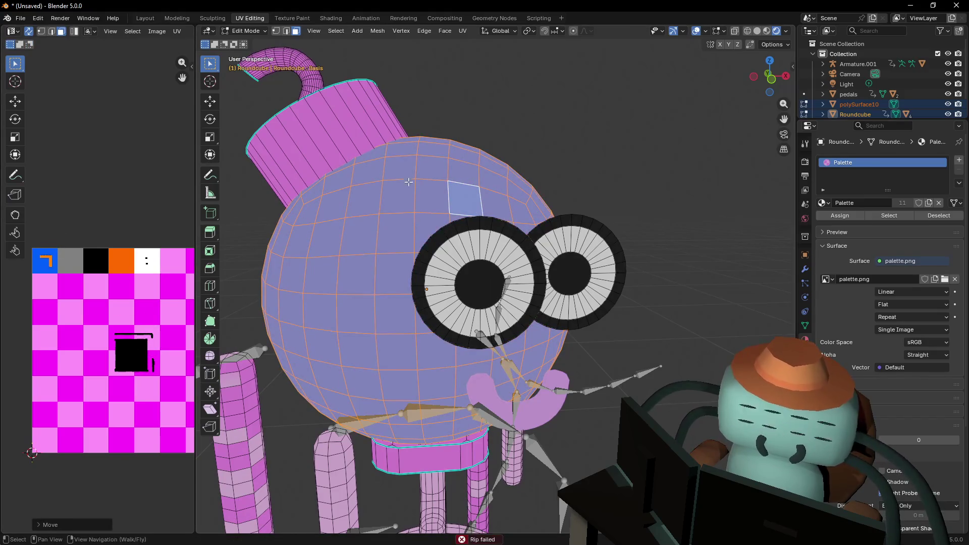
key(shift+grave)
key(Escape)
Select the fuse hook, move its UVs onto the orange area, then unwrap it
click(400, 158)
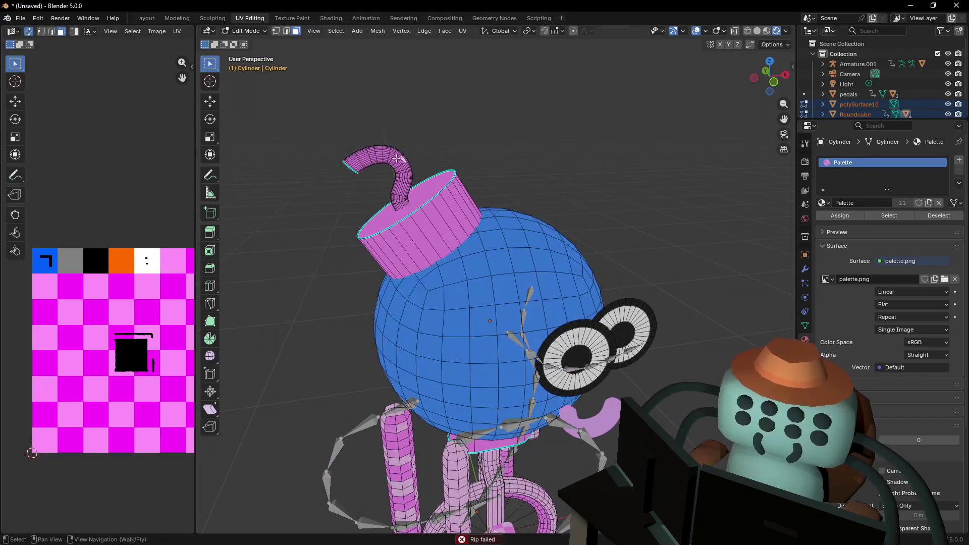
key(l)
key(shift+grave)
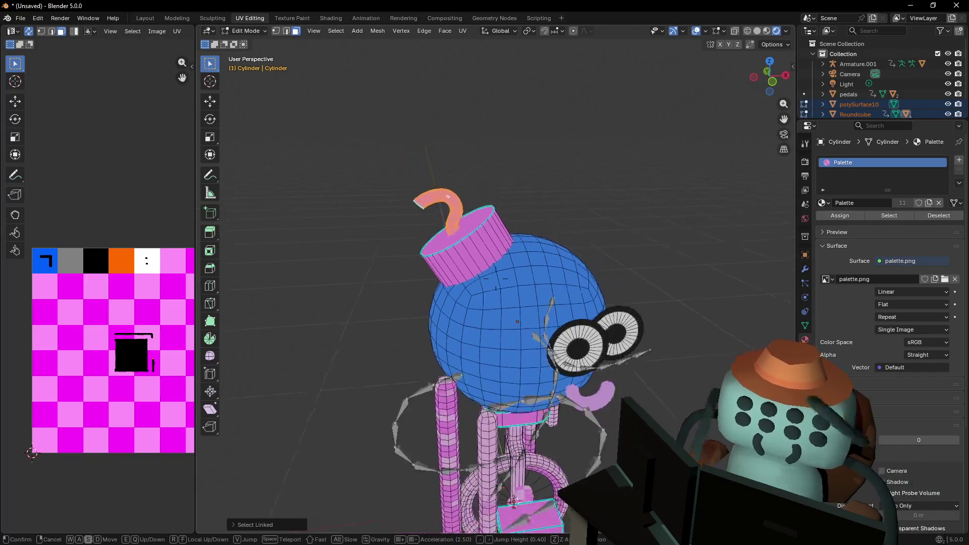
click(434, 170)
key(v)
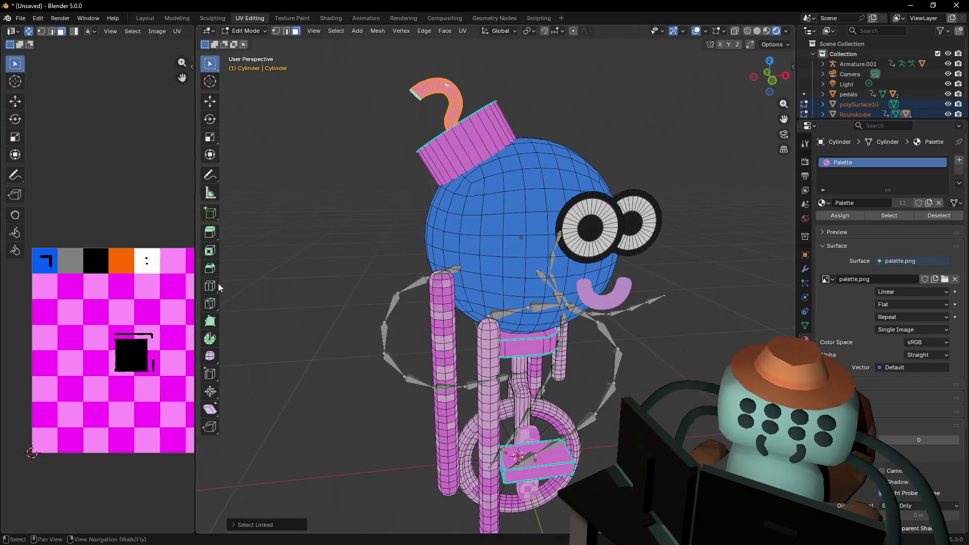
scroll(114, 288, down, 3)
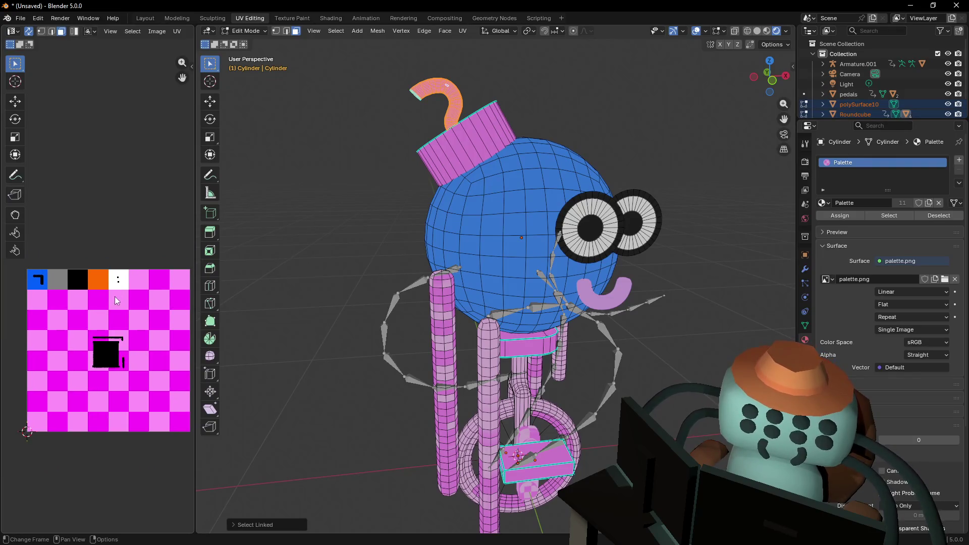
key(g)
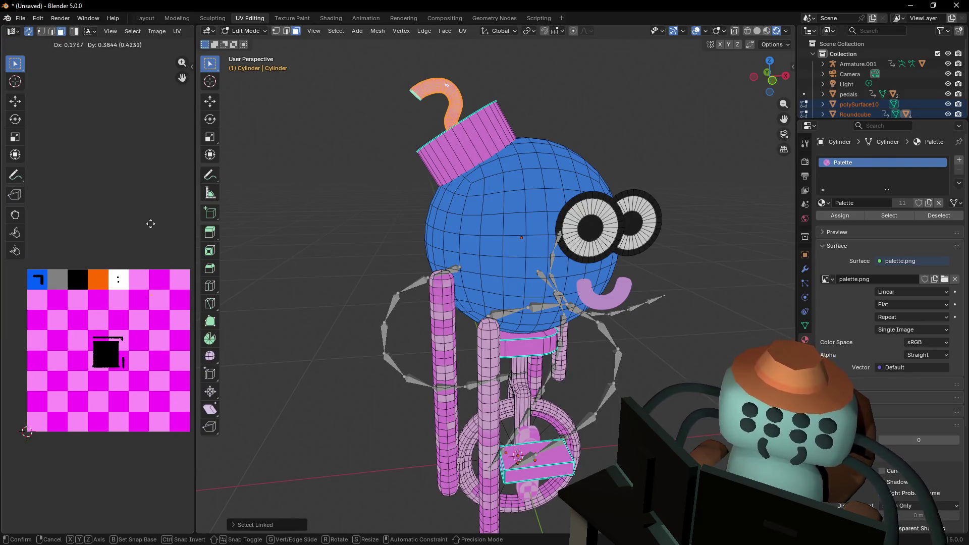
click(147, 224)
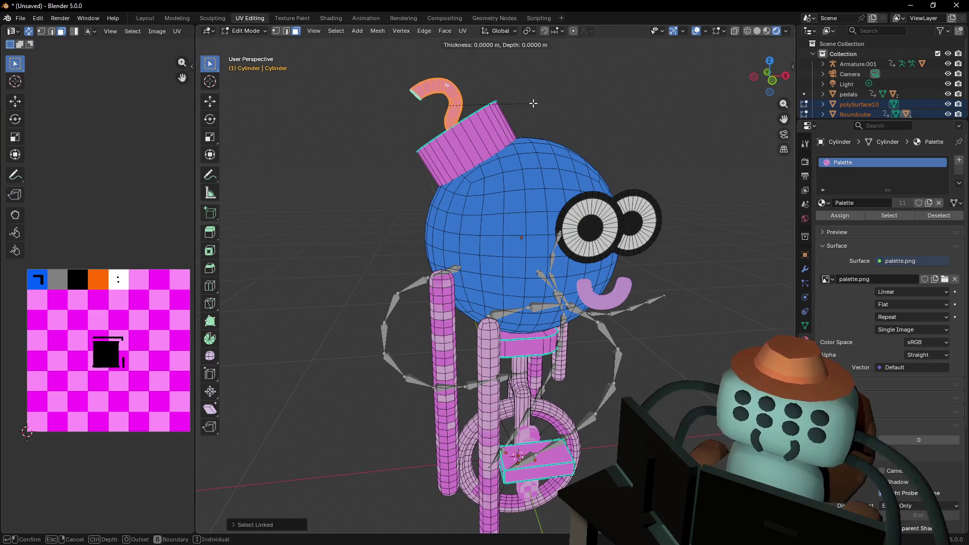
key(u)
click(554, 92)
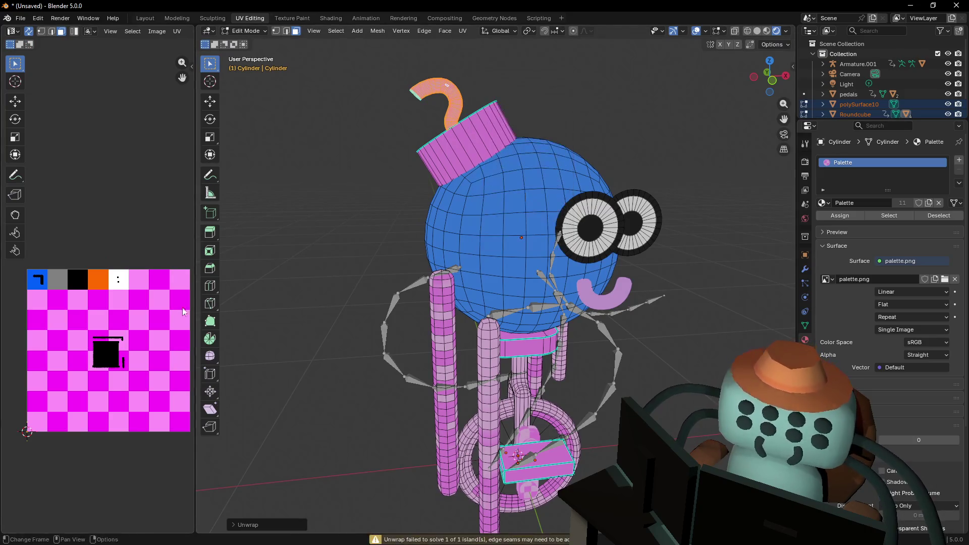
Unwrap the fuse hook with Smart UV Project
key(shift+grave)
key(w)
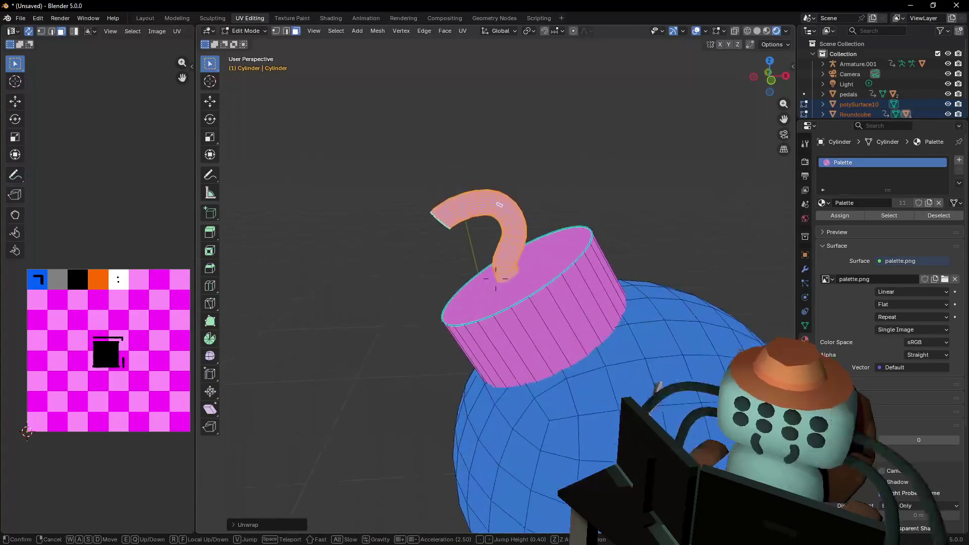
click(496, 278)
key(u)
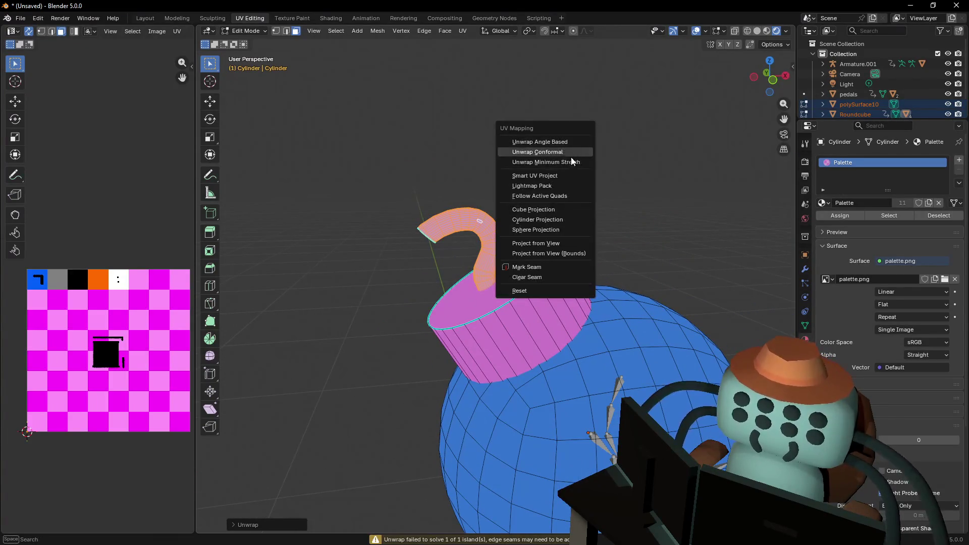
click(557, 176)
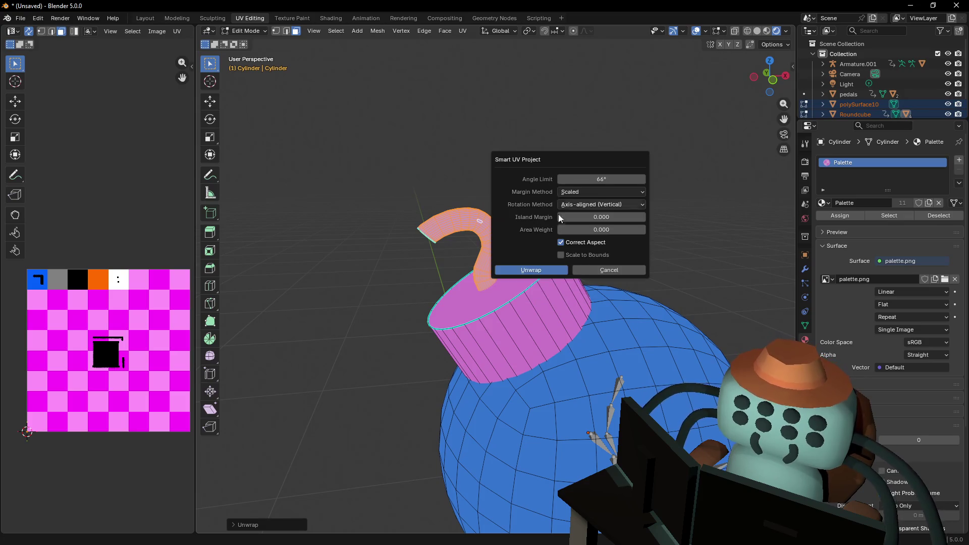
click(545, 270)
Shrink the hook's UV islands onto the black cell, then select the whole cap
key(s)
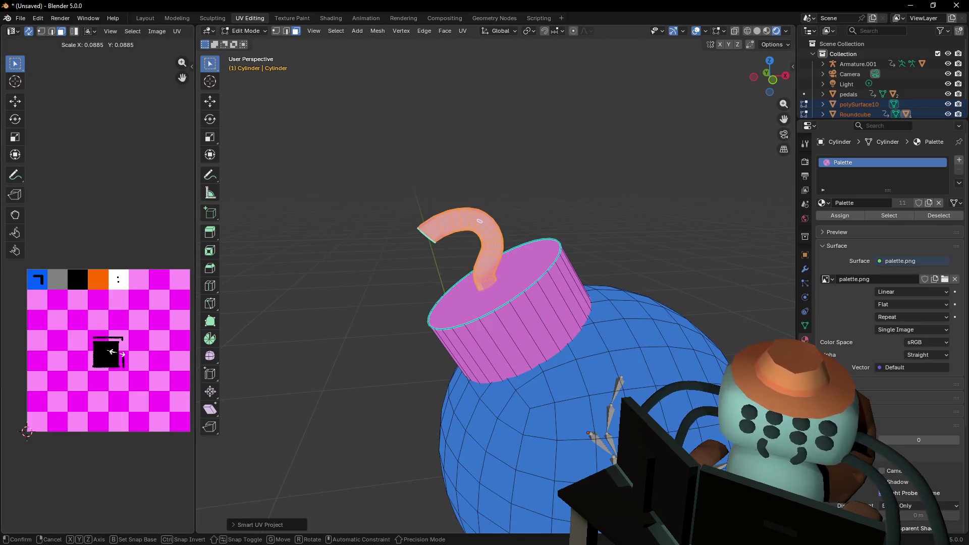
click(113, 352)
key(g)
click(81, 279)
key(s)
click(154, 271)
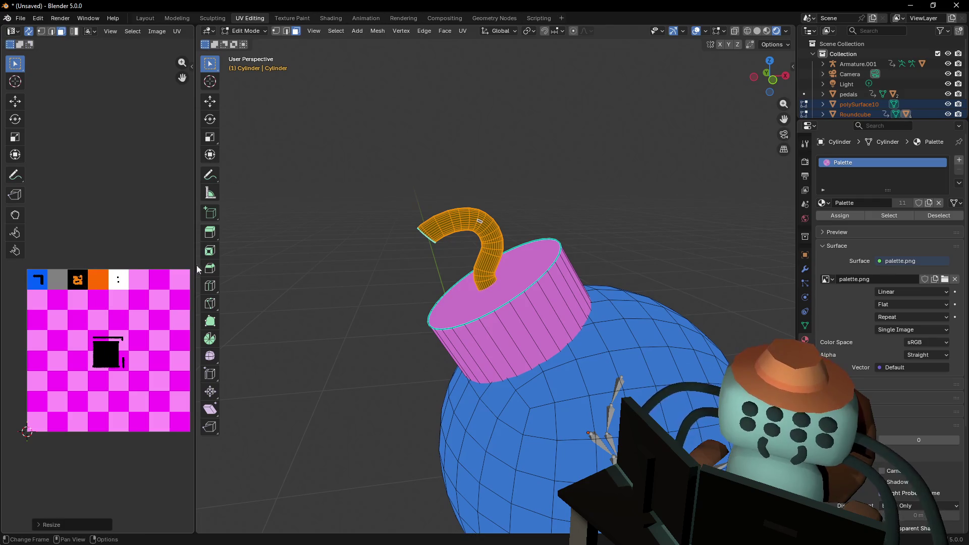
click(517, 270)
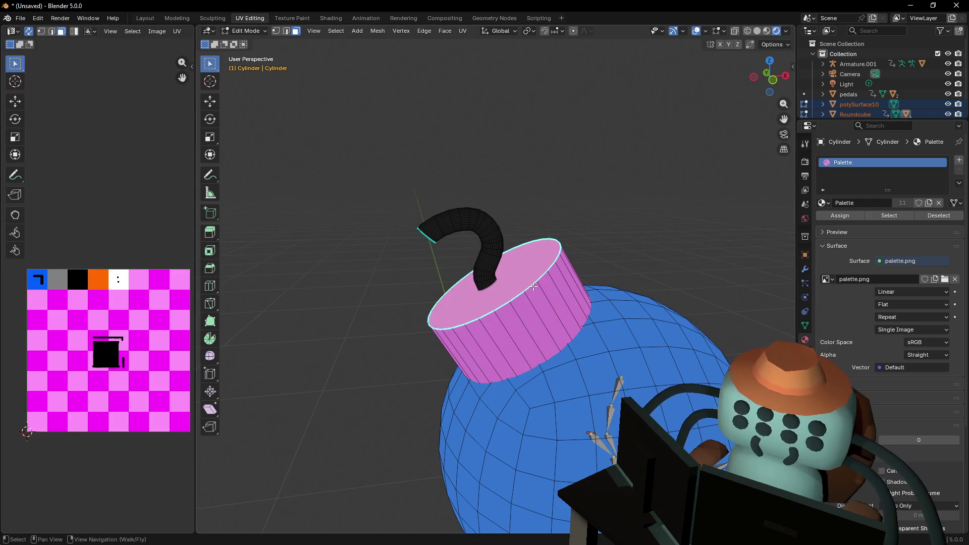
key(l)
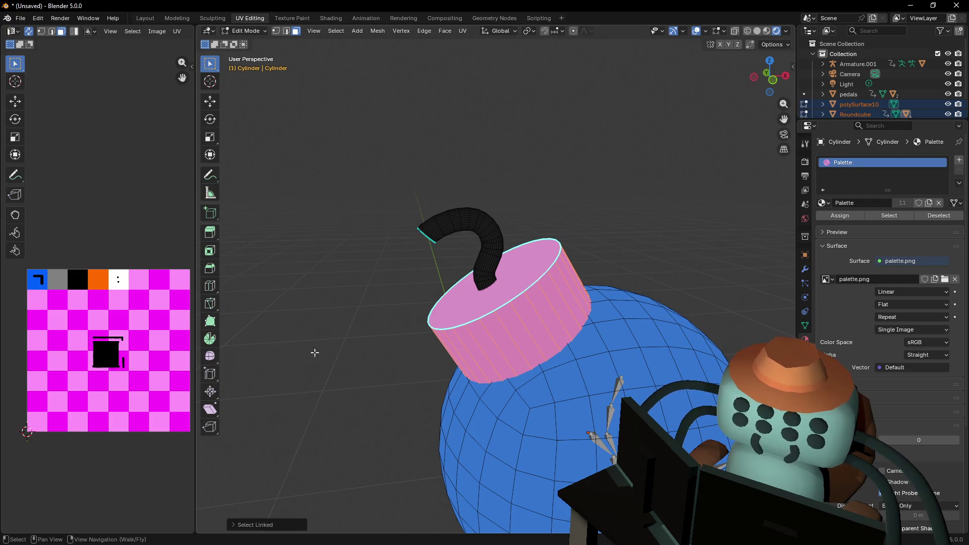
Move the cylindrical cap's UVs onto the black palette cell
key(g)
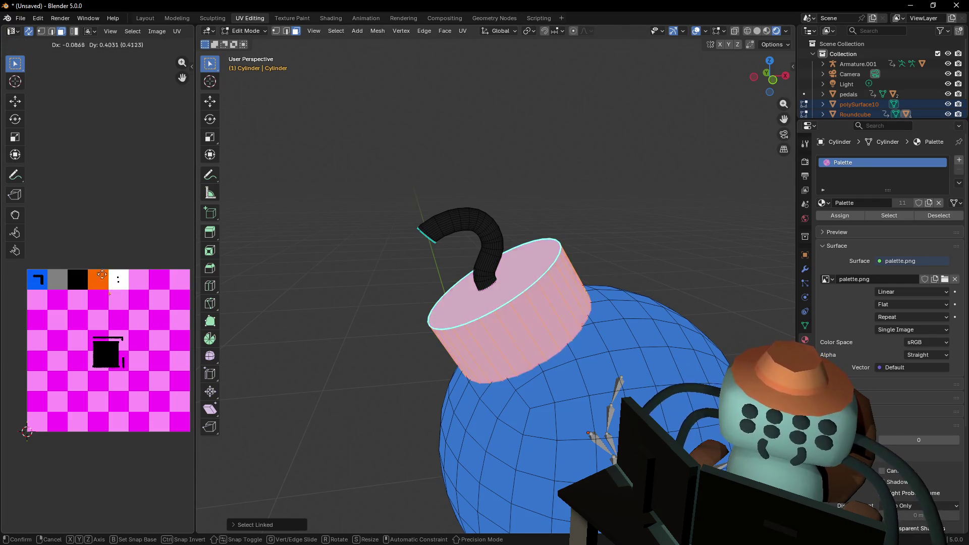
click(56, 266)
scroll(515, 336, down, 3)
scroll(514, 336, up, 4)
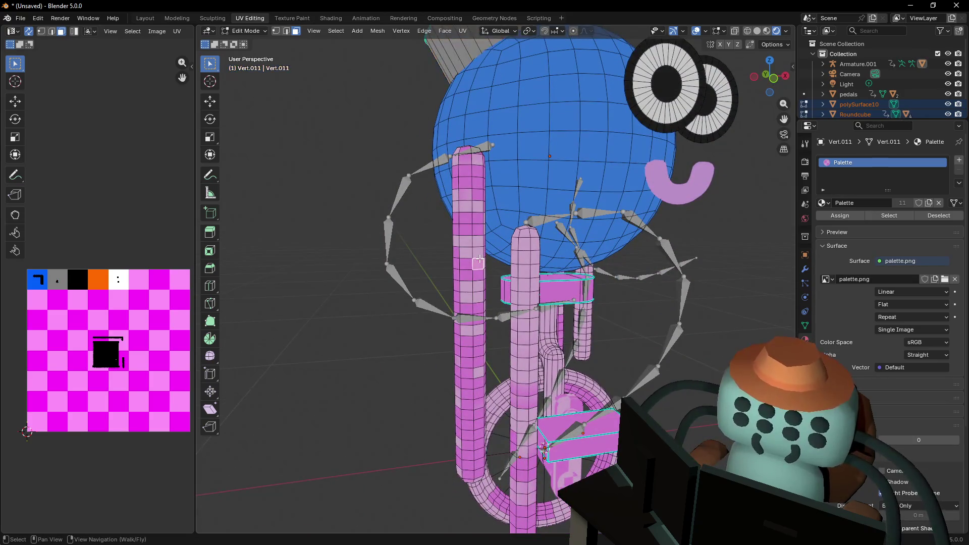
Select the leg cylinders and pedal block, shrink their UVs and drop them on black
key(l)
key(l)
key(l)
middle_drag(591, 335, 625, 314)
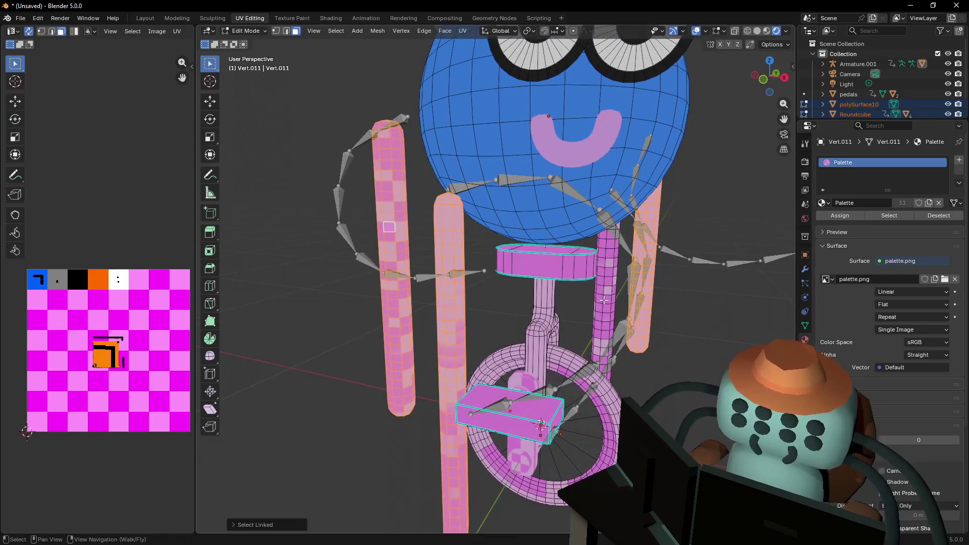
key(l)
key(l)
middle_drag(535, 401, 567, 368)
middle_drag(455, 367, 218, 390)
key(s)
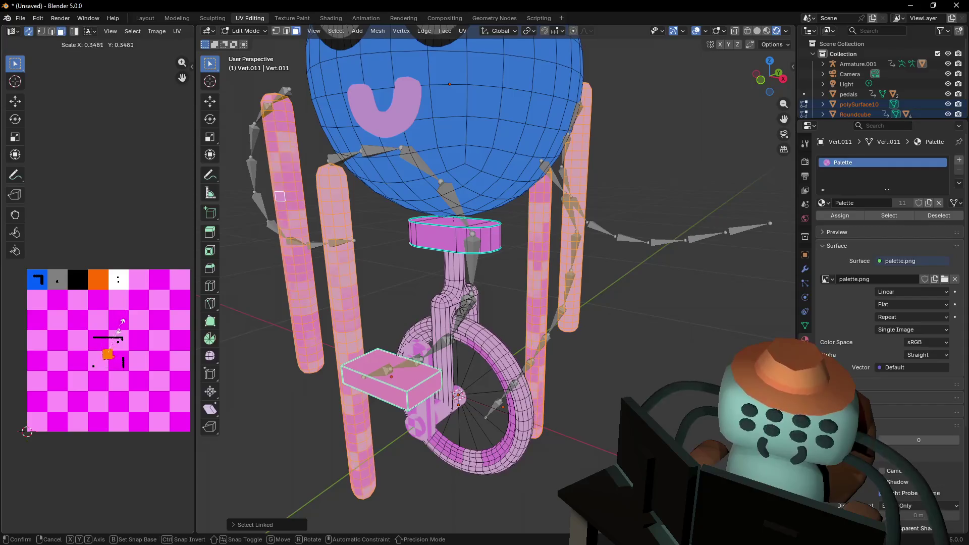
click(108, 353)
key(g)
click(80, 258)
Select the seat face and move its UVs onto the black palette cell
mouse_move(454, 313)
middle_down()
mouse_move(484, 323)
mouse_move(517, 303)
middle_up()
click(496, 235)
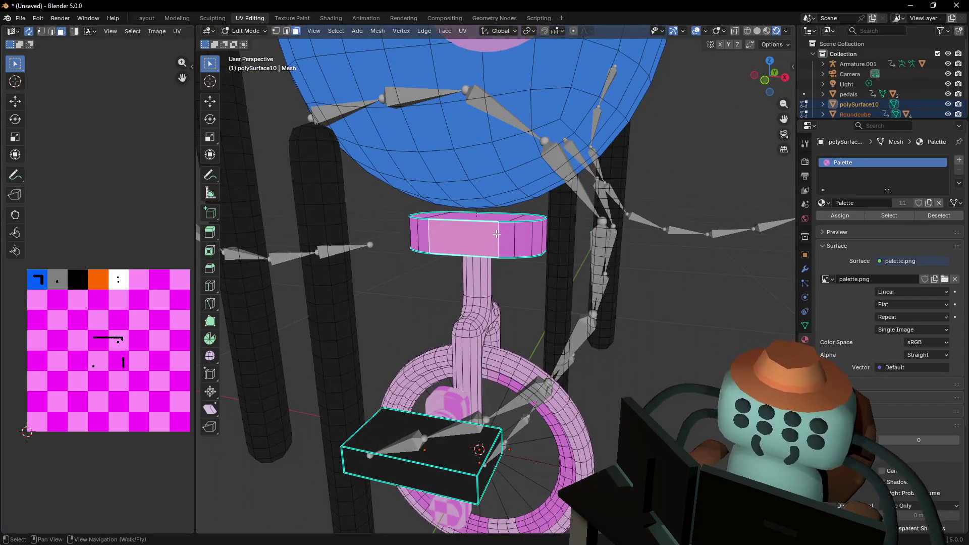
middle_drag(125, 364, 116, 369)
key(g)
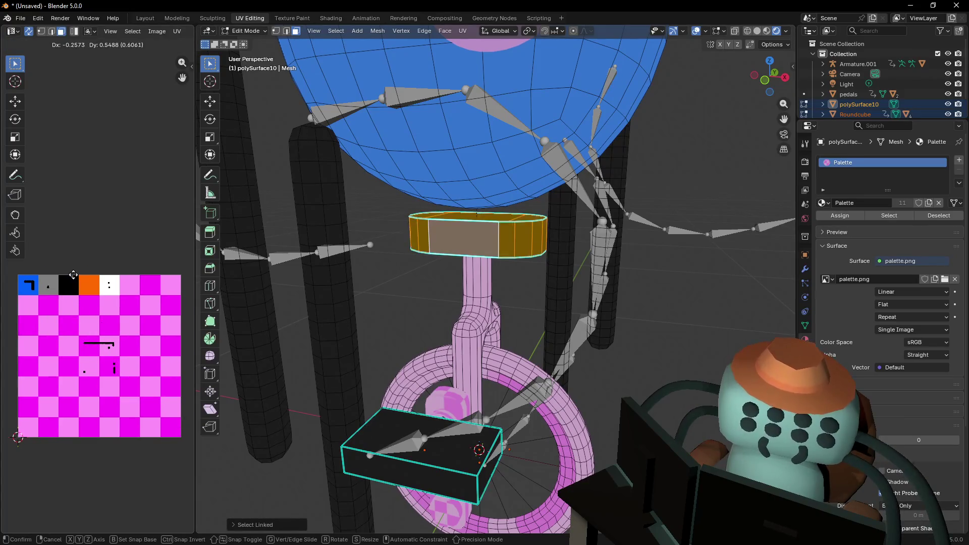
click(67, 284)
Select the whole connected seat post, then return to Object Mode
mouse_move(545, 308)
middle_down()
mouse_move(569, 299)
mouse_move(565, 283)
mouse_move(595, 282)
mouse_move(580, 282)
middle_up()
click(528, 154)
key(ctrl+l)
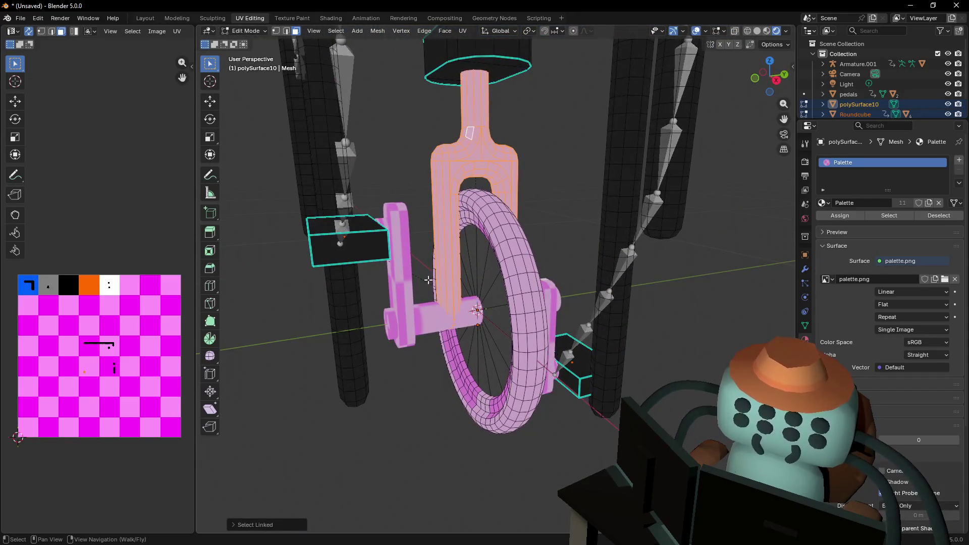
key(shift+grave)
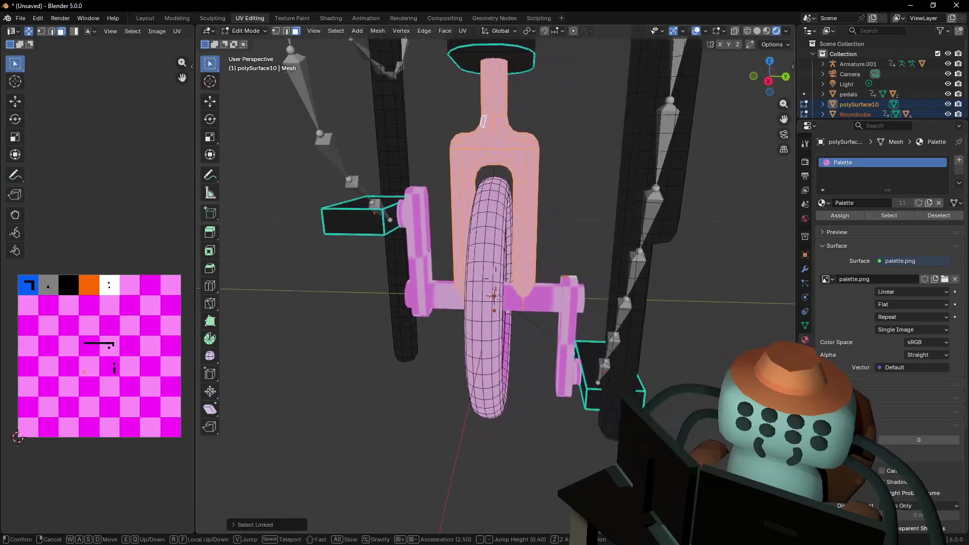
key(Return)
key(Tab)
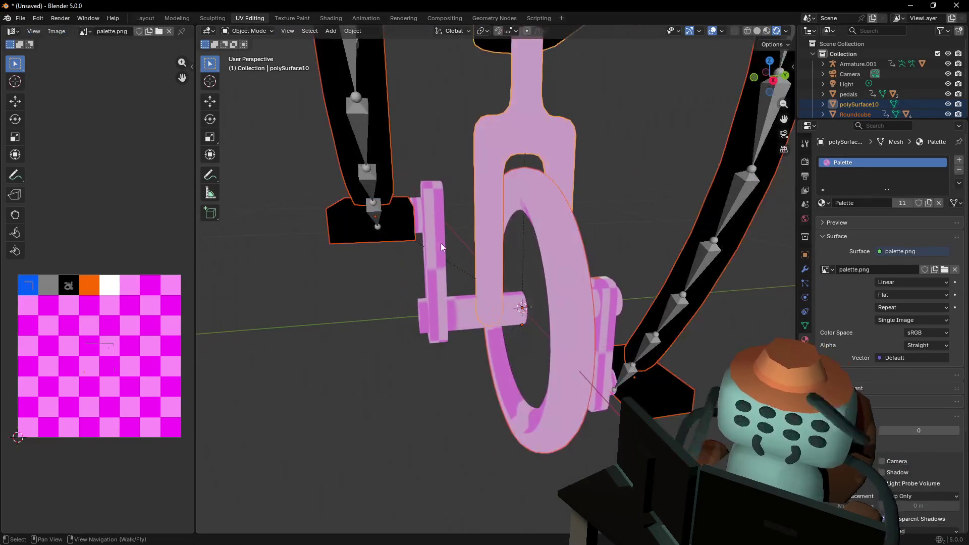
Select the pedals, frame and wheel objects and back the view out to the whole character
click(438, 240)
shift+click(532, 167)
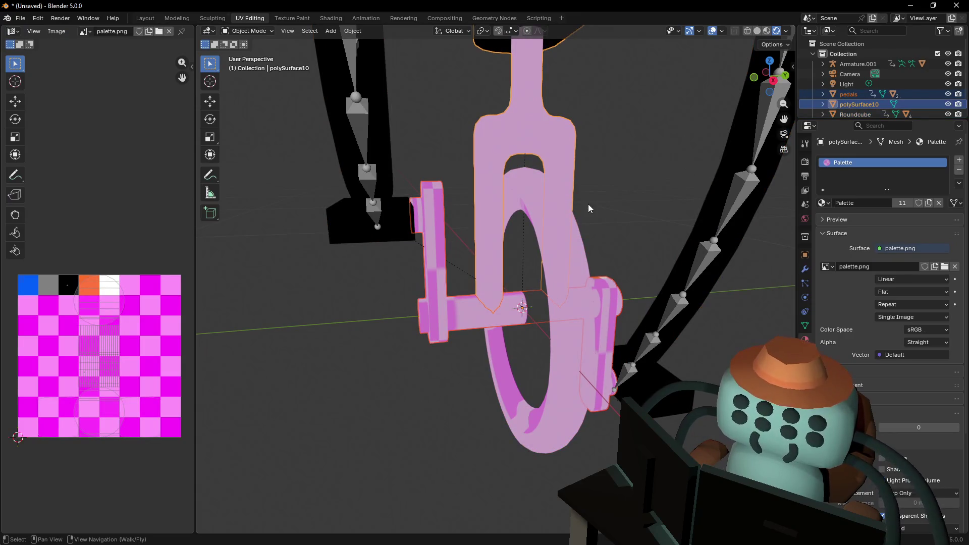
shift+click(593, 273)
key(shift+grave)
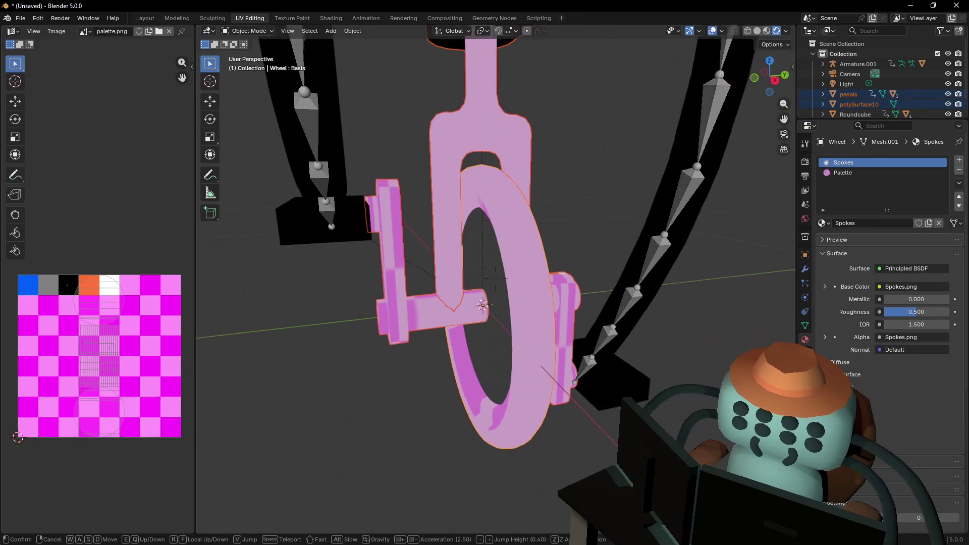
key(s)
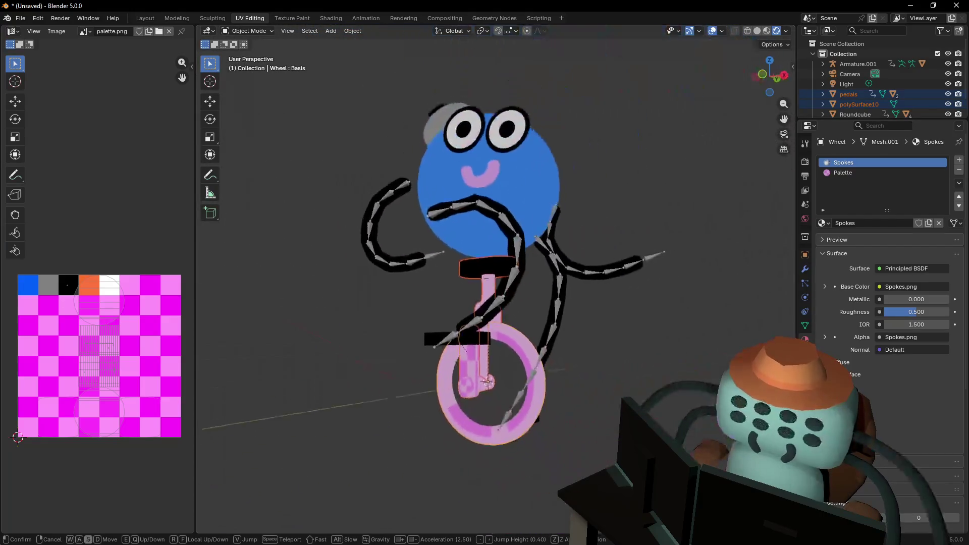
key(Escape)
Add the head to the selection and isolate the mouth mesh in Edit Mode
shift+click(504, 81)
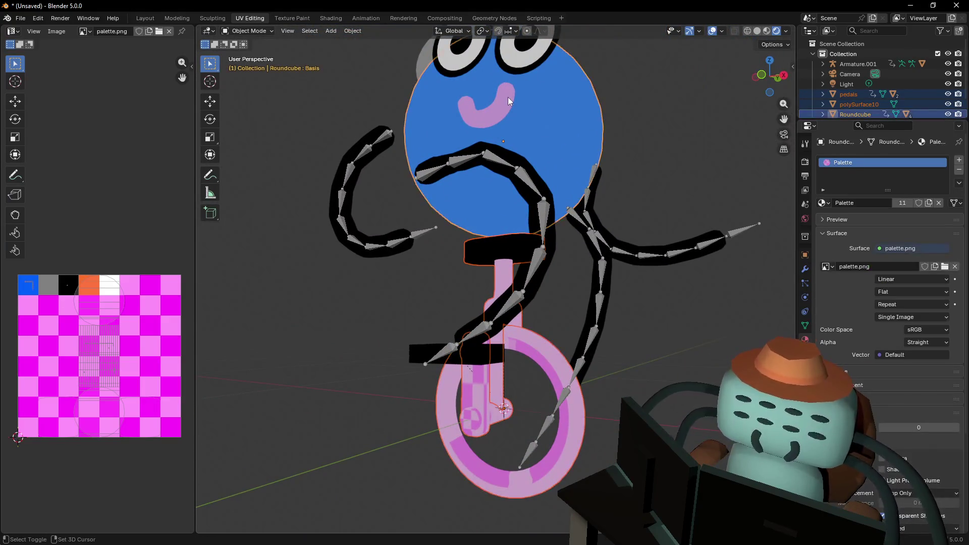
key(Tab)
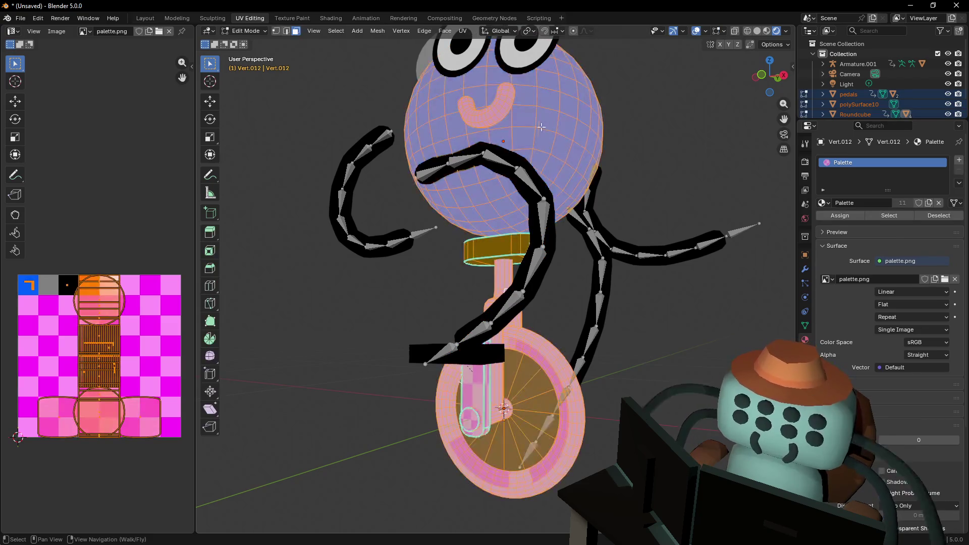
key(alt+a)
double_click(501, 105)
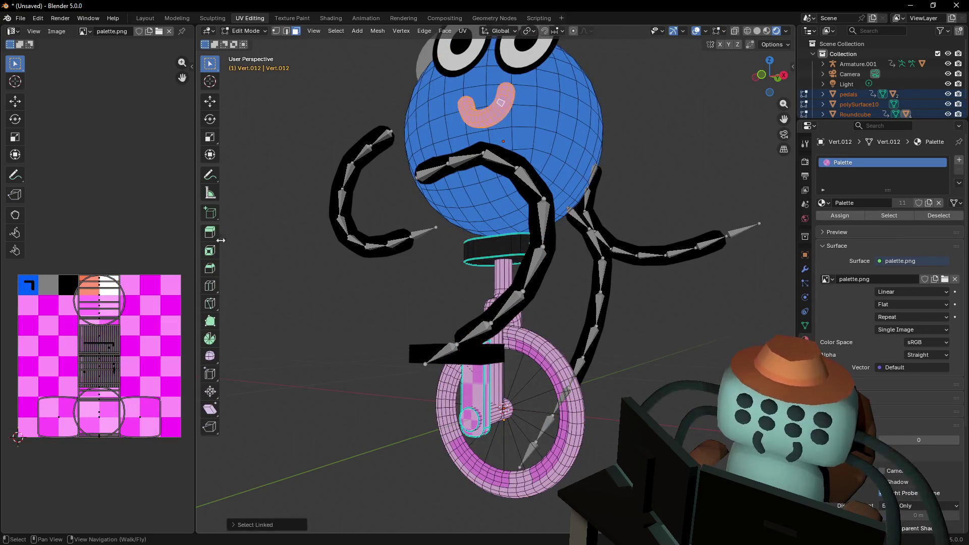
Smart UV Project the mouth, then shrink its island onto the black palette square
middle_drag(119, 285, 106, 281)
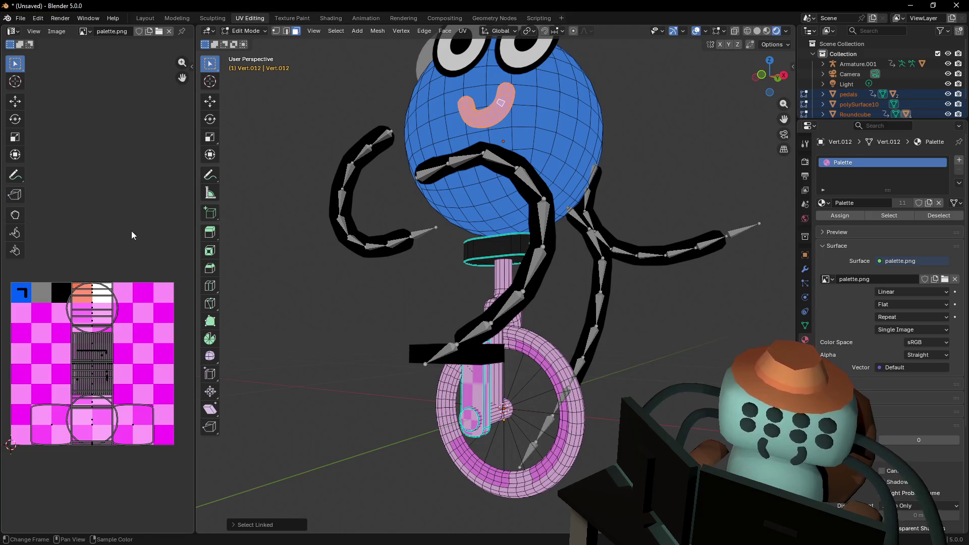
key(u)
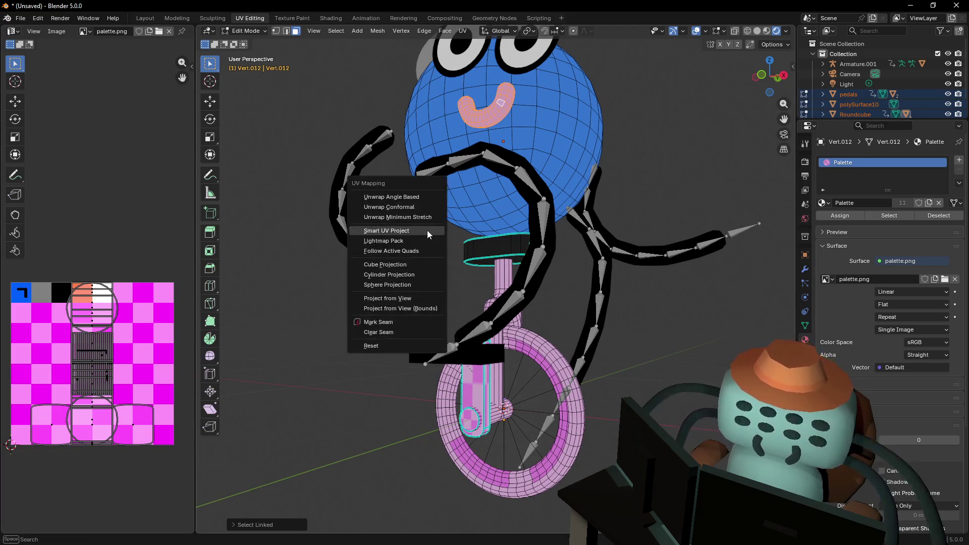
click(428, 230)
click(417, 326)
key(s)
key(Return)
key(g)
click(60, 283)
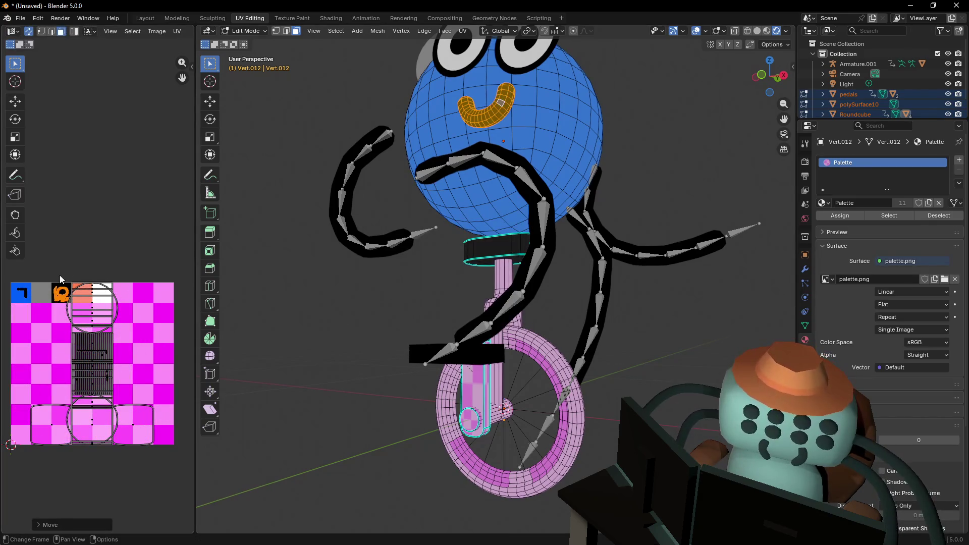
key(shift+grave)
Fly close to the wheel, select the whole tire and shrink its UVs
key(w)
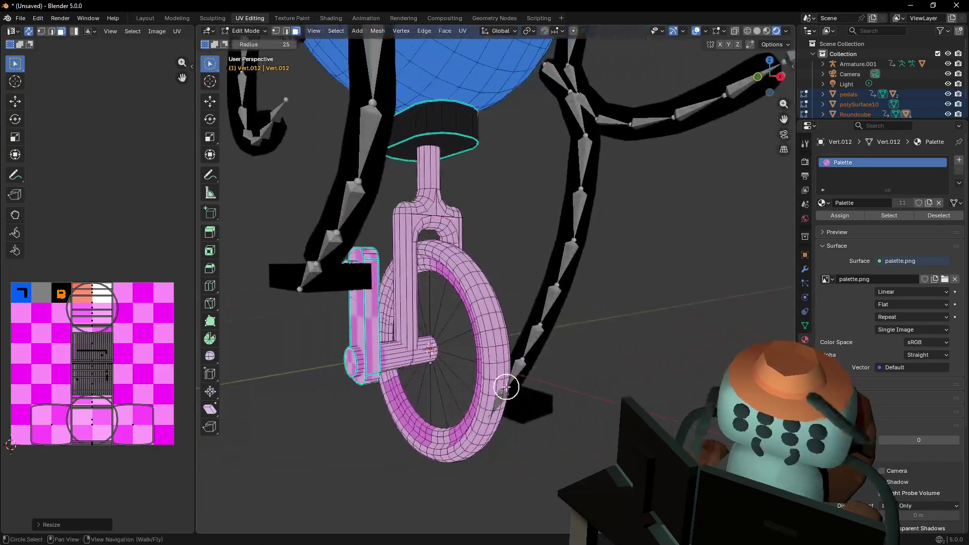
click(511, 249)
key(c)
click(511, 224)
key(ctrl+l)
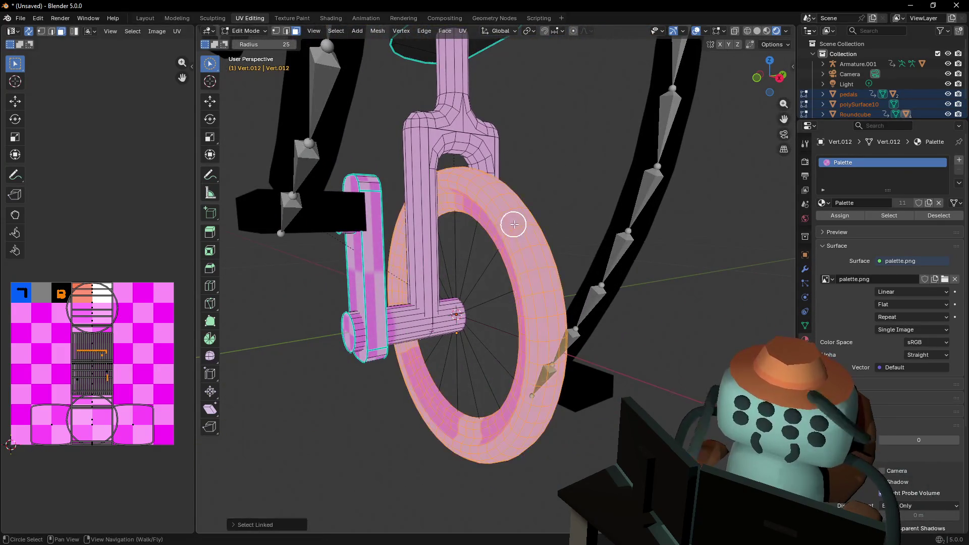
right_click(398, 312)
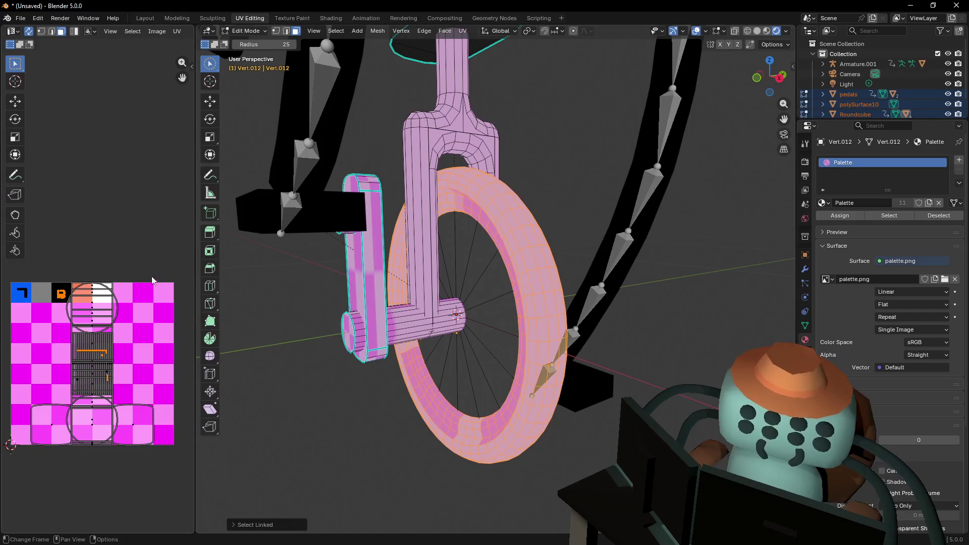
key(s)
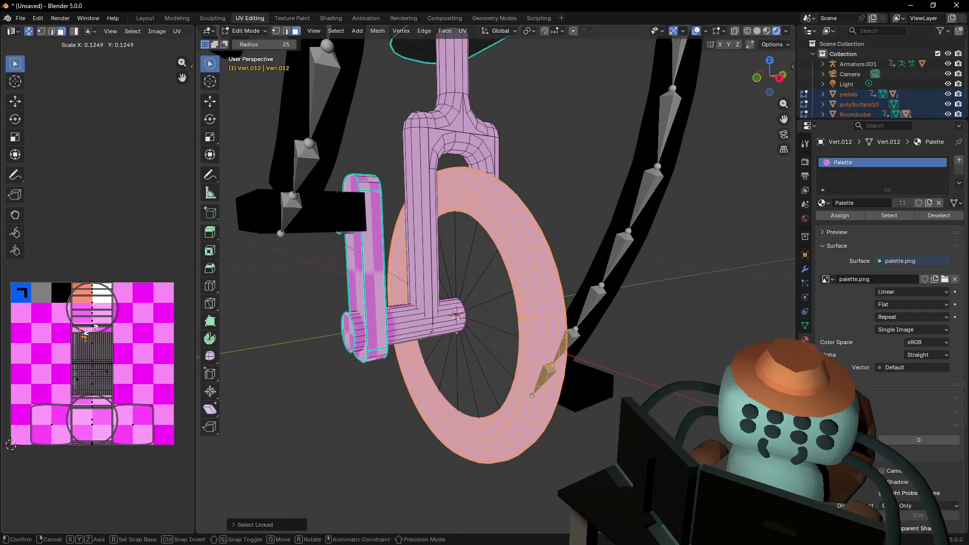
click(91, 328)
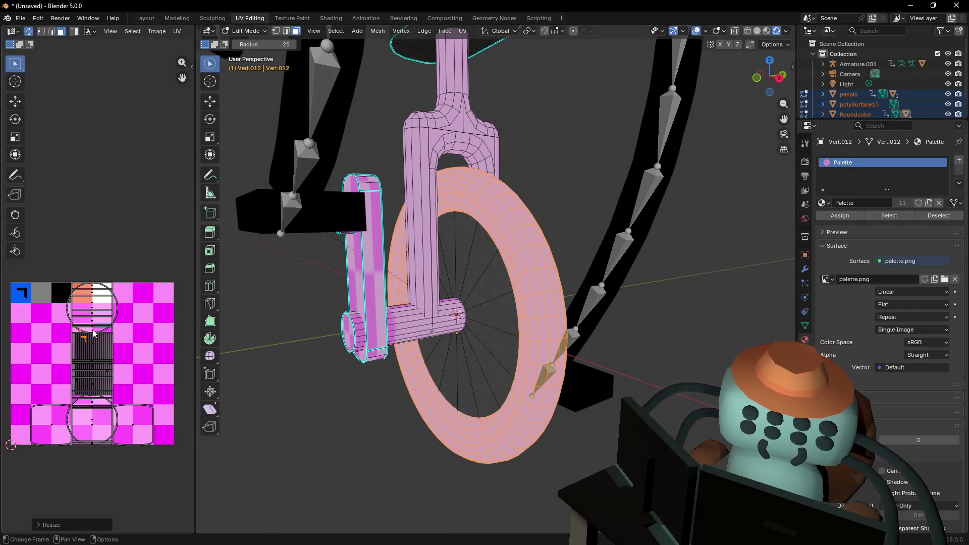
Reselect the full tire and move its UV island onto the black palette square
click(516, 208)
key(ctrl+l)
key(g)
click(85, 254)
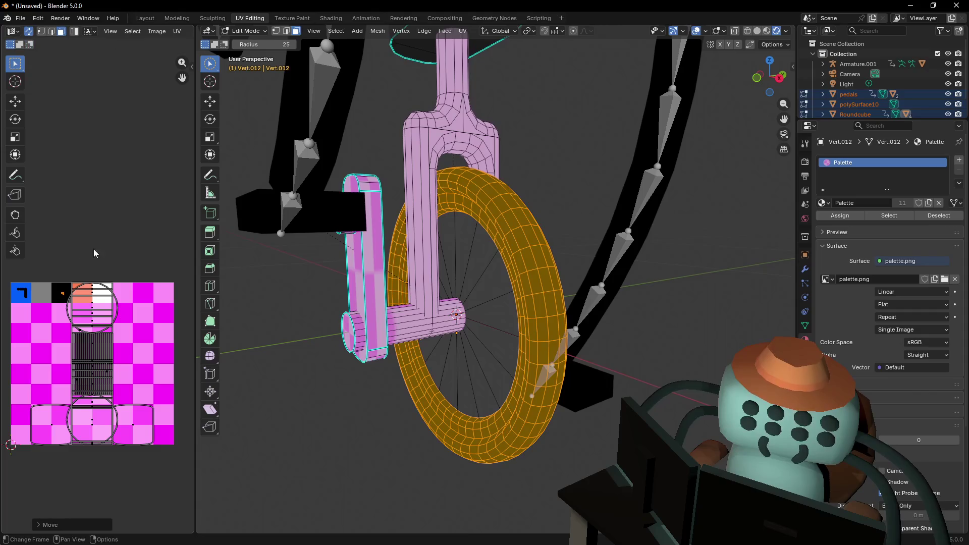
mouse_move(412, 307)
middle_down()
mouse_move(424, 281)
mouse_move(398, 283)
mouse_move(463, 285)
middle_up()
click(396, 275)
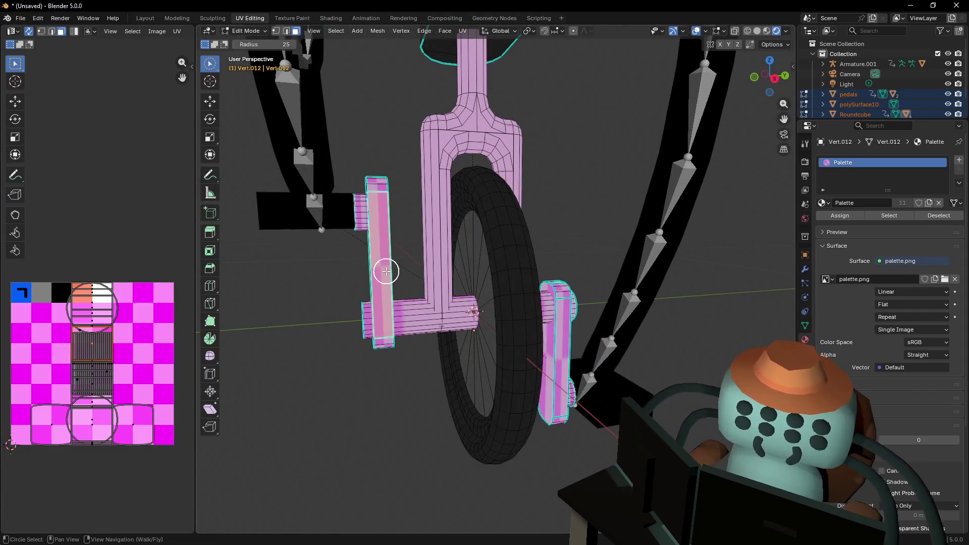
Select the crank mesh, narrow its UV island and place it on the orange palette cell
key(ctrl+l)
middle_click(563, 339)
key(Escape)
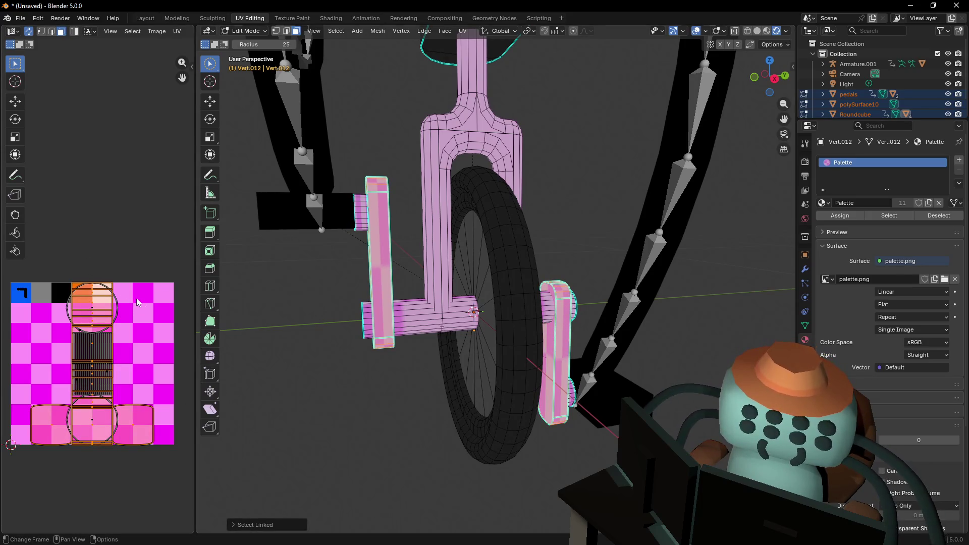
key(s)
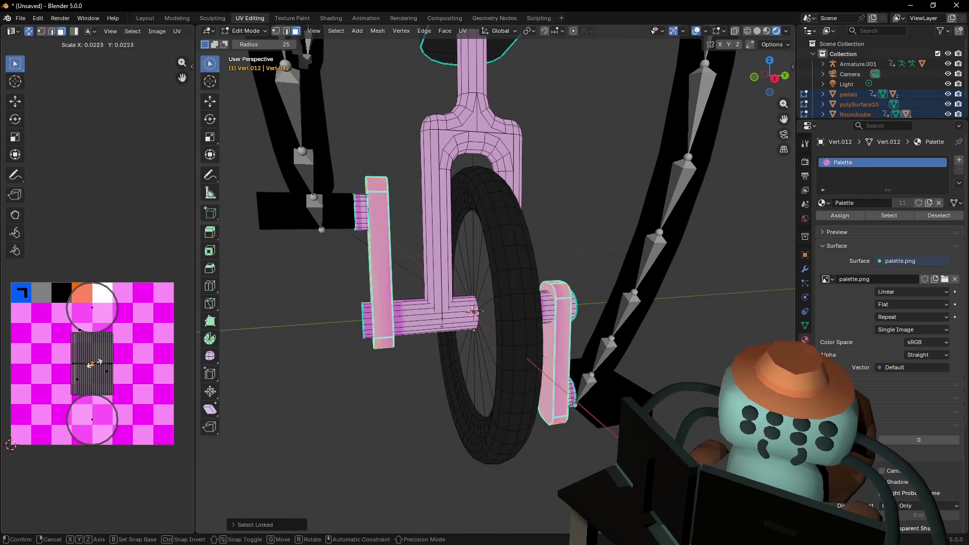
click(99, 321)
key(g)
click(85, 288)
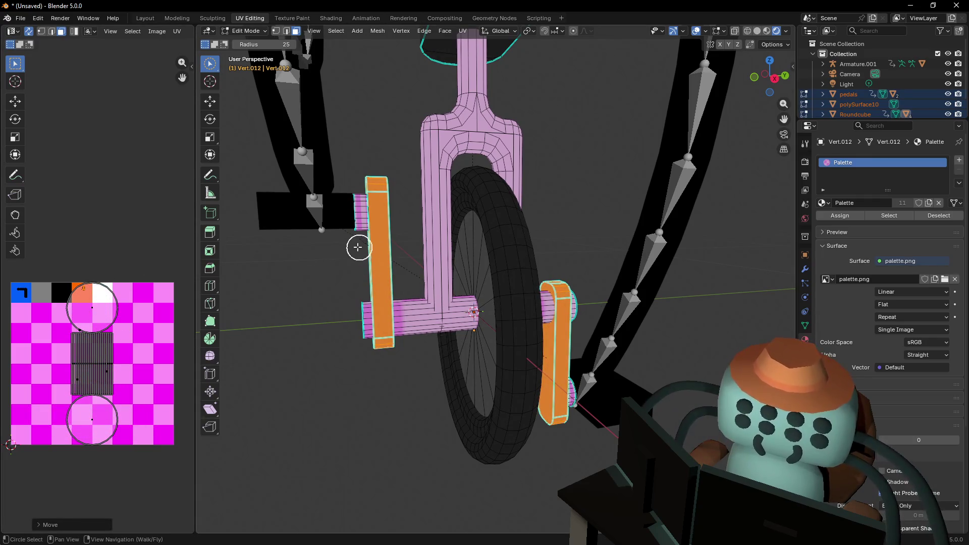
Make the pedals active and select all connected axle faces
click(363, 221)
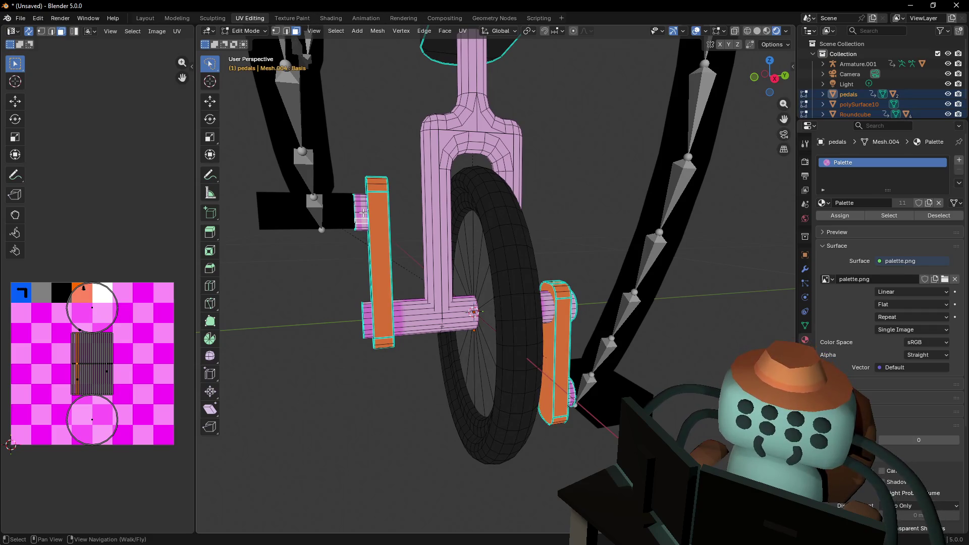
key(ctrl+l)
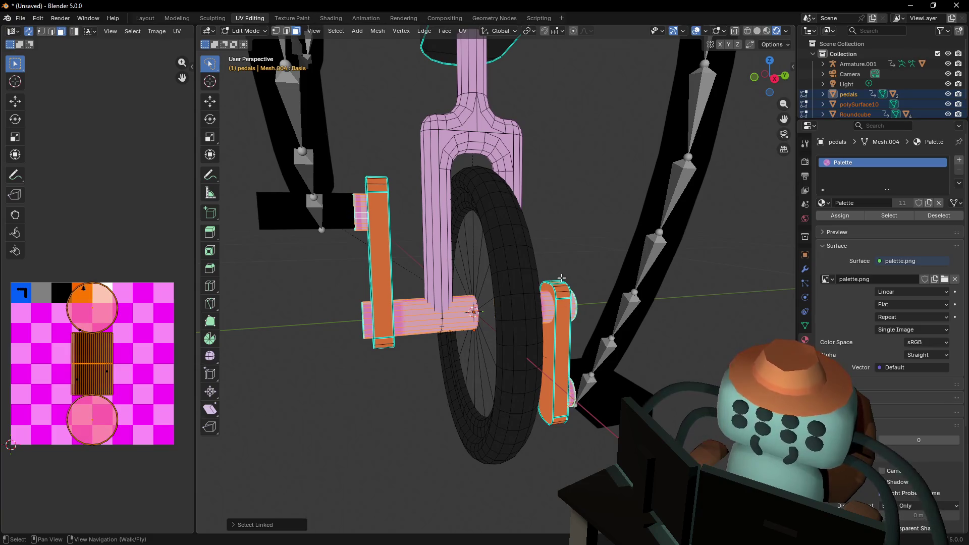
key(shift+grave)
key(w)
click(561, 272)
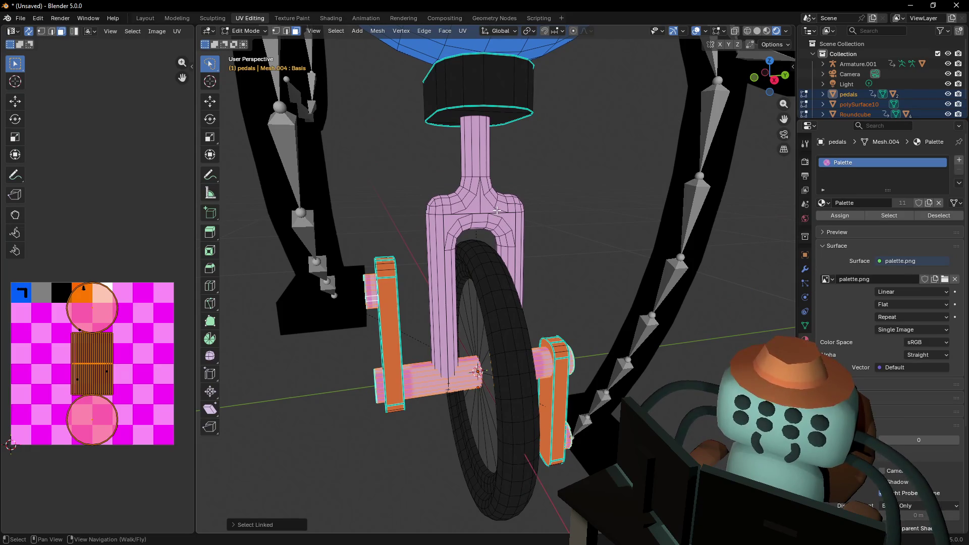
key(shift+grave)
key(w)
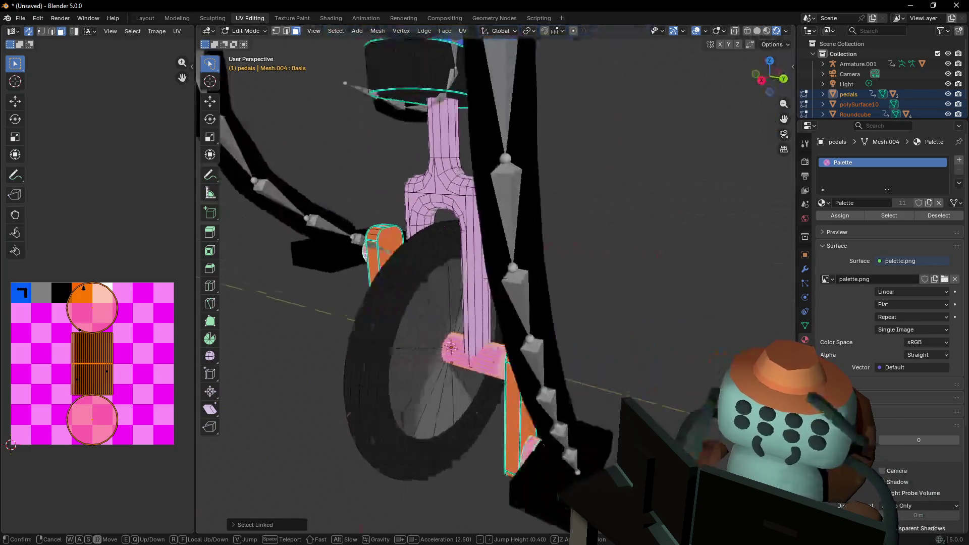
key(s)
click(496, 280)
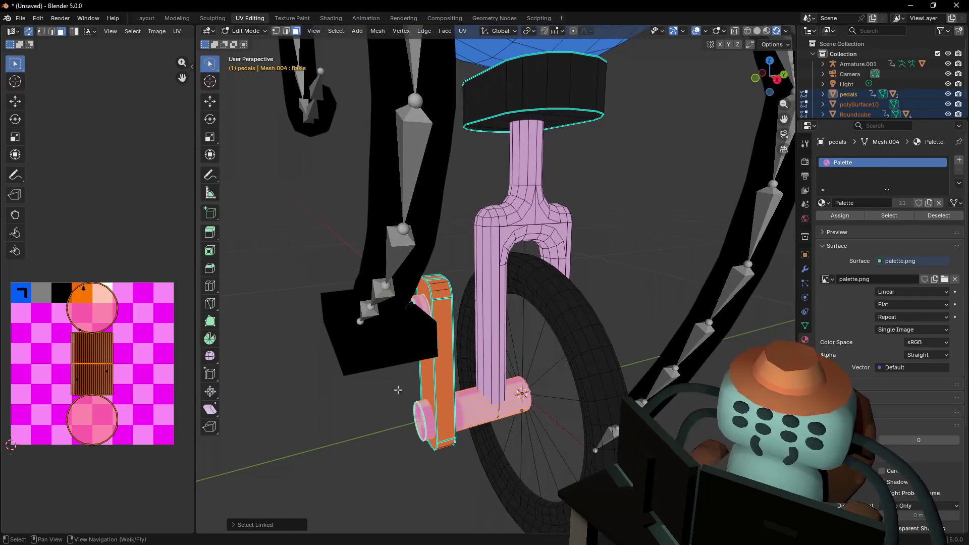
Shrink the axle's UV islands and place them on the grey palette square
key(s)
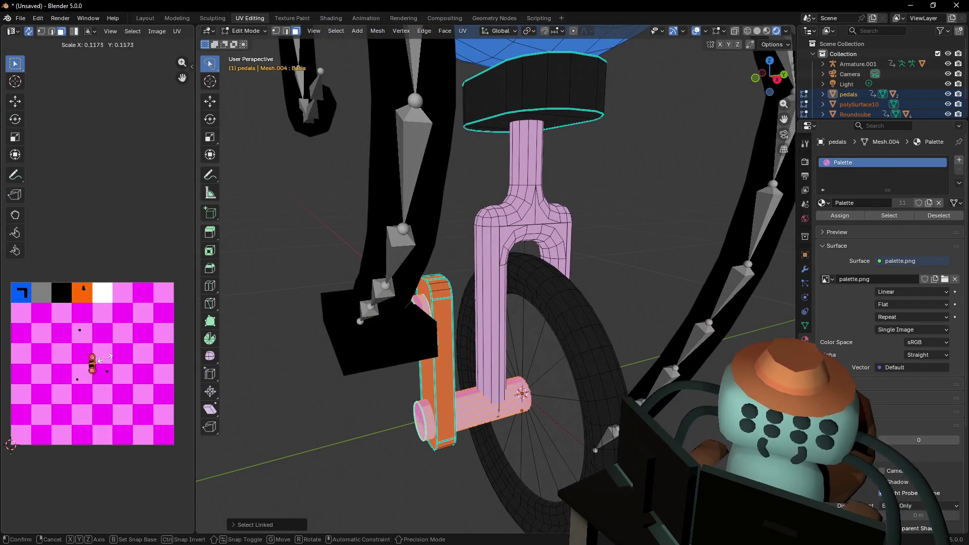
click(98, 345)
key(g)
click(51, 272)
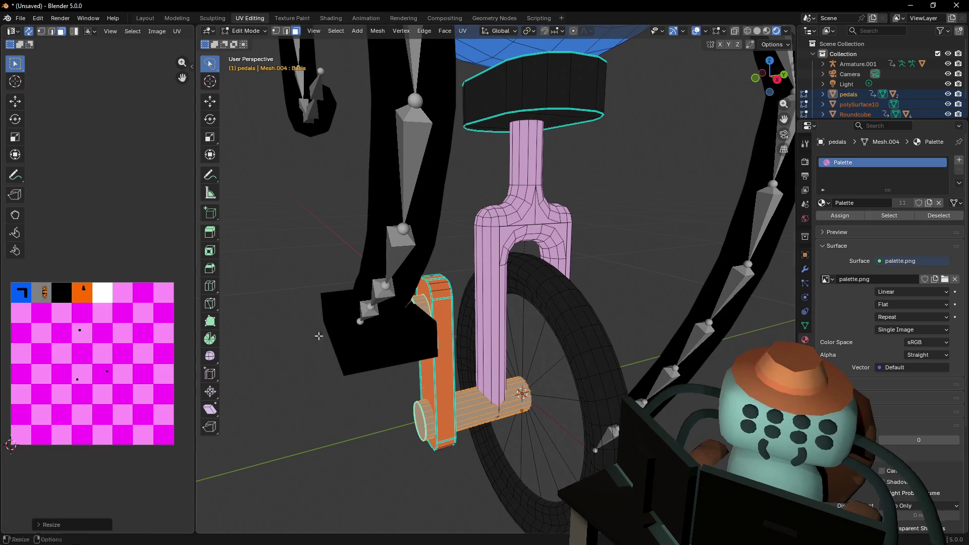
Return to Object Mode and pull the view back to show the whole character
key(Tab)
key(shift+grave)
key(s)
key(w)
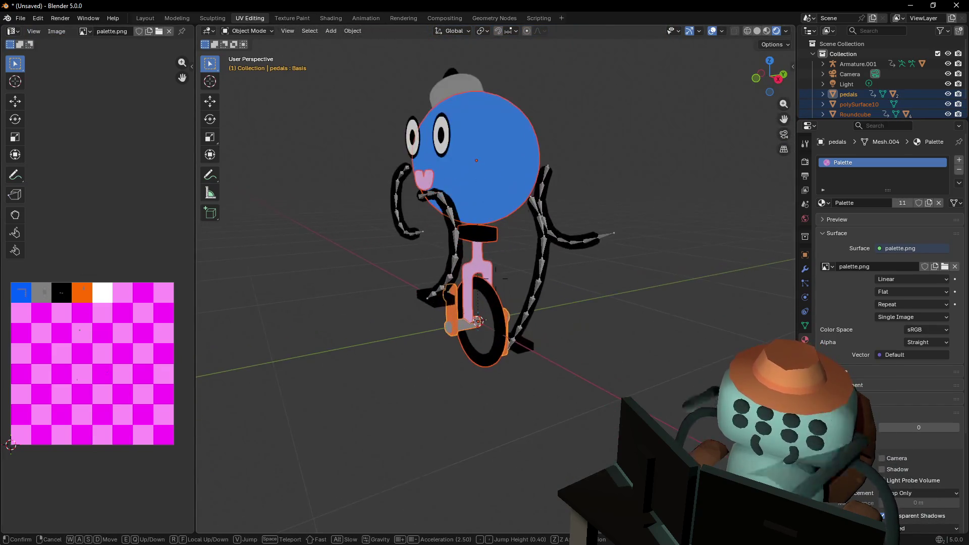
click(563, 325)
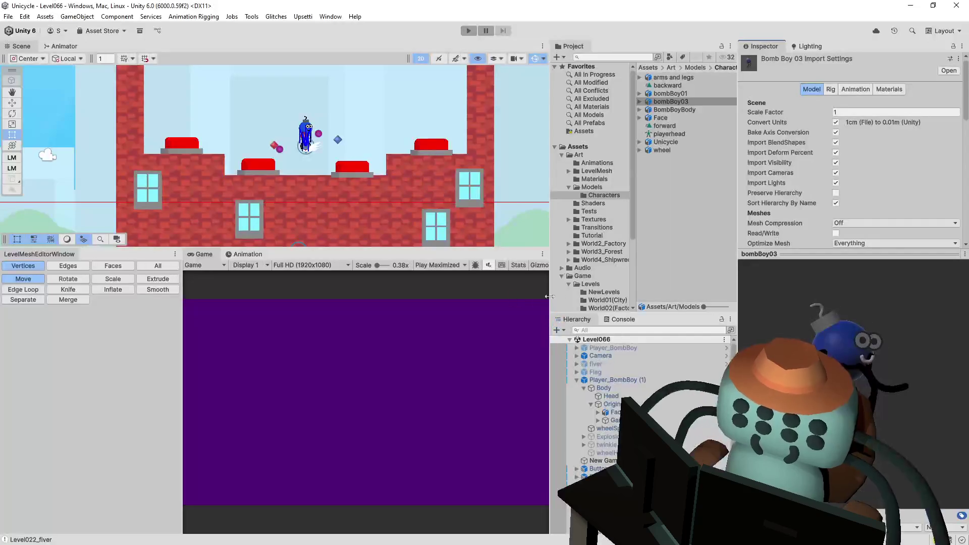
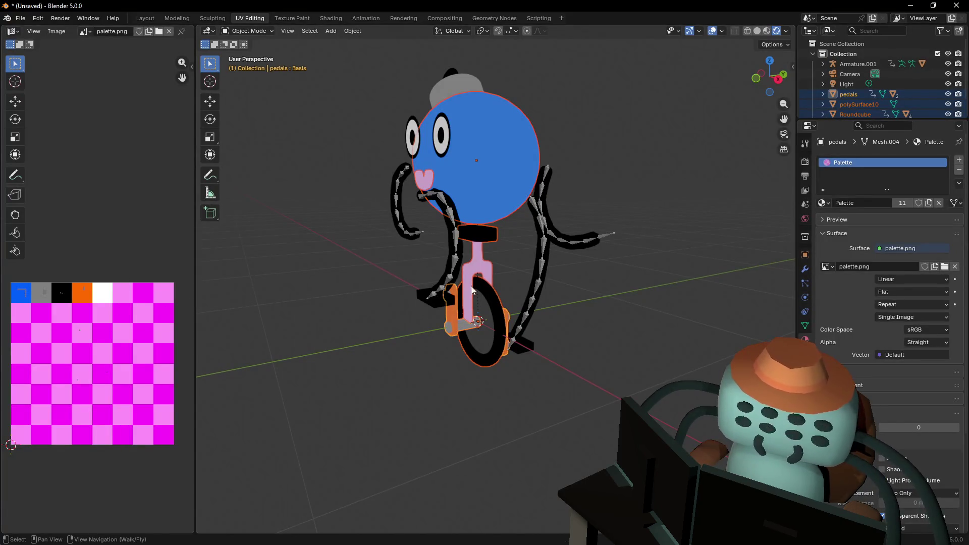
Move the pedals' UVs onto a different palette cell
scroll(583, 283, up, 5)
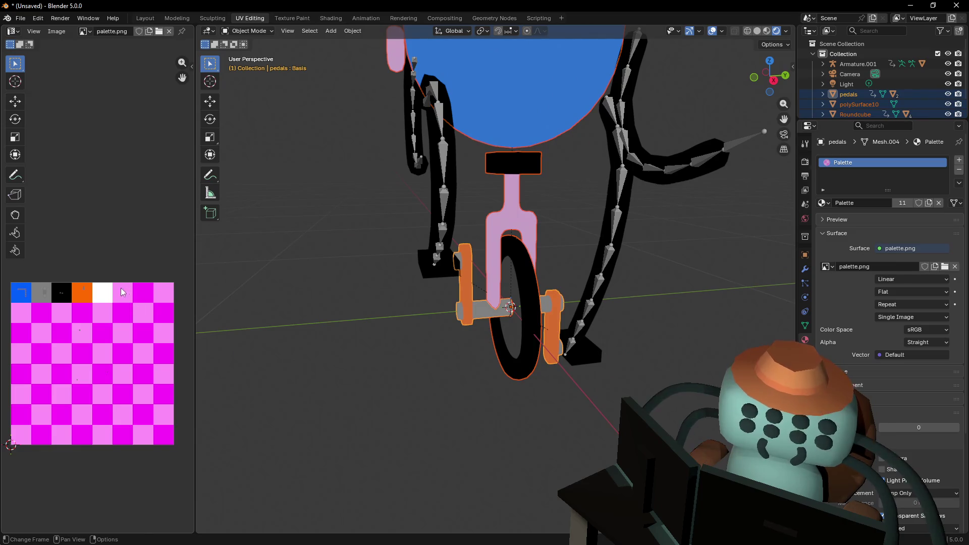
key(Tab)
key(g)
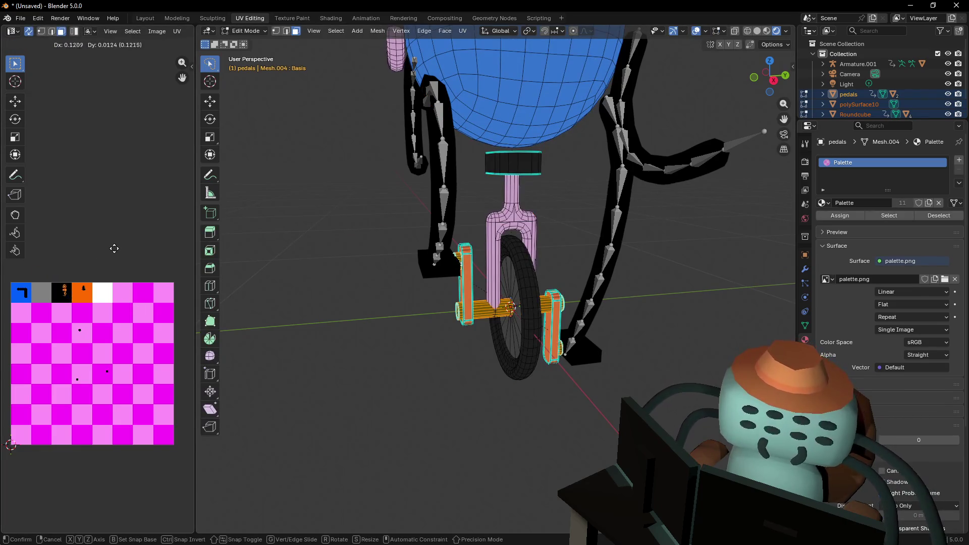
click(113, 250)
key(Tab)
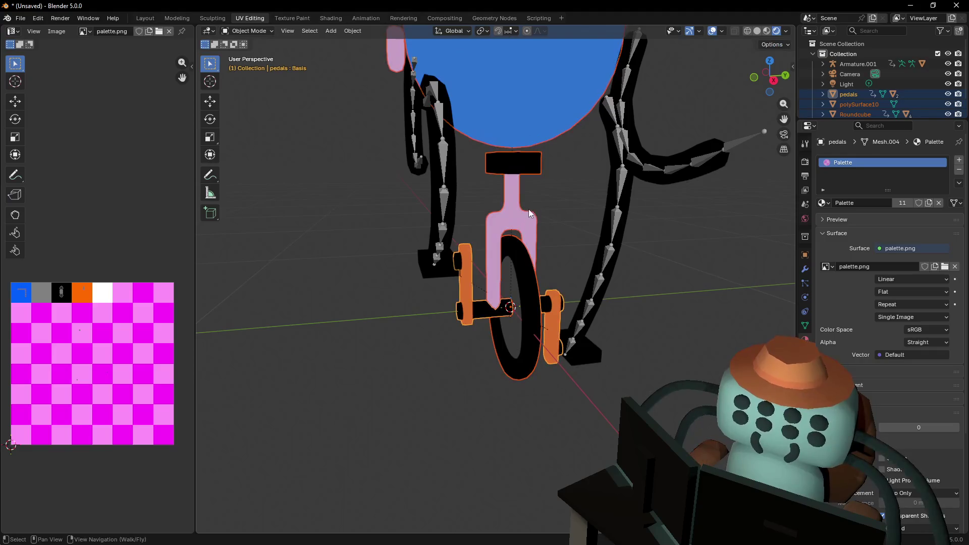
Turn the pink unicycle stem orange by moving its UVs onto the orange palette cell
click(519, 205)
key(Tab)
key(ctrl+l)
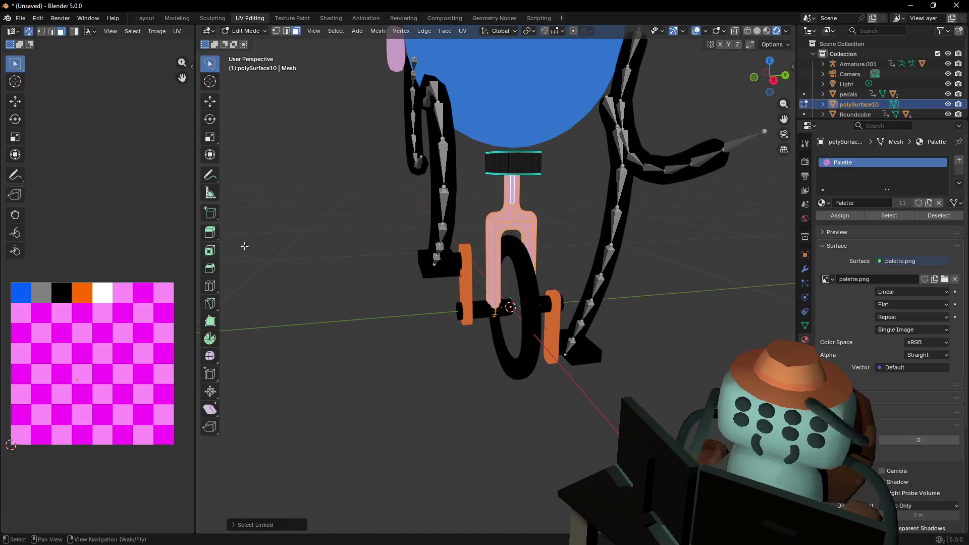
key(g)
click(104, 164)
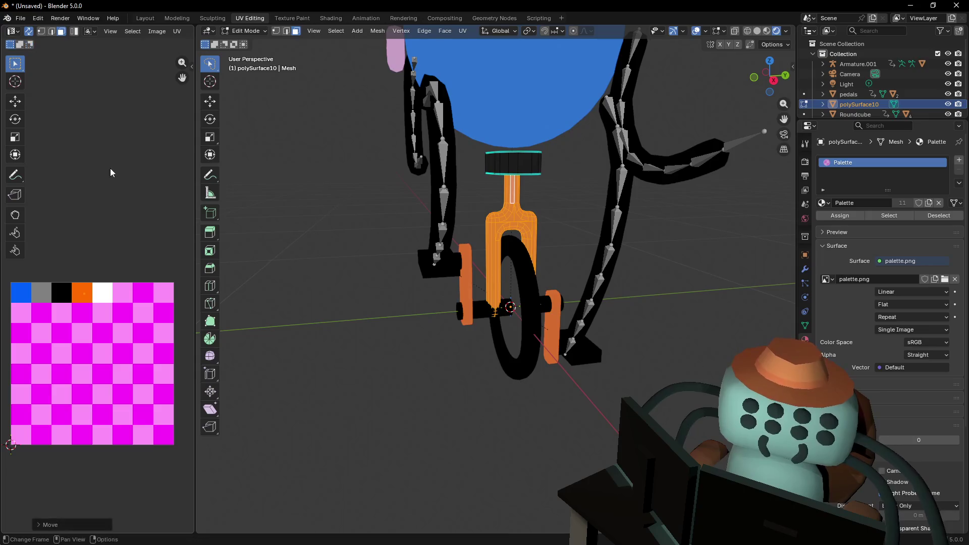
key(Tab)
Turn the pink mouth black by moving its UVs onto the black palette cell
key(shift+grave)
key(s)
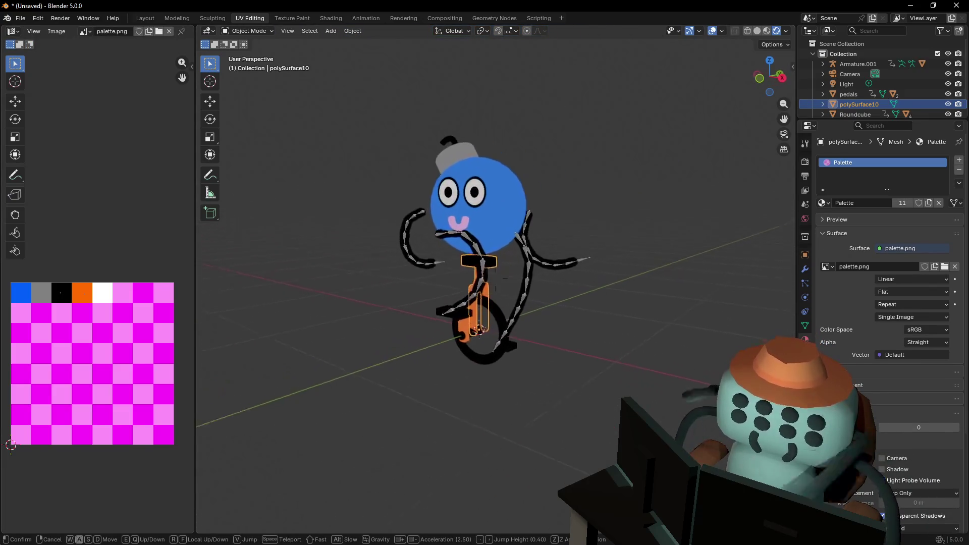
click(496, 270)
click(500, 255)
key(Tab)
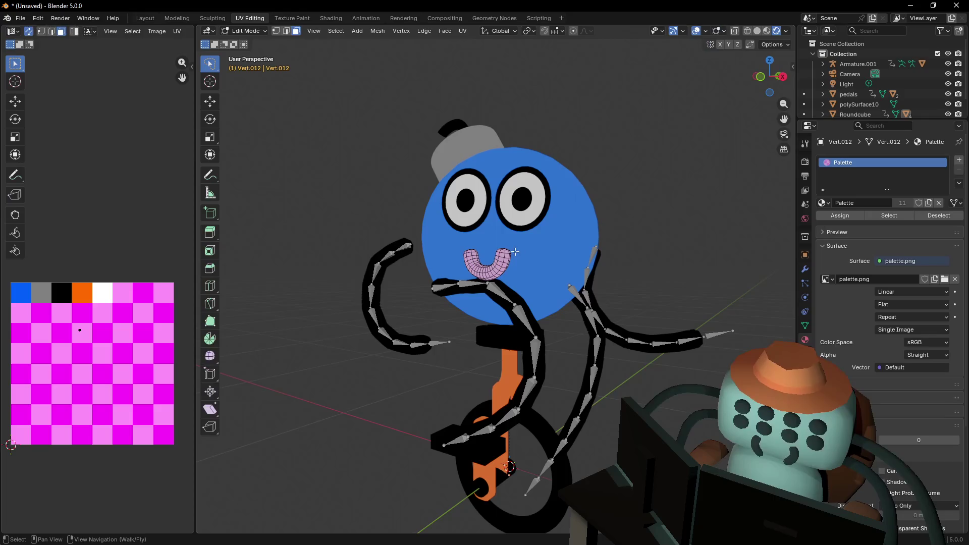
key(a)
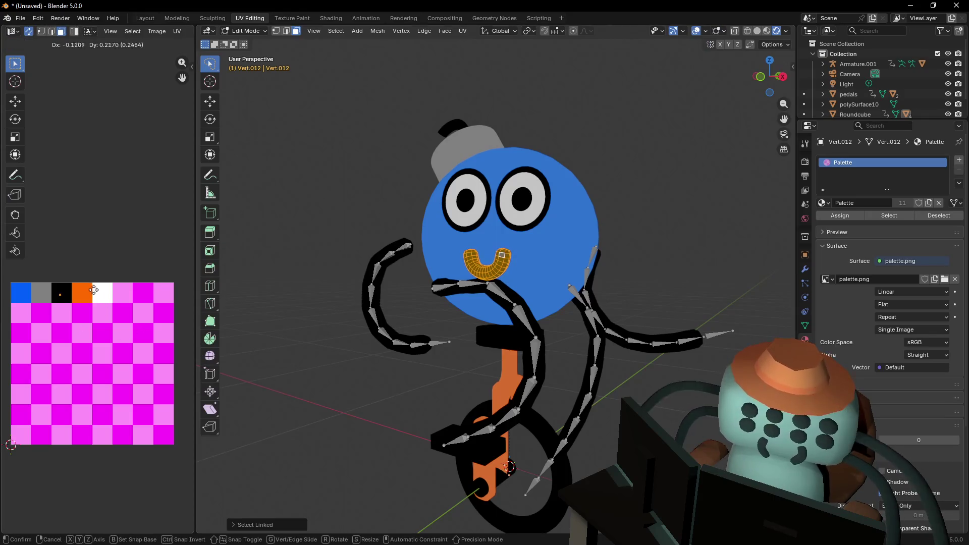
key(g)
click(61, 292)
key(Tab)
Frame the character from the front and switch to the Layout workspace
key(shift+grave)
key(s)
key(w)
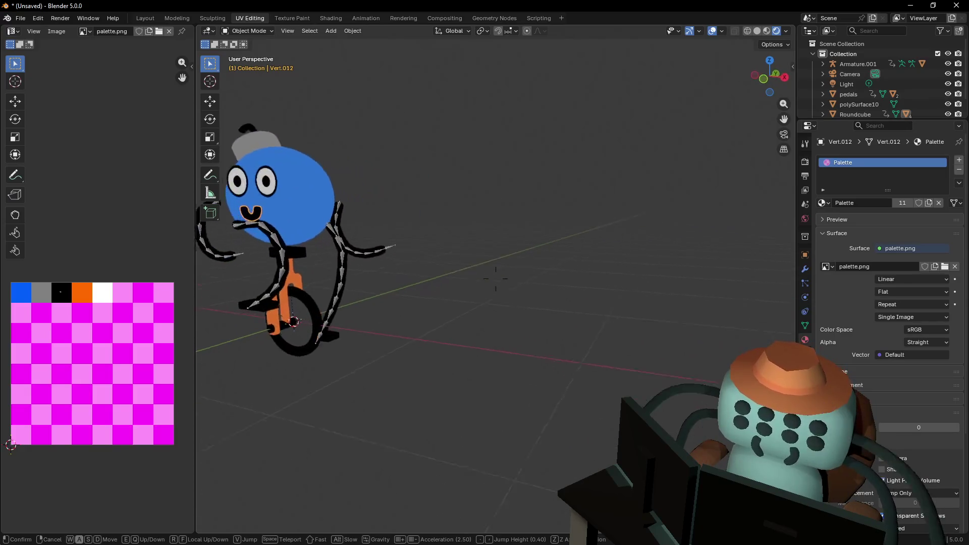
click(483, 259)
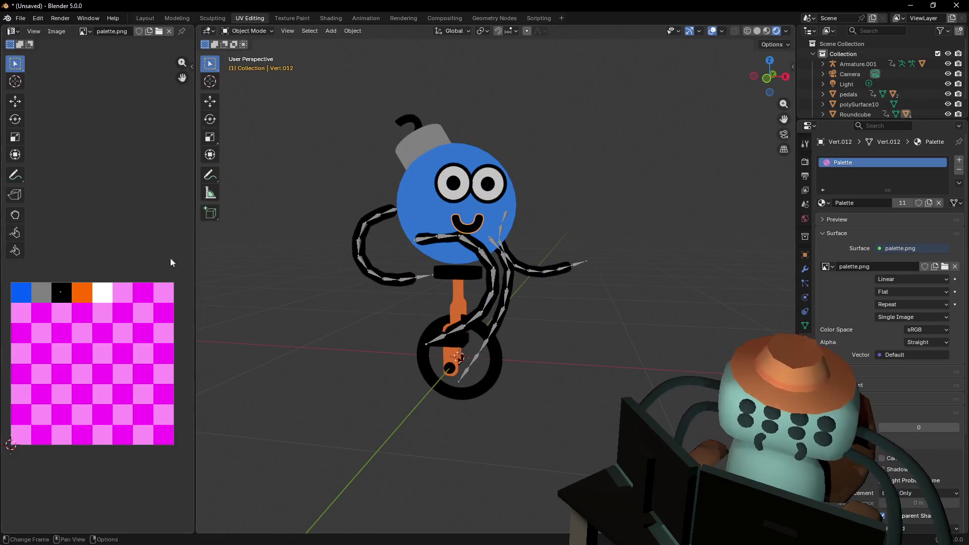
click(151, 17)
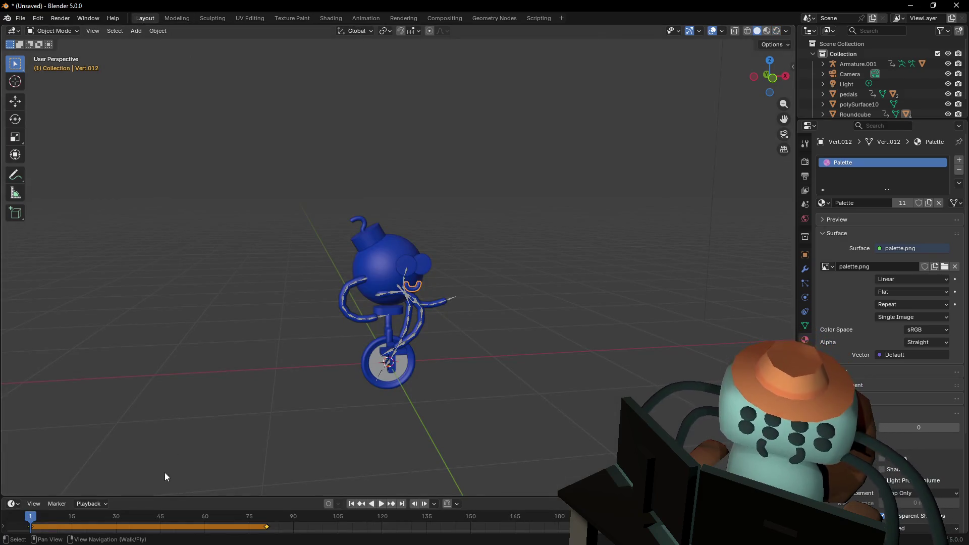
Enlarge the timeline area and set the viewport shading to Rendered
mouse_move(161, 495)
mouse_down()
mouse_move(158, 366)
mouse_move(101, 303)
mouse_move(65, 324)
mouse_move(236, 328)
mouse_move(213, 328)
mouse_up()
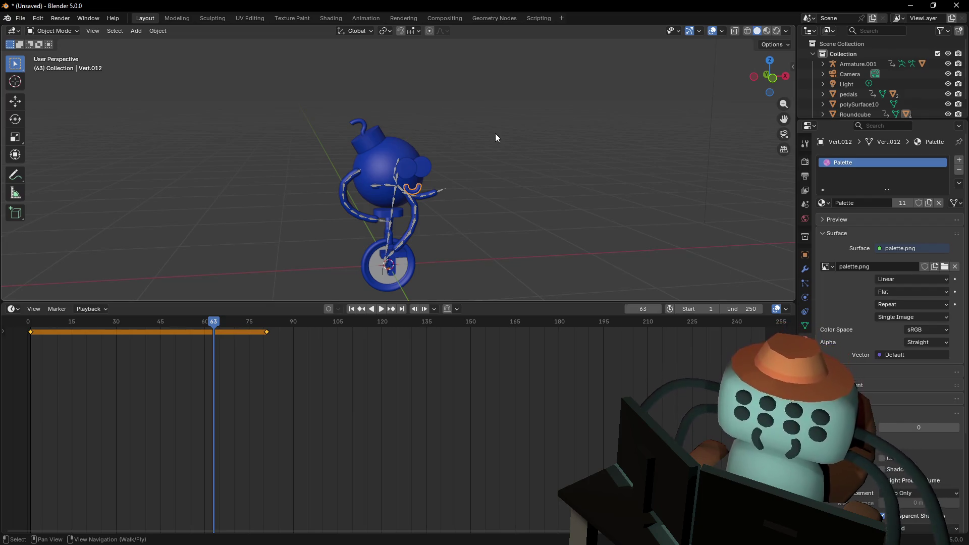
click(776, 32)
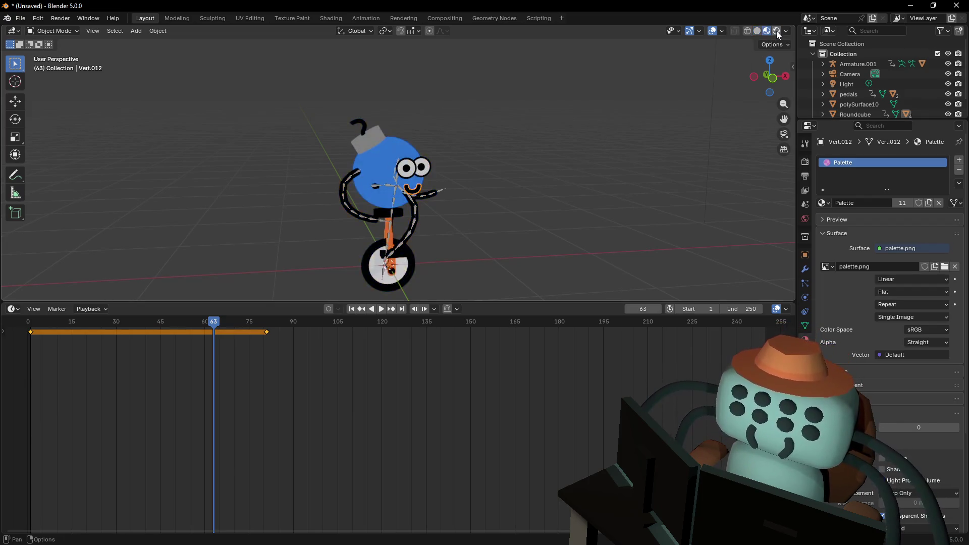
key(shift+grave)
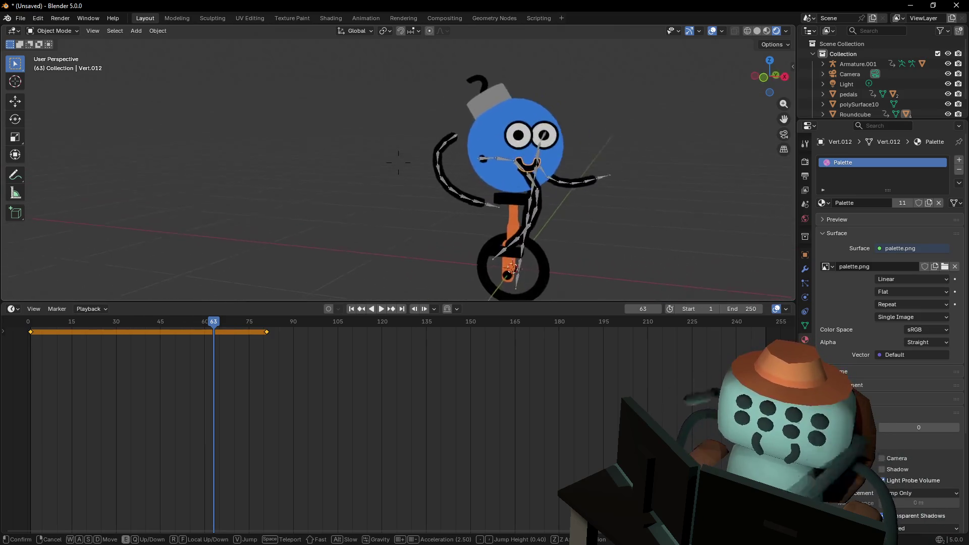
click(626, 116)
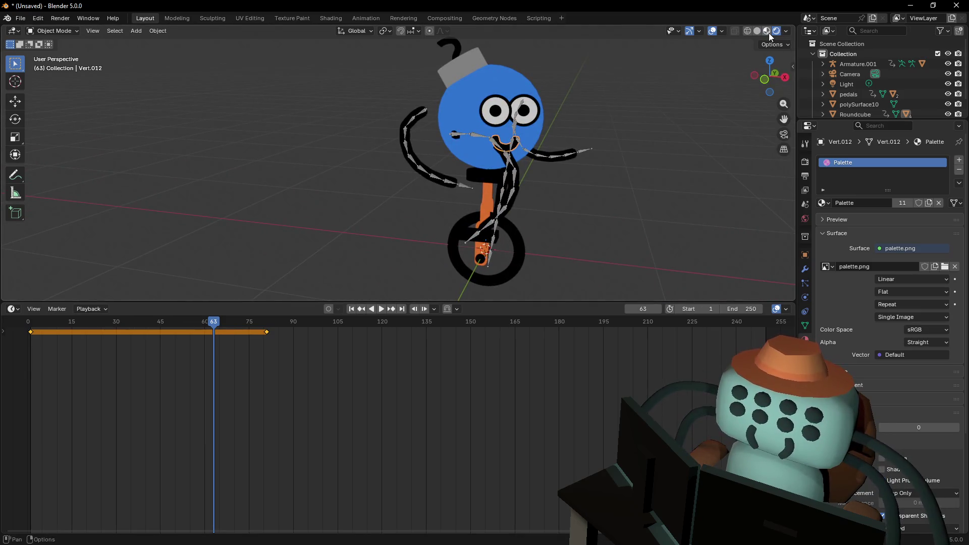
Fly up to the unicycle wheel, enter its Edit Mode and select a face
key(shift+grave)
key(w)
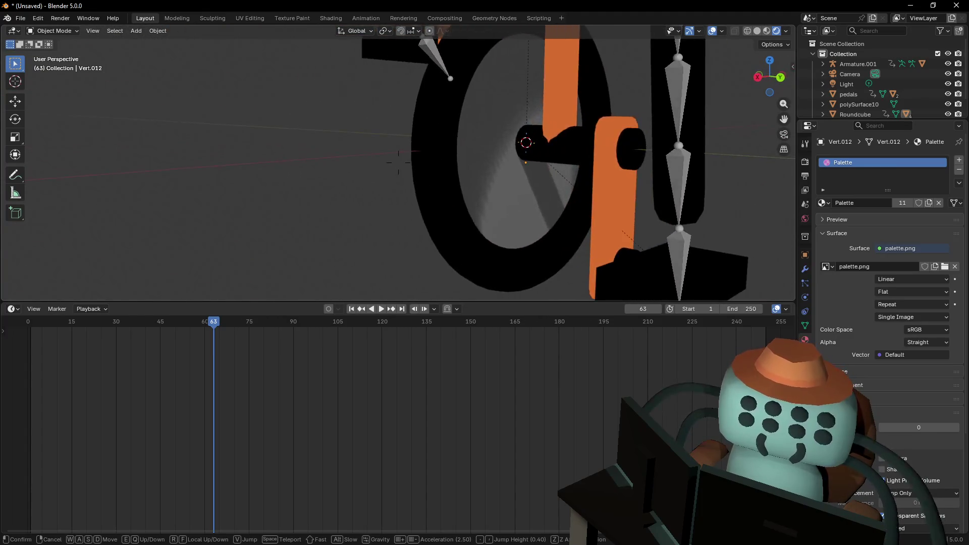
click(643, 144)
click(454, 184)
key(Tab)
key(shift+grave)
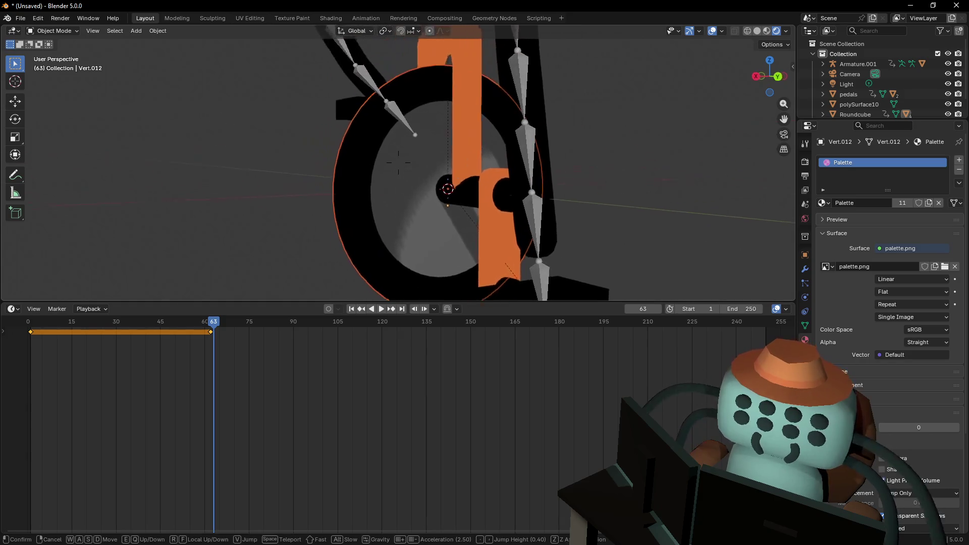
click(477, 168)
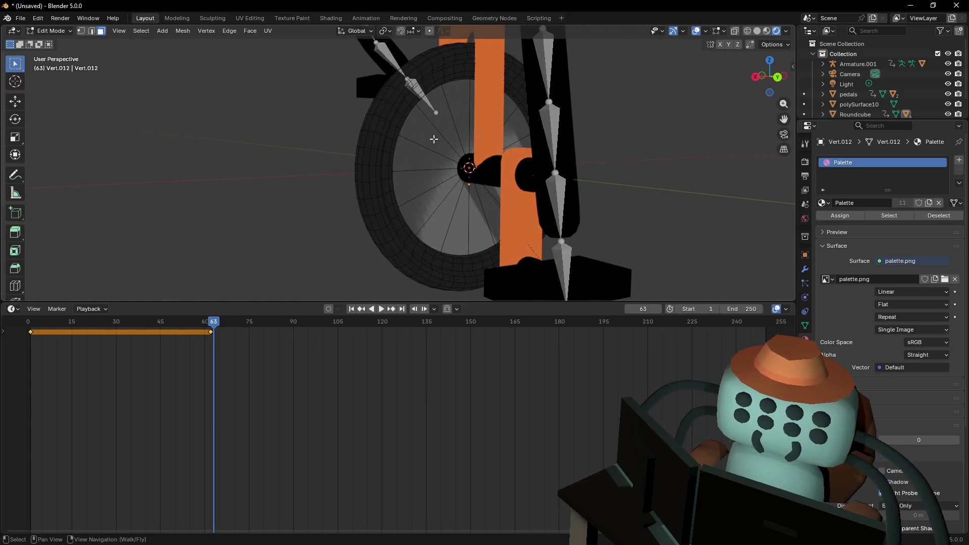
click(435, 140)
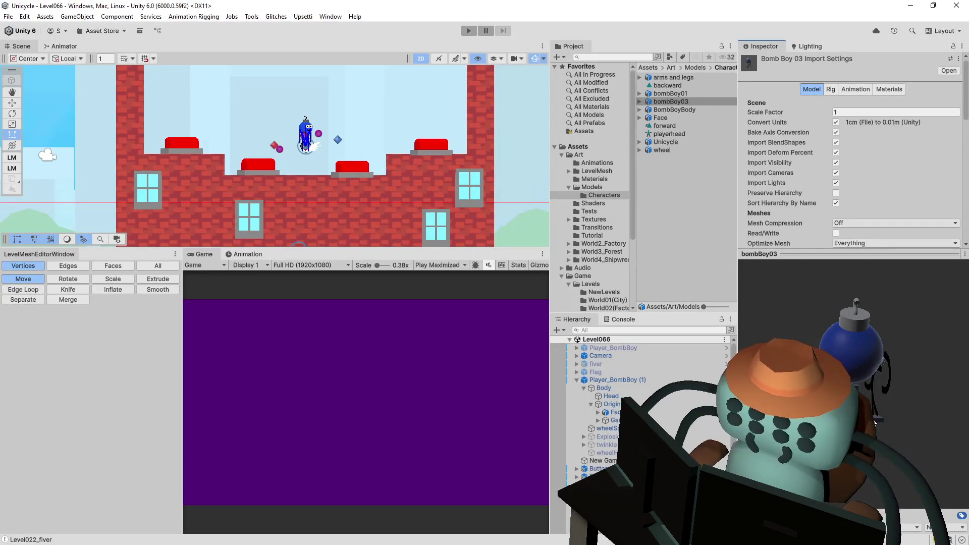
Activate the Move tool in Unity's Scene view
key(w)
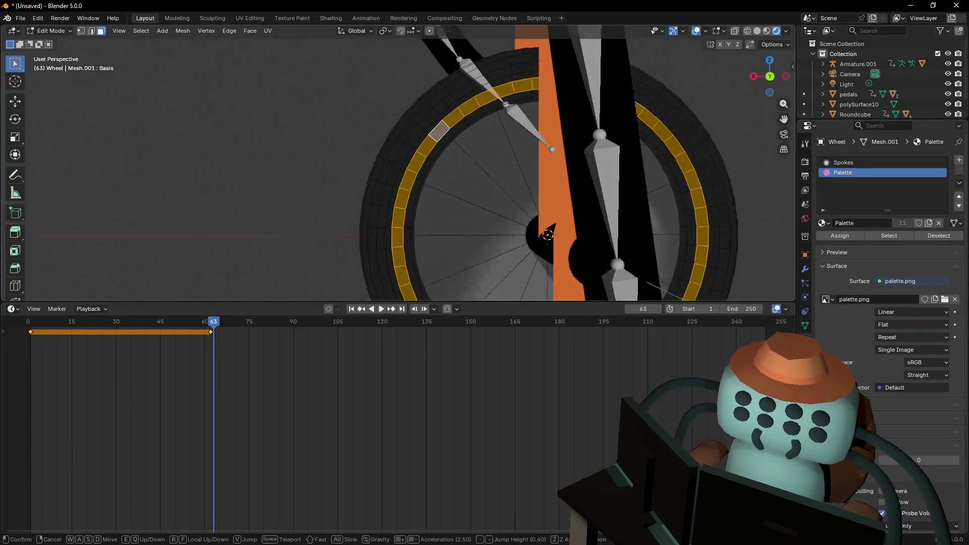
Select the wheel's inner rim face loop and switch to the UV Editing workspace
click(444, 133)
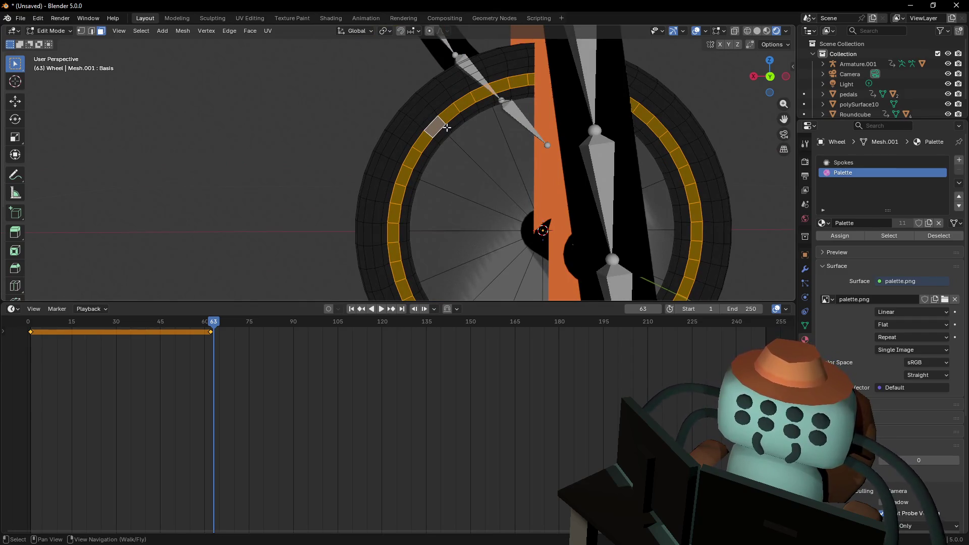
ctrl+click(447, 127)
key(ctrl+z)
key(ctrl+shift+z)
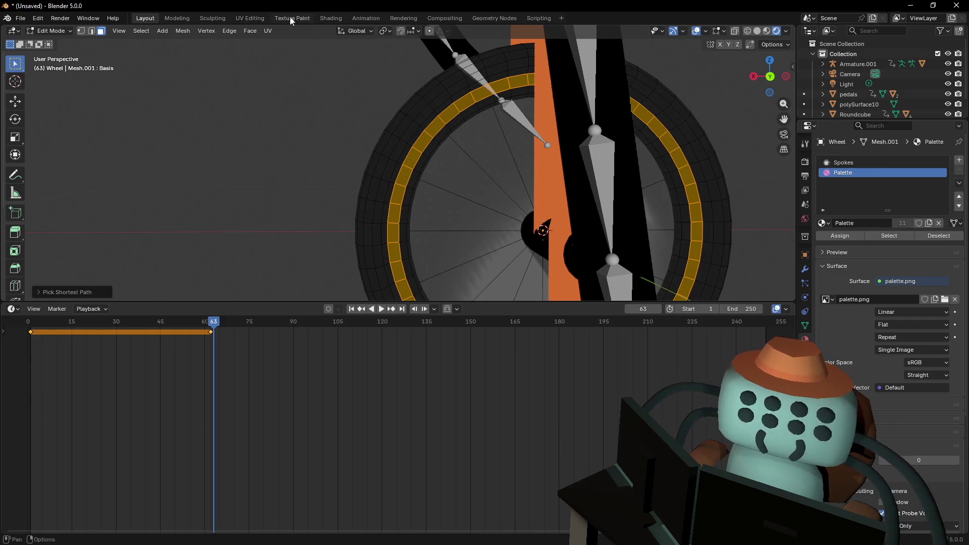
click(250, 18)
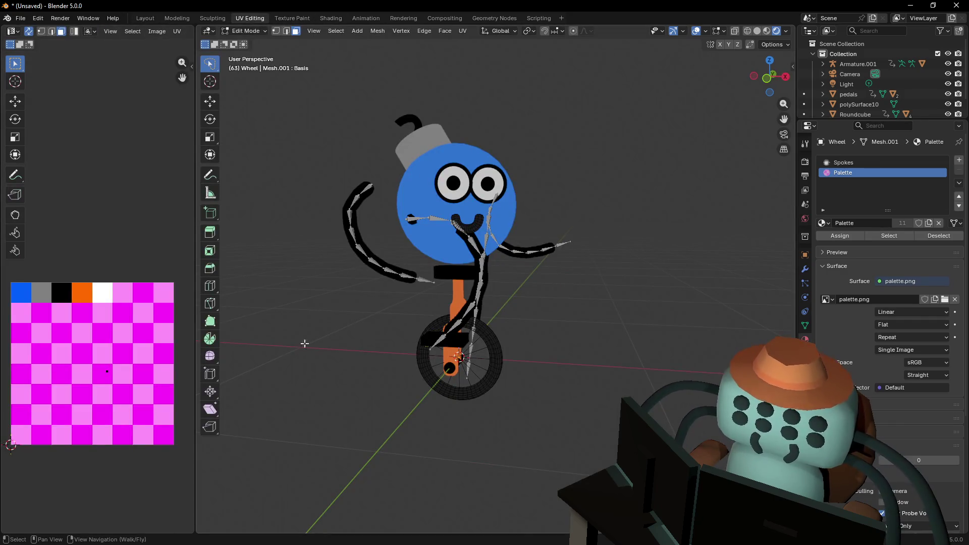
Widen the UV image area and fly in close to the wheel and fork
drag(195, 295, 322, 295)
key(shift+grave)
key(w)
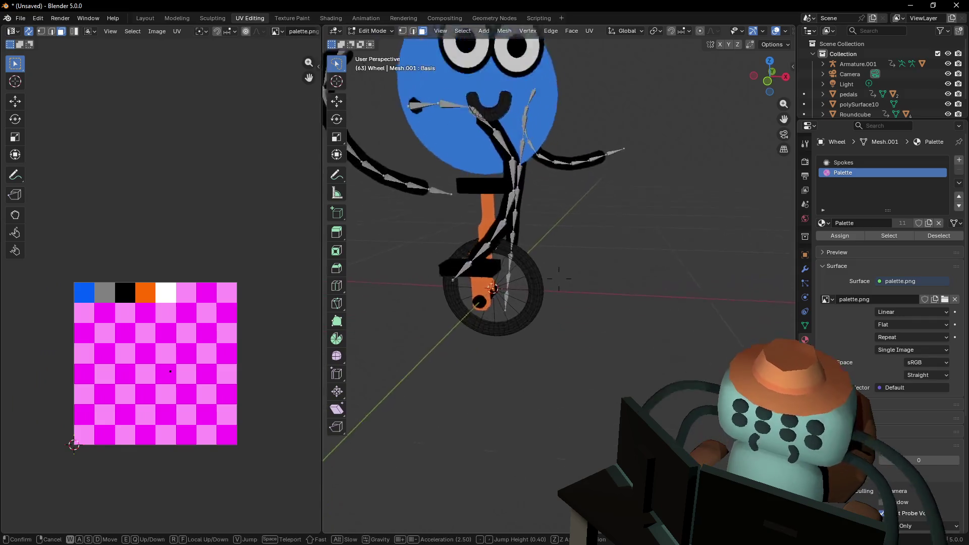
key(w)
key(Return)
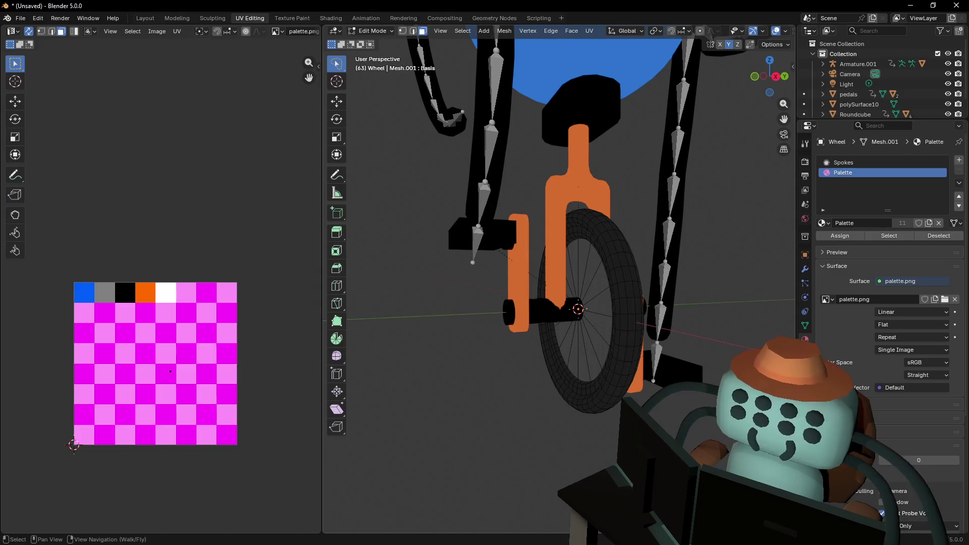
key(shift+grave)
key(w)
key(d)
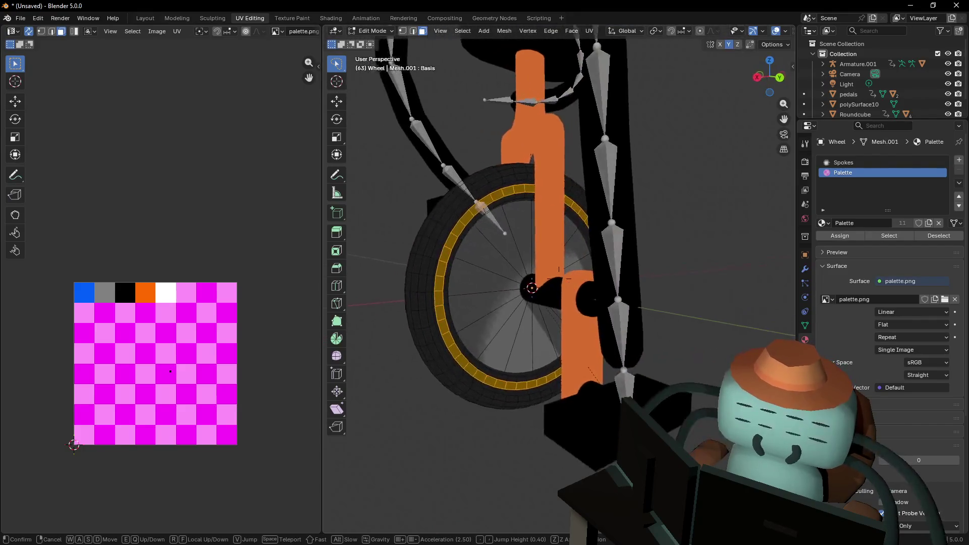
key(Return)
key(shift+grave)
key(w)
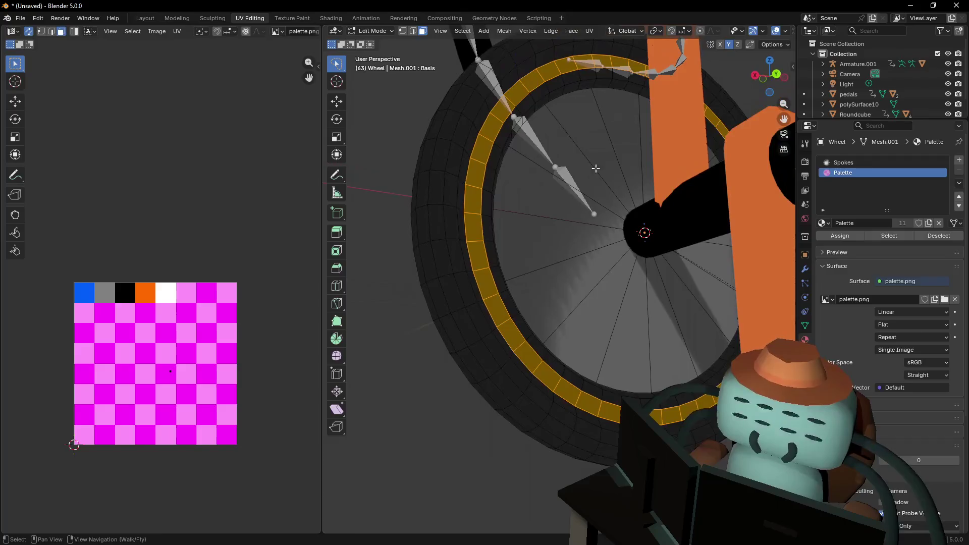
key(Return)
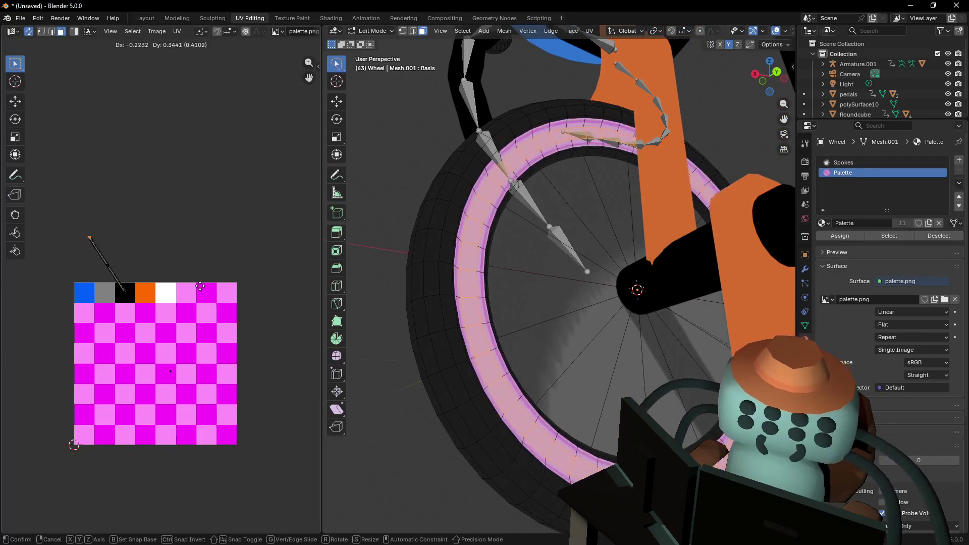
Move the wheel's inner ring face loop UVs onto the grey palette cell
click(255, 318)
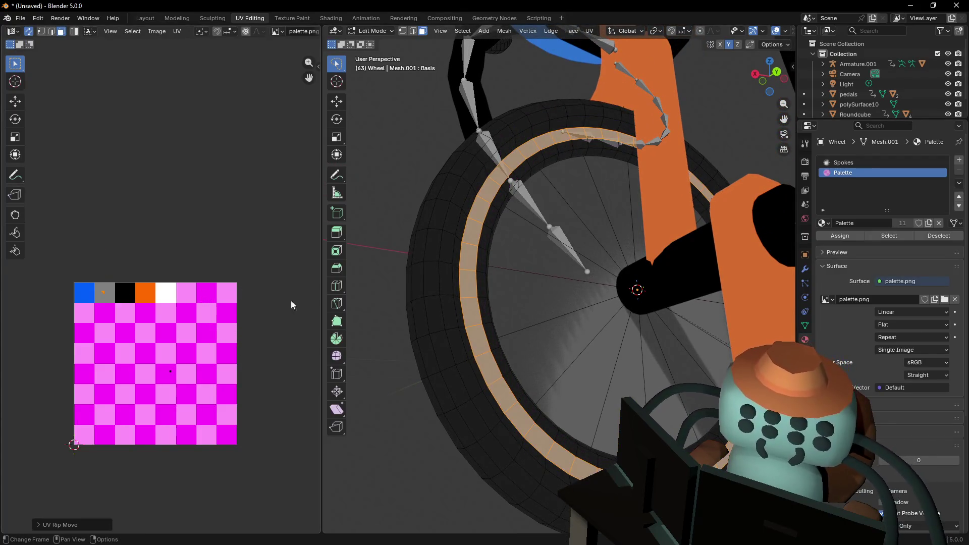
alt+click(542, 157)
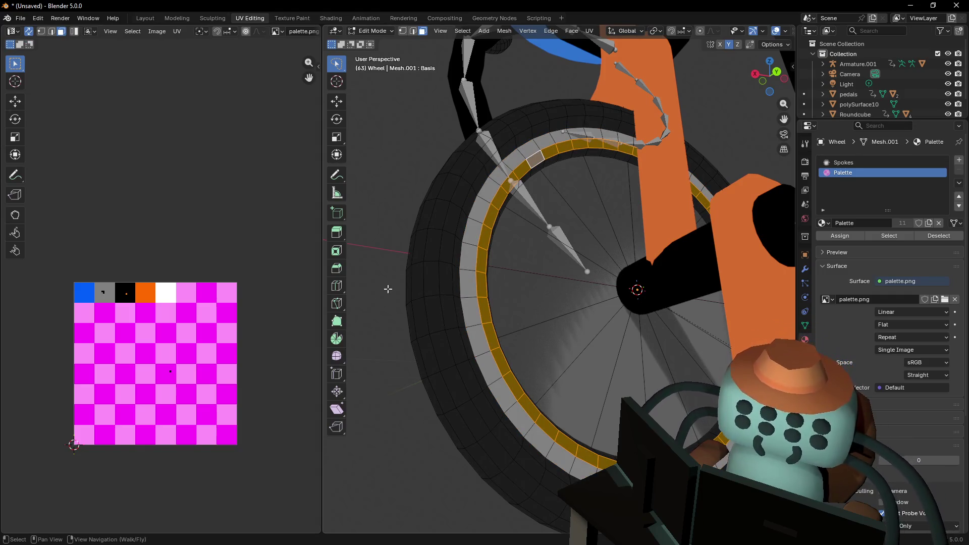
key(ctrl+z)
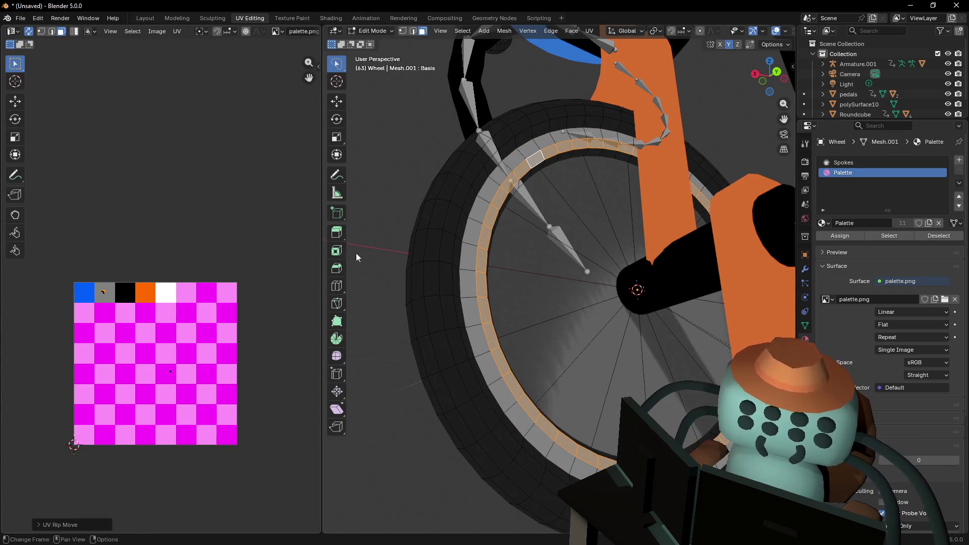
click(555, 158)
alt+click(555, 159)
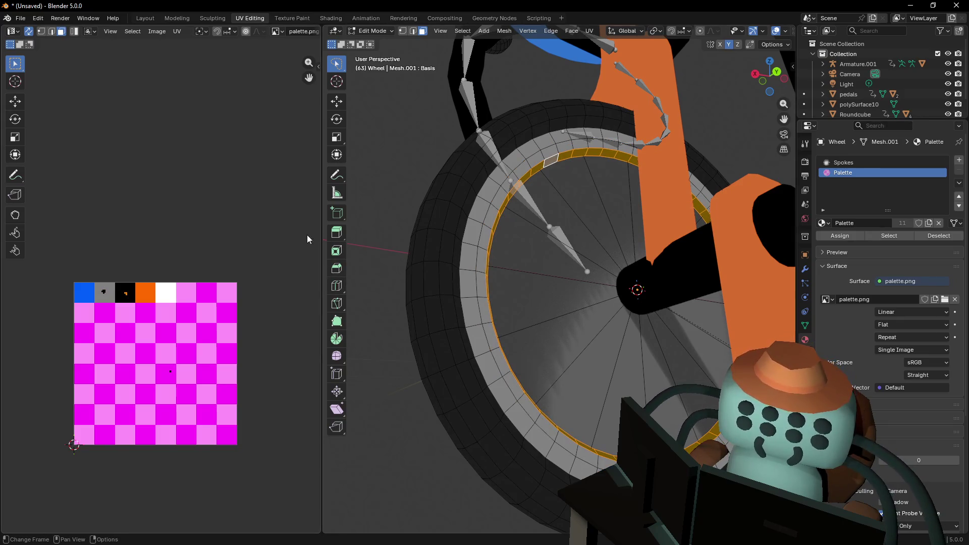
key(v)
click(217, 254)
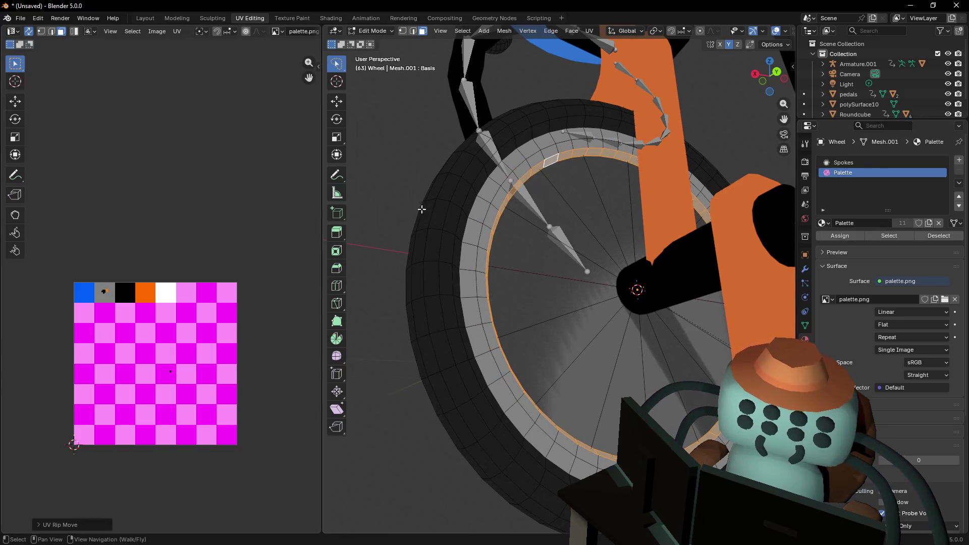
Try placing a tire face loop's UVs on the pale palette cell, then undo it
key(shift+grave)
click(550, 262)
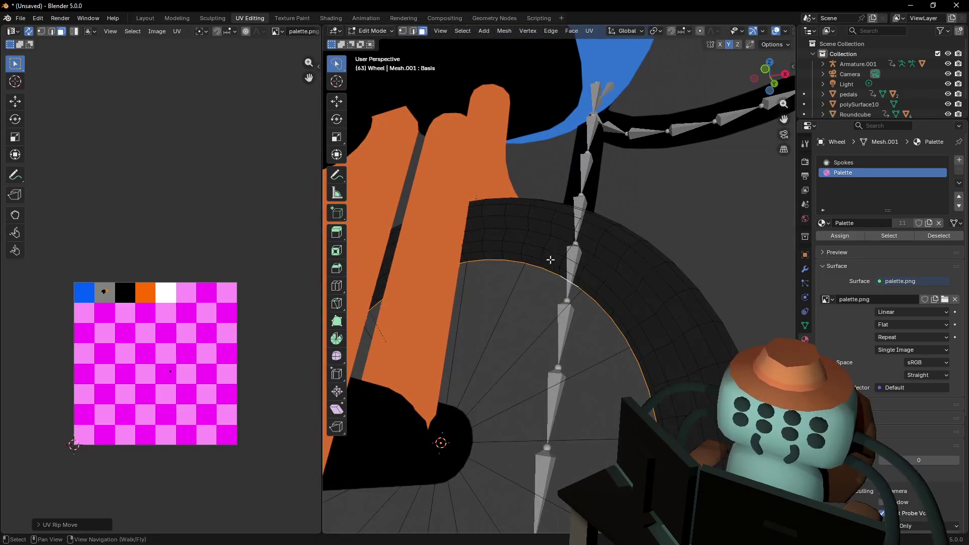
alt+click(548, 248)
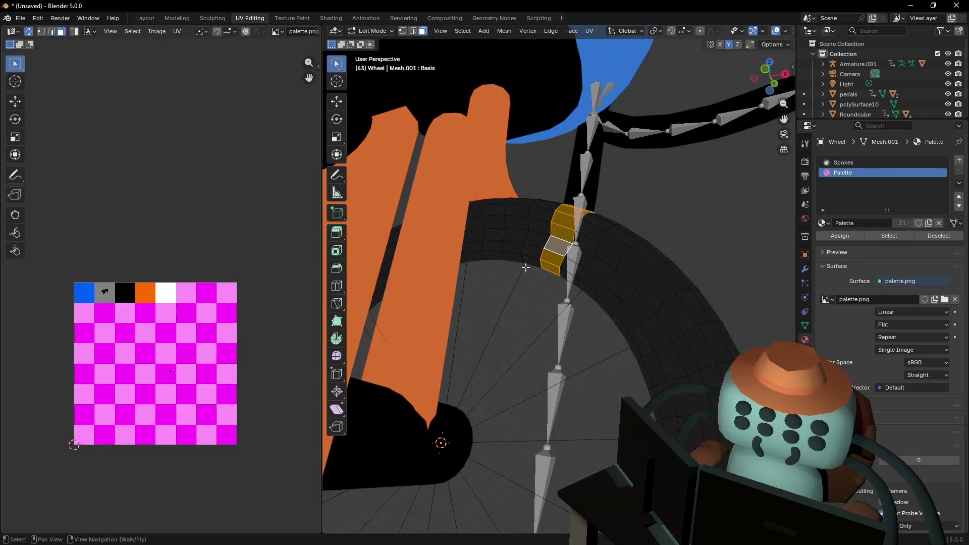
alt+click(547, 242)
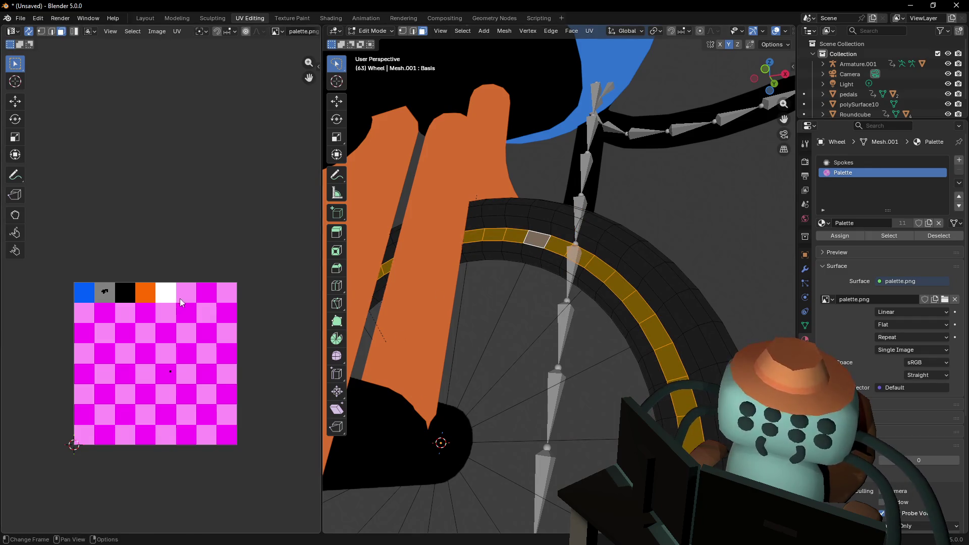
key(v)
click(159, 293)
key(ctrl+z)
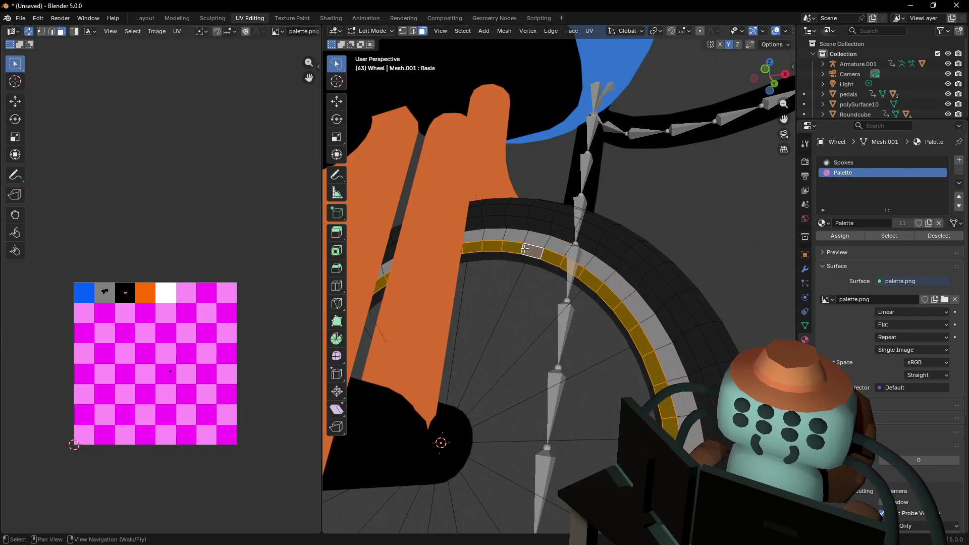
Move the black tire loop's UVs onto a lighter palette cell
alt+click(513, 248)
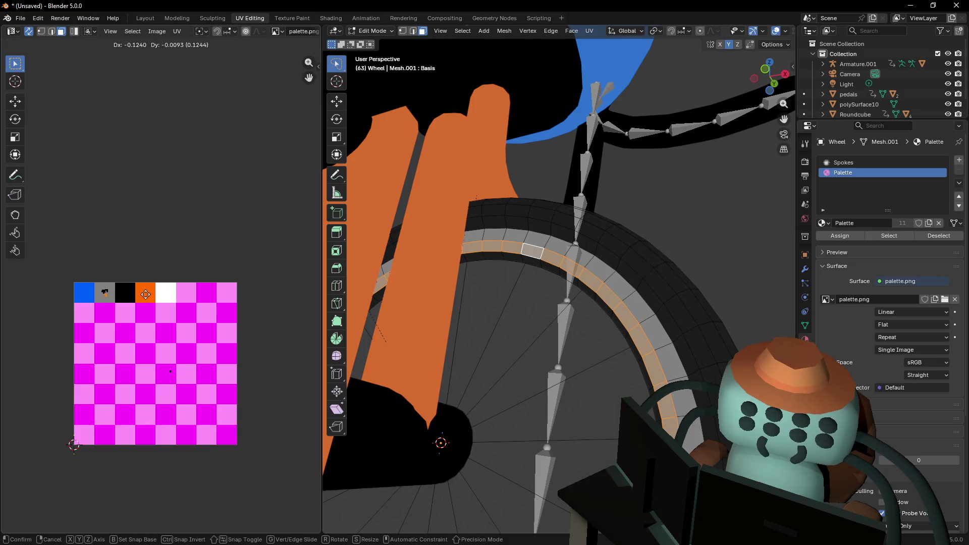
alt+click(525, 261)
alt+click(524, 260)
key(v)
key(g)
click(439, 272)
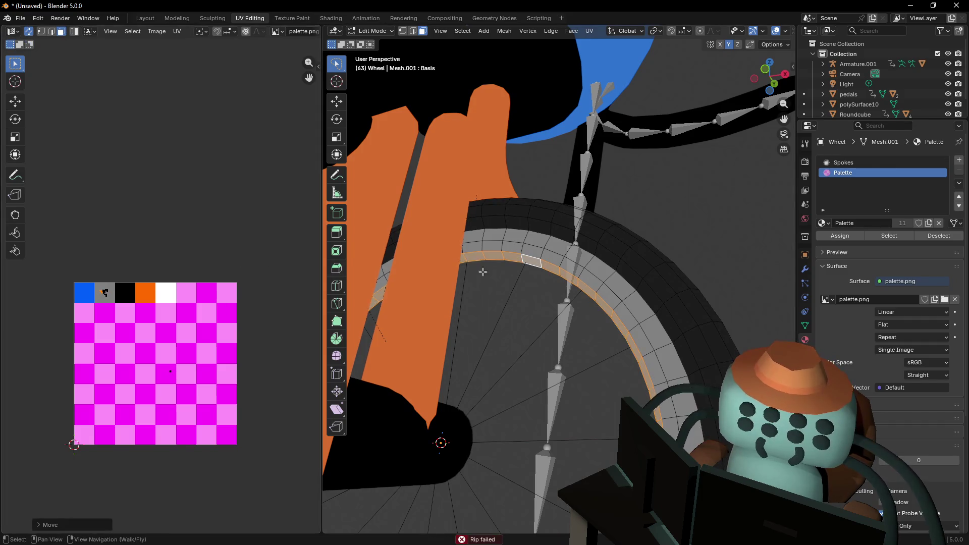
Review the wheel's new colours in Object Mode, then re-enter Edit Mode and select a spoke face
key(shift+grave)
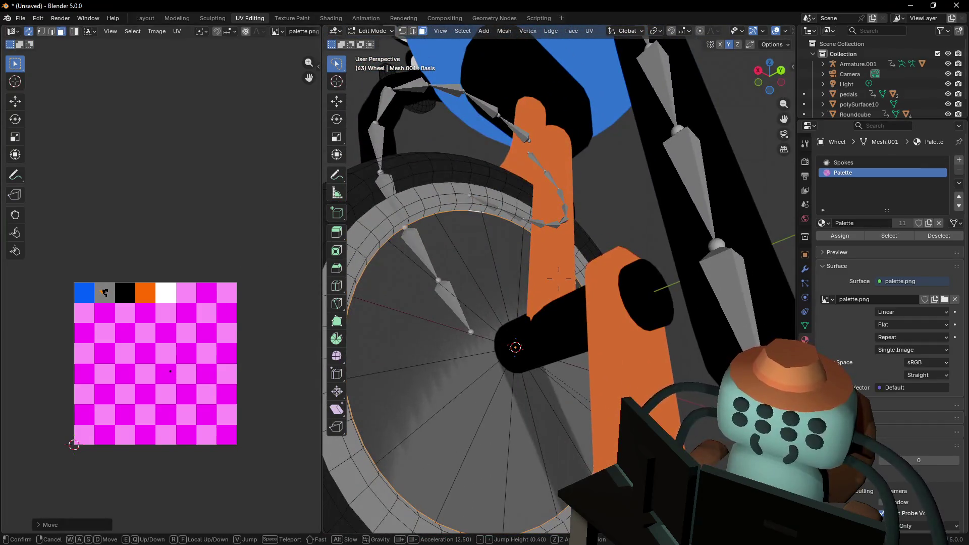
key(s)
click(587, 258)
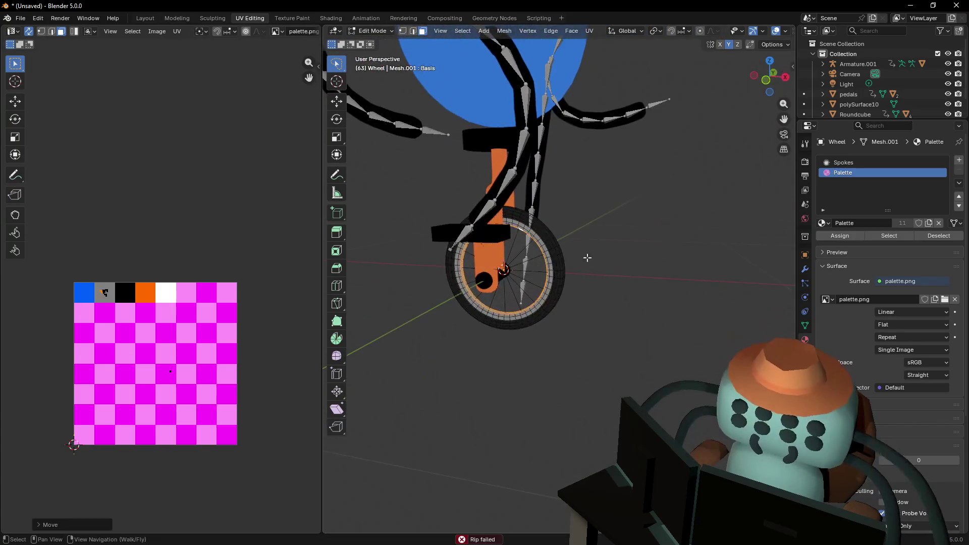
key(Tab)
key(shift+grave)
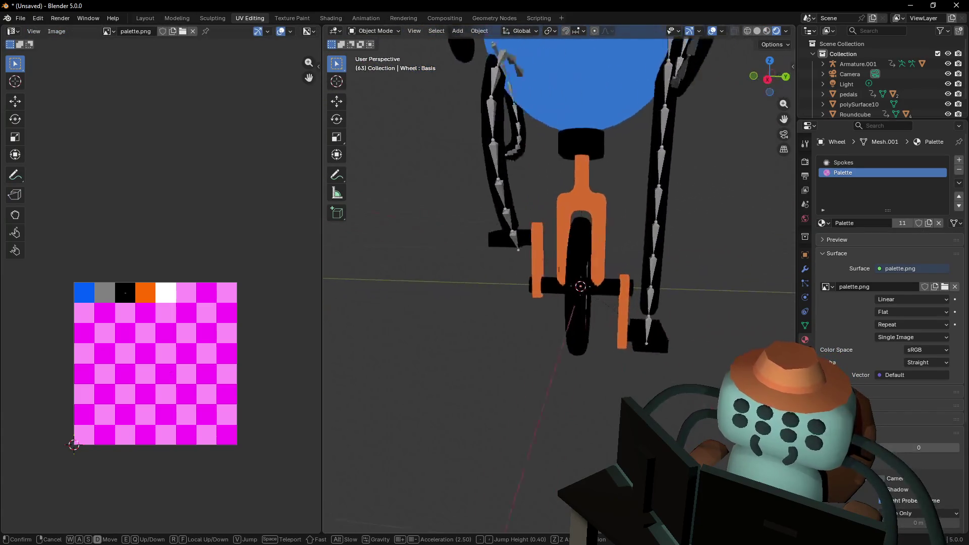
key(w)
click(578, 293)
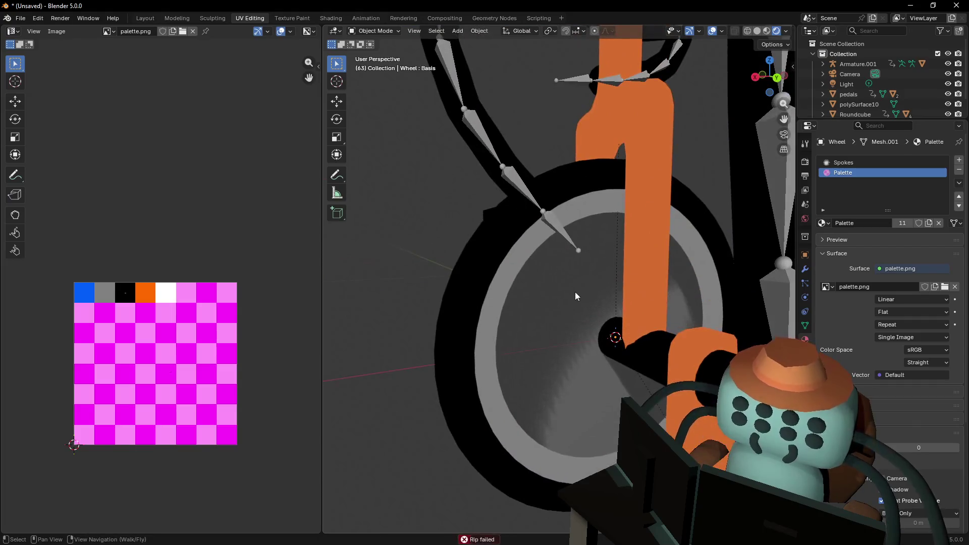
key(Tab)
click(579, 292)
key(shift+grave)
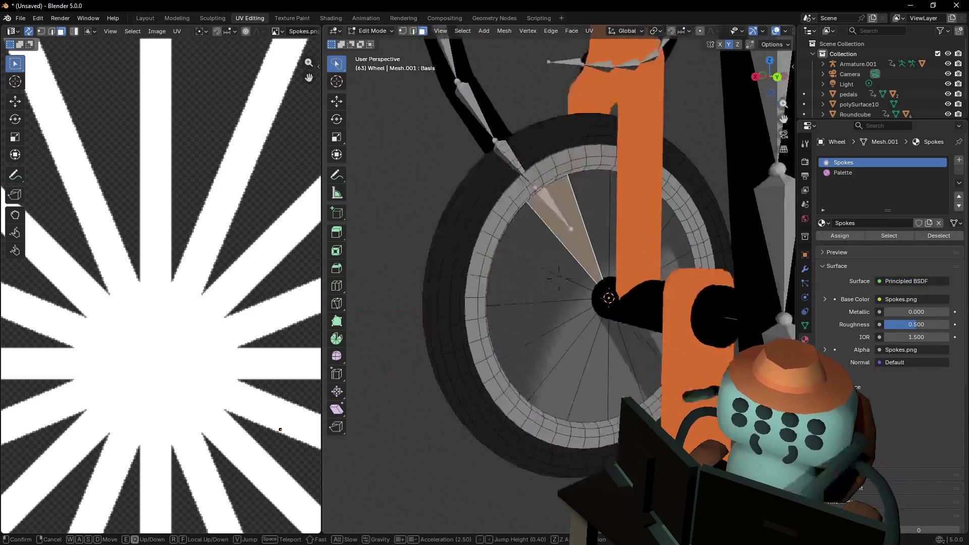
Select all connected spoke-disc faces and bring up the delete menu
click(584, 292)
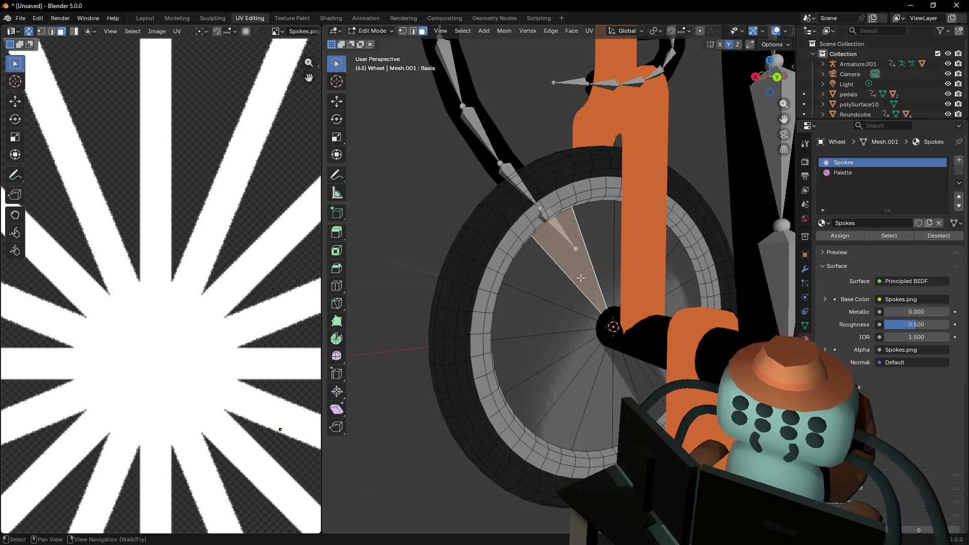
scroll(223, 298, down, 8)
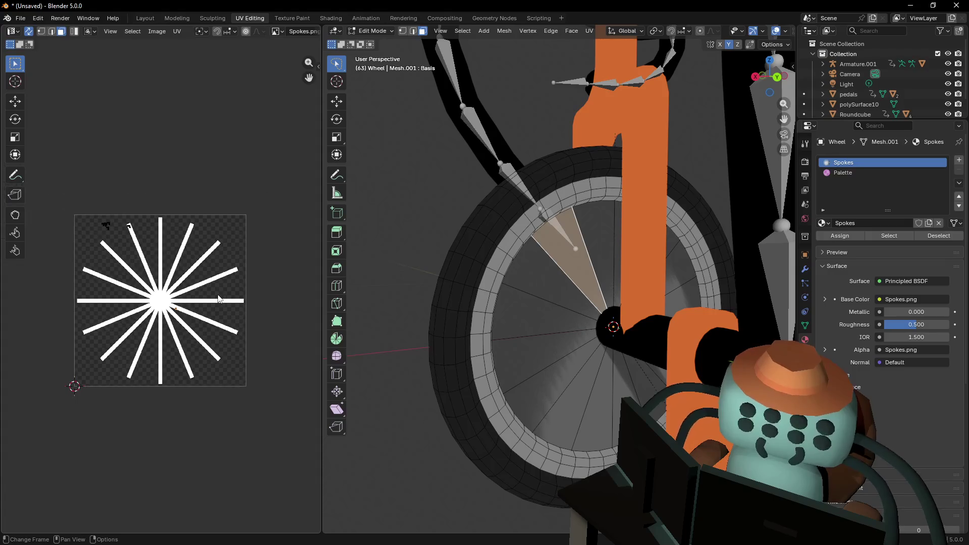
scroll(198, 328, up, 4)
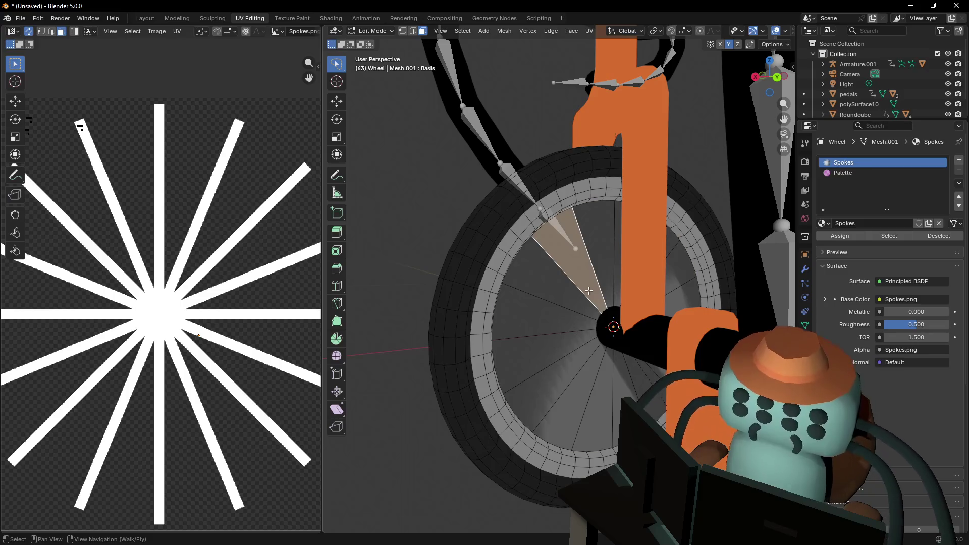
key(l)
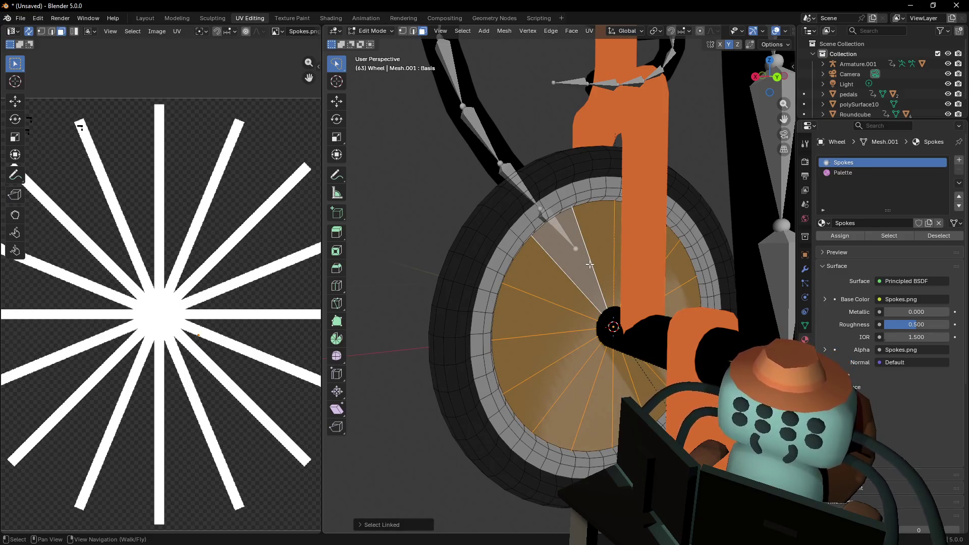
key(x)
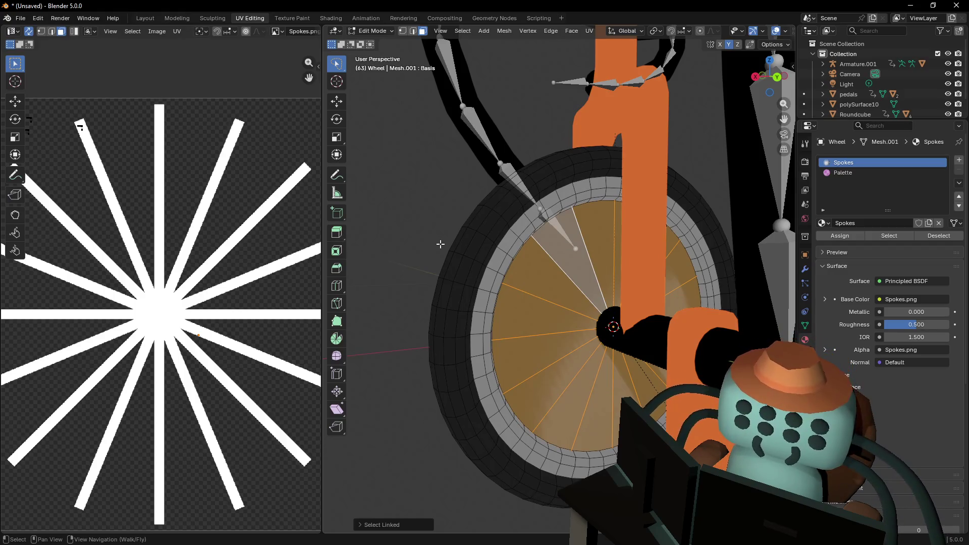
Select the whole tire and rim piece and hide it
middle_drag(524, 271, 507, 273)
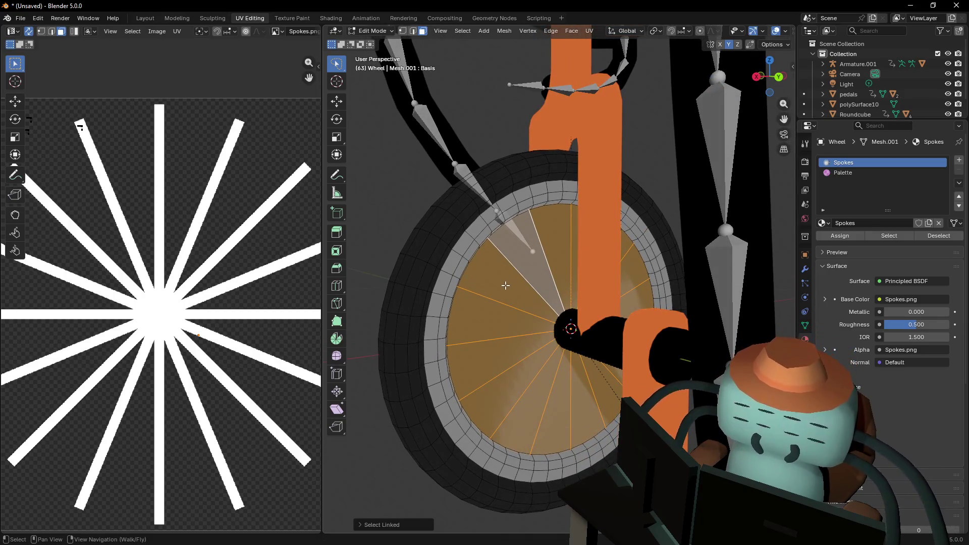
click(492, 282)
click(452, 266)
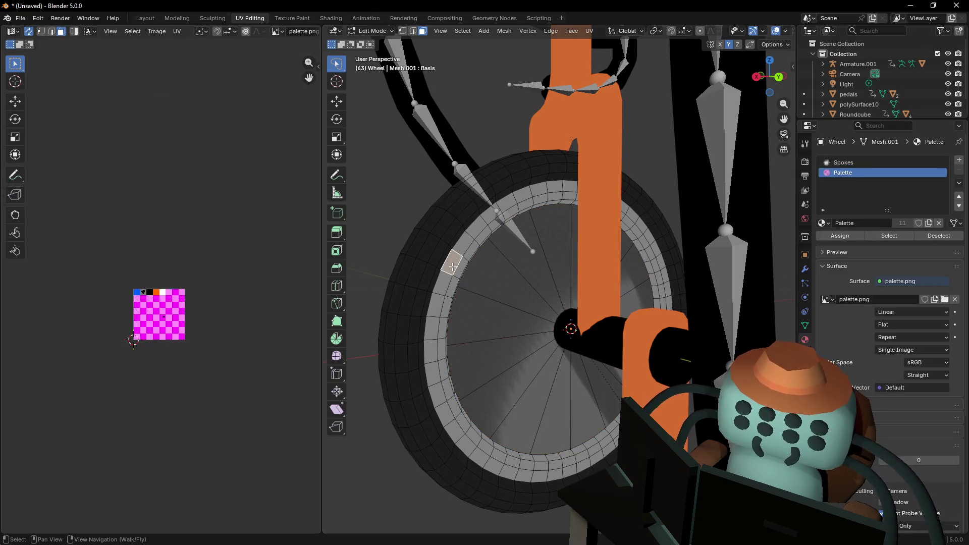
key(l)
key(h)
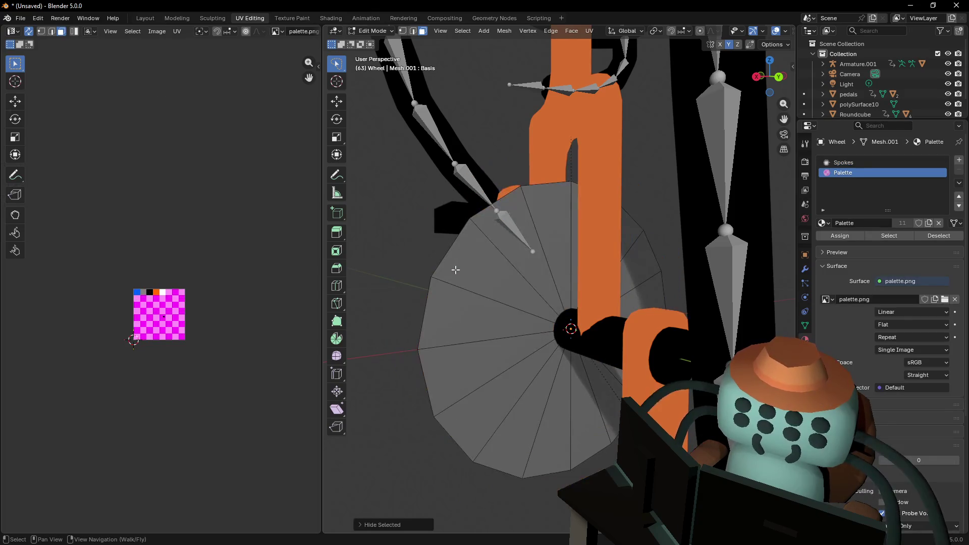
In edge select mode, pick the disc's outer boundary edge loop for deletion
click(477, 267)
shift+middle_drag(490, 272, 493, 275)
key(2)
alt+click(450, 252)
key(x)
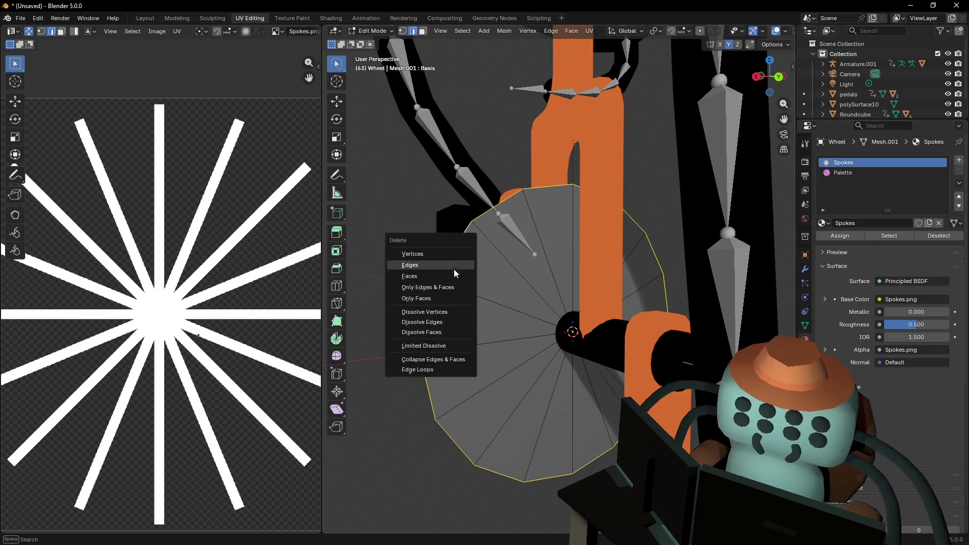
Delete the outer edges and select all the remaining connected spoke edges
click(438, 262)
middle_drag(438, 262, 483, 264)
click(512, 247)
key(l)
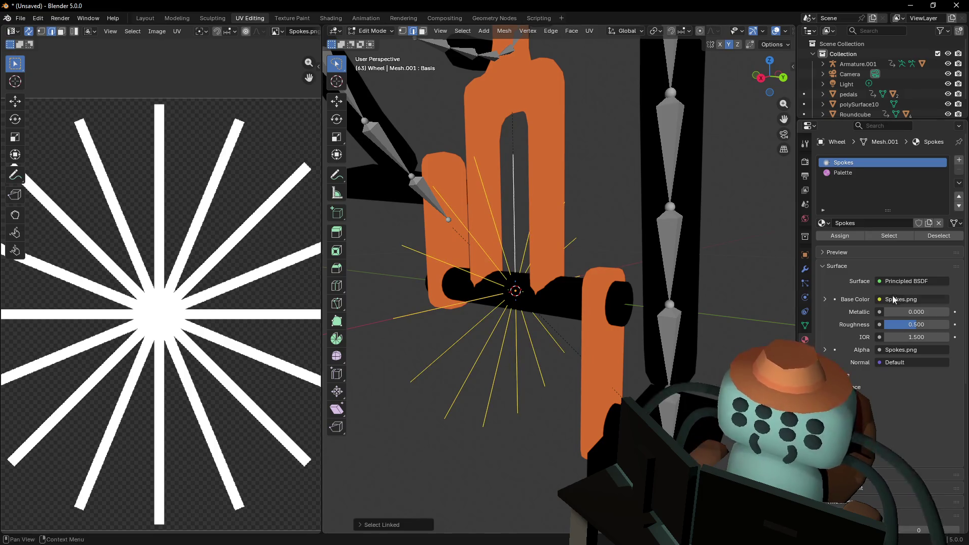
Add a Skin modifier to the Wheel by searching 'skin' in Add Modifier
click(806, 272)
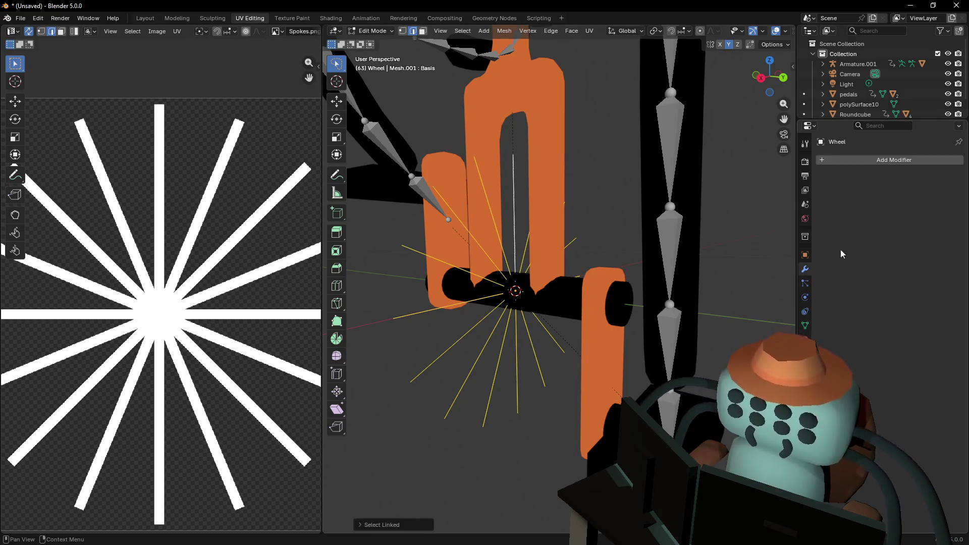
click(877, 163)
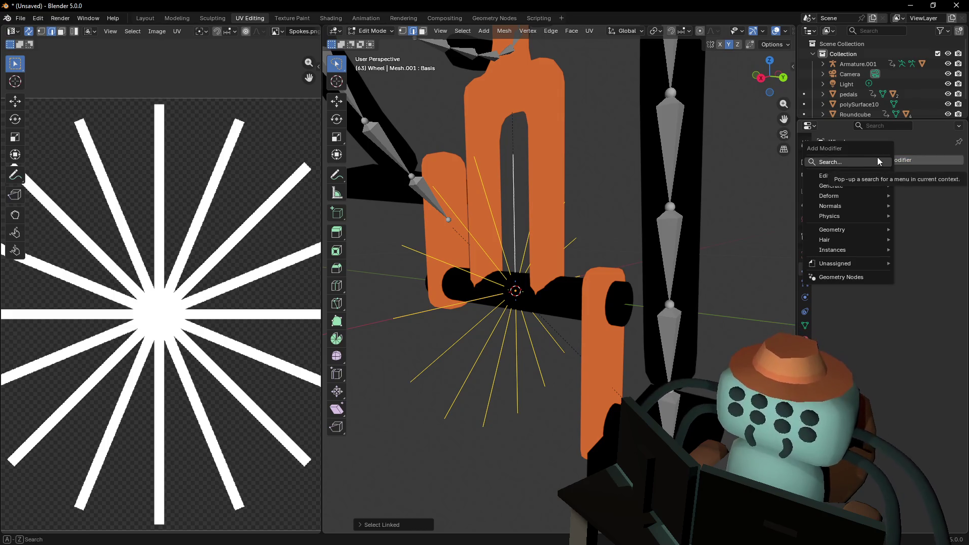
text(skin)
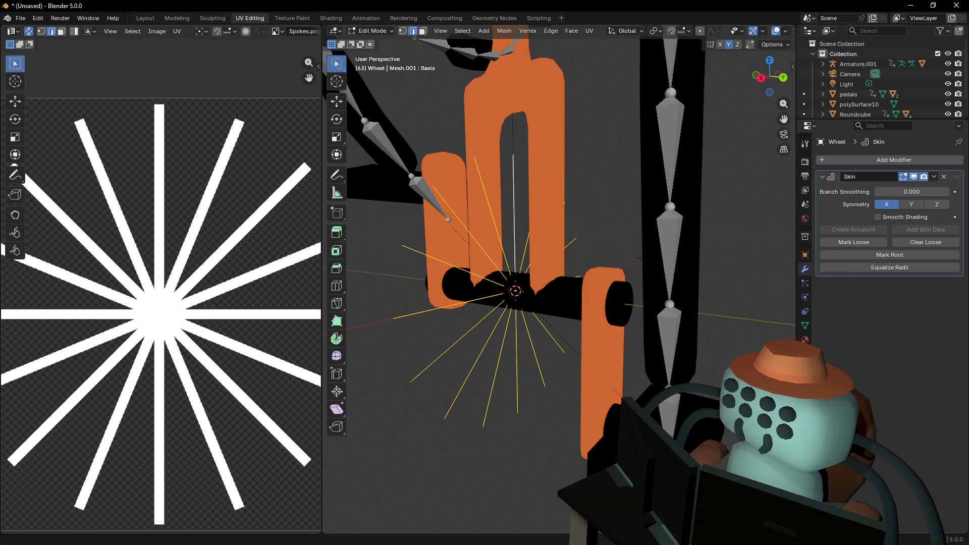
key(shift+grave)
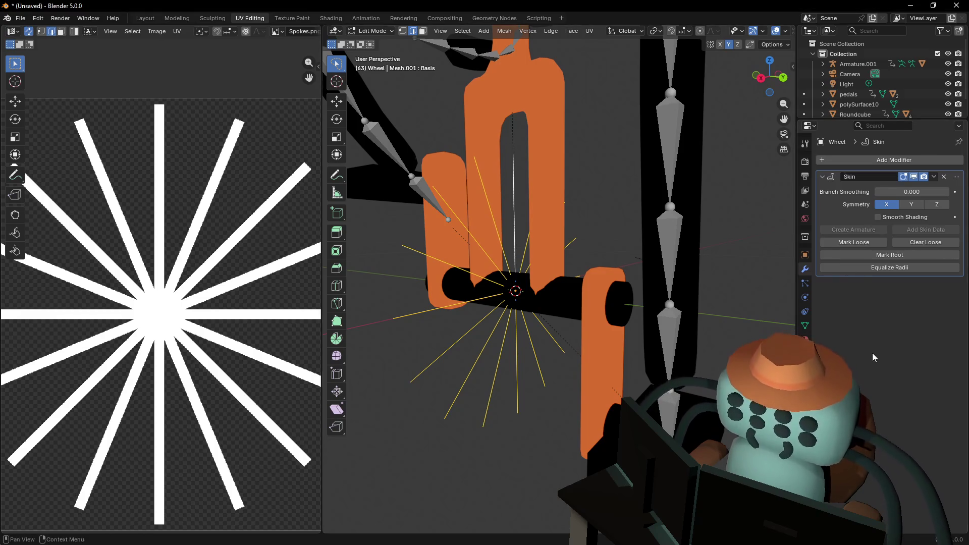
Widen the 3D view and switch to Solid shading with X-Ray enabled
key(a)
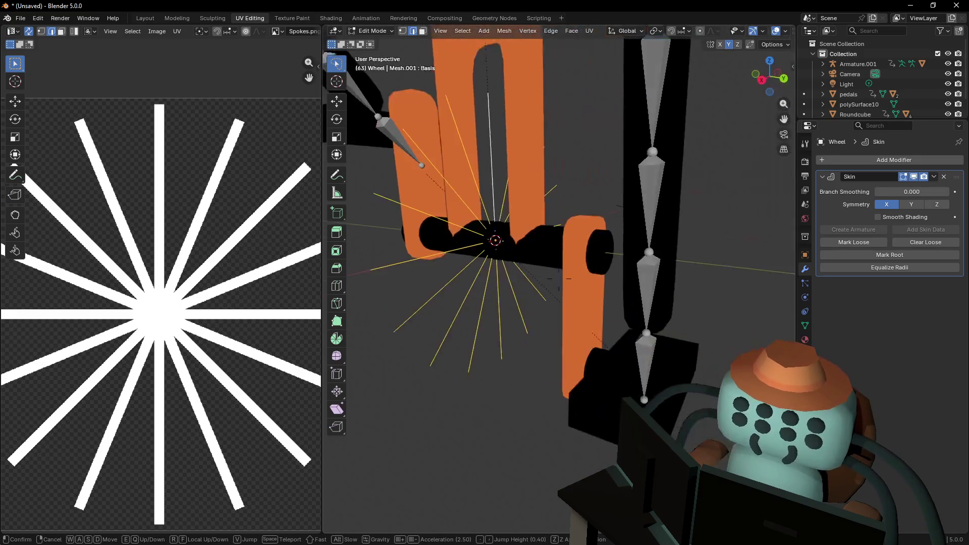
click(696, 195)
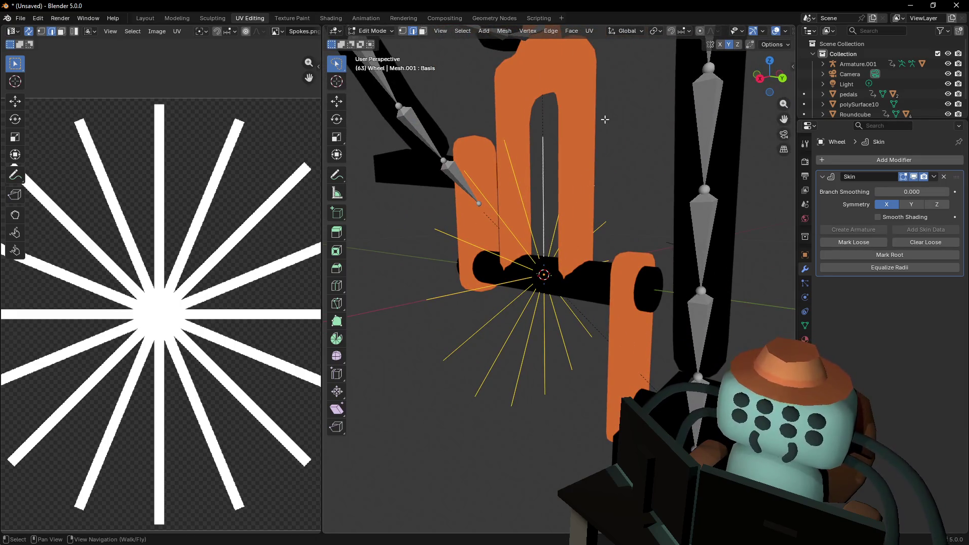
key(shift+grave)
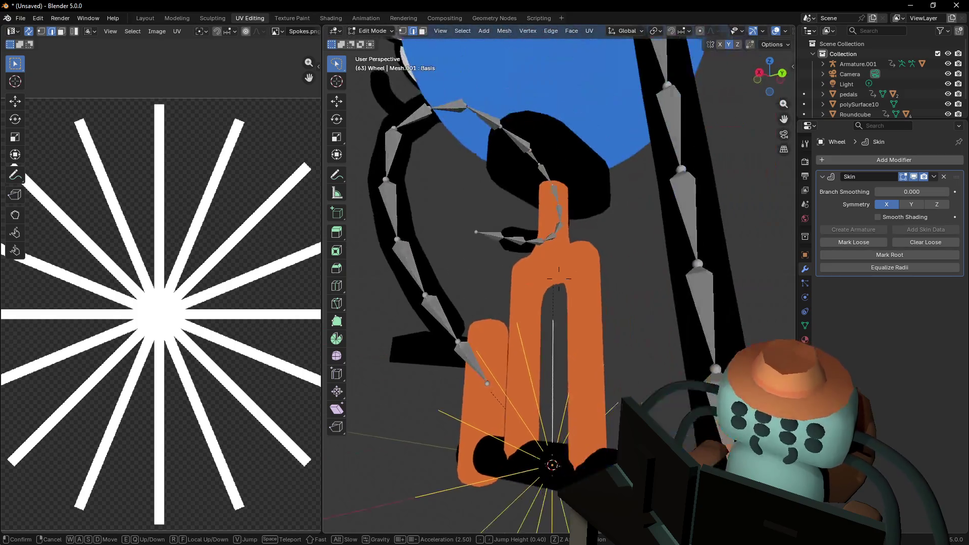
click(617, 140)
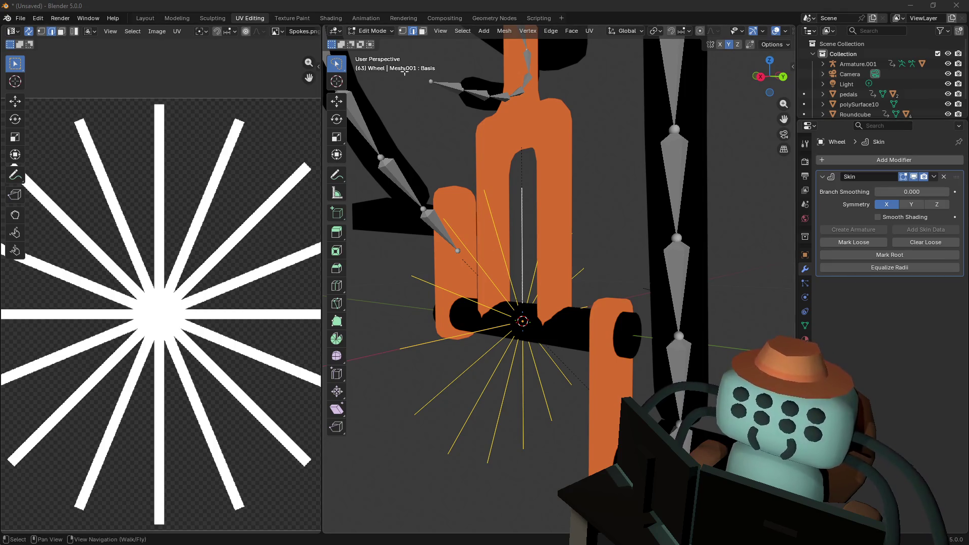
drag(321, 72, 132, 72)
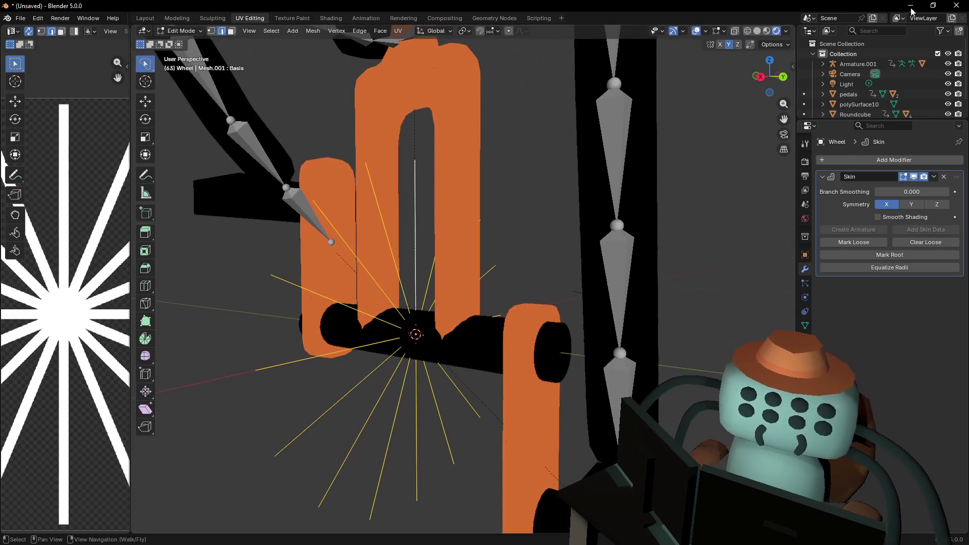
click(757, 31)
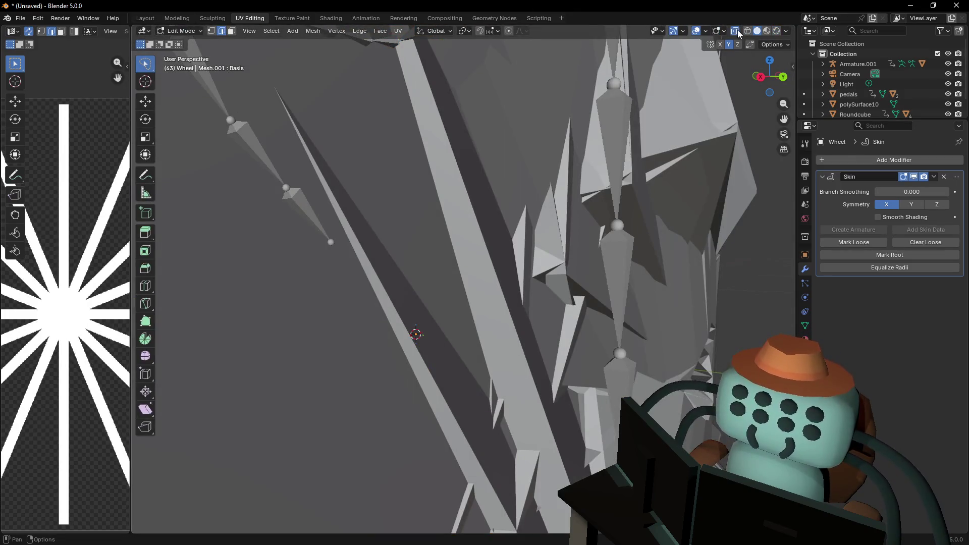
click(736, 32)
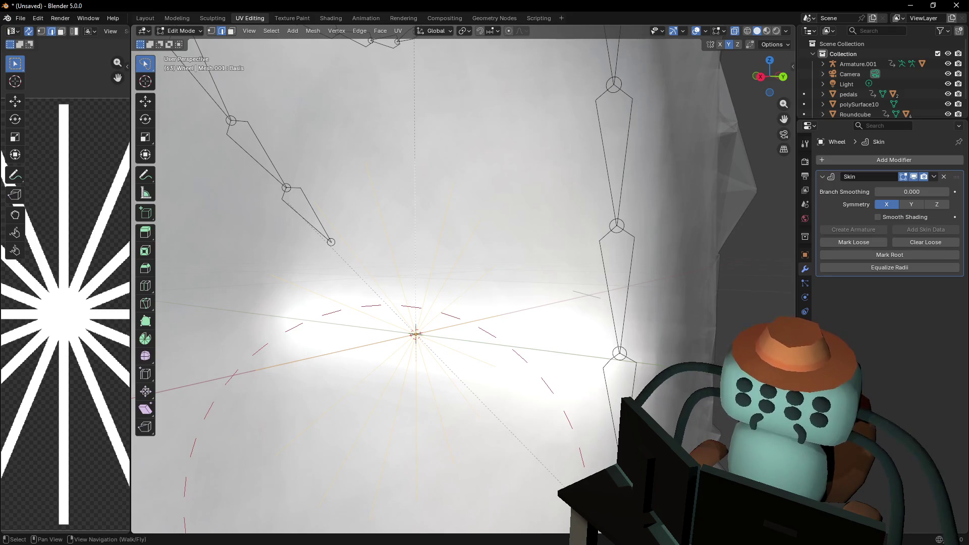
Fly to the wheel and enable Statistics in the viewport overlays
key(shift+grave)
key(w)
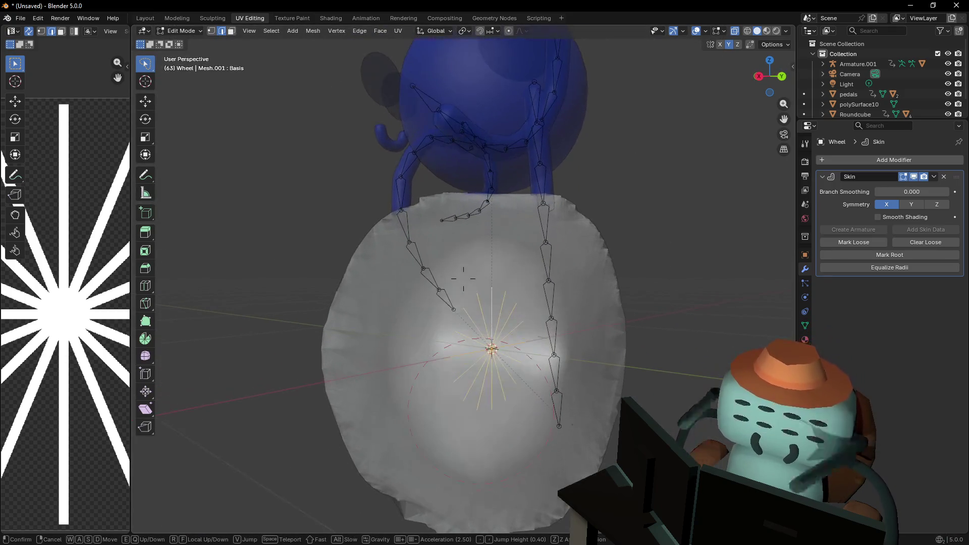
key(a)
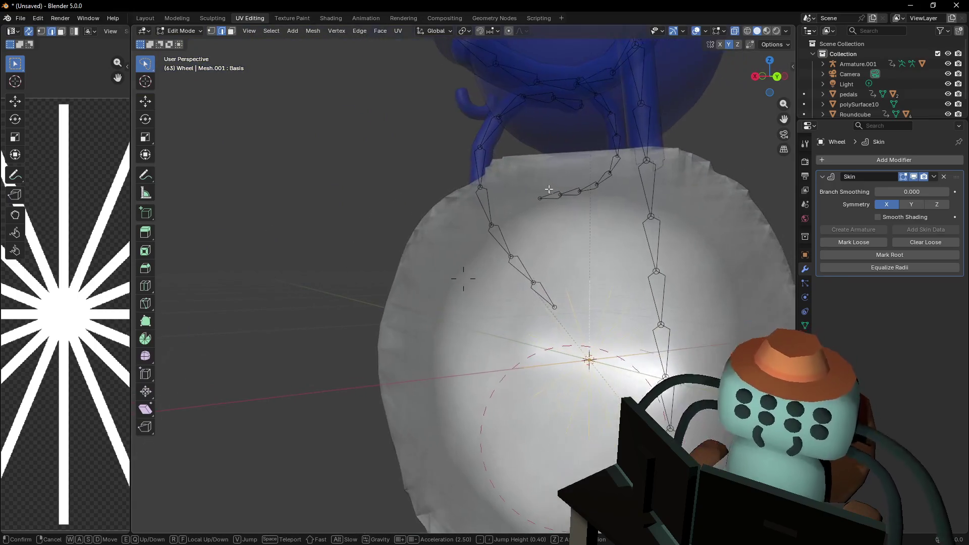
key(Return)
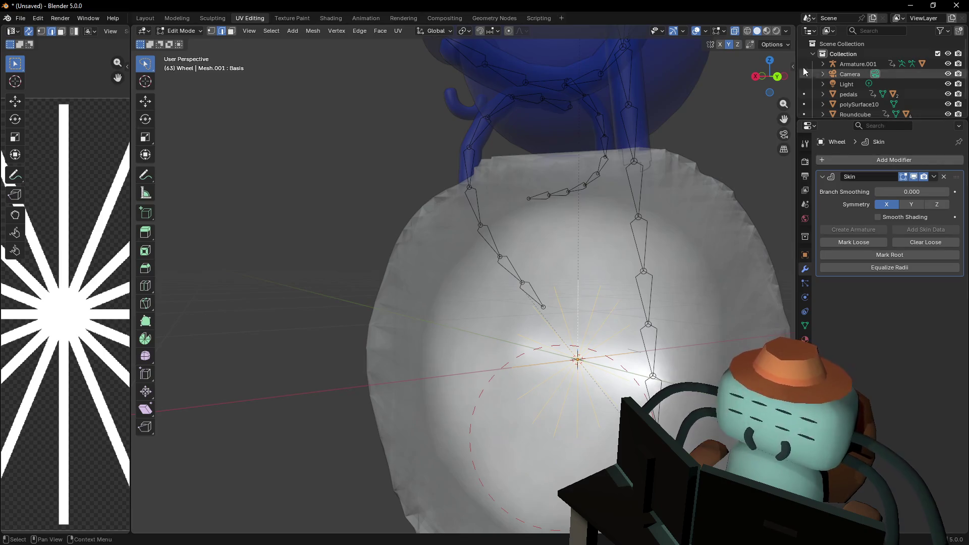
click(724, 31)
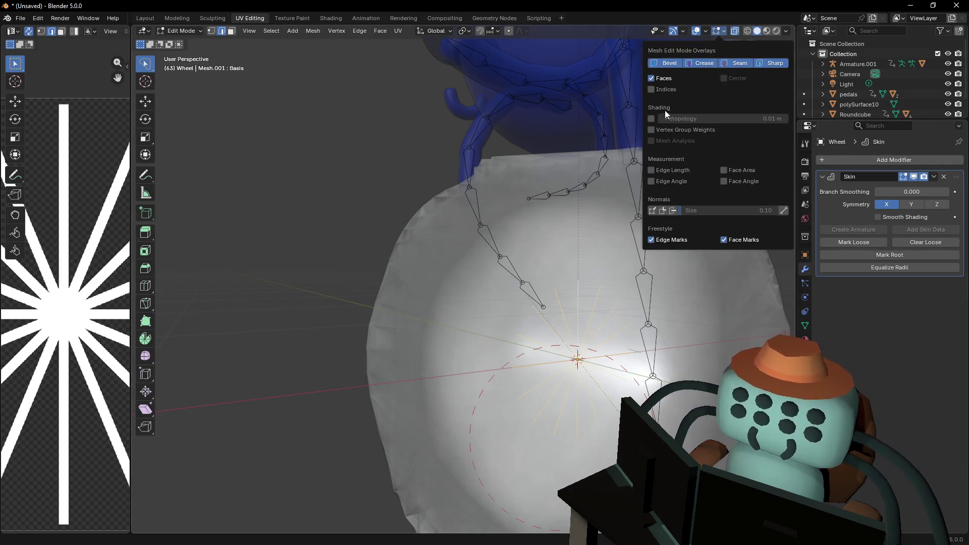
click(705, 31)
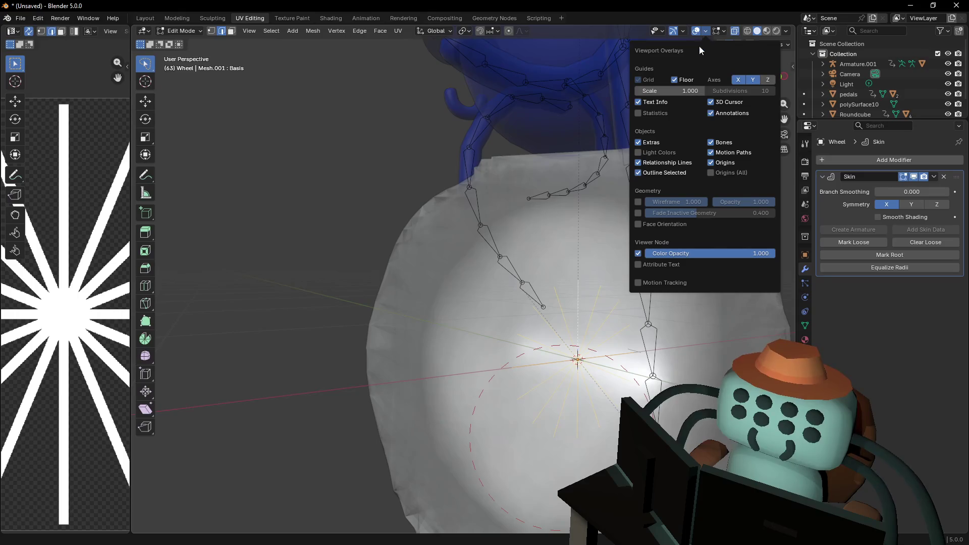
click(655, 113)
Untick Statistics in the Viewport Overlays popover
click(655, 113)
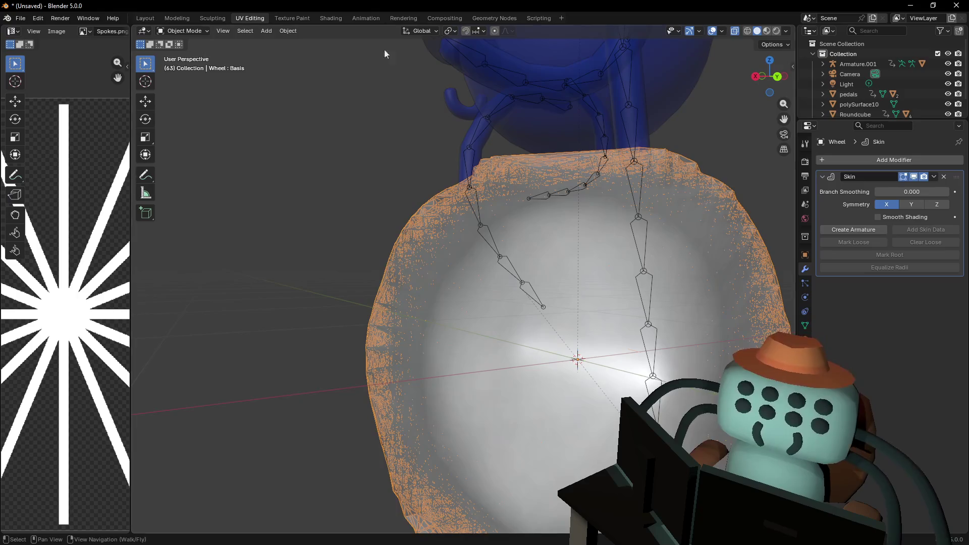
Delete the Skin modifier and separate the selected spokes into their own object
click(943, 177)
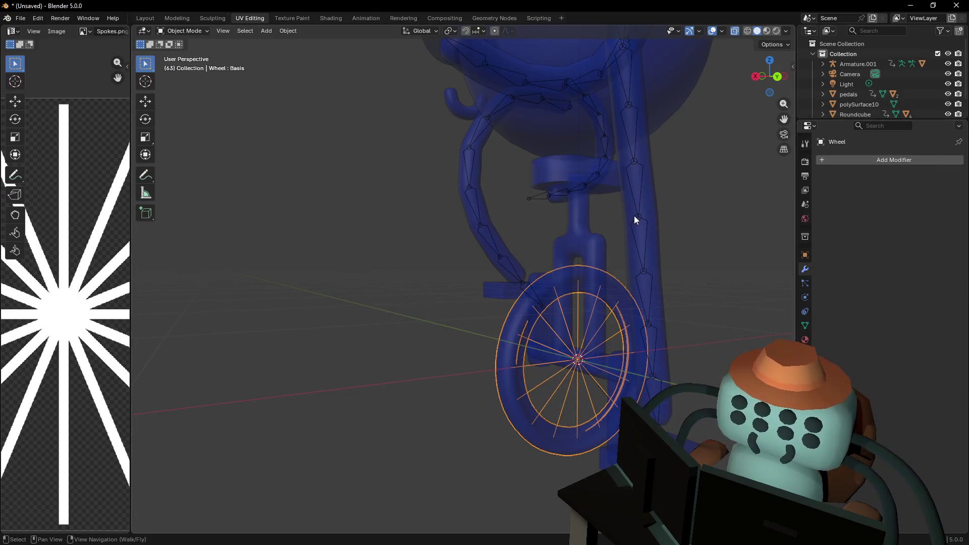
key(Tab)
key(shift+z)
key(shift+grave)
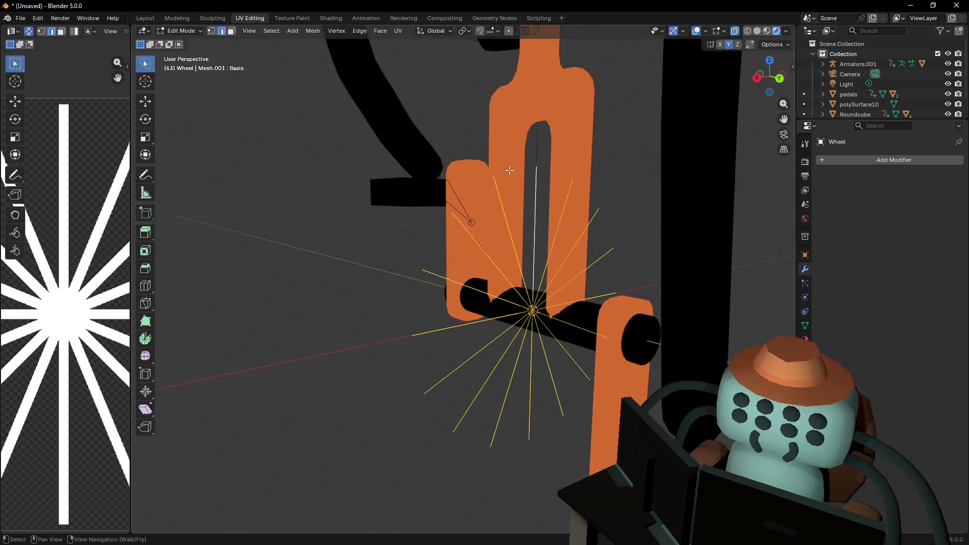
click(552, 142)
key(p)
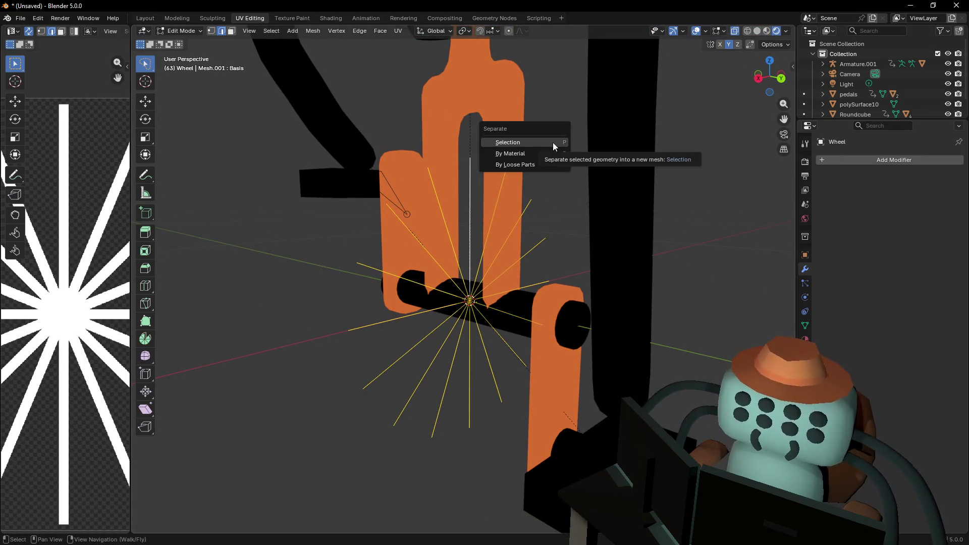
click(553, 143)
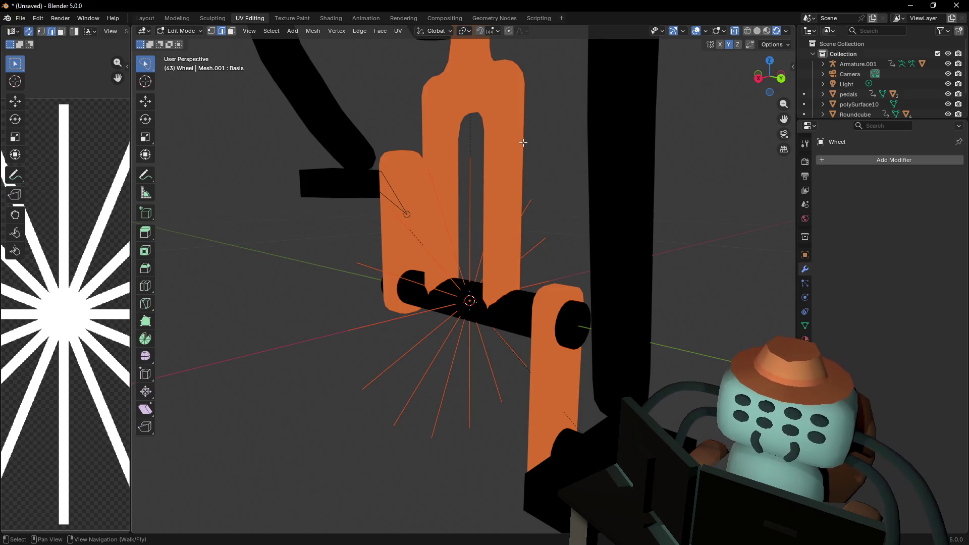
Reveal the hidden tire and rim, then select the new Wheel.001 spokes object
key(alt+h)
key(Tab)
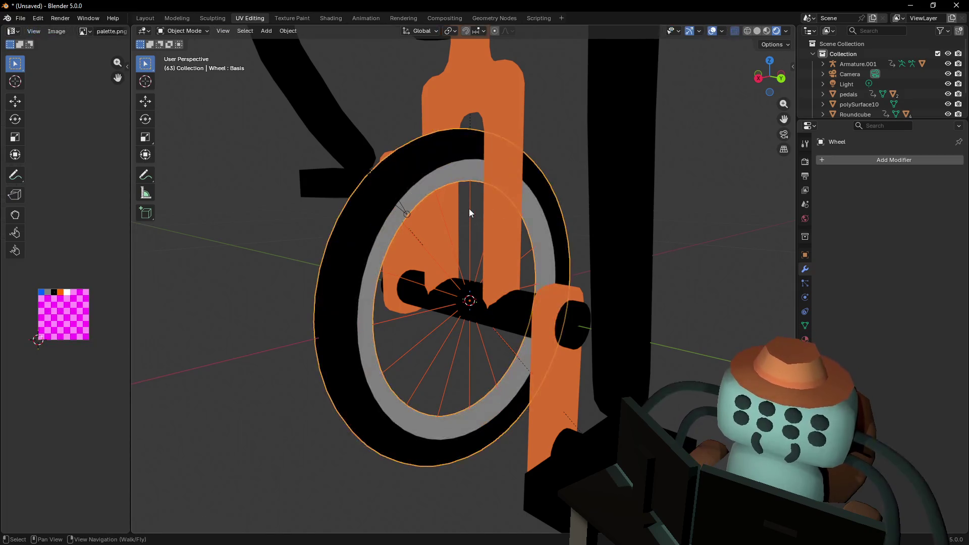
click(469, 211)
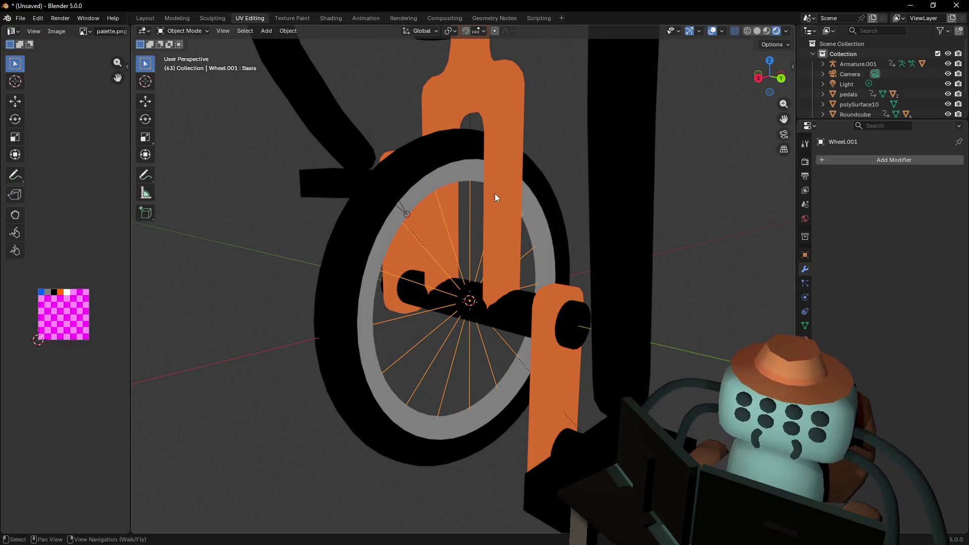
key(s)
key(Escape)
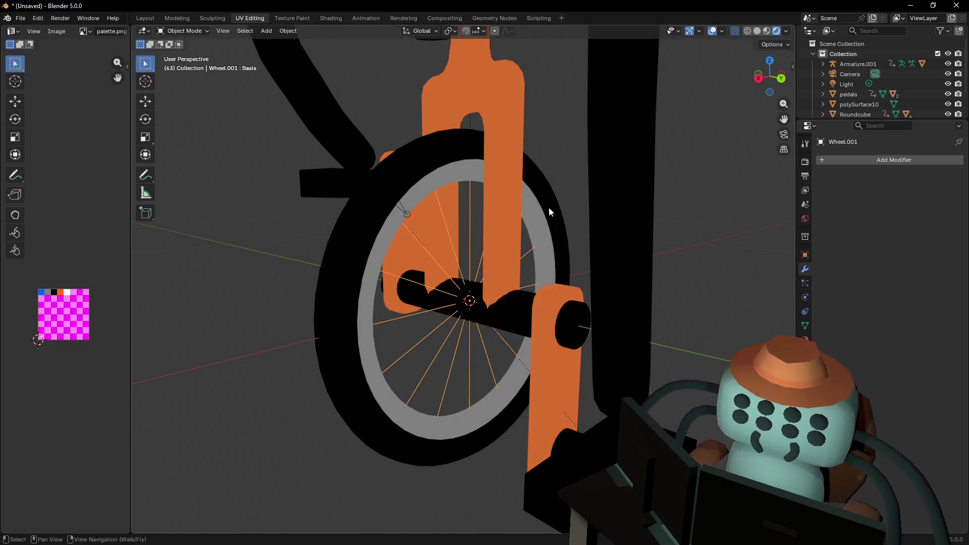
click(872, 160)
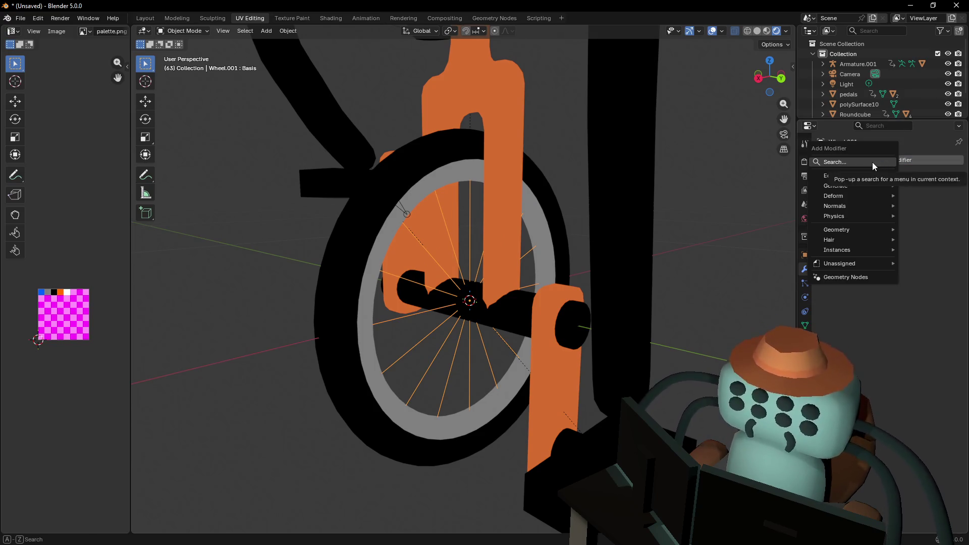
Add a Skin modifier to the spokes object
text(skin)
key(Return)
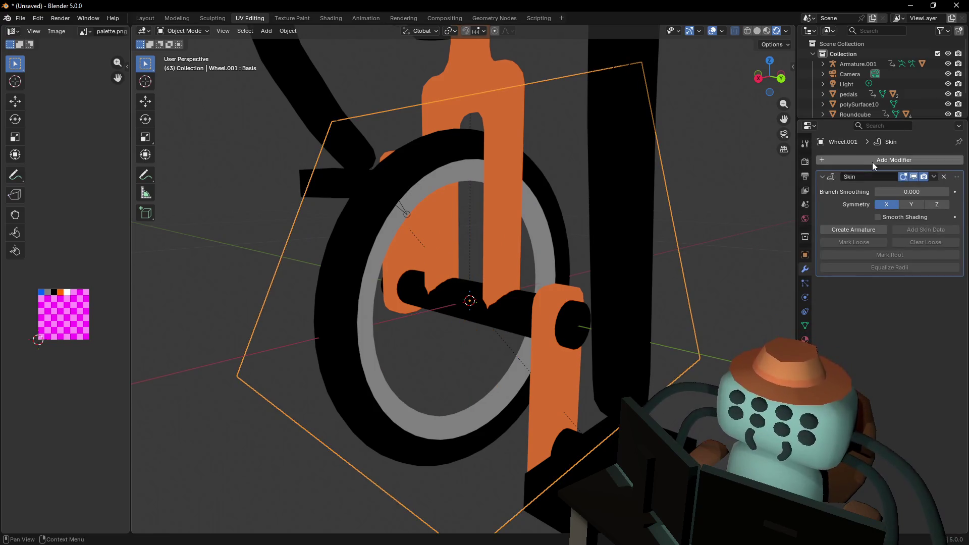
key(shift+grave)
key(s)
key(w)
Remove the Spokes material from the spokes, leaving only Palette
click(717, 204)
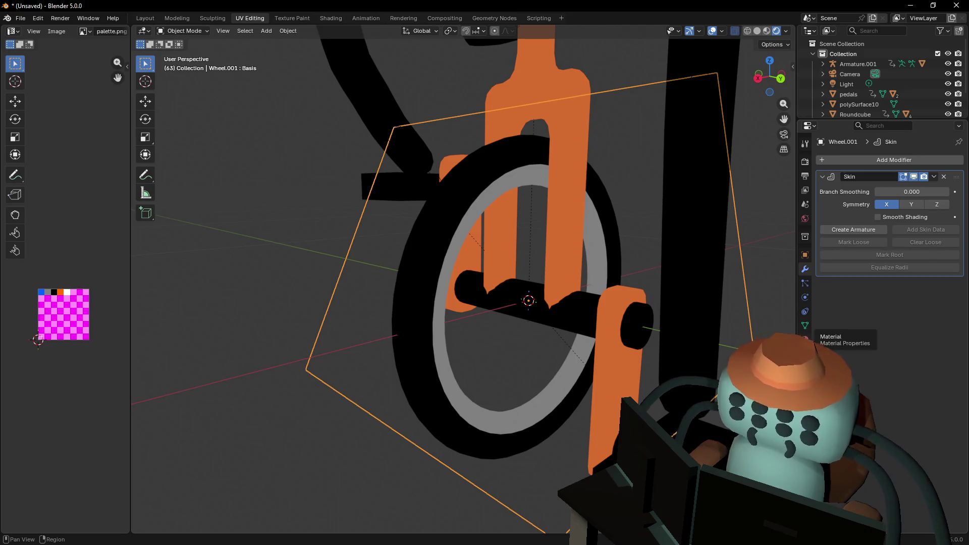
click(805, 340)
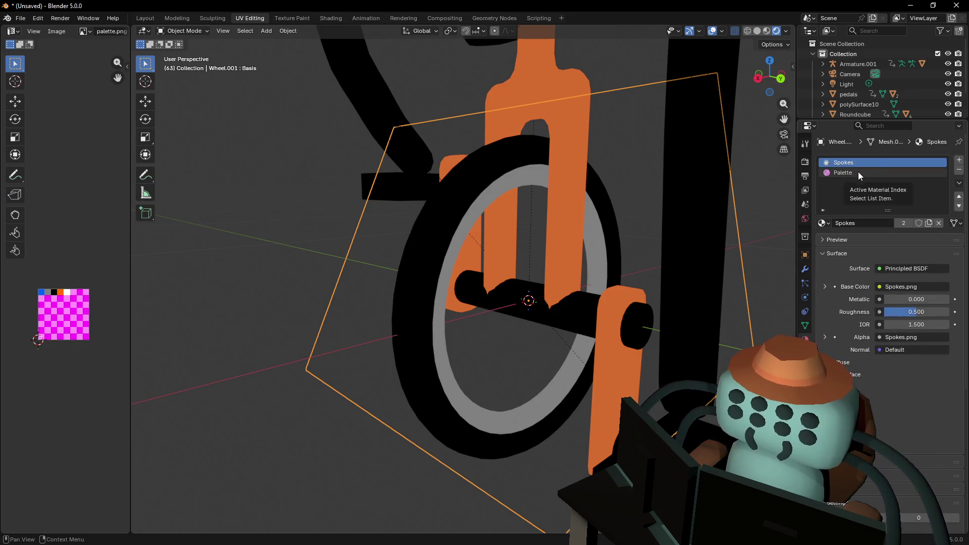
click(959, 173)
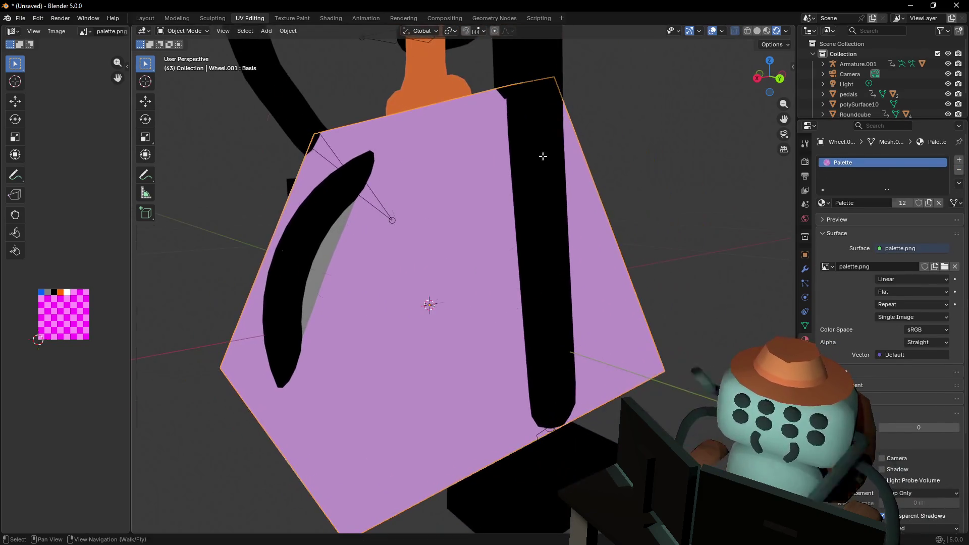
In Edit Mode, select all spoke vertices and shrink their skin thickness
key(Tab)
key(1)
key(a)
key(r)
key(Escape)
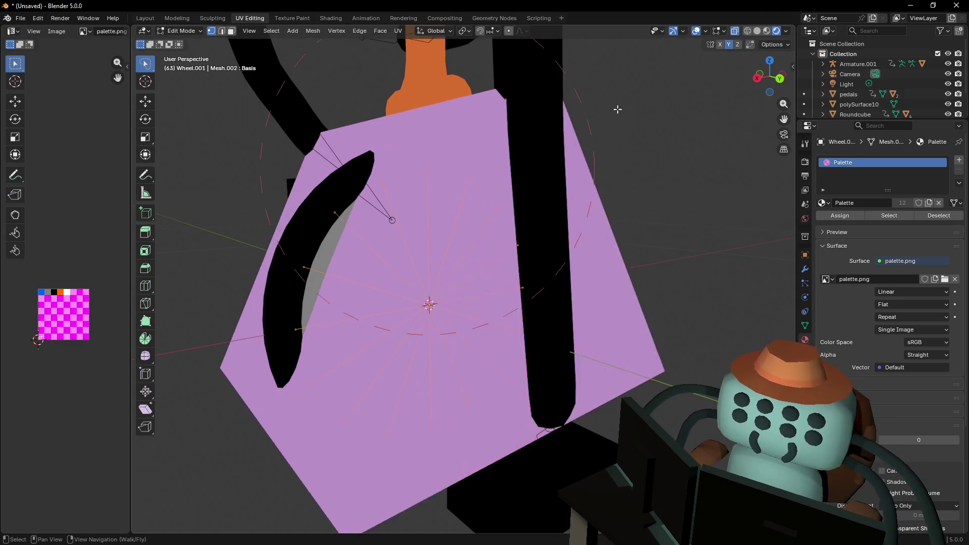
key(s)
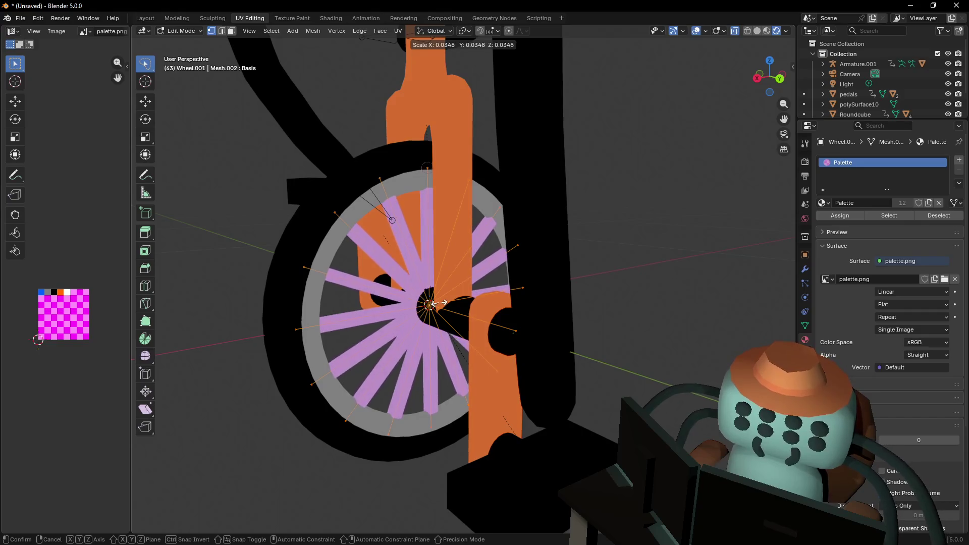
click(431, 303)
Thin the spokes further with Skin Resize (Ctrl+A) from a face-on view
key(shift+grave)
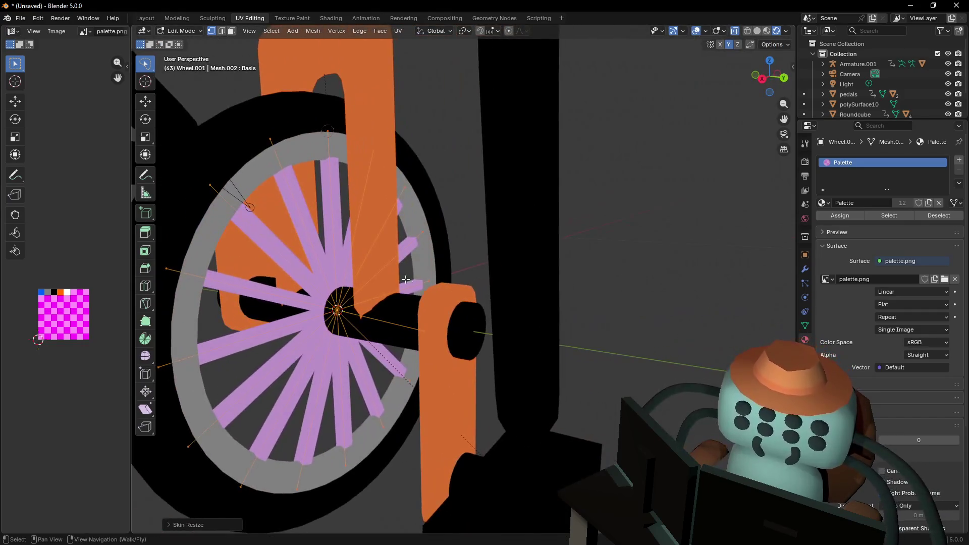
click(397, 273)
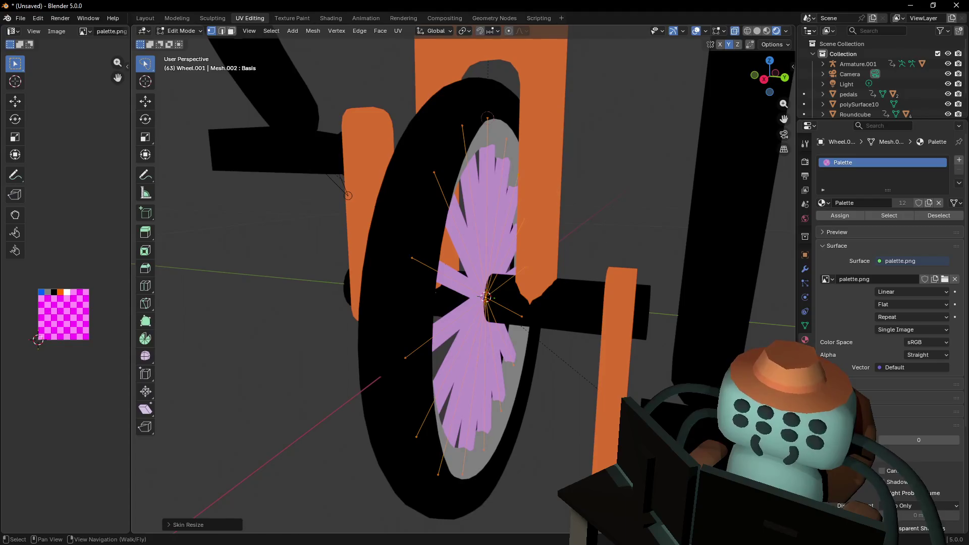
key(g)
key(y)
key(Escape)
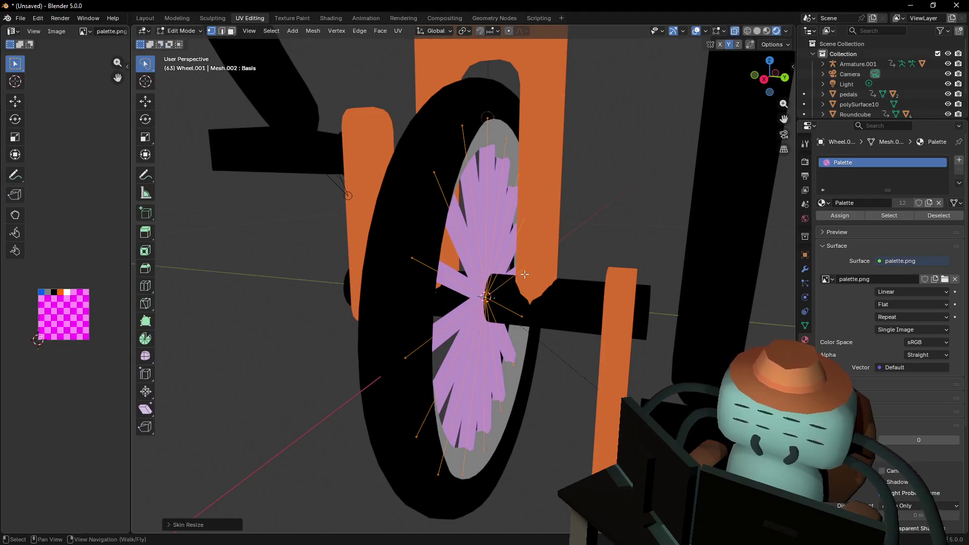
middle_drag(591, 247, 524, 252)
key(shift+grave)
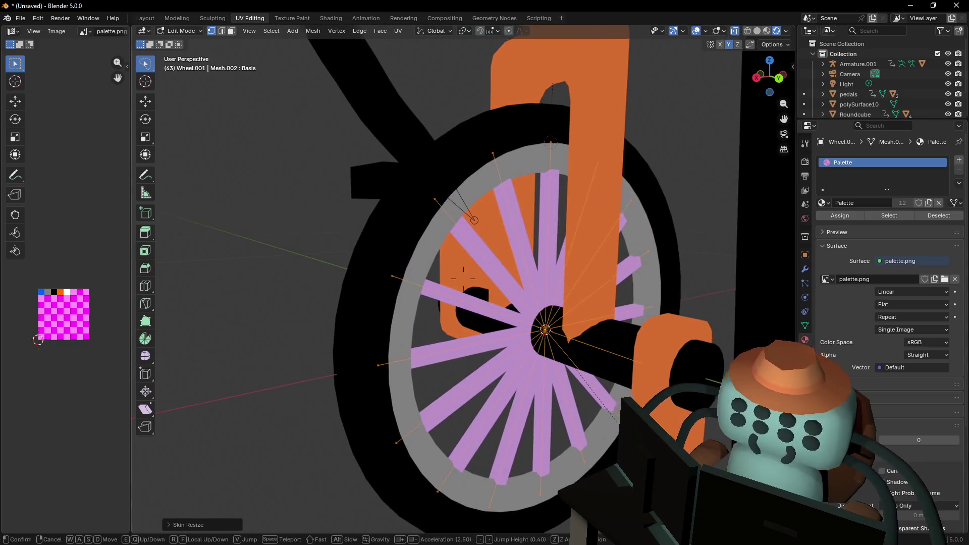
click(613, 242)
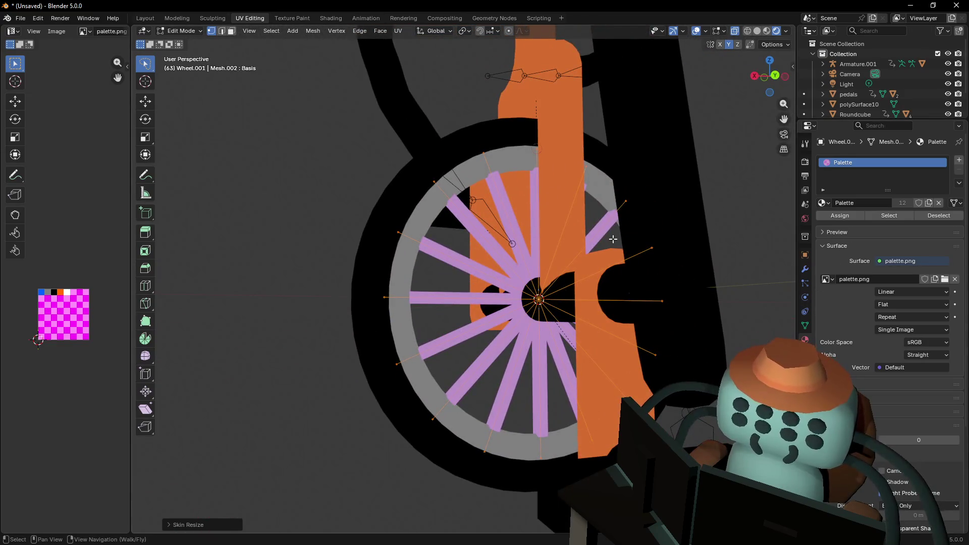
key(ctrl+a)
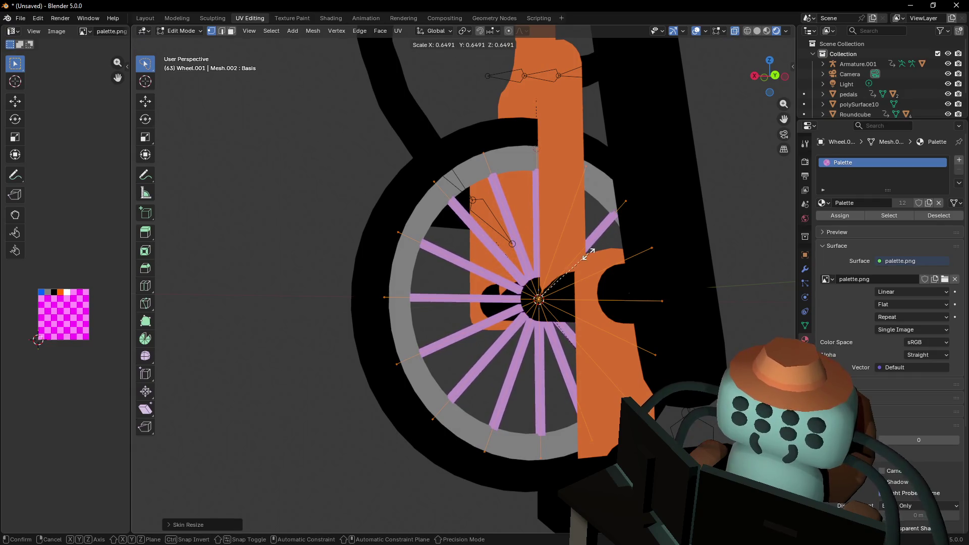
click(591, 253)
Check the Skin modifier options and return to Object Mode
mouse_move(591, 253)
middle_down()
mouse_move(575, 251)
mouse_move(590, 253)
middle_up()
click(805, 269)
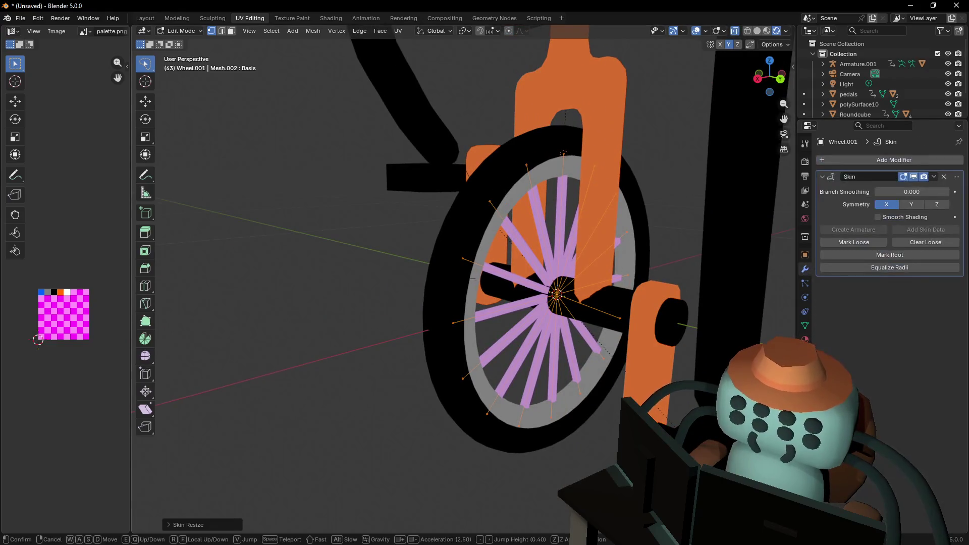
key(KP_Decimal)
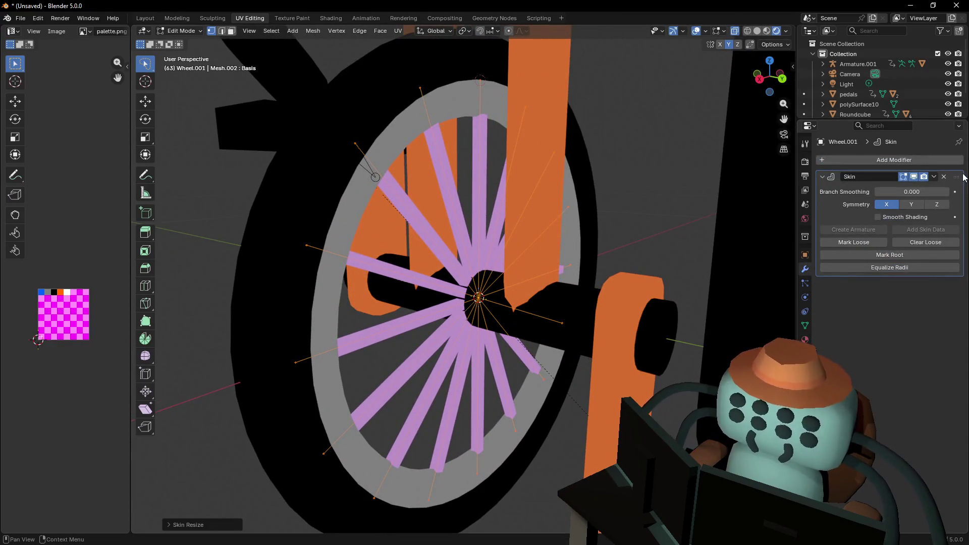
click(934, 176)
key(Tab)
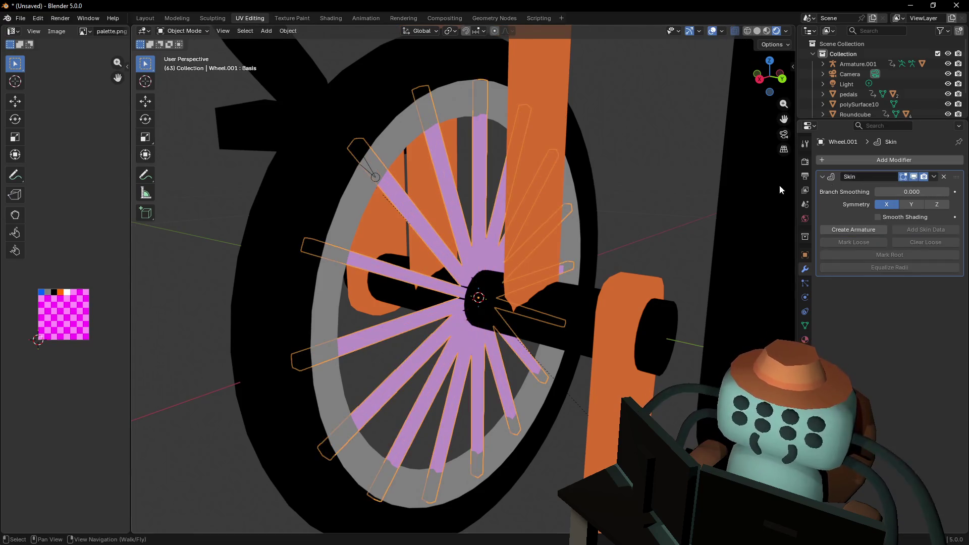
Try to apply the Skin modifier, then enlarge the wheel's Shape Keys list
click(934, 176)
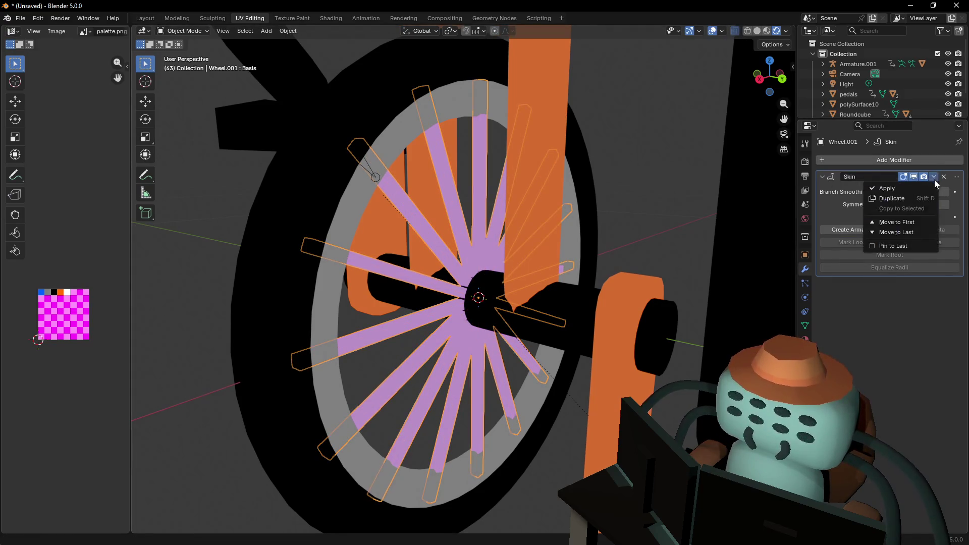
click(880, 188)
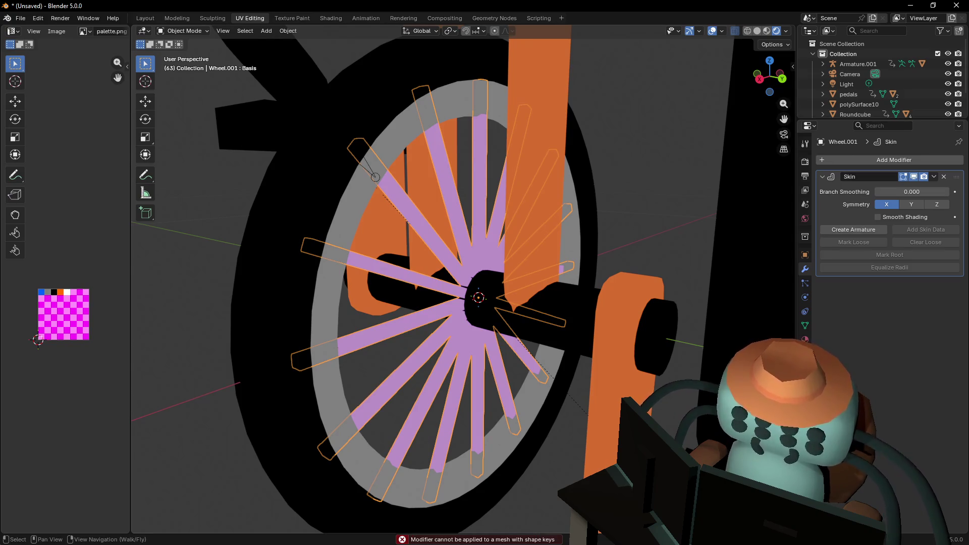
click(805, 326)
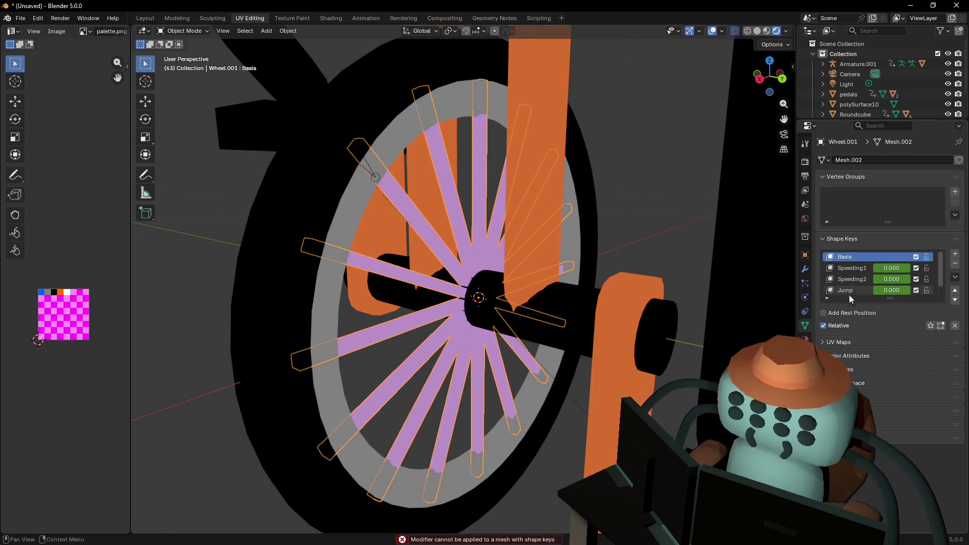
drag(890, 298, 890, 398)
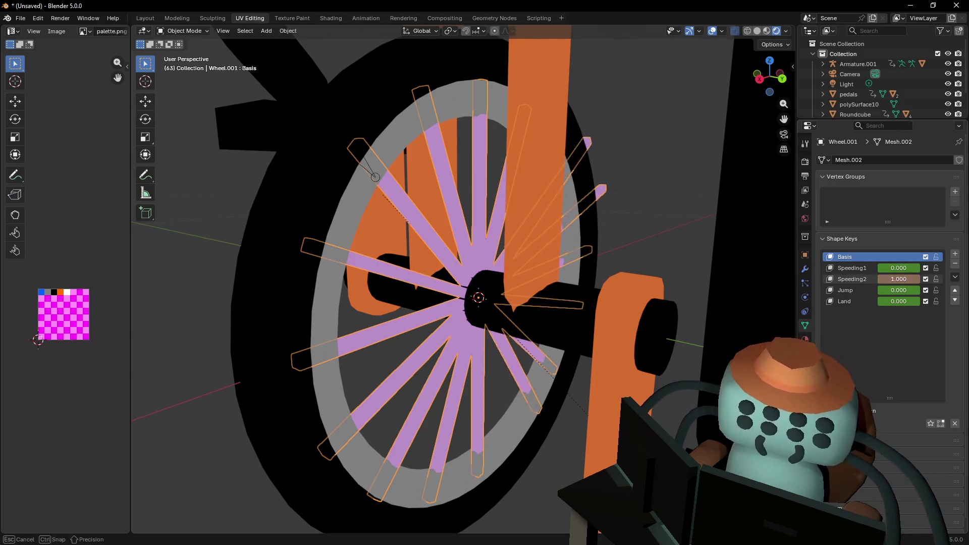
mouse_move(901, 291)
mouse_down()
mouse_move(929, 291)
mouse_move(877, 290)
mouse_up()
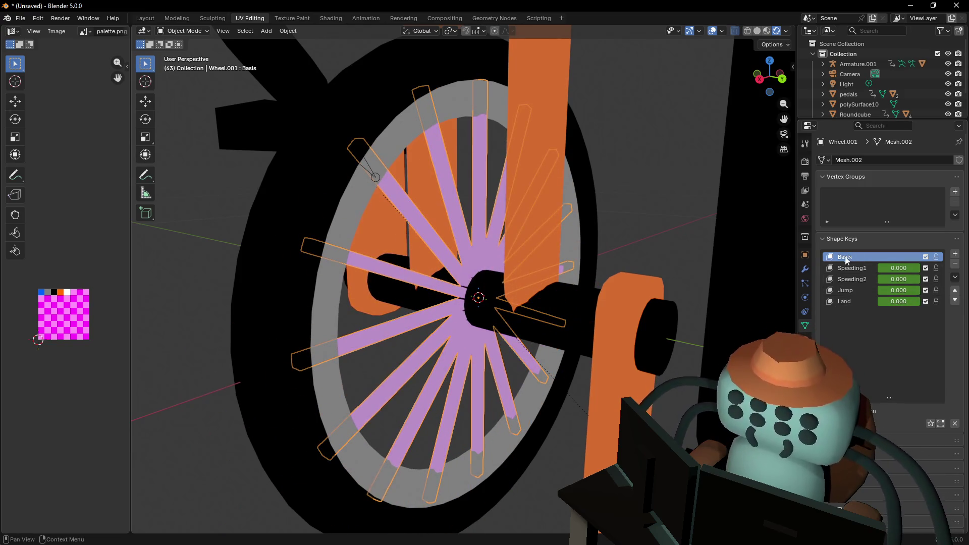
Delete Speeding1 and further shape keys, then undo those deletions
click(849, 269)
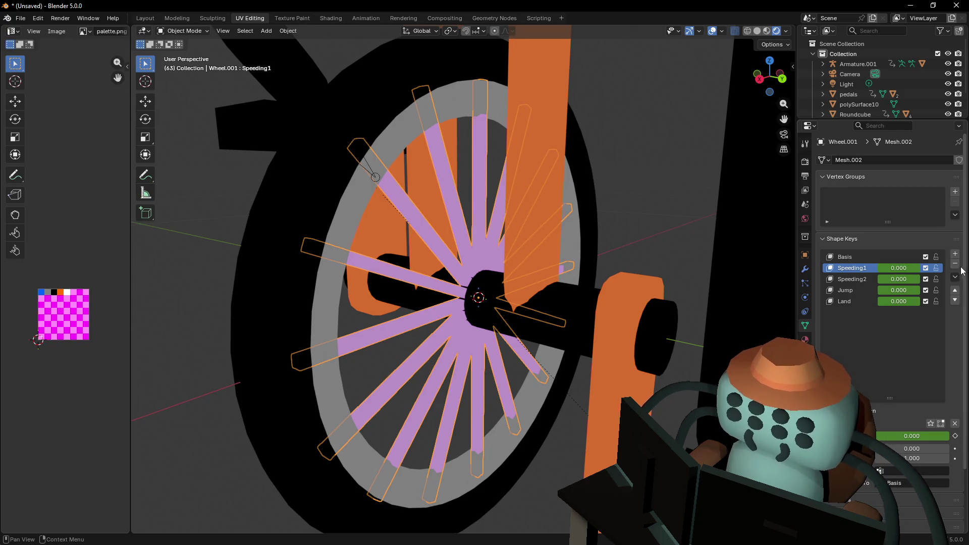
click(955, 264)
click(955, 264)
click(955, 264)
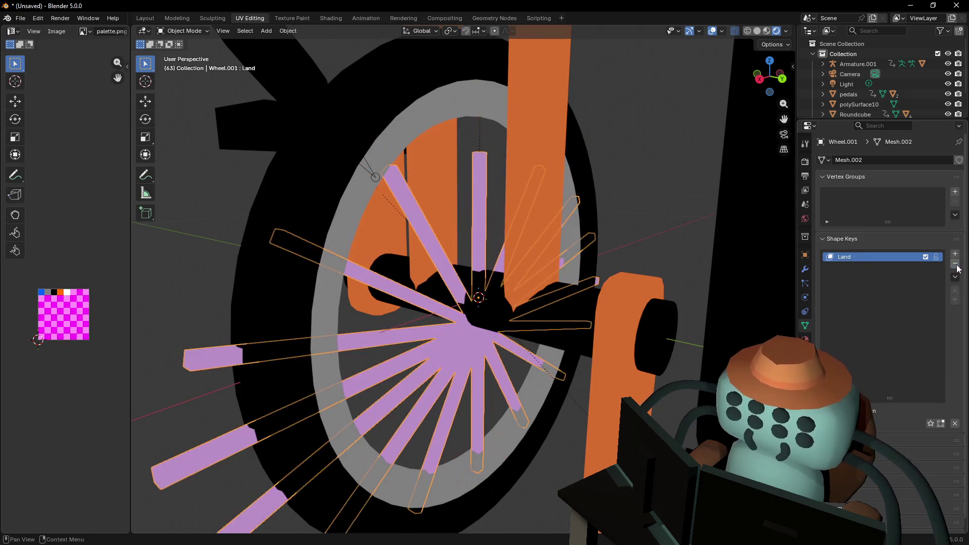
key(ctrl+z)
key(ctrl+z)
key(ctrl+z)
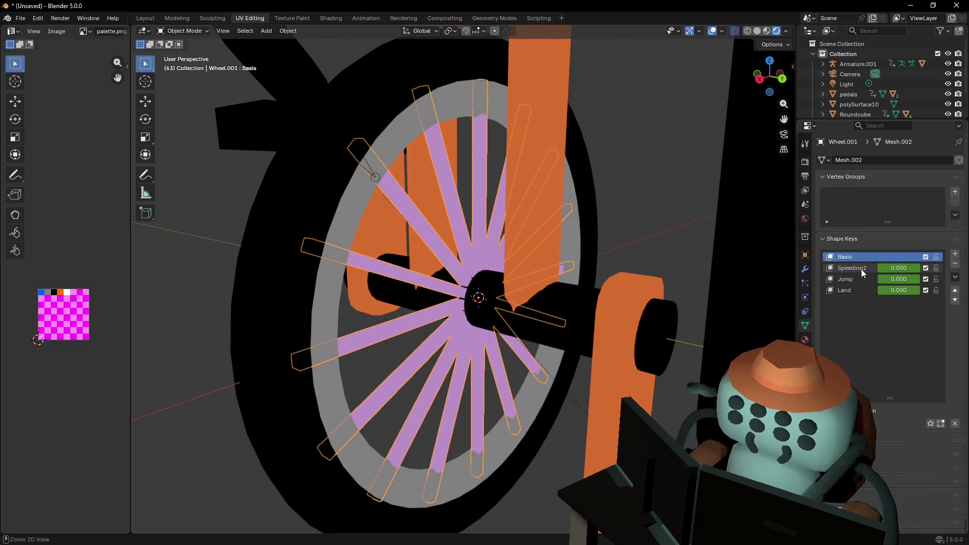
Delete the Land, Jump, Speeding2 and Speeding1 shape keys, leaving only Basis
click(866, 301)
click(954, 264)
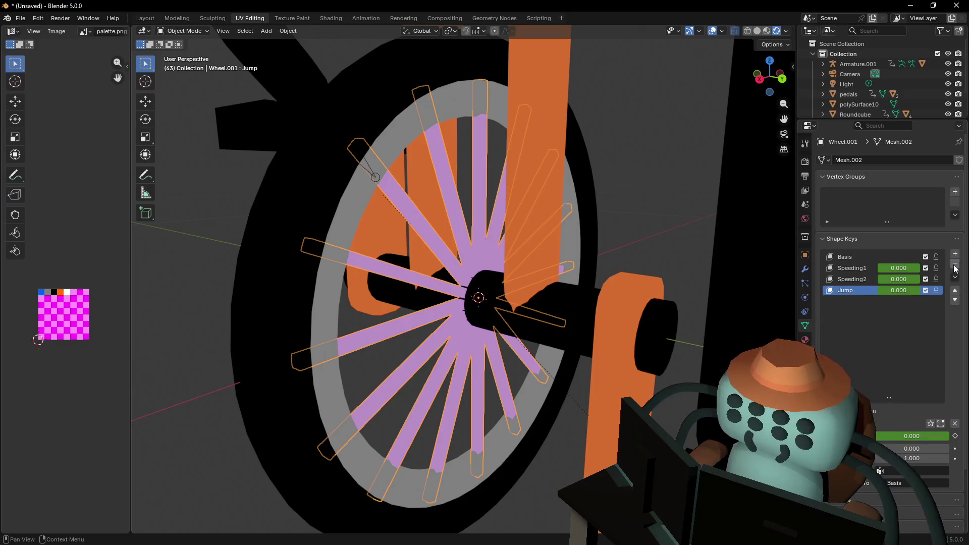
click(955, 264)
click(954, 264)
click(955, 264)
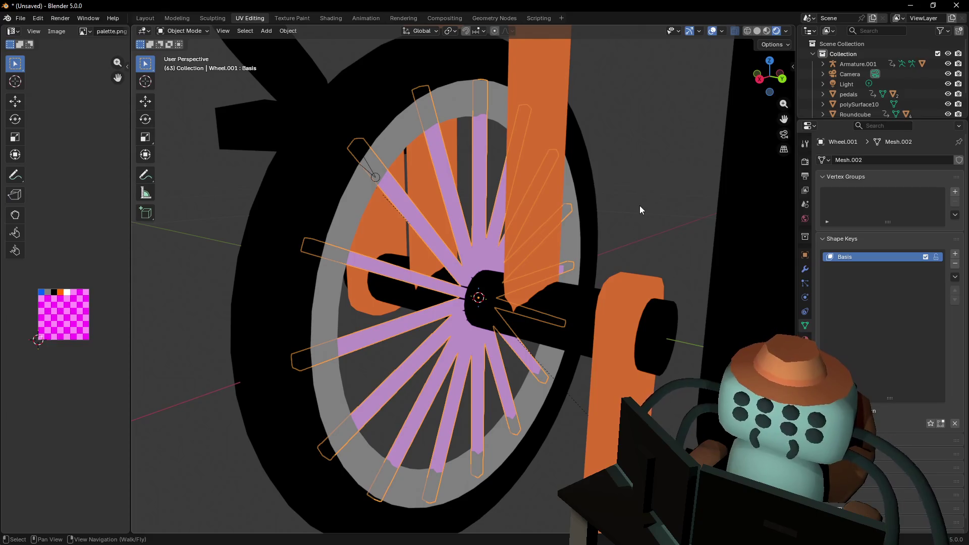
key(shift+grave)
click(602, 174)
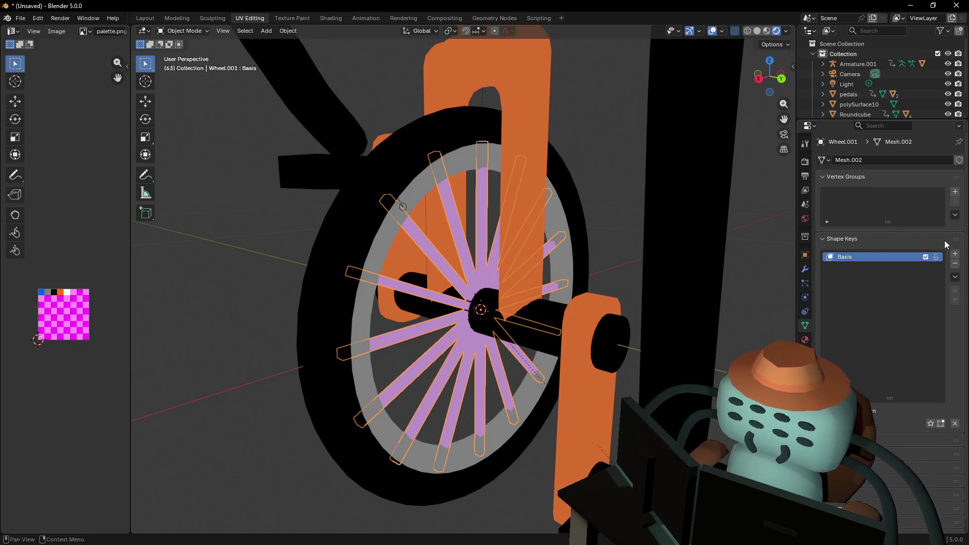
Delete the Basis shape key and apply the Skin modifier to the wheel
click(955, 263)
key(Tab)
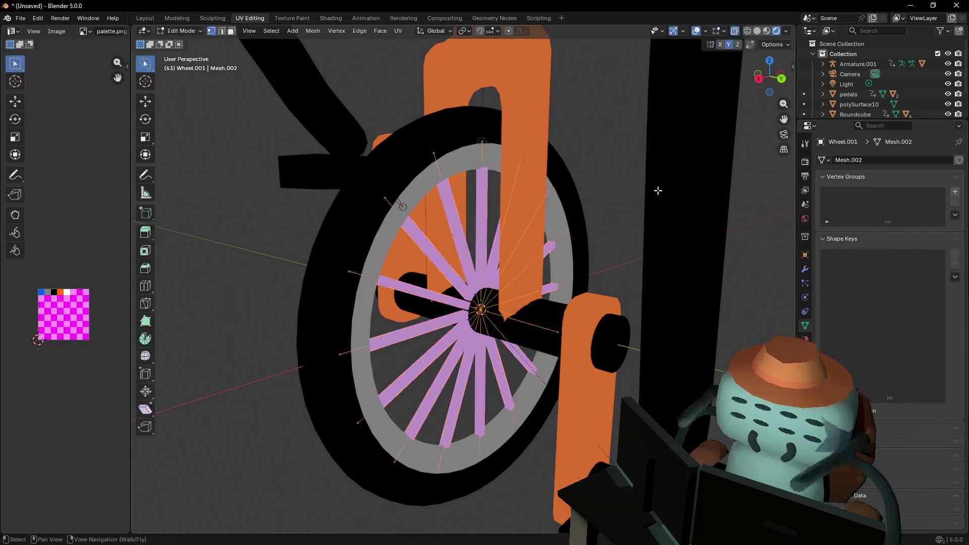
key(Tab)
click(804, 269)
click(933, 176)
click(919, 190)
Select the whole applied spoke mesh and run Limited Dissolve on it
key(Tab)
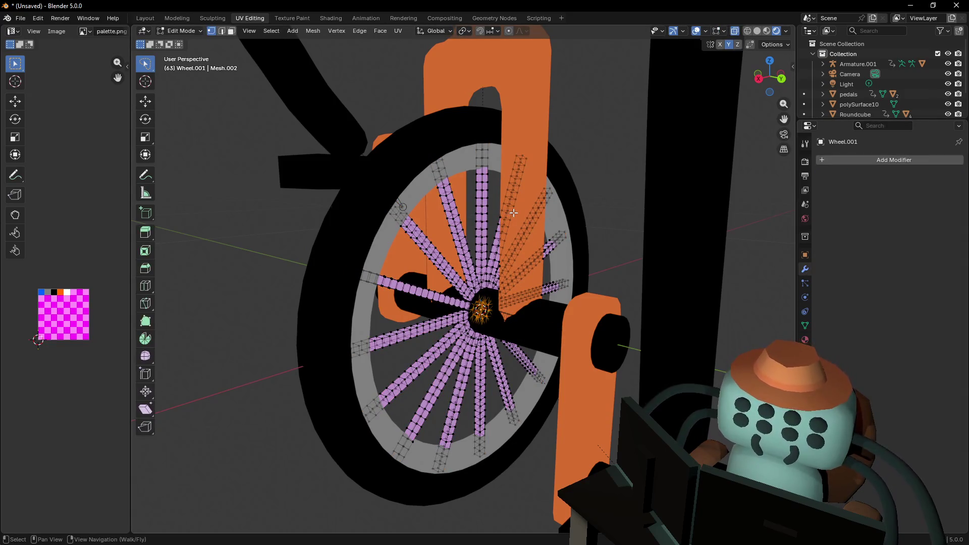
key(Tab)
key(Tab)
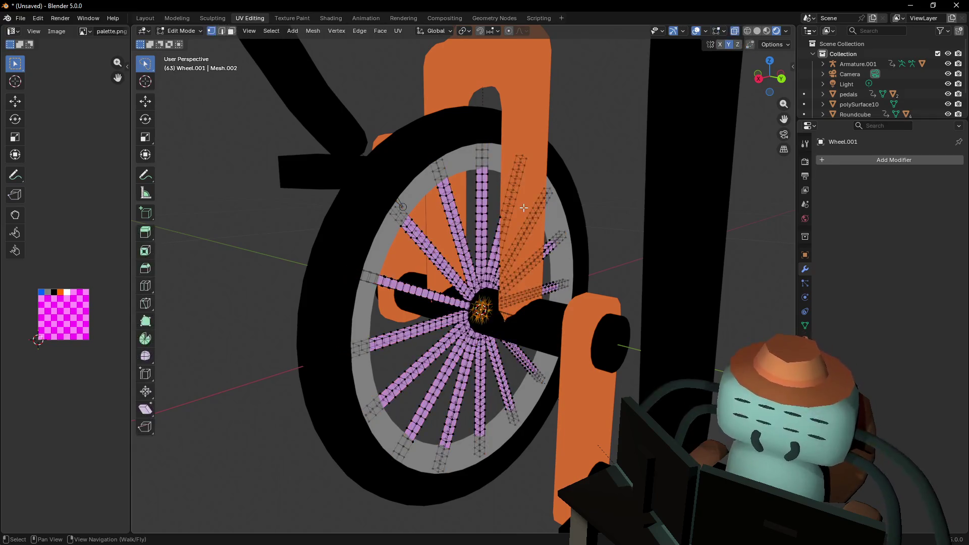
key(shift+grave)
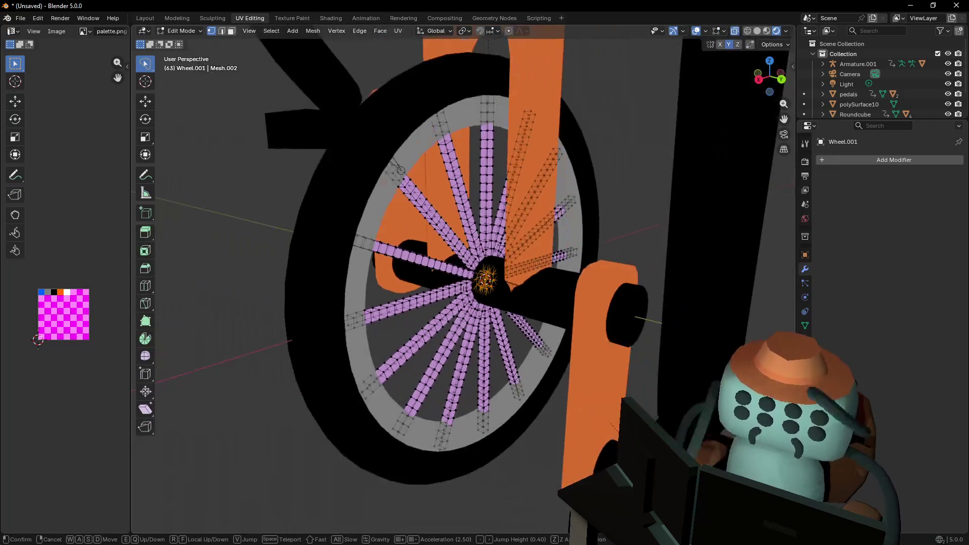
click(523, 207)
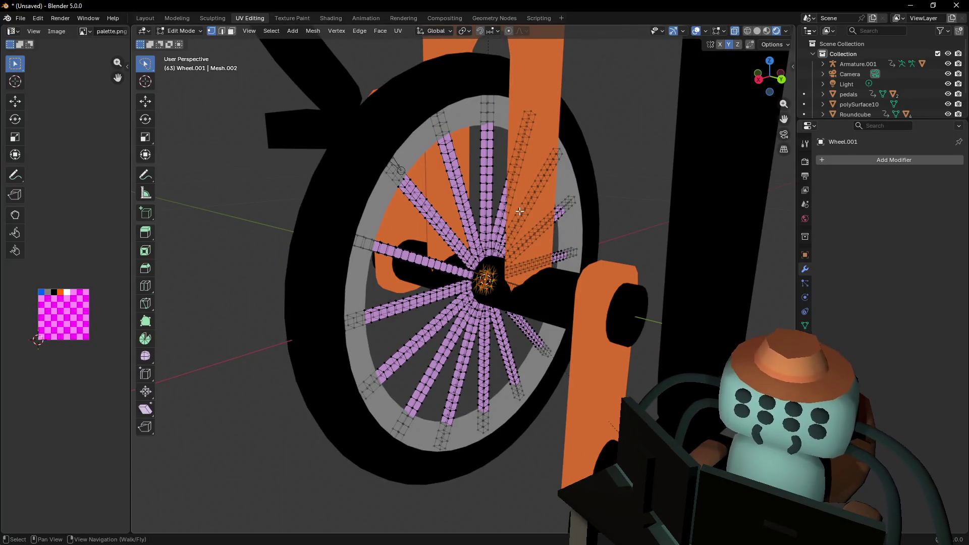
key(a)
key(x)
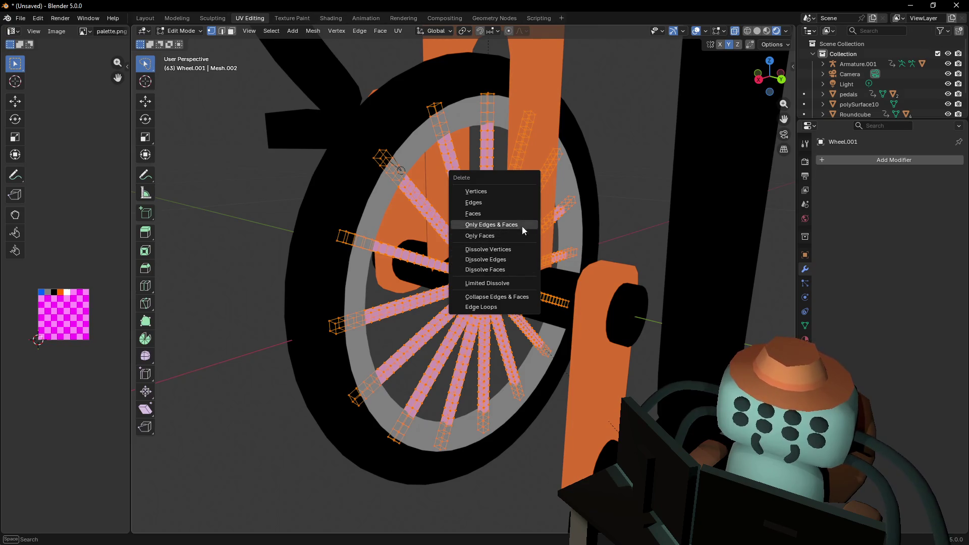
click(497, 284)
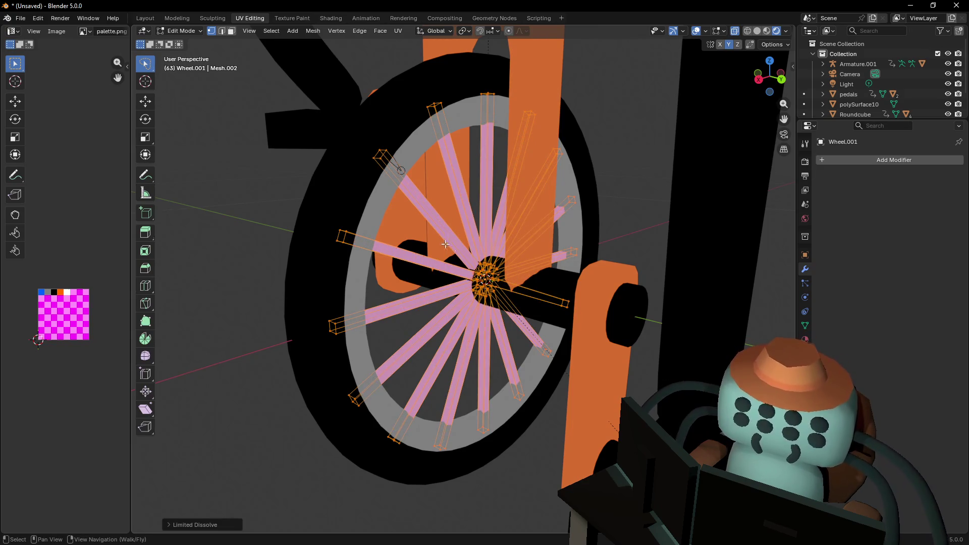
Inspect the simplified spokes up close in local view
key(shift+grave)
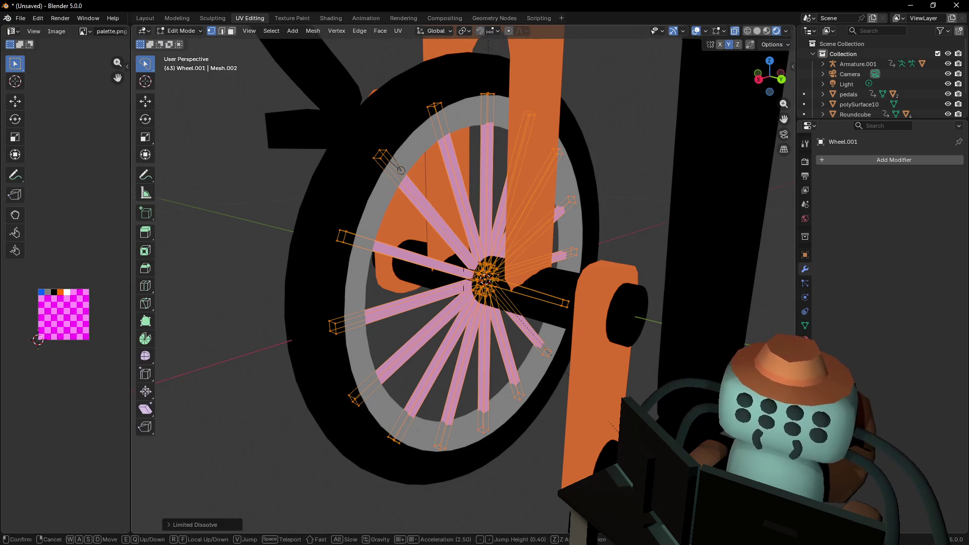
key(w)
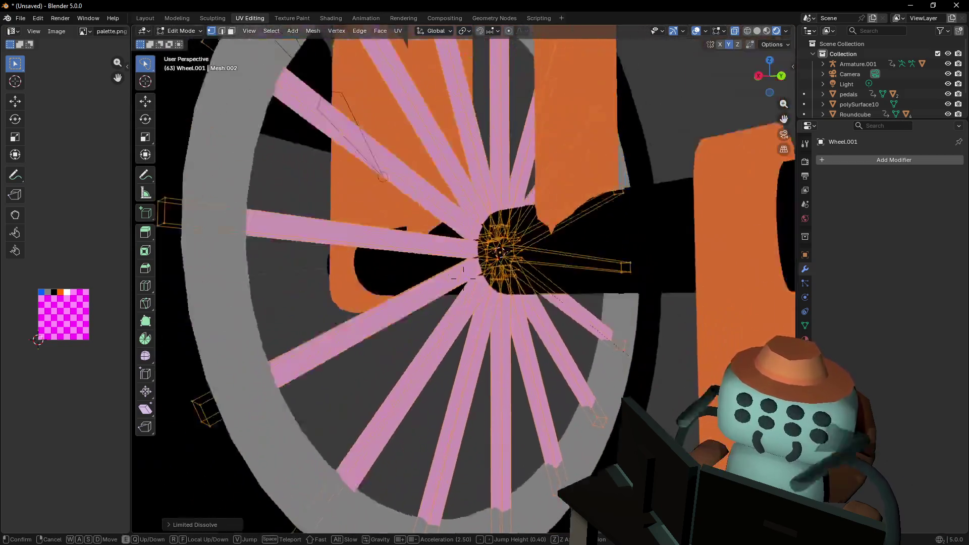
click(444, 229)
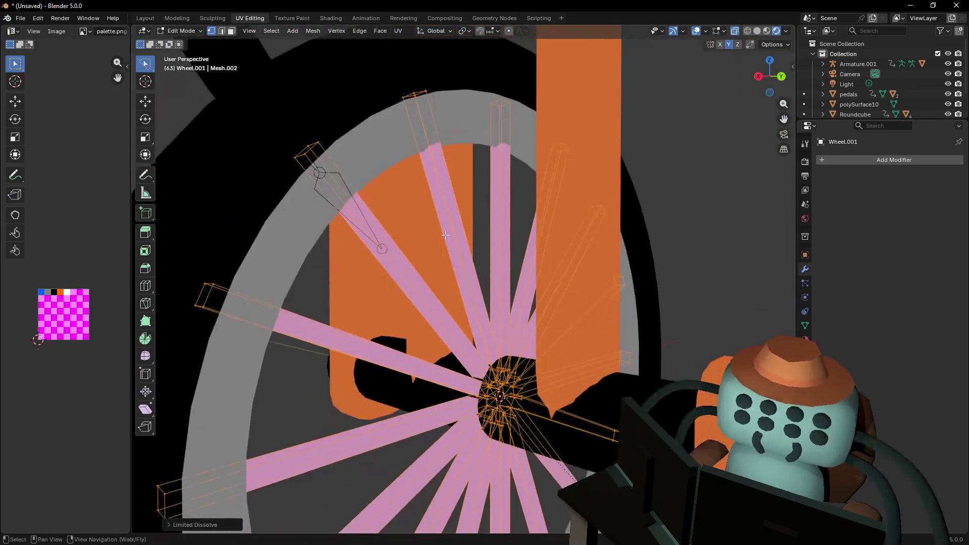
key(KP_Divide)
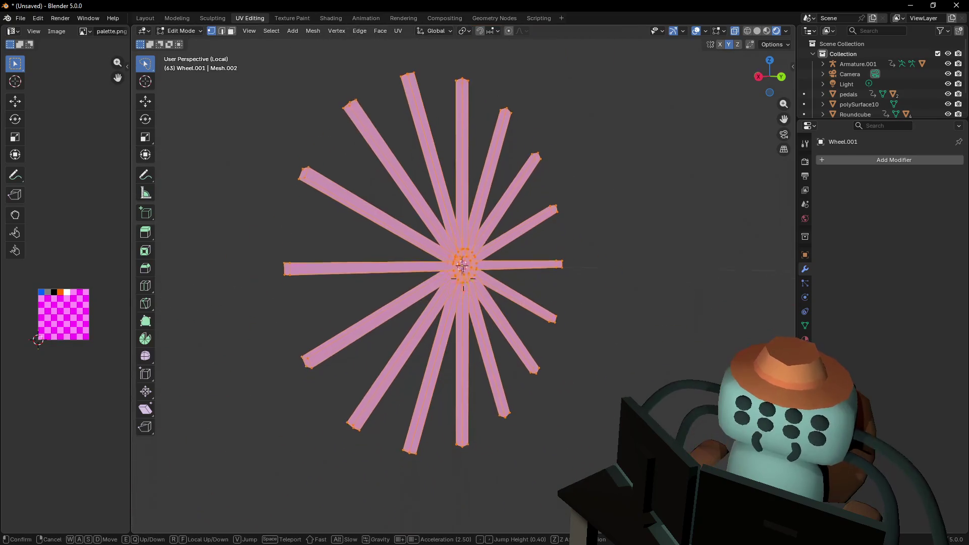
key(shift+grave)
key(w)
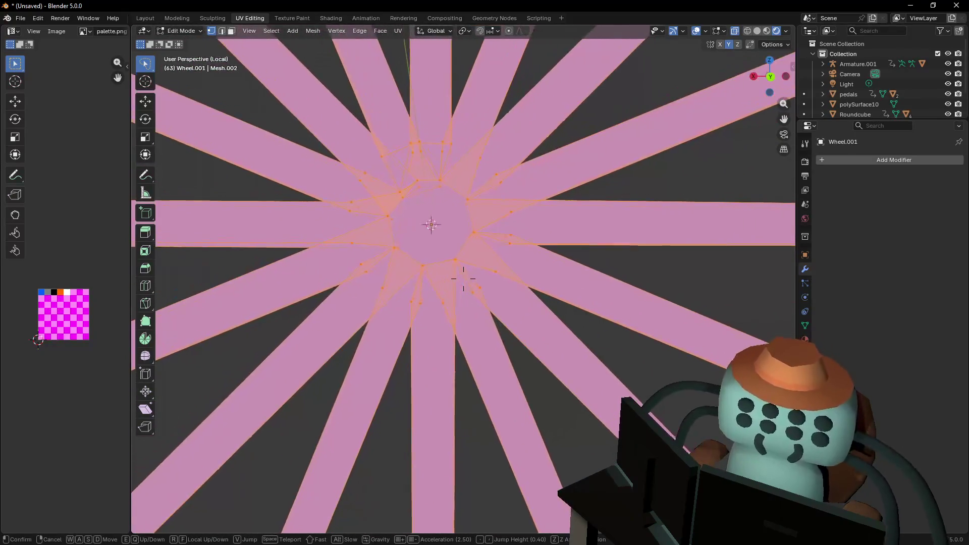
key(s)
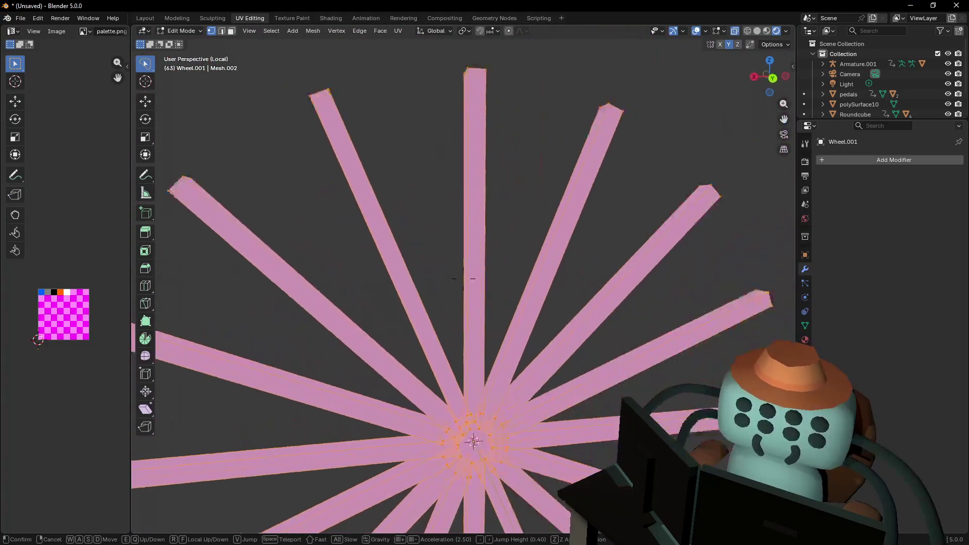
click(514, 197)
Undo the mesh edits until the live Skin modifier returns
key(Tab)
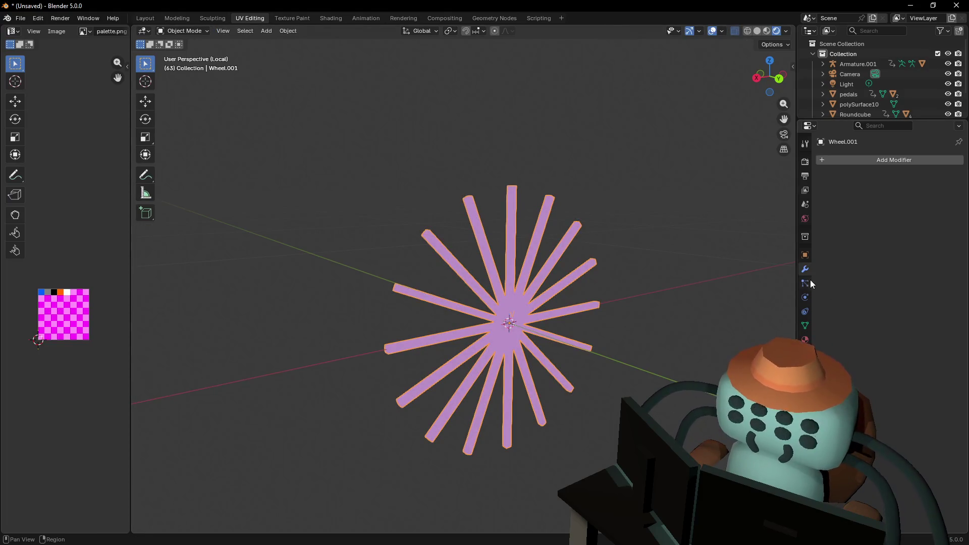
key(ctrl+z)
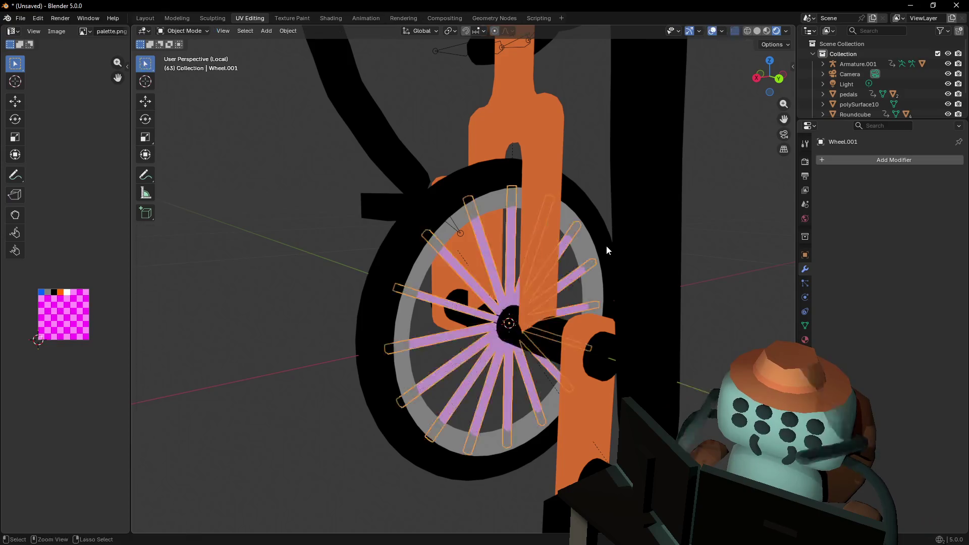
key(ctrl+z)
key(shift+grave)
key(w)
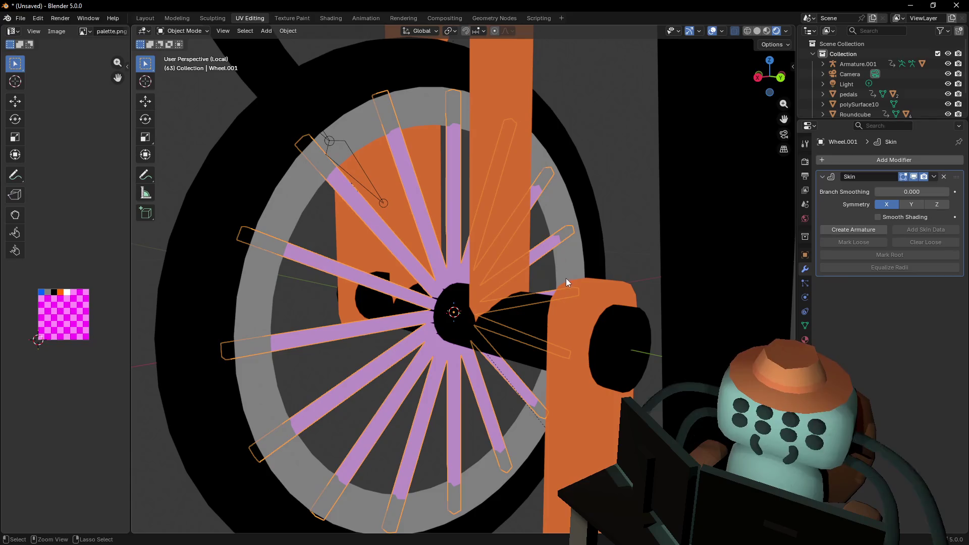
Enter Edit Mode on the wheel and fly the view into the hub
key(Tab)
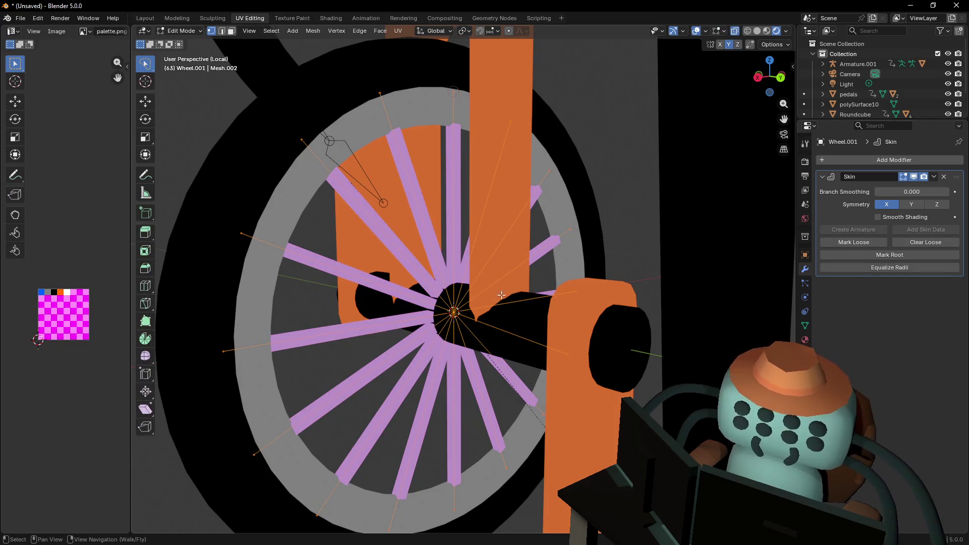
key(ctrl+r)
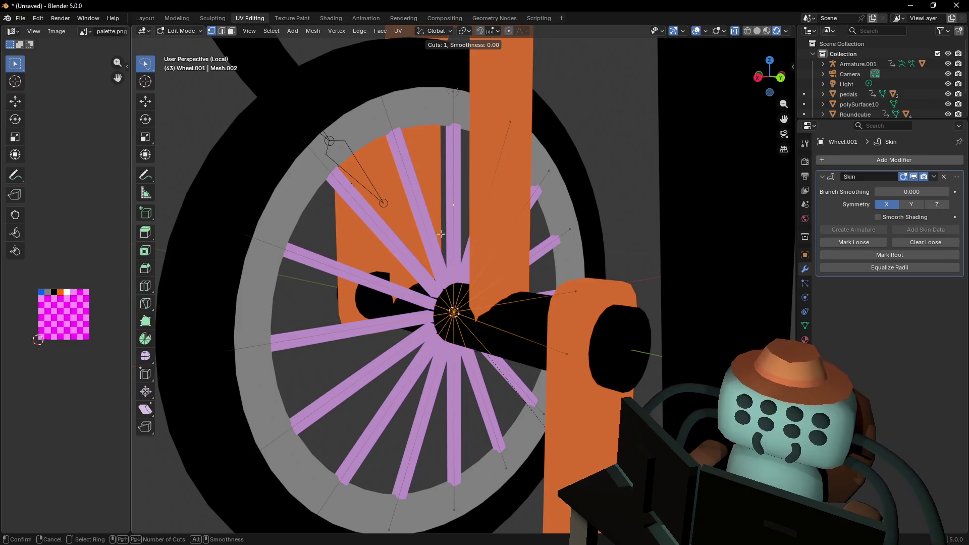
key(Escape)
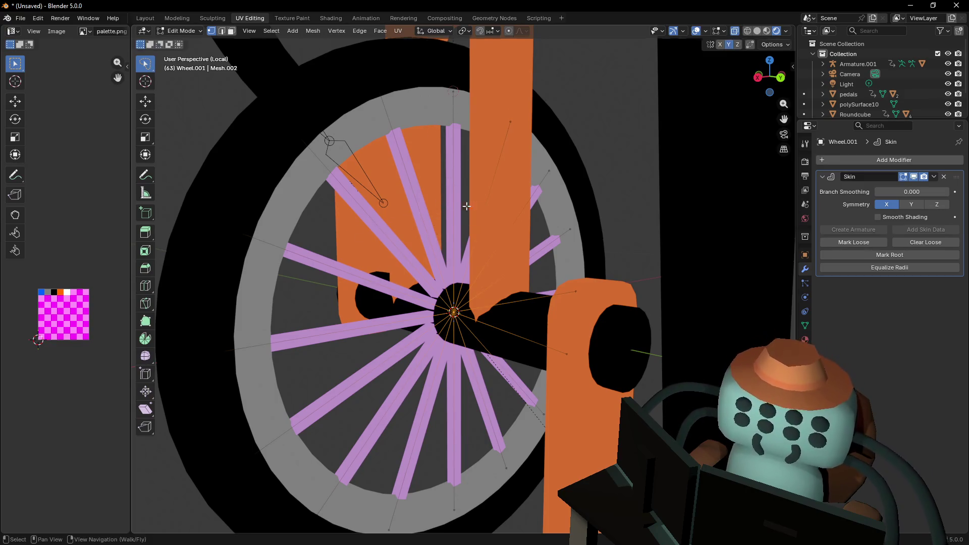
key(shift+grave)
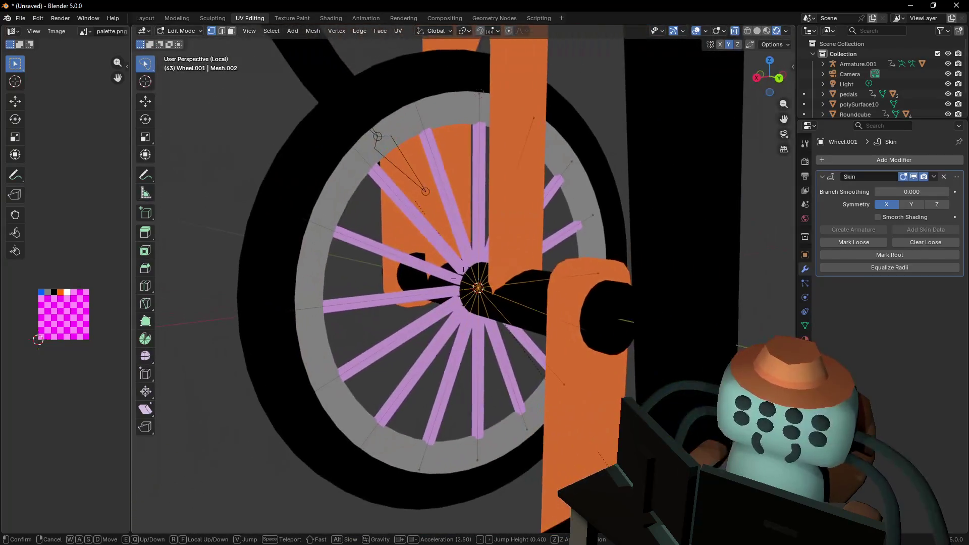
key(w)
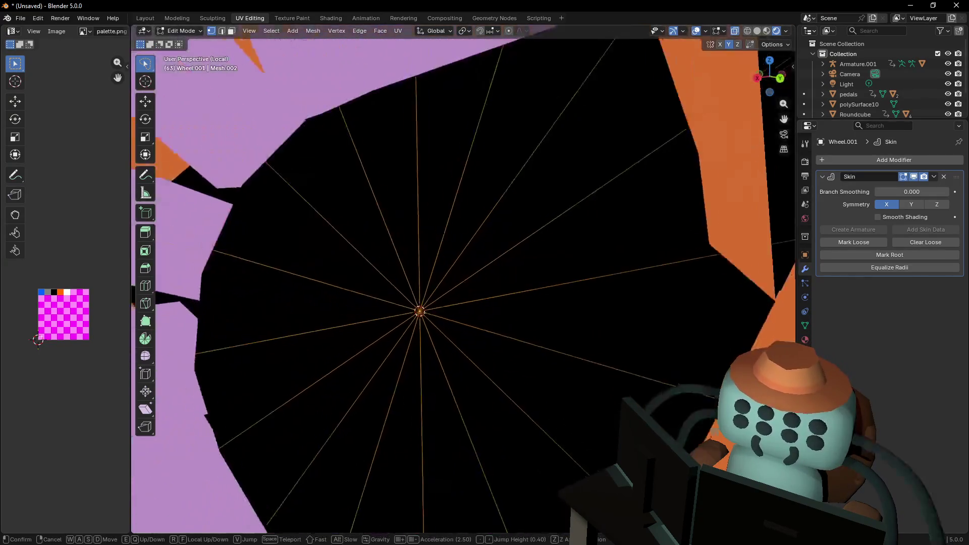
click(436, 295)
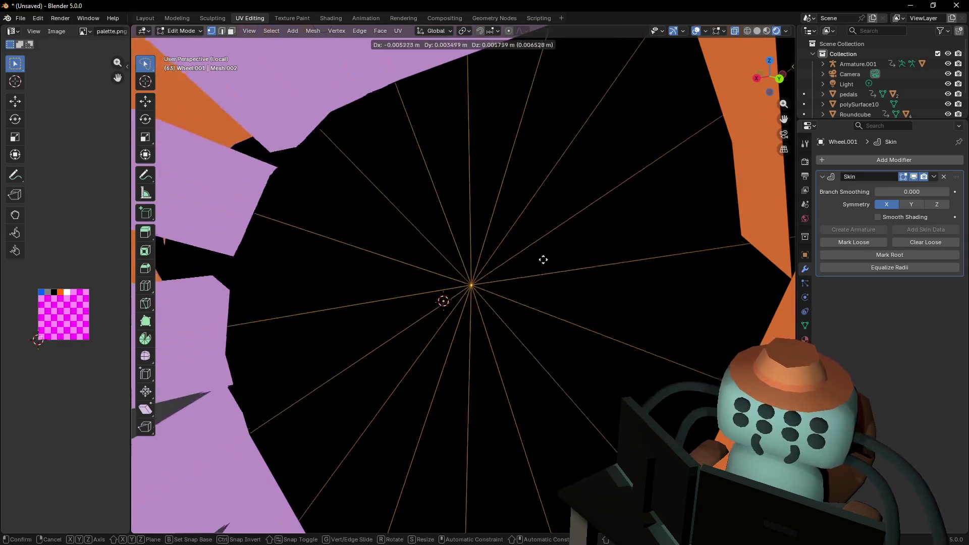
key(ctrl+a)
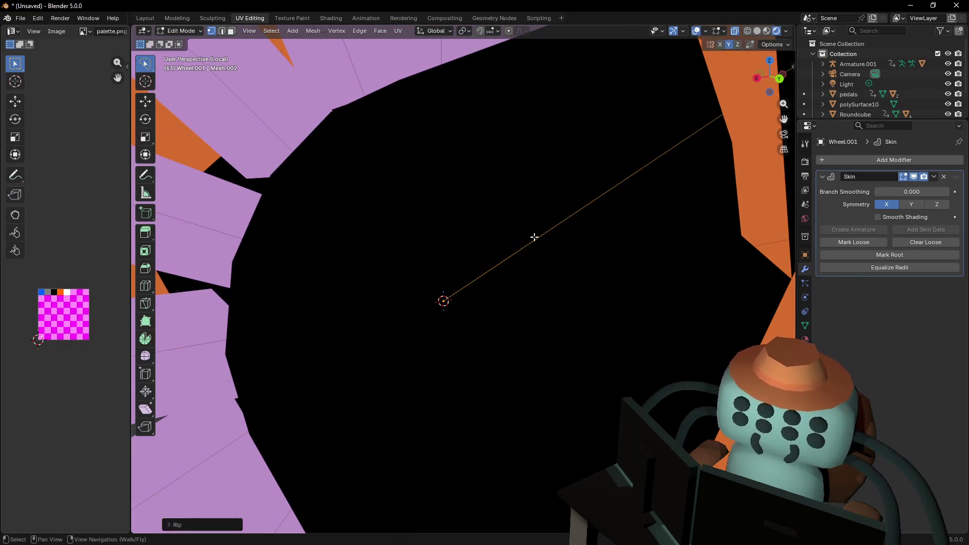
key(Escape)
Move in closer and select the hub's centre vertex
scroll(460, 280, down, 8)
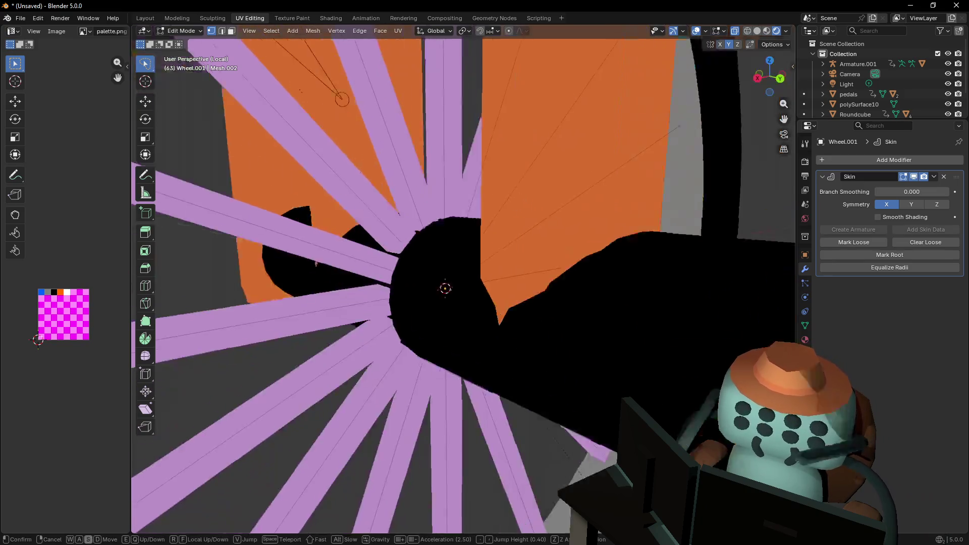
key(shift+grave)
key(w)
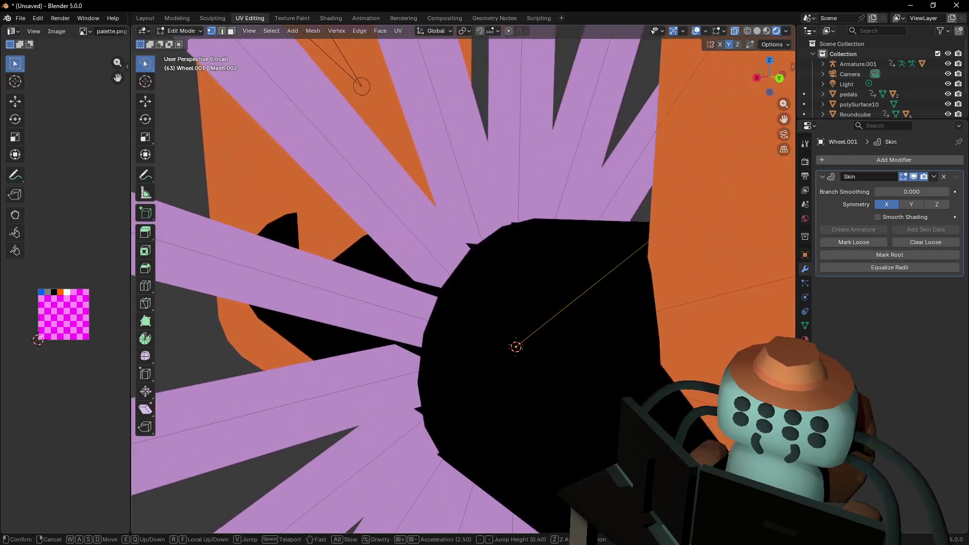
key(s)
click(519, 304)
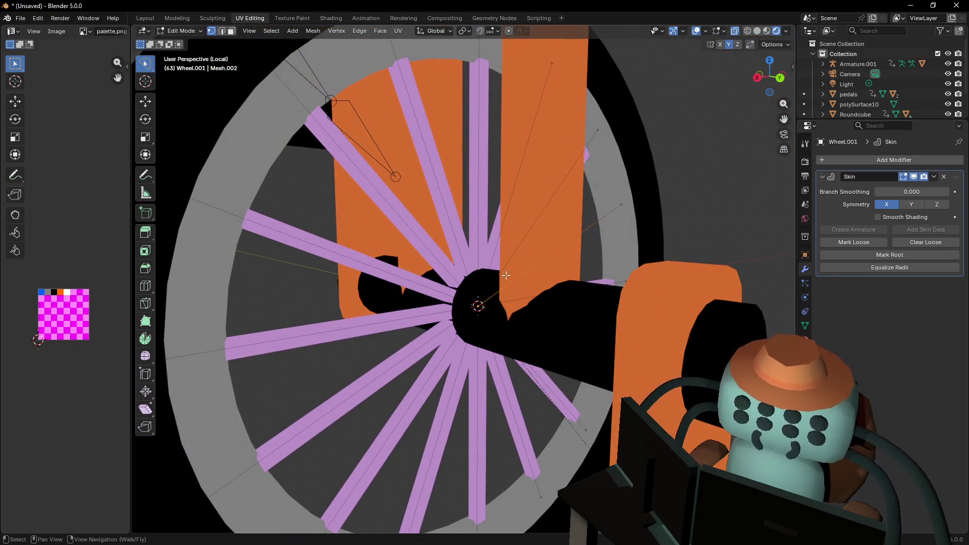
click(494, 315)
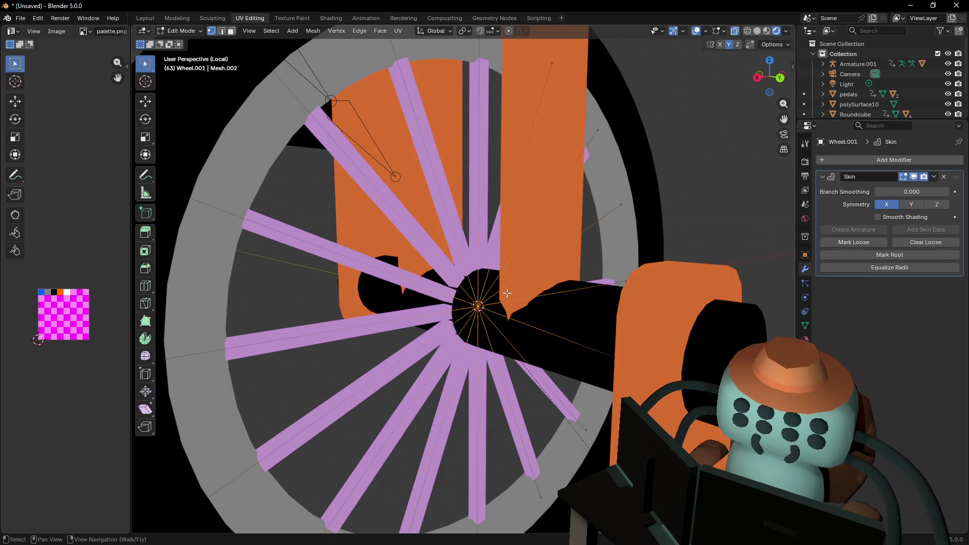
Vertex-bevel the hub into a small ring, scaling it and bevelling again
key(ctrl+shift+b)
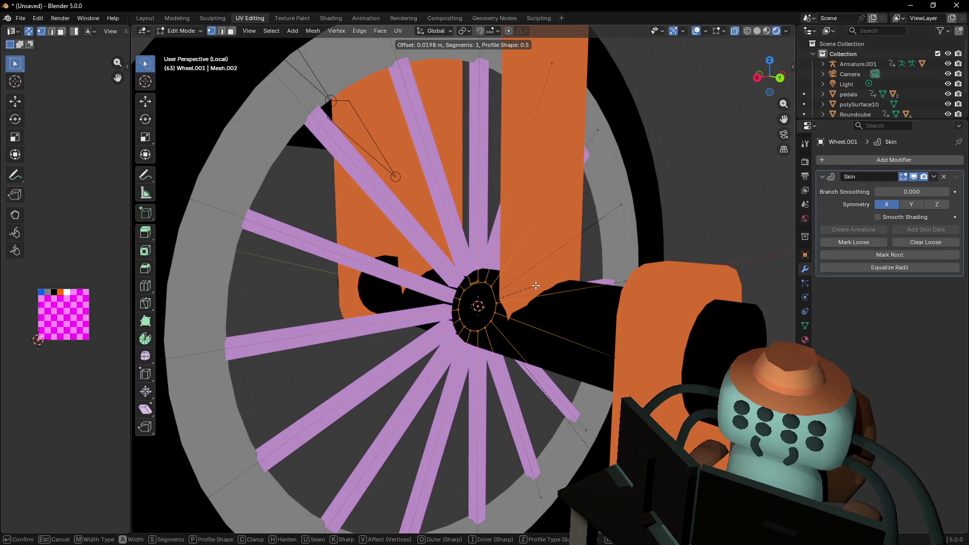
click(534, 287)
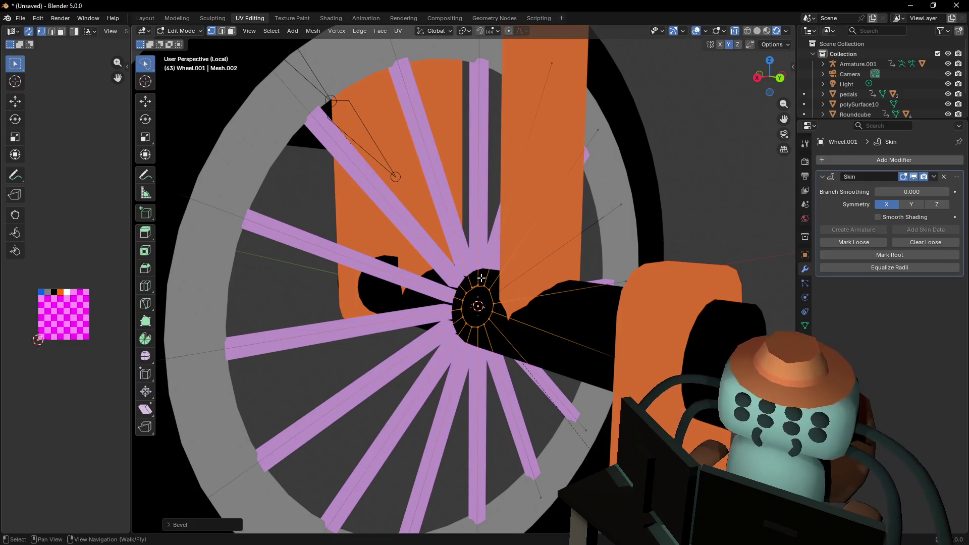
key(shift+grave)
key(w)
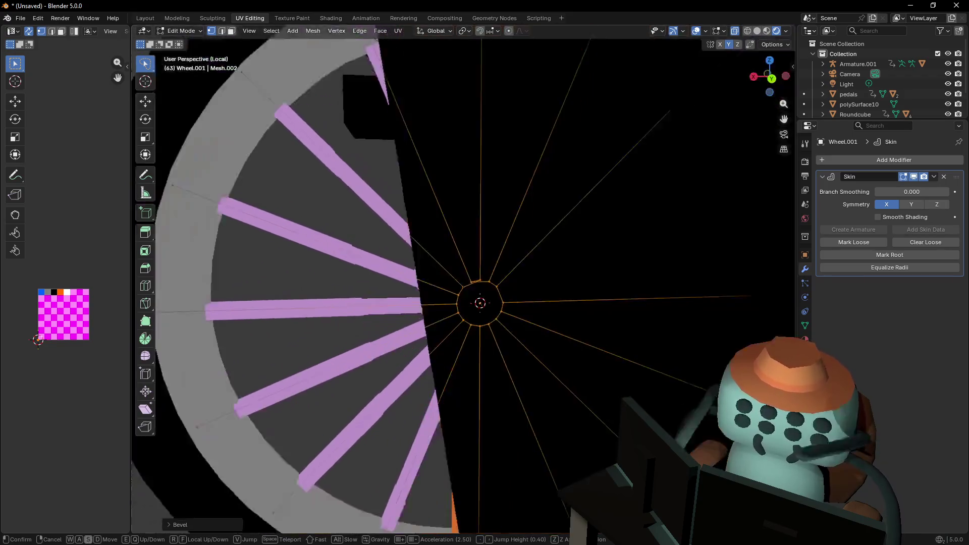
click(539, 287)
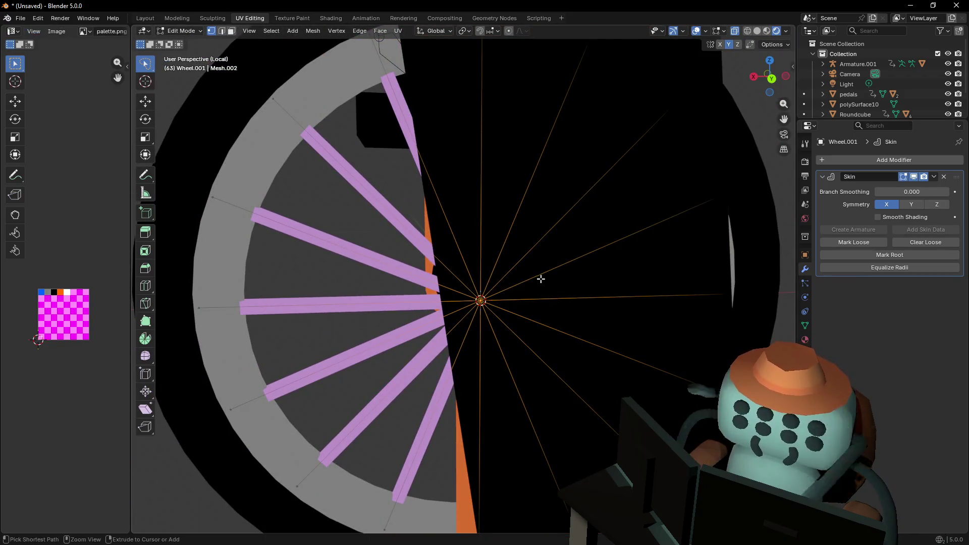
key(s)
click(619, 268)
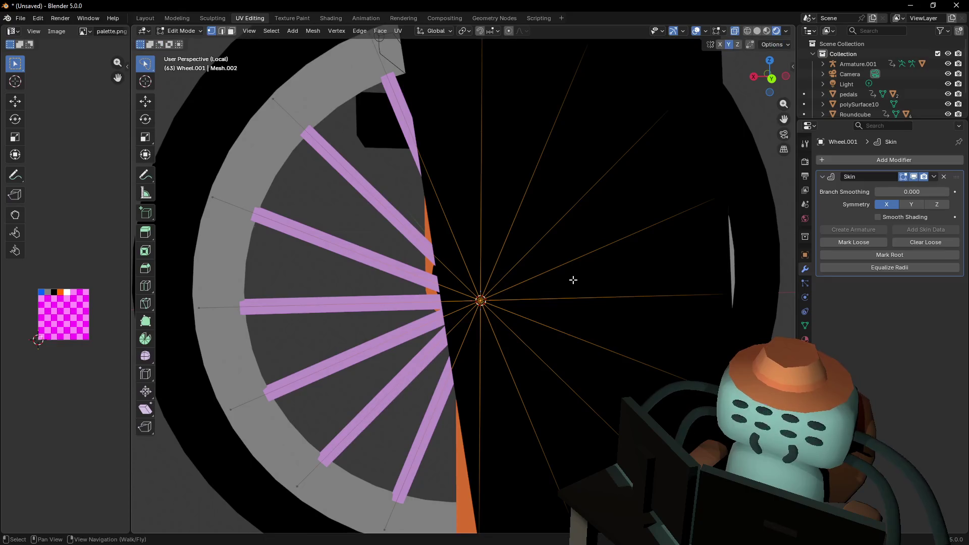
key(ctrl+shift+b)
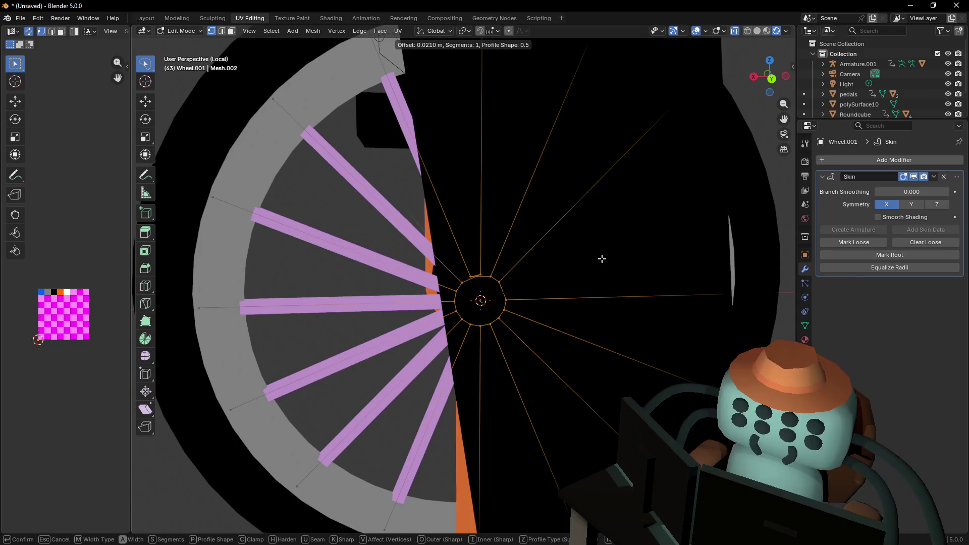
key(Escape)
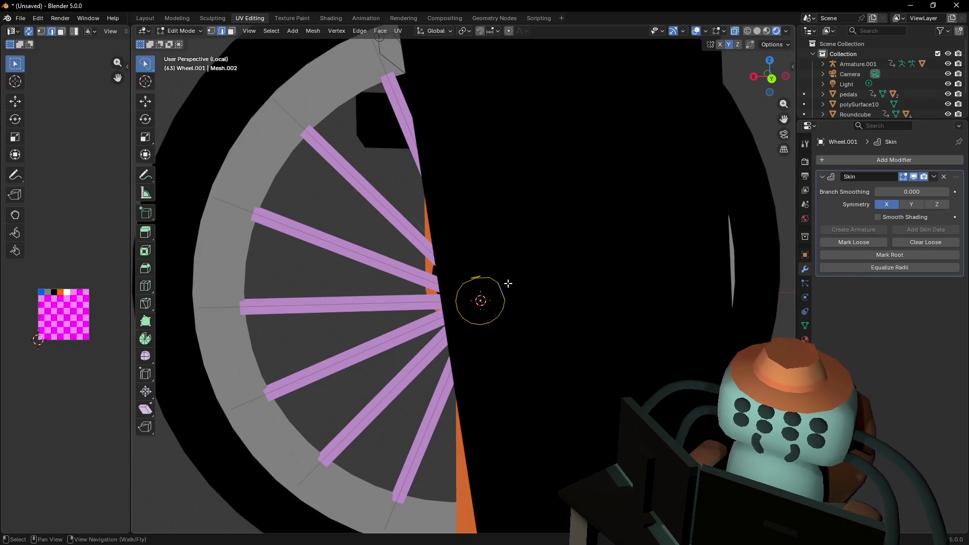
Delete the purple spoke faces, leaving a single vertical spoke, and check the result
key(x)
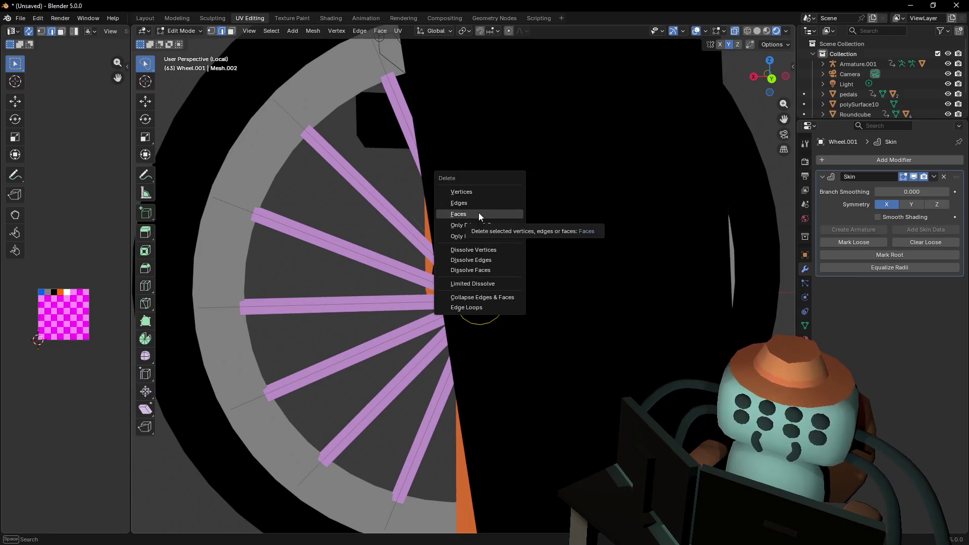
click(467, 206)
key(shift+grave)
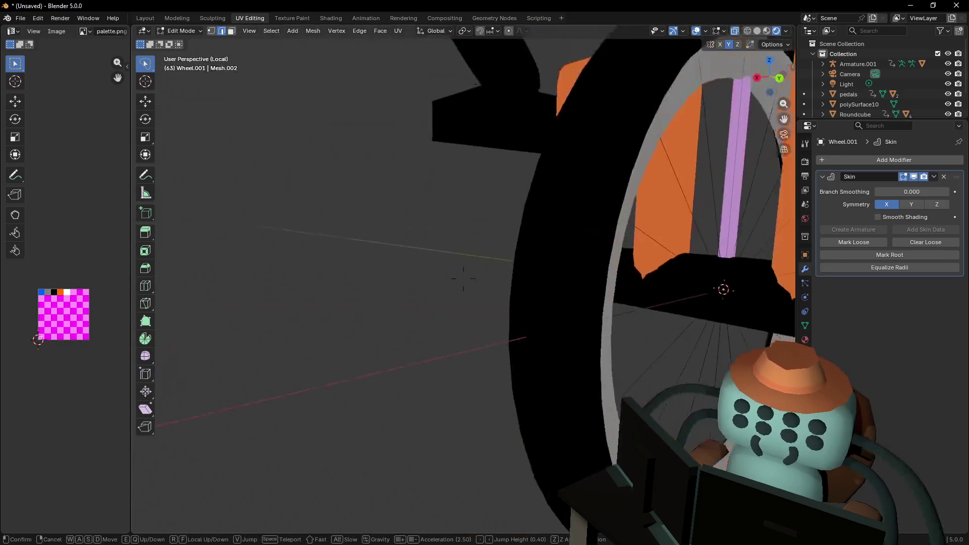
key(s)
click(498, 256)
key(Tab)
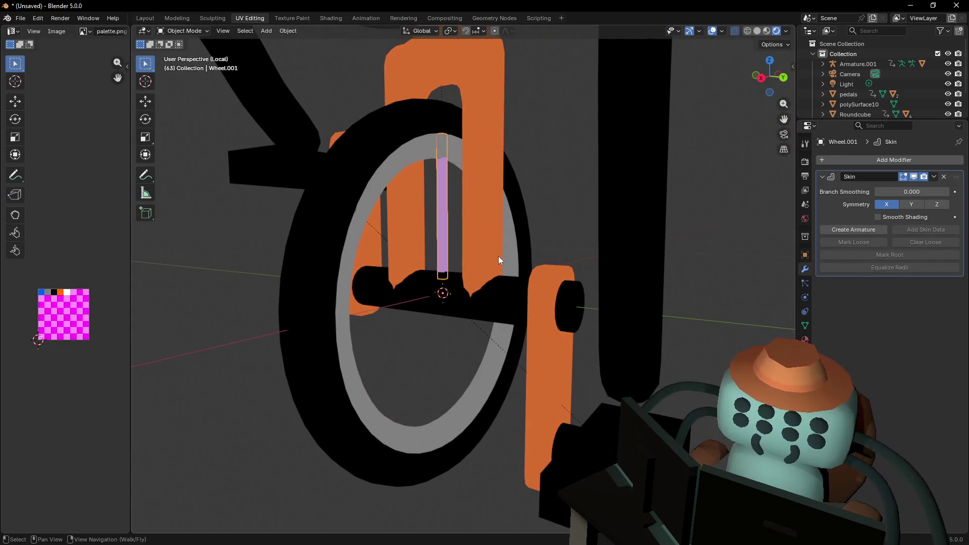
key(Tab)
key(shift+grave)
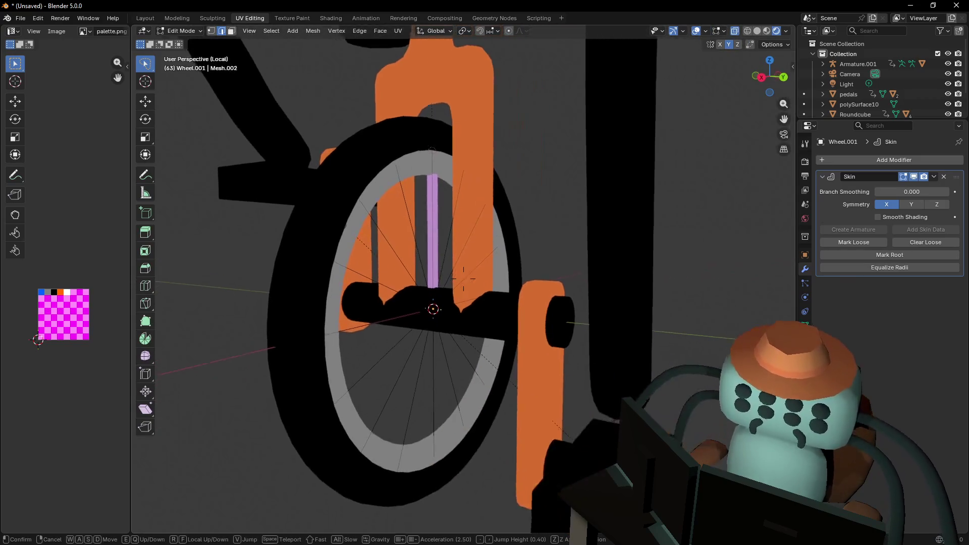
key(w)
click(516, 283)
Select the spoke edges, isolate them in local view, and mark the spoke base vertex as skin root
scroll(501, 320, down, 3)
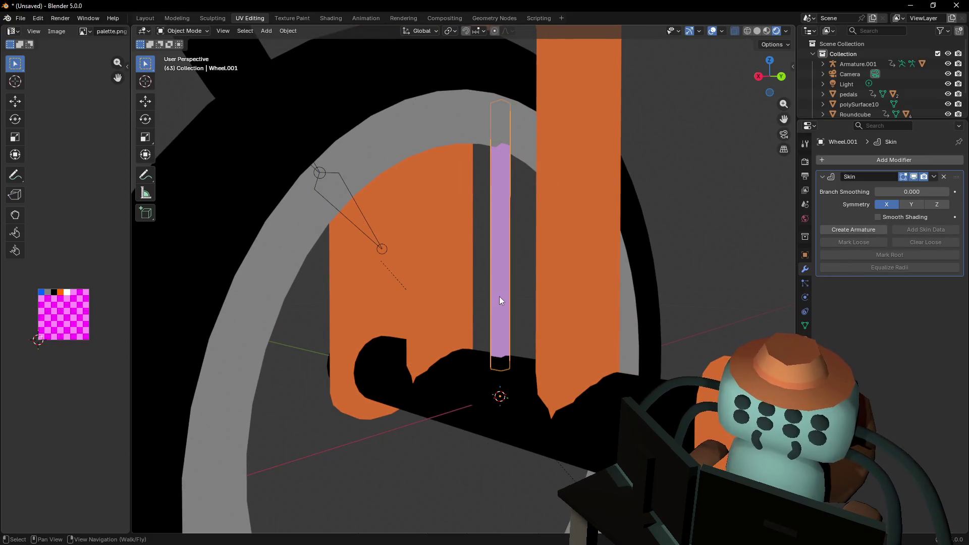
key(l)
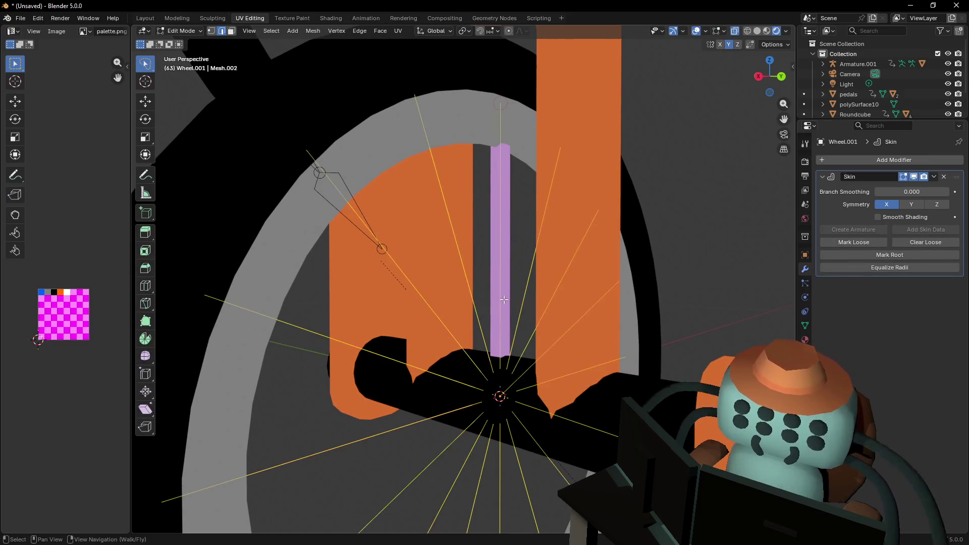
key(KP_Divide)
scroll(502, 302, up, 4)
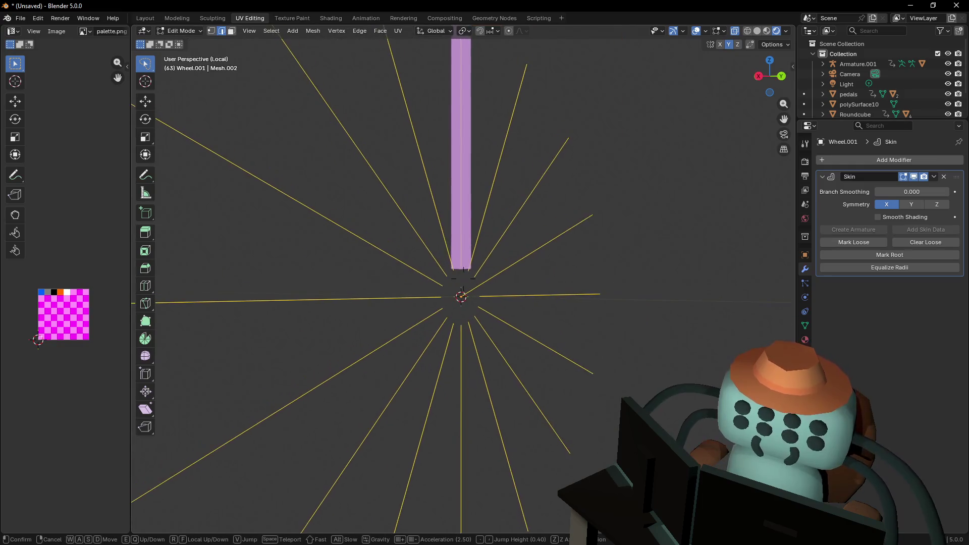
click(471, 274)
middle_drag(471, 273, 507, 290)
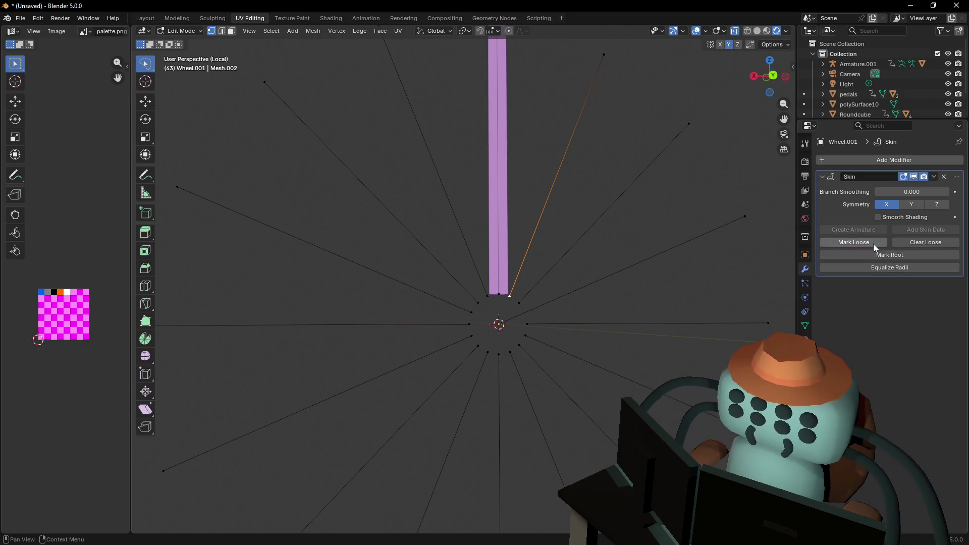
click(883, 255)
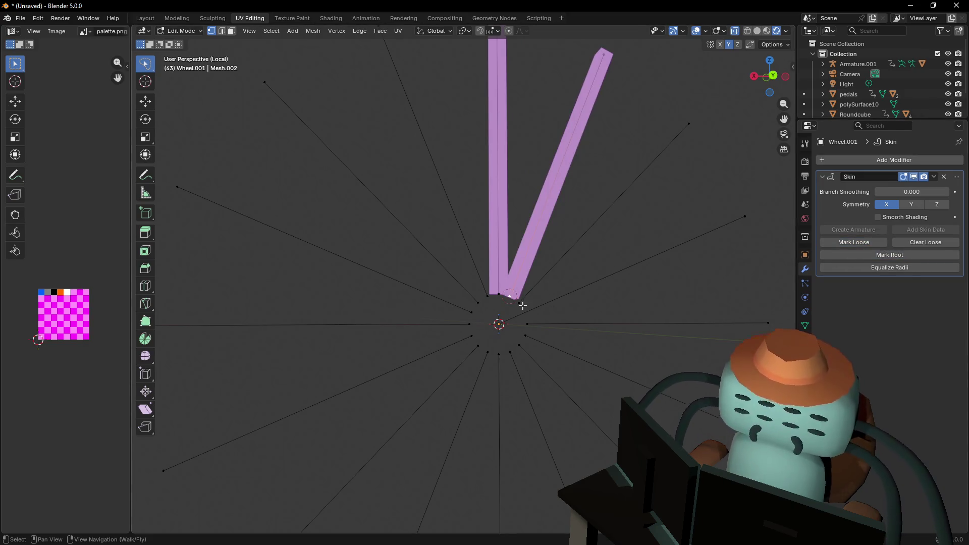
Give the next spoke edges skin thickness, then switch to Back view
click(520, 303)
click(884, 258)
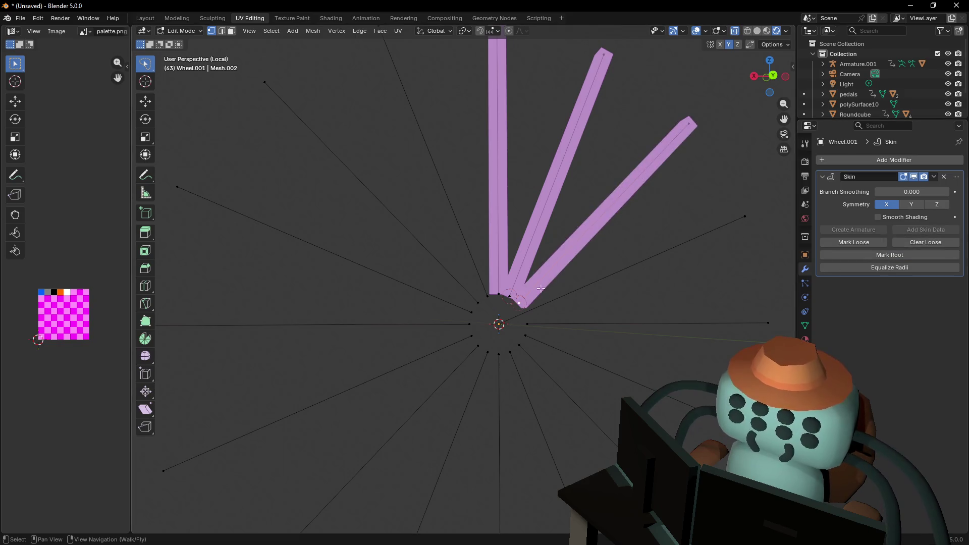
click(551, 316)
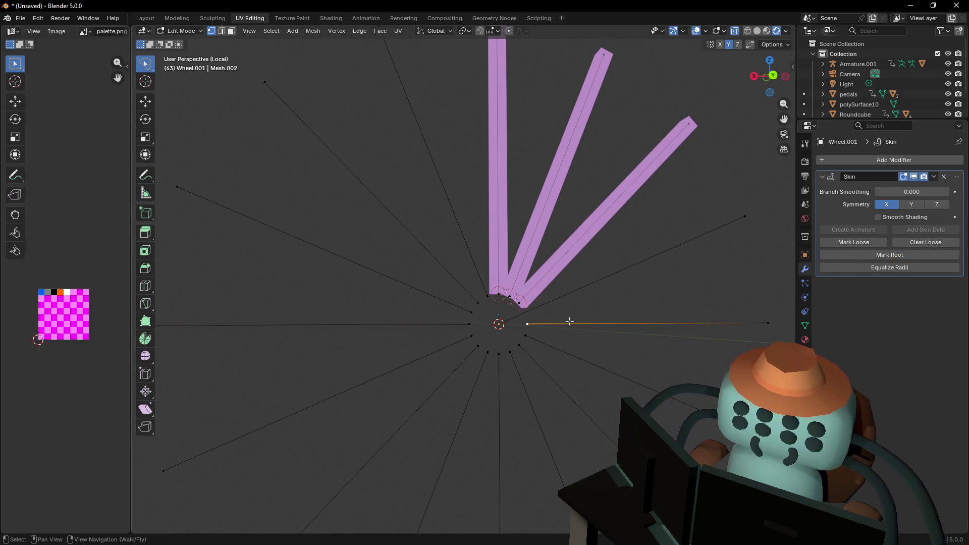
key(shift+grave)
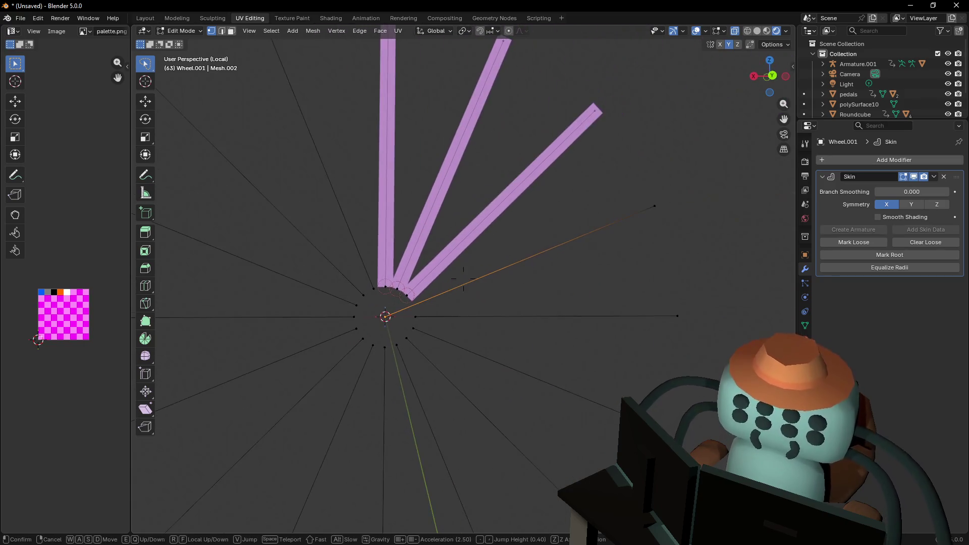
click(464, 277)
click(444, 329)
key(g)
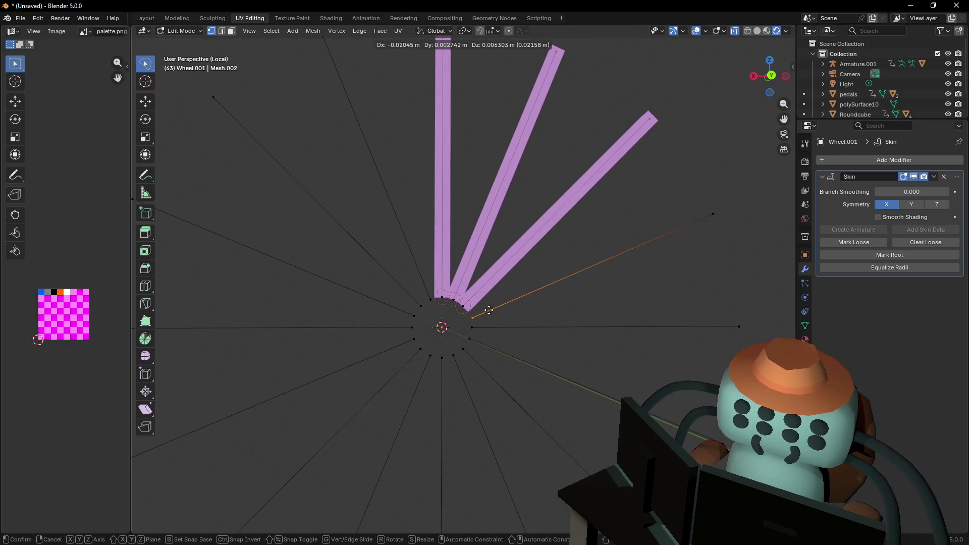
right_click(489, 311)
click(771, 75)
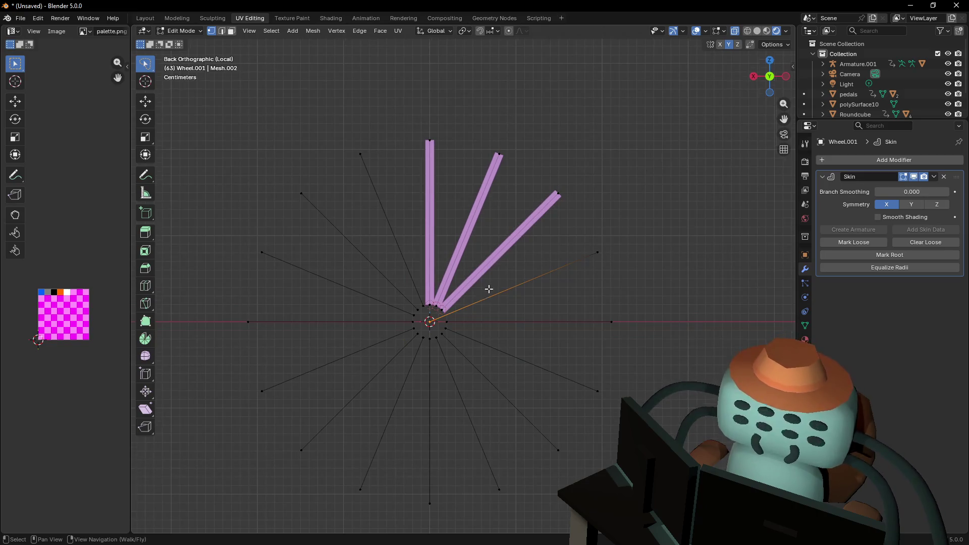
Delete the right-half spoke vertices and the leftover centre vertex
mouse_move(676, 429)
ctrl+right_down()
mouse_move(644, 275)
mouse_move(511, 83)
ctrl+right_up()
mouse_move(452, 176)
ctrl+right_down()
mouse_move(441, 303)
mouse_move(506, 480)
mouse_move(616, 454)
mouse_move(686, 156)
ctrl+right_up()
key(x)
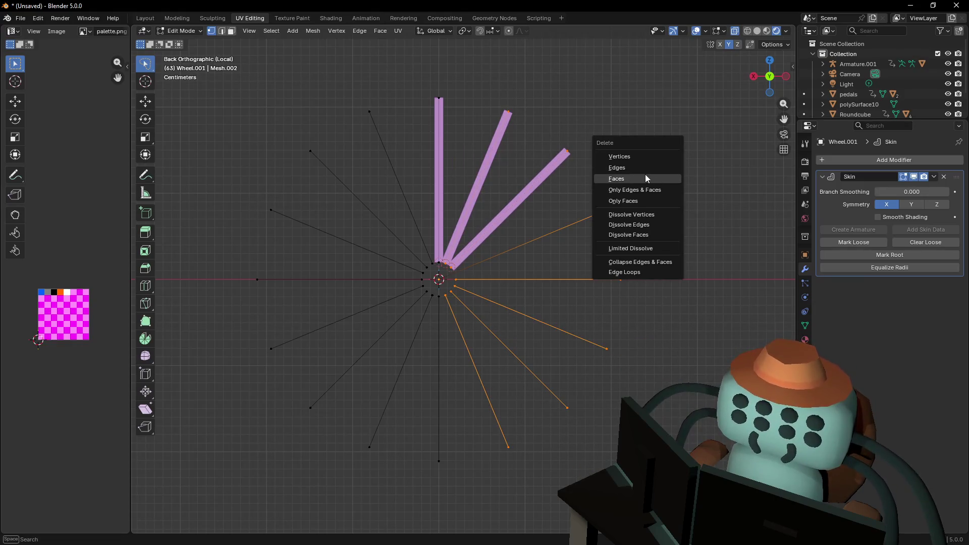
key(x)
click(644, 115)
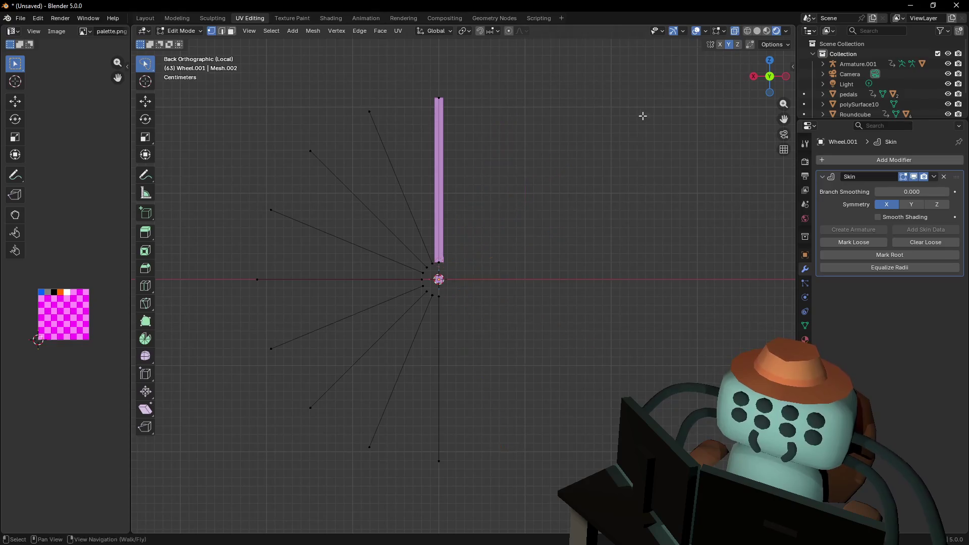
scroll(442, 283, up, 2)
mouse_move(442, 283)
shift+middle_down()
mouse_move(495, 282)
mouse_move(491, 225)
shift+middle_up()
key(x)
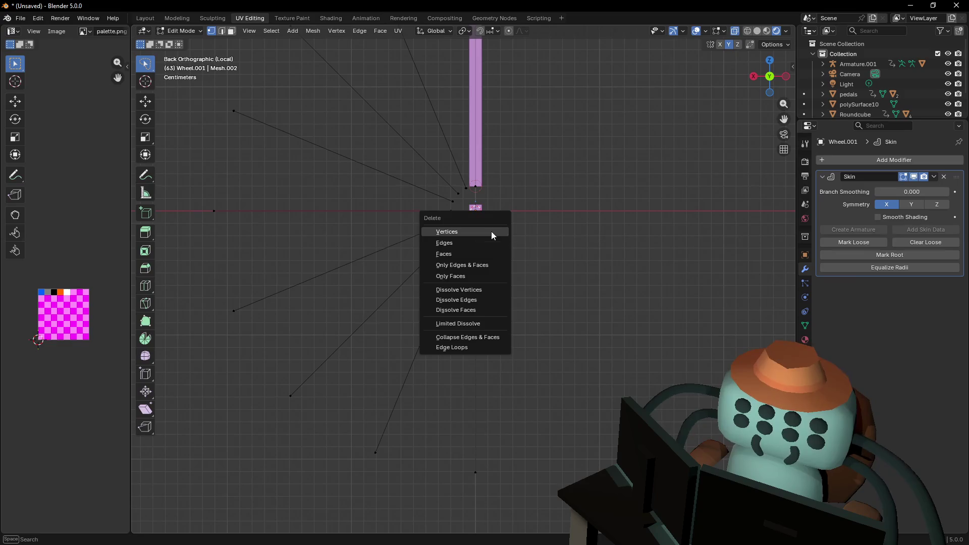
click(492, 231)
Give every remaining left-half spoke skin thickness with Mark Root
scroll(556, 189, down, 1)
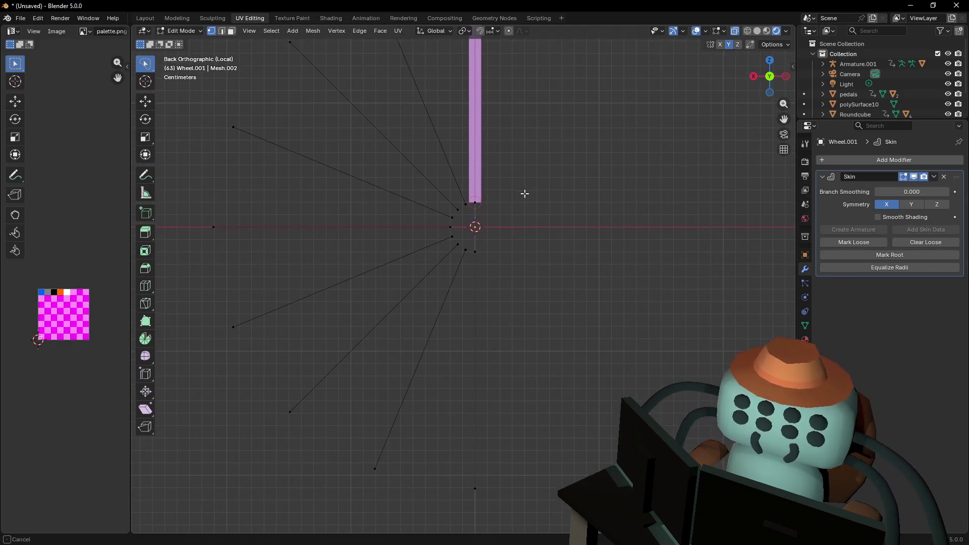
scroll(525, 194, down, 1)
shift+middle_drag(475, 165, 467, 181)
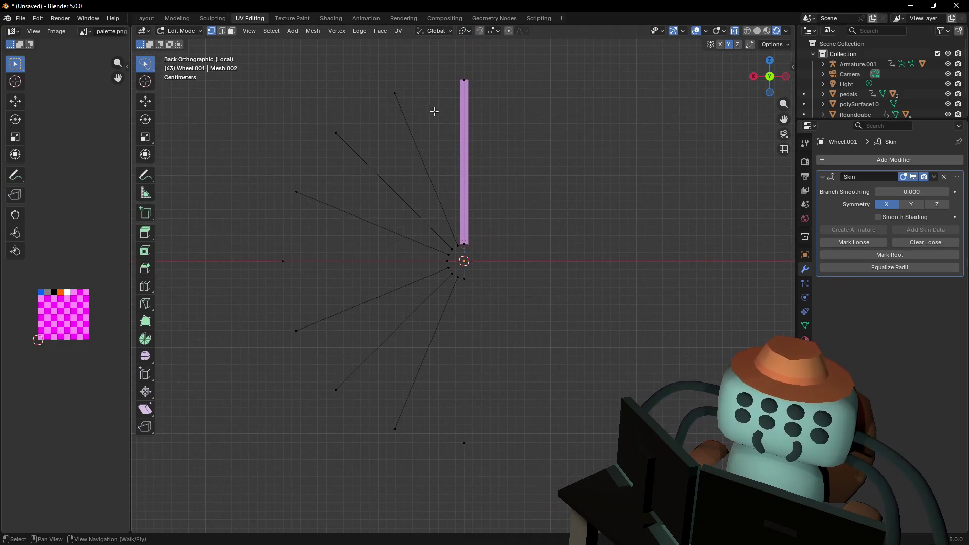
click(456, 241)
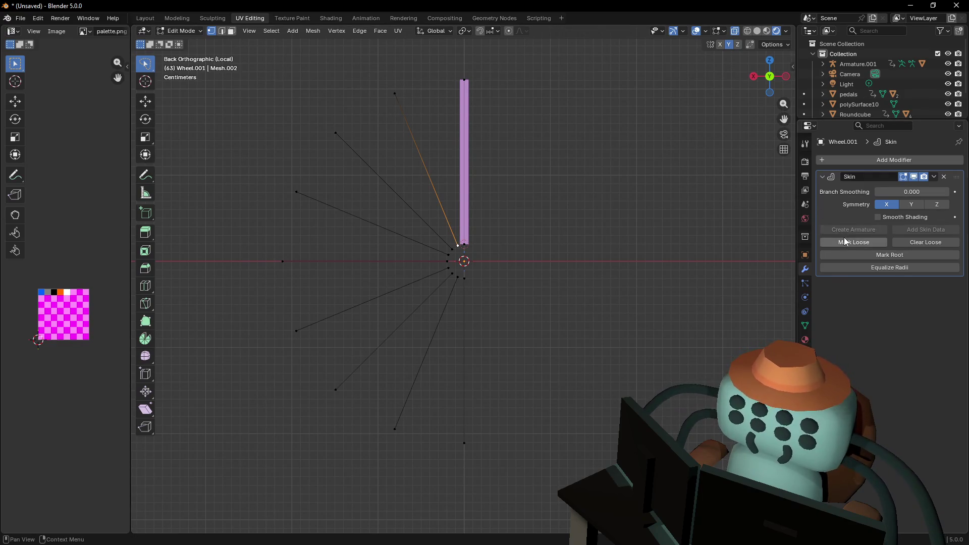
click(858, 255)
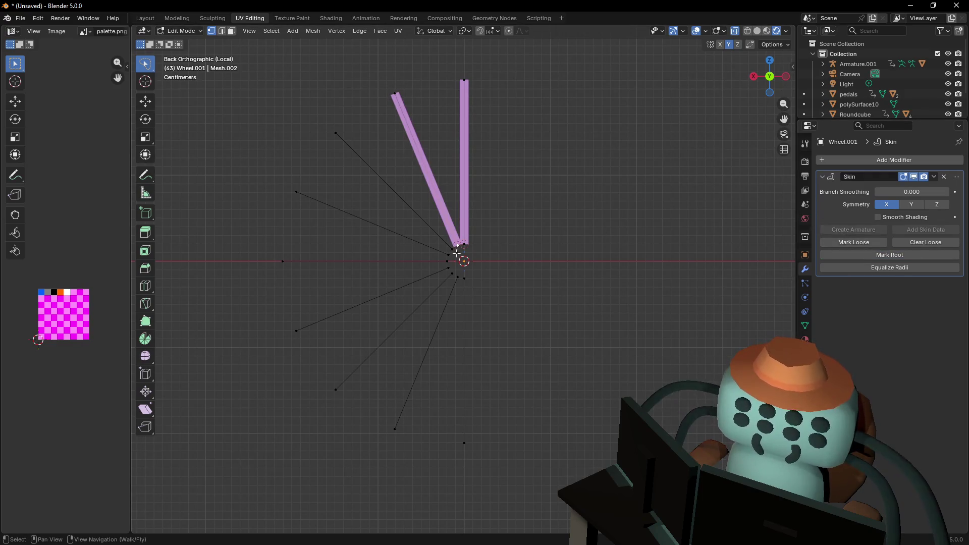
key(a)
click(855, 253)
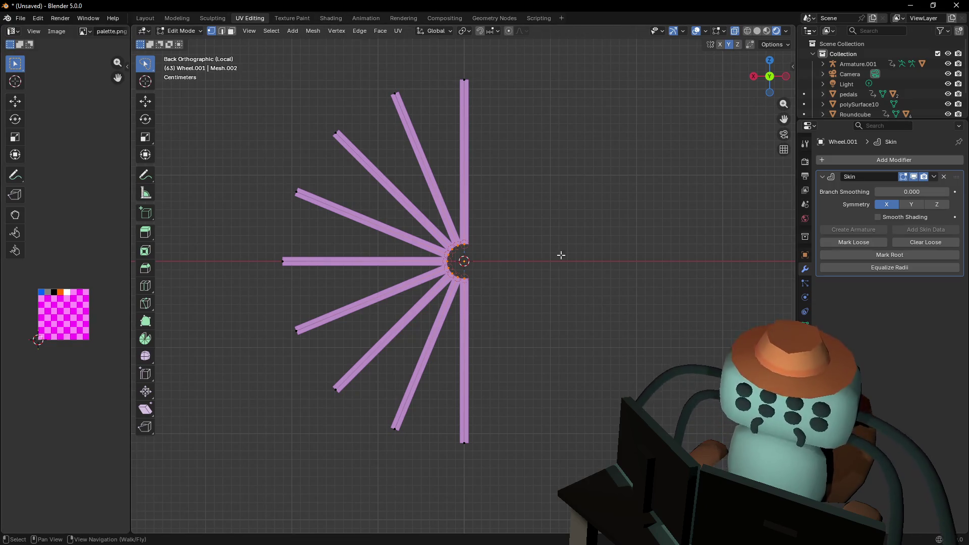
click(888, 158)
Add a Mirror modifier above Skin on Wheel.001, enable Bisect X, and apply it
text(mirror)
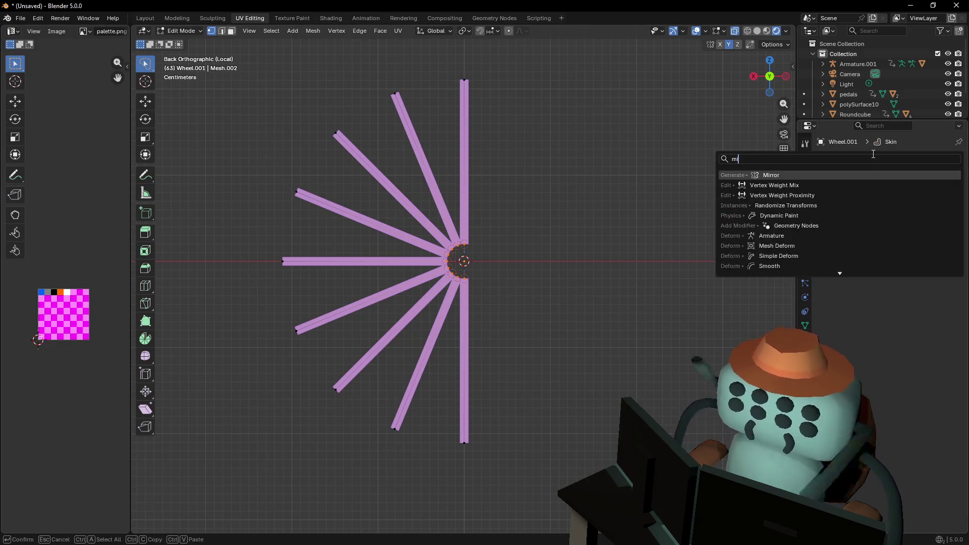
key(Return)
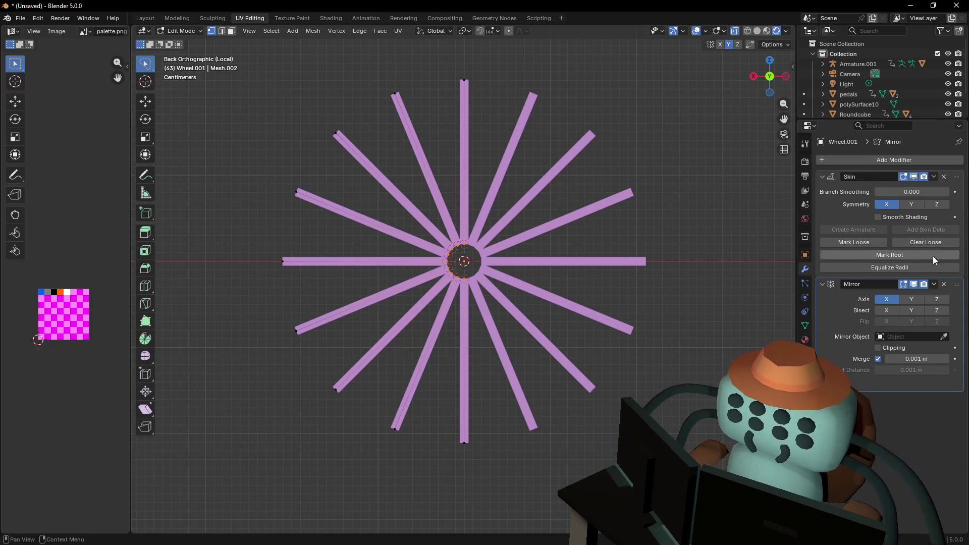
drag(957, 286, 936, 152)
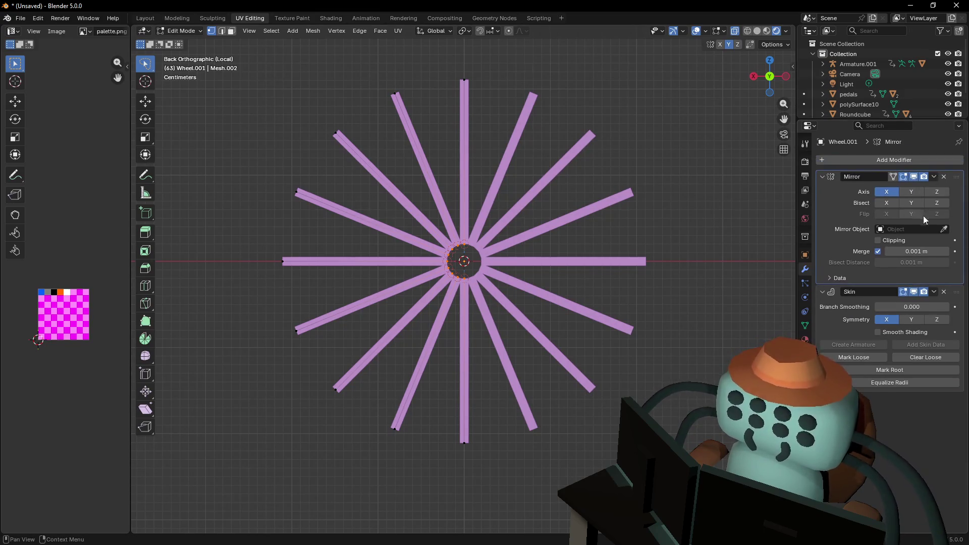
click(934, 176)
key(Tab)
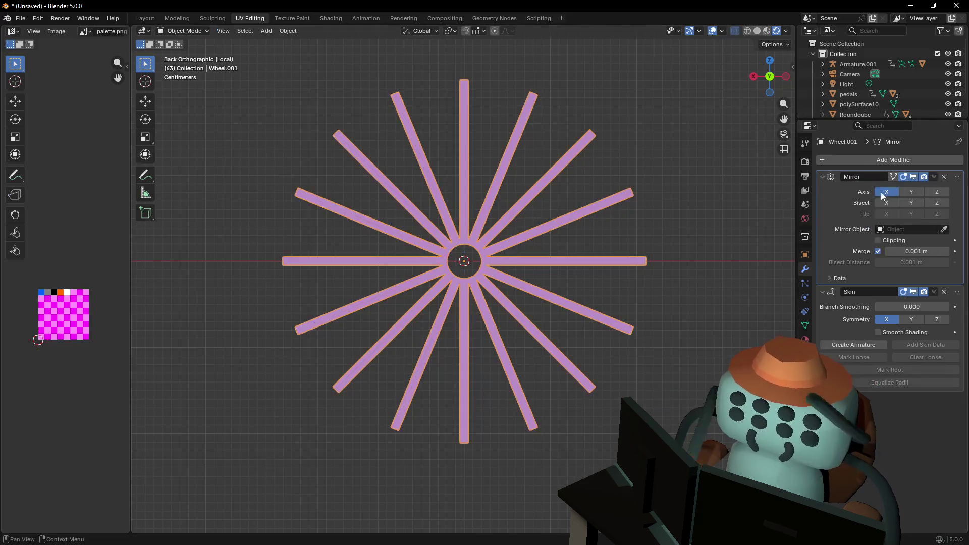
click(886, 203)
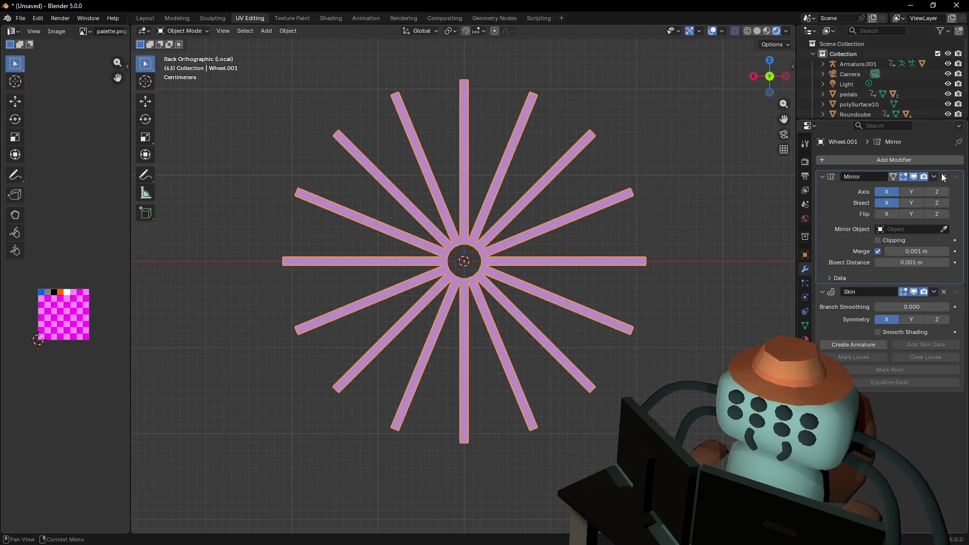
click(937, 176)
click(910, 192)
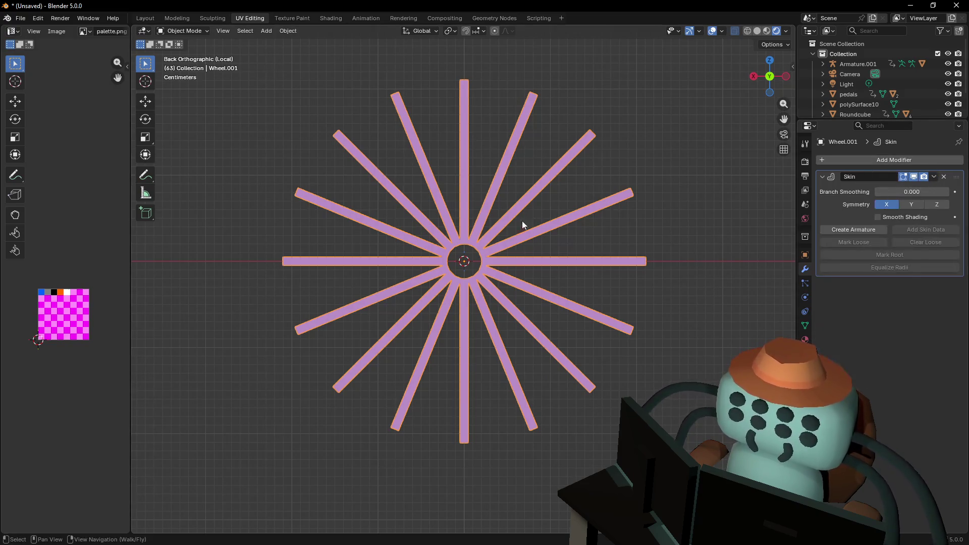
key(Tab)
Merge overlapping spoke vertices by distance, then deselect all
mouse_move(467, 246)
mouse_down()
mouse_move(485, 237)
mouse_move(467, 232)
mouse_move(483, 86)
mouse_move(475, 250)
mouse_move(593, 103)
mouse_move(588, 96)
mouse_up()
key(a)
key(m)
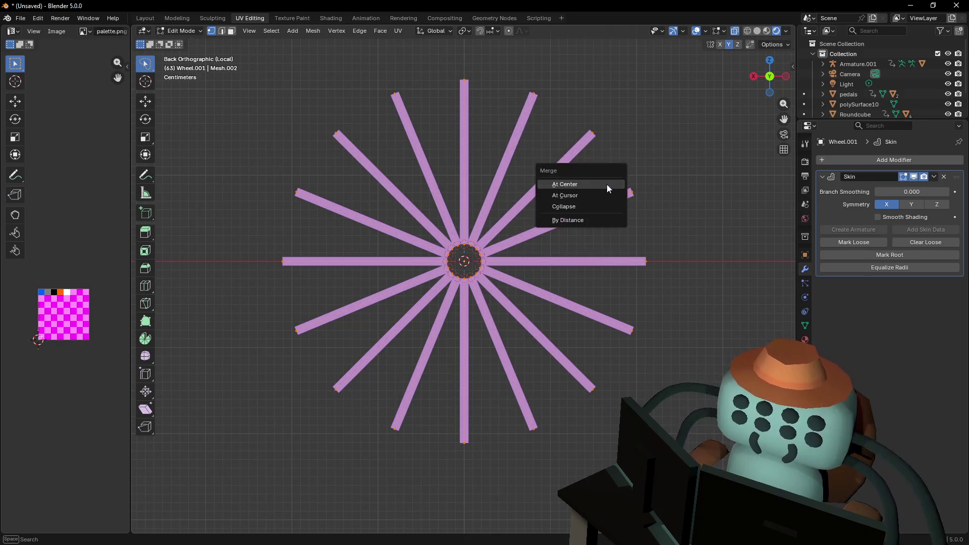
click(577, 221)
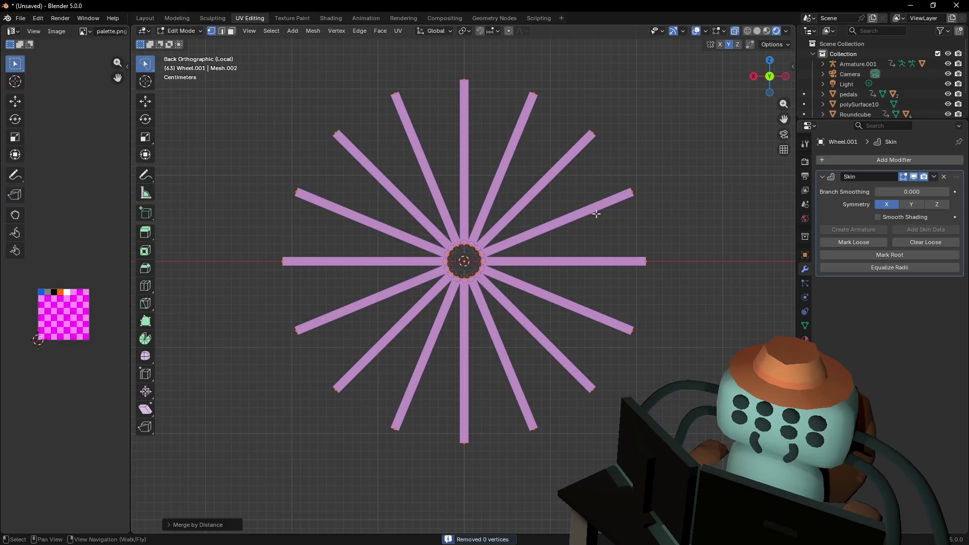
click(651, 177)
scroll(603, 210, up, 3)
scroll(604, 210, down, 6)
key(shift+grave)
key(w)
key(Return)
Apply the Skin modifier so the spokes become real mesh geometry
key(Tab)
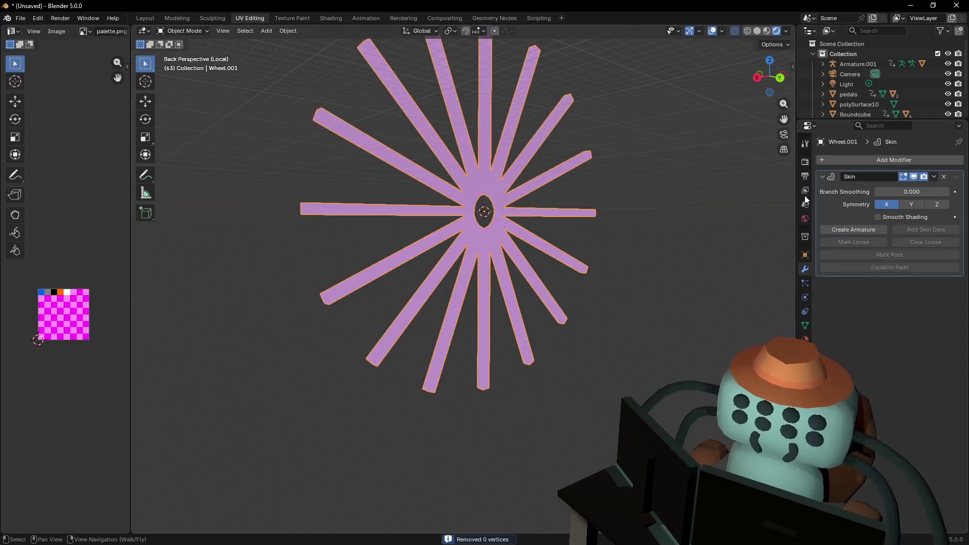
click(935, 177)
click(879, 184)
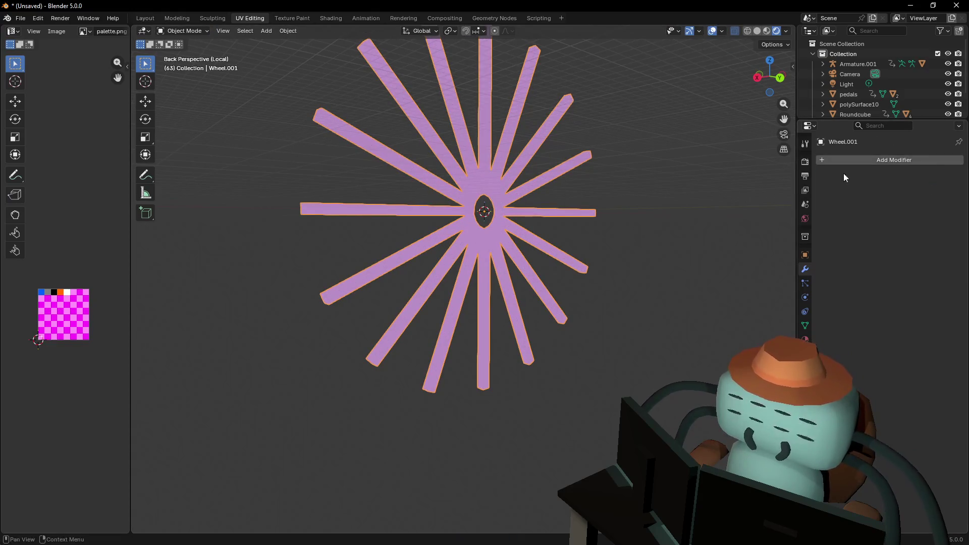
key(Tab)
key(shift+grave)
Select the whole wheel mesh and Limited Dissolve the redundant spoke vertices
key(s)
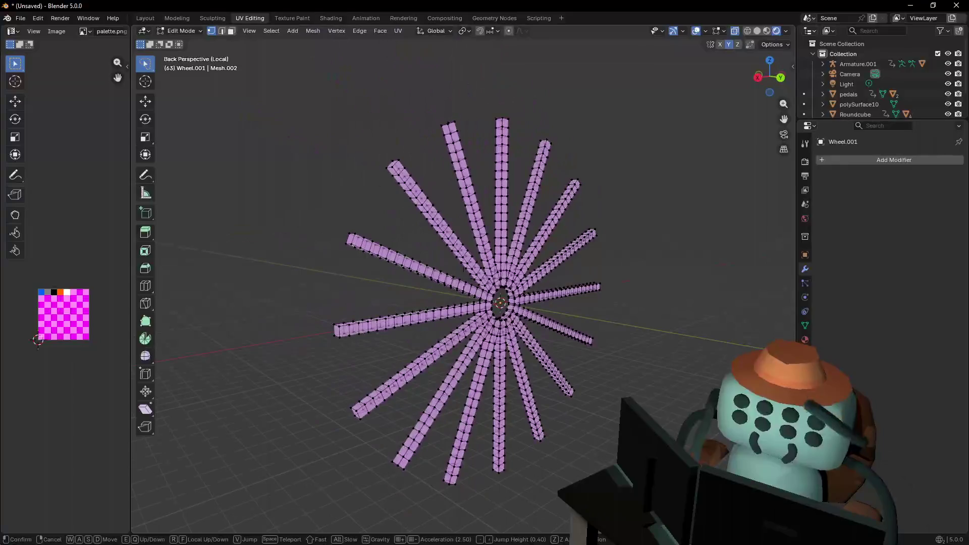
key(Return)
key(a)
key(x)
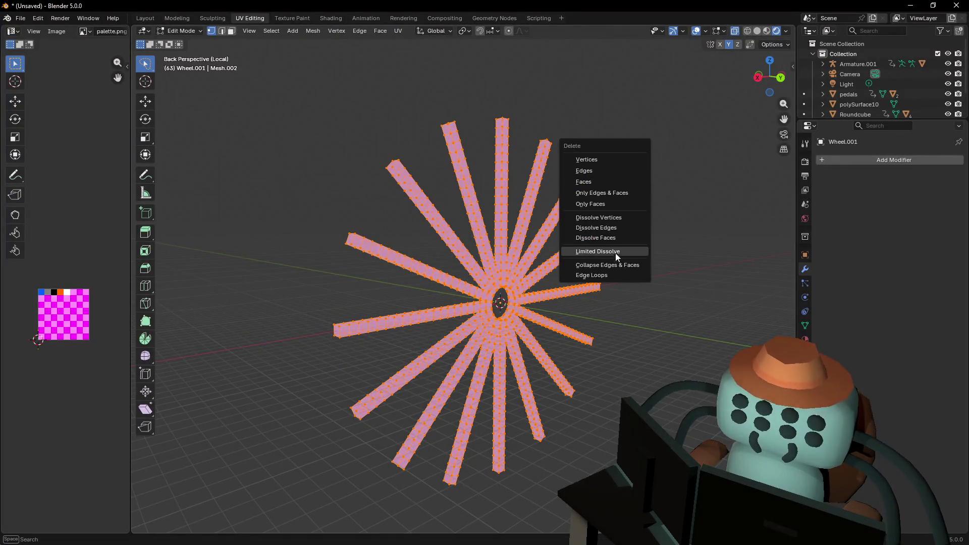
click(620, 253)
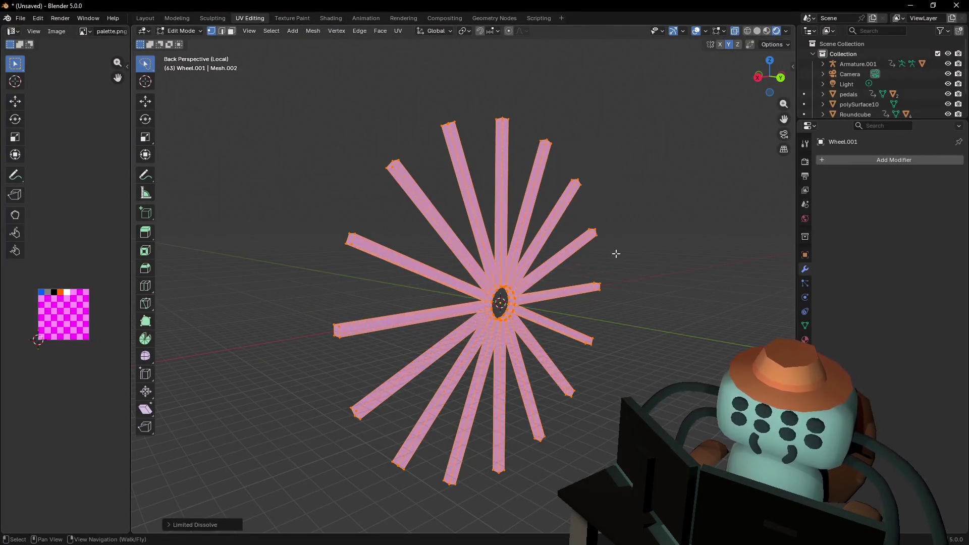
Cut evenly centred edge loops, mostly three each, from the top spoke round to the horizontal right spoke
key(ctrl+r)
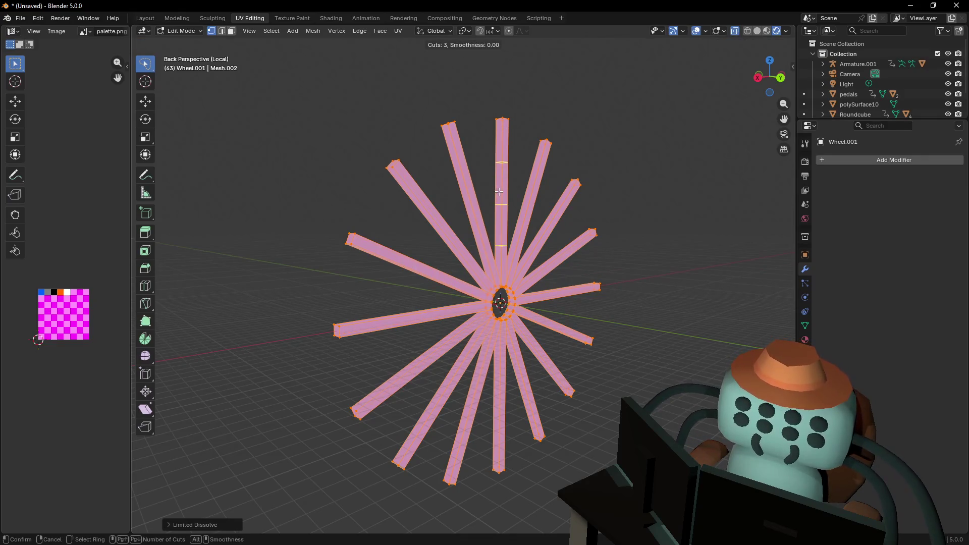
click(501, 192)
right_click(505, 195)
key(ctrl+r)
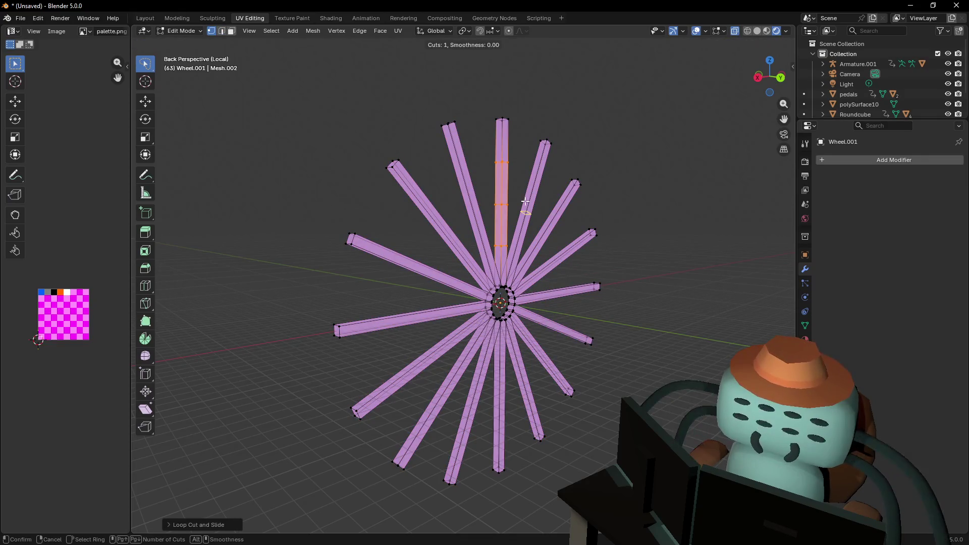
click(525, 201)
right_click(535, 227)
key(ctrl+r)
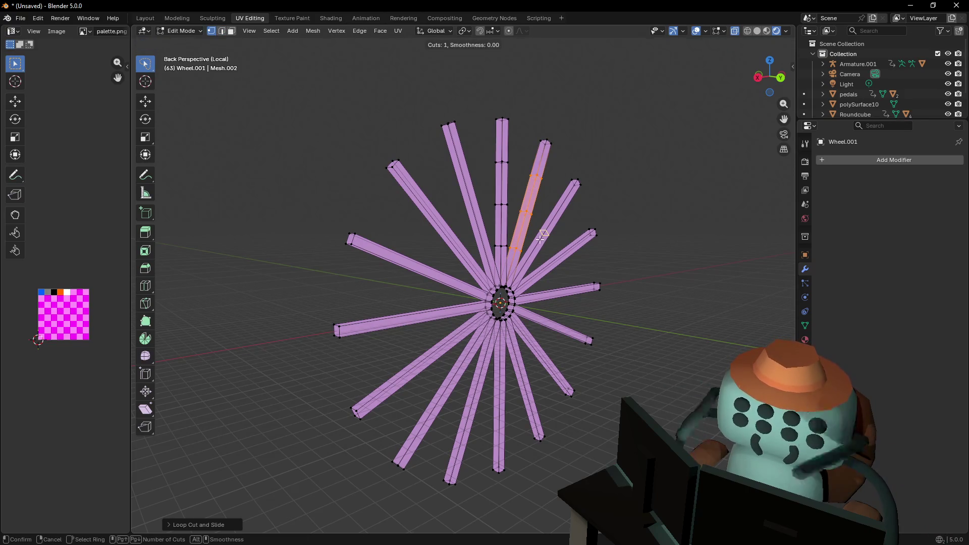
click(540, 240)
right_click(543, 243)
key(ctrl+r)
click(551, 262)
right_click(550, 262)
key(ctrl+z)
key(ctrl+r)
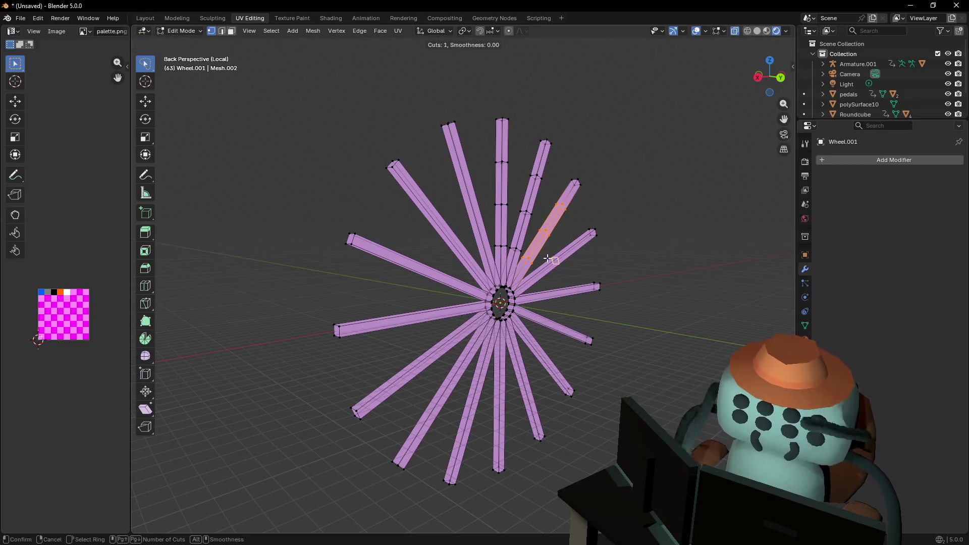
scroll(557, 257, up, 1)
click(559, 259)
right_click(555, 289)
key(ctrl+r)
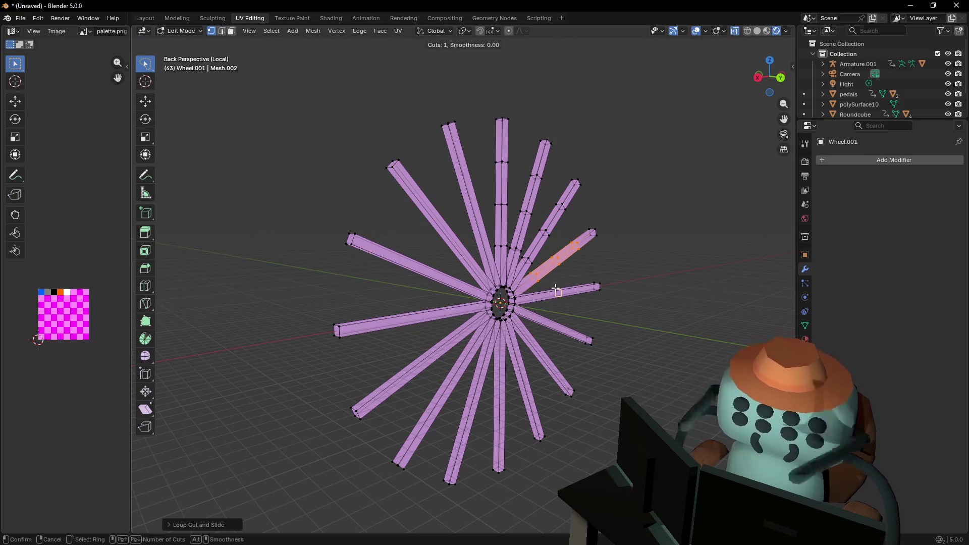
click(556, 293)
right_click(554, 303)
Cut three or four centred edge loops into each lower-right, bottom and lower-left spoke
key(ctrl+r)
scroll(550, 328, up, 1)
click(550, 328)
right_click(541, 343)
key(ctrl+r)
scroll(538, 349, up, 1)
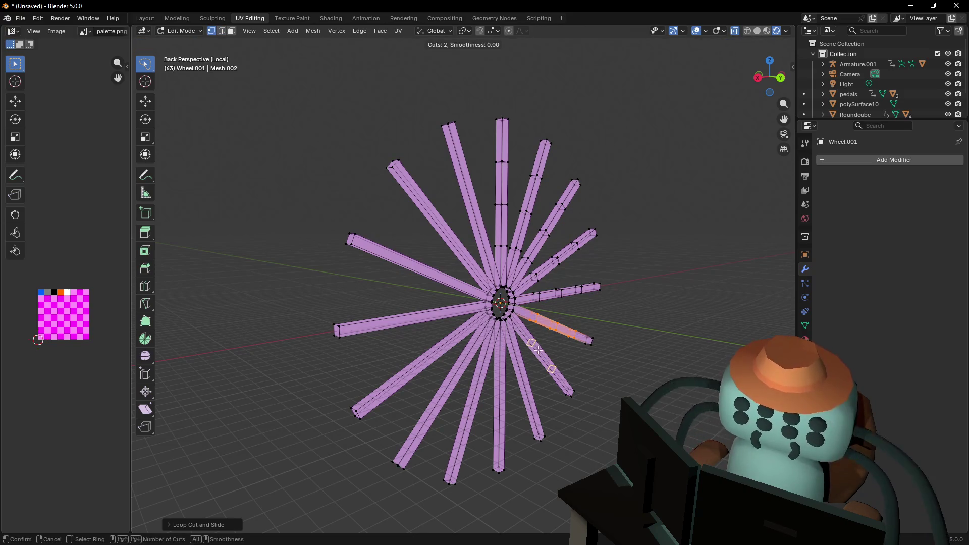
click(539, 350)
right_click(530, 361)
key(ctrl+r)
scroll(522, 372, up, 2)
click(522, 372)
right_click(519, 374)
key(ctrl+r)
click(498, 395)
right_click(487, 395)
key(ctrl+r)
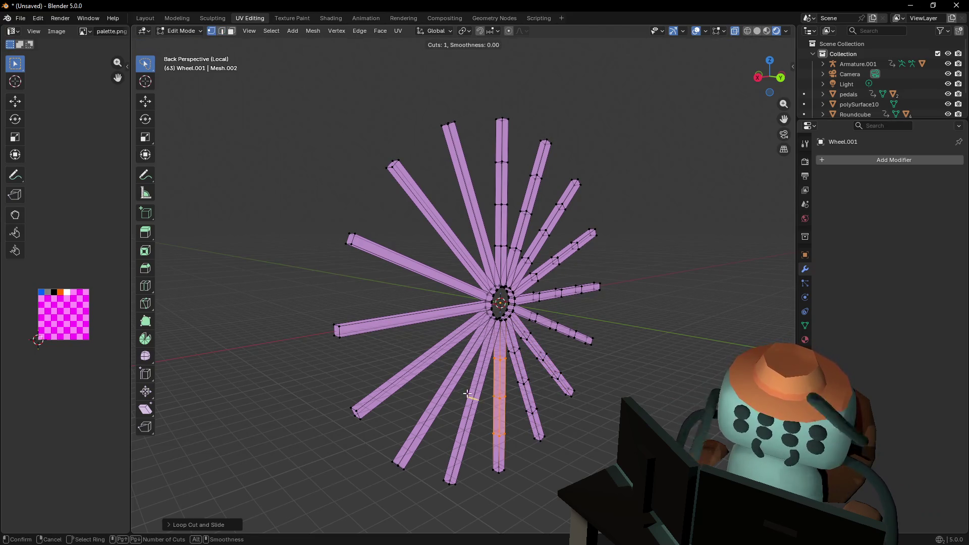
click(469, 393)
right_click(462, 391)
Cut two or three centred loops into the left and upper-left spokes, then deselect and exit Edit Mode and local view
key(ctrl+r)
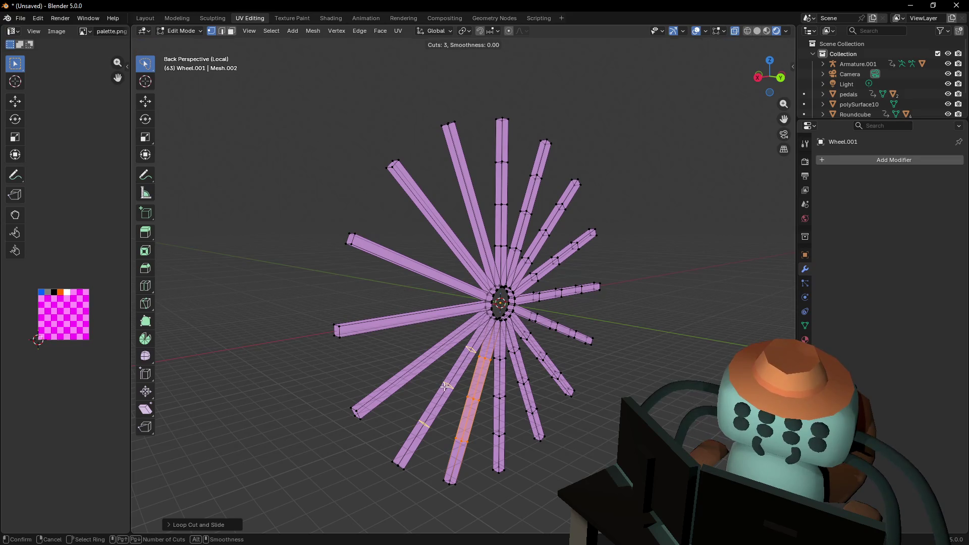
click(444, 387)
right_click(426, 365)
key(ctrl+r)
scroll(423, 362, up, 1)
click(423, 362)
right_click(421, 328)
key(ctrl+r)
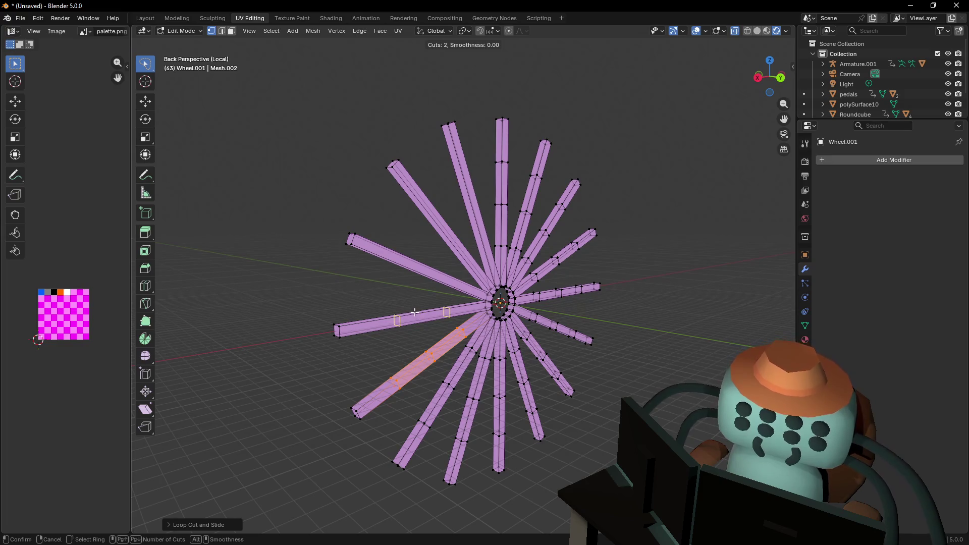
click(414, 313)
right_click(415, 313)
key(ctrl+r)
right_click(424, 280)
key(ctrl+r)
click(427, 262)
right_click(447, 234)
key(ctrl+r)
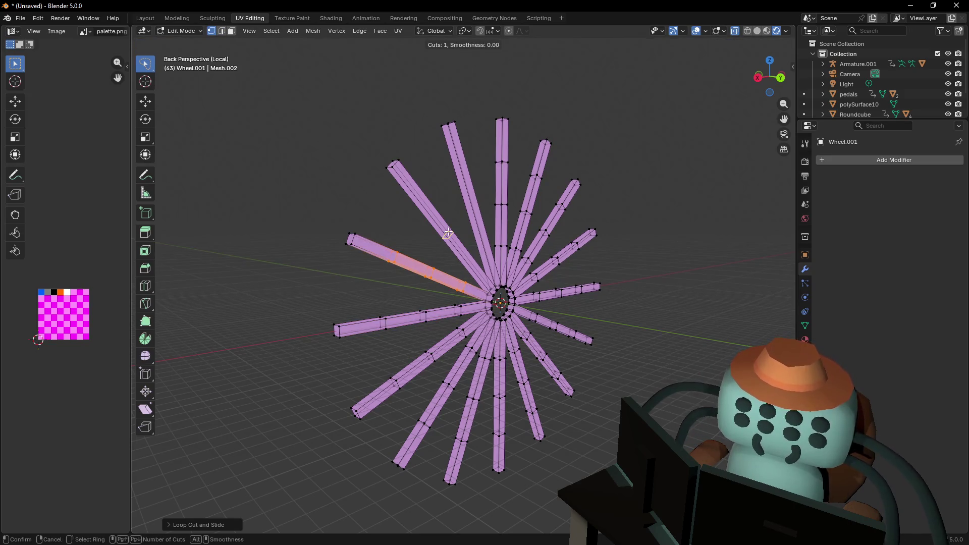
click(448, 231)
right_click(448, 232)
key(ctrl+r)
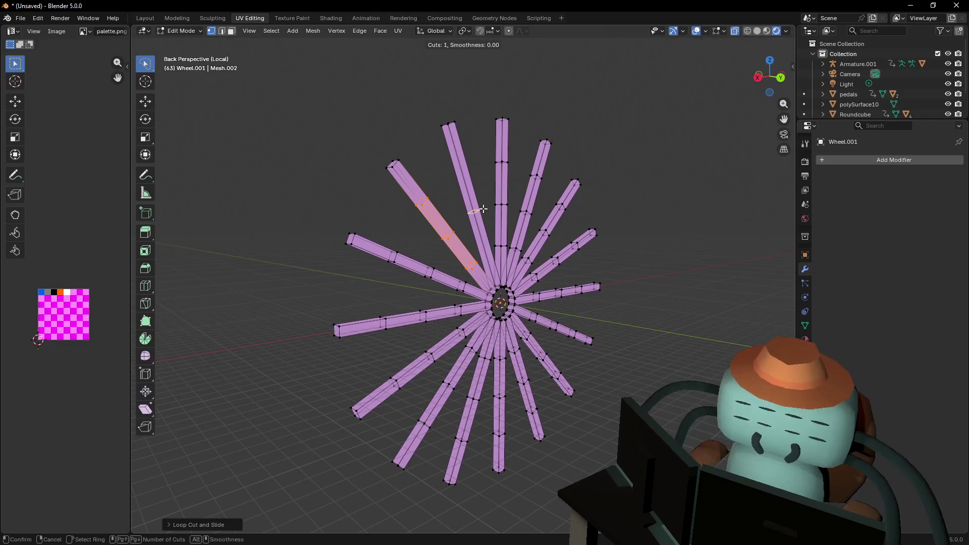
click(482, 209)
right_click(492, 215)
click(677, 182)
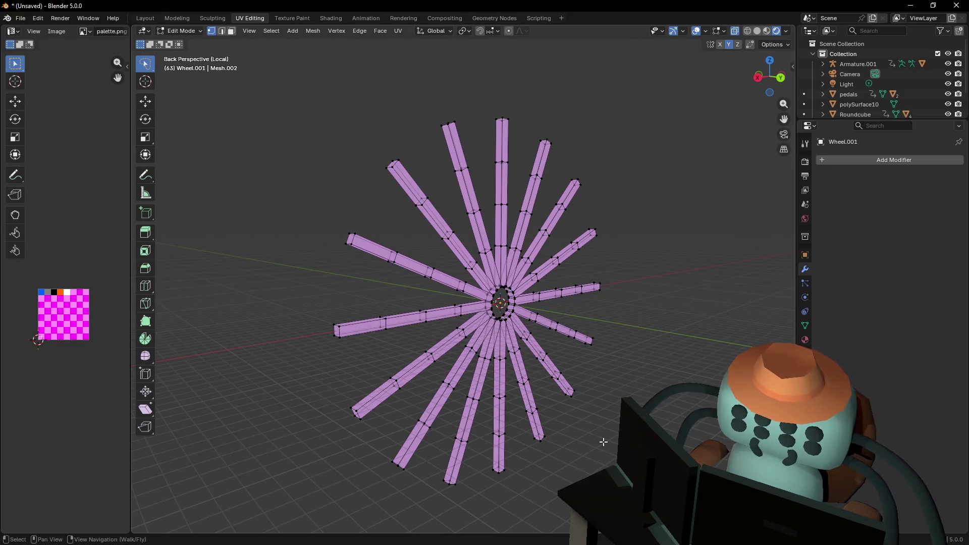
key(Tab)
key(KP_Divide)
Select Wheel.001 and Smart UV Project all of its spoke faces
scroll(533, 398, down, 5)
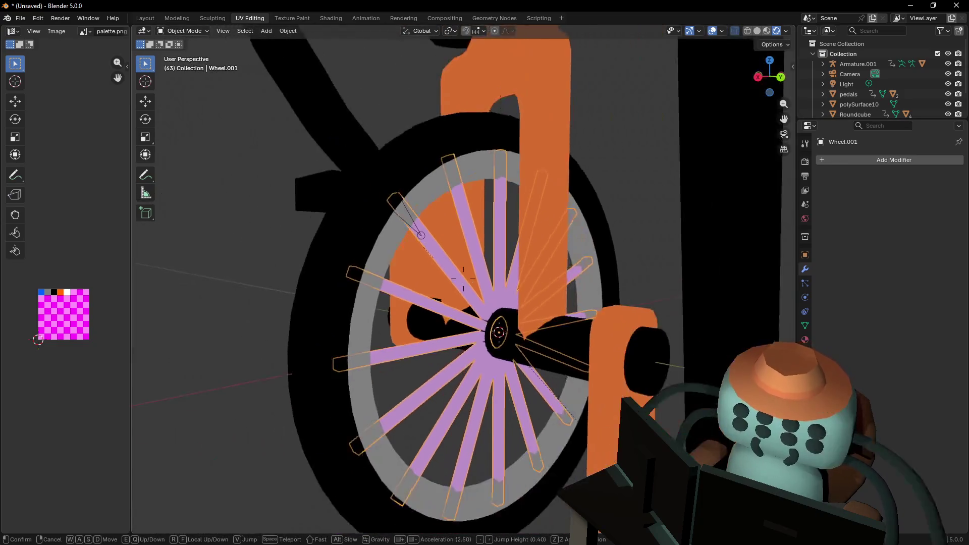
scroll(533, 398, up, 5)
key(shift+grave)
key(Escape)
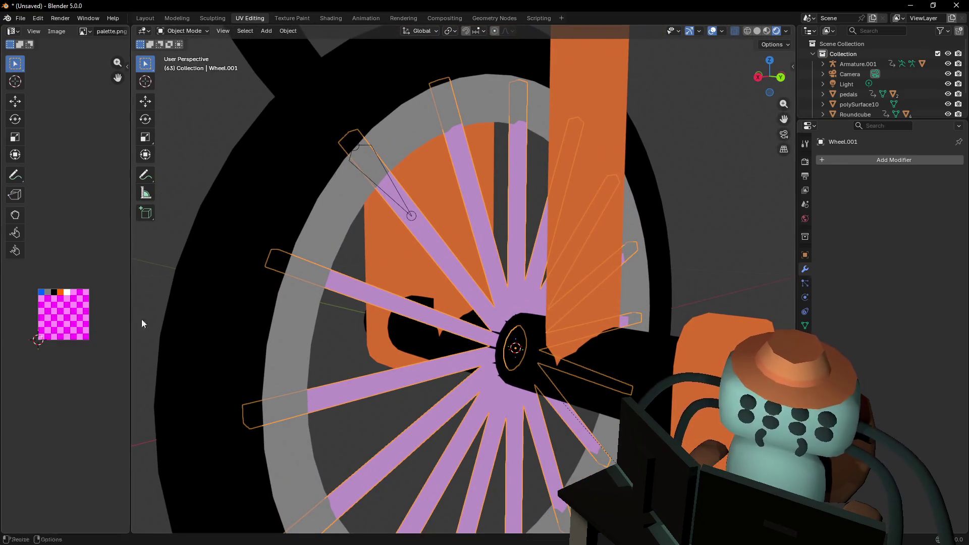
click(133, 299)
click(459, 262)
key(Tab)
drag(130, 275, 341, 275)
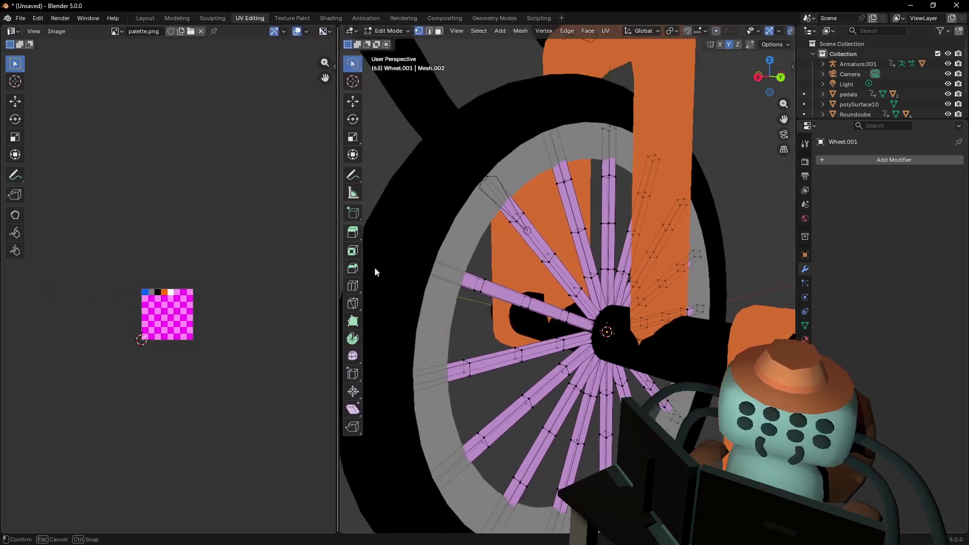
key(a)
scroll(222, 306, up, 5)
middle_drag(168, 331, 177, 295)
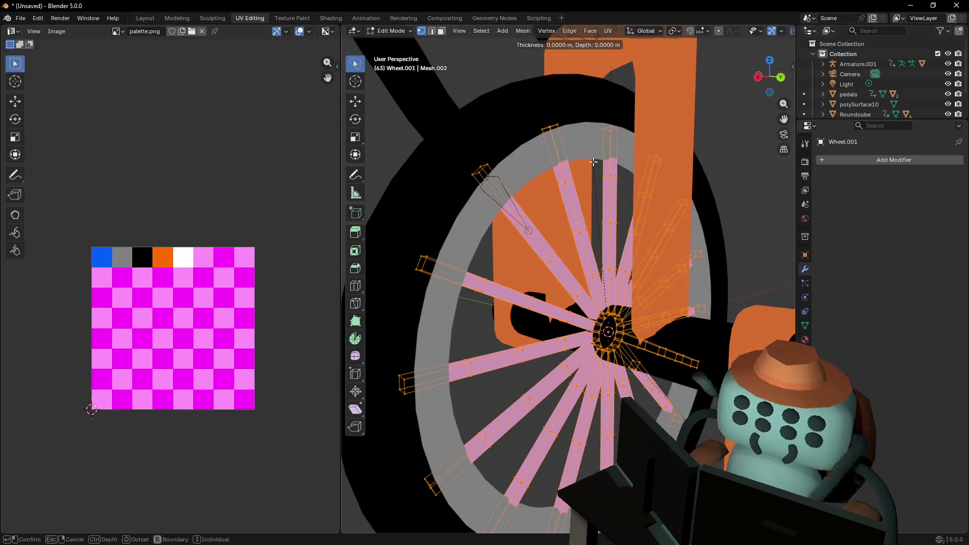
key(u)
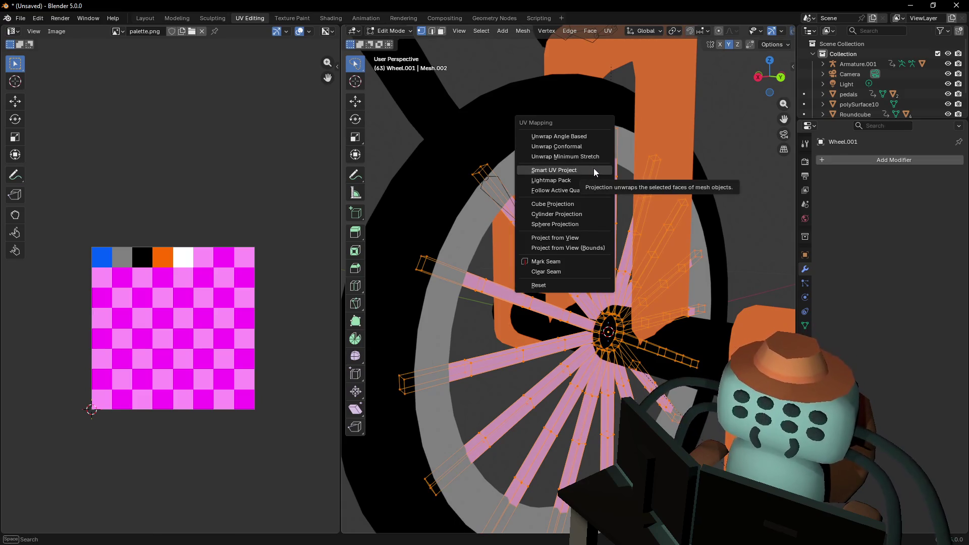
click(593, 170)
click(629, 255)
Shrink the spoke UVs to a tiny patch and move them onto the orange palette square
key(s)
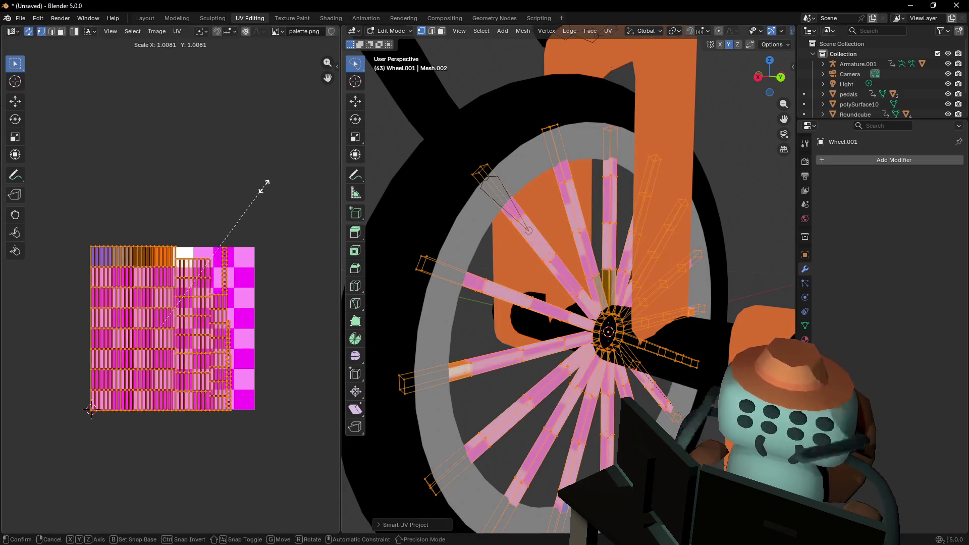
click(158, 327)
key(g)
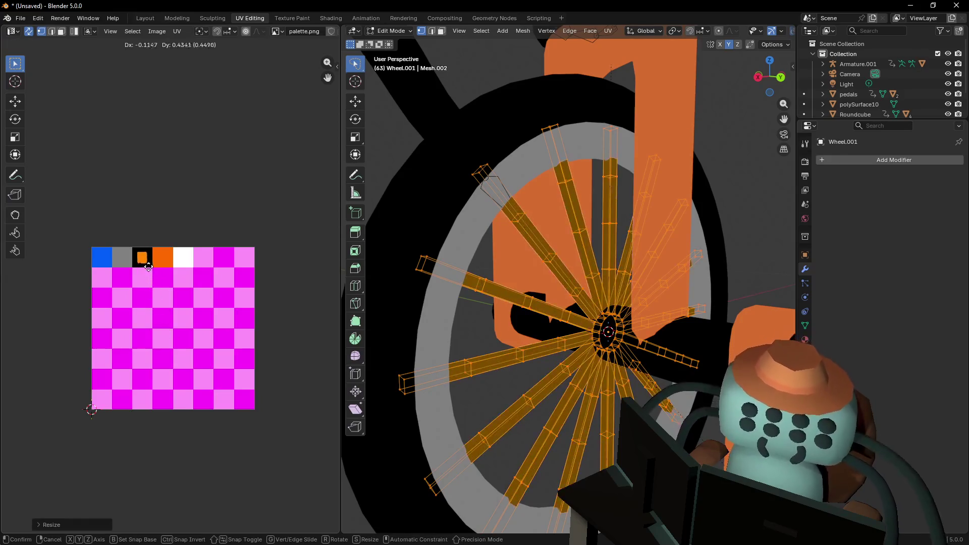
click(128, 265)
key(Tab)
key(shift+grave)
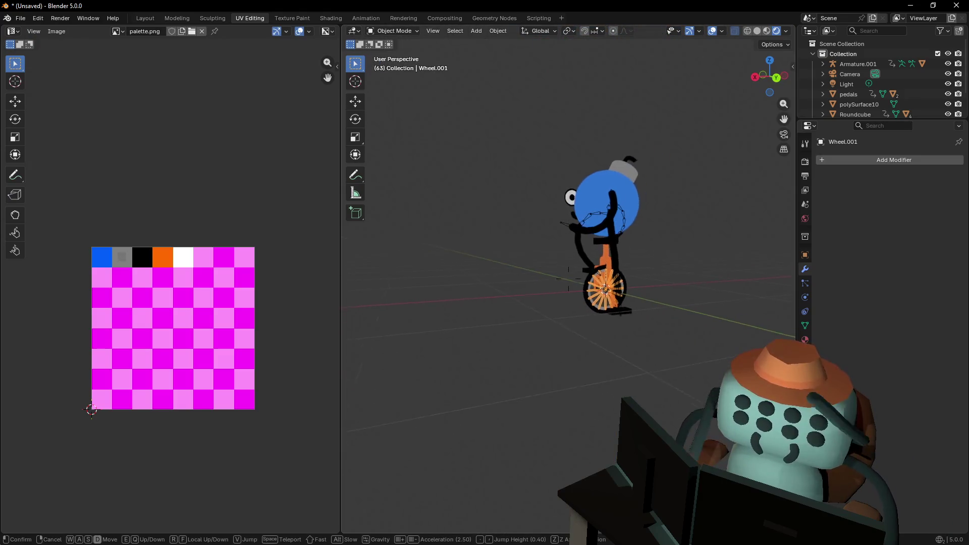
Walk and orbit the view around the unicyclist for a closer look, then go to the Layout workspace
key(d)
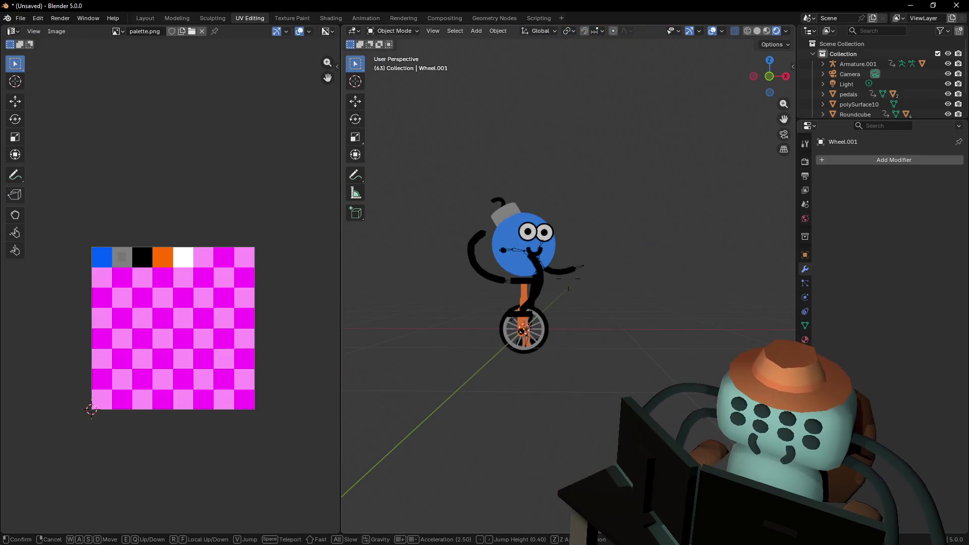
mouse_move(568, 279)
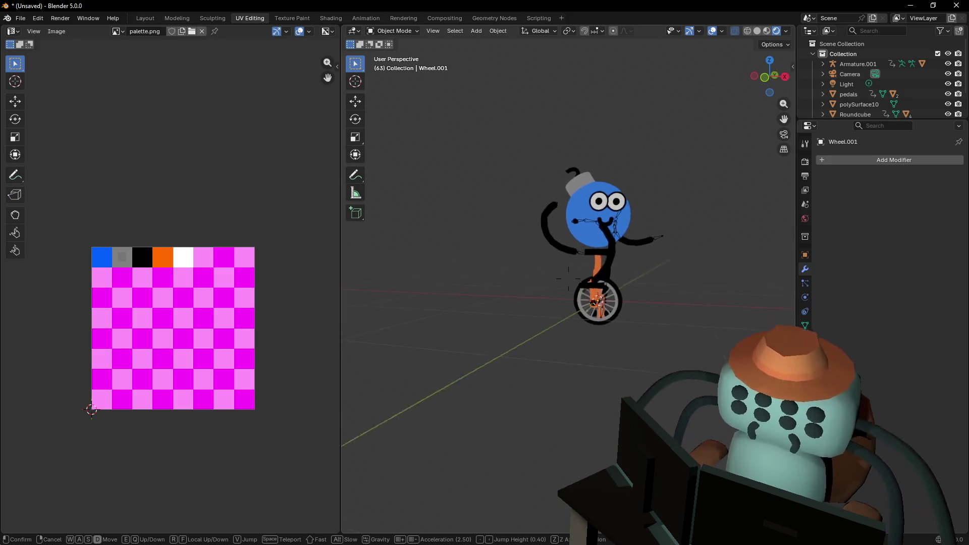
key(w)
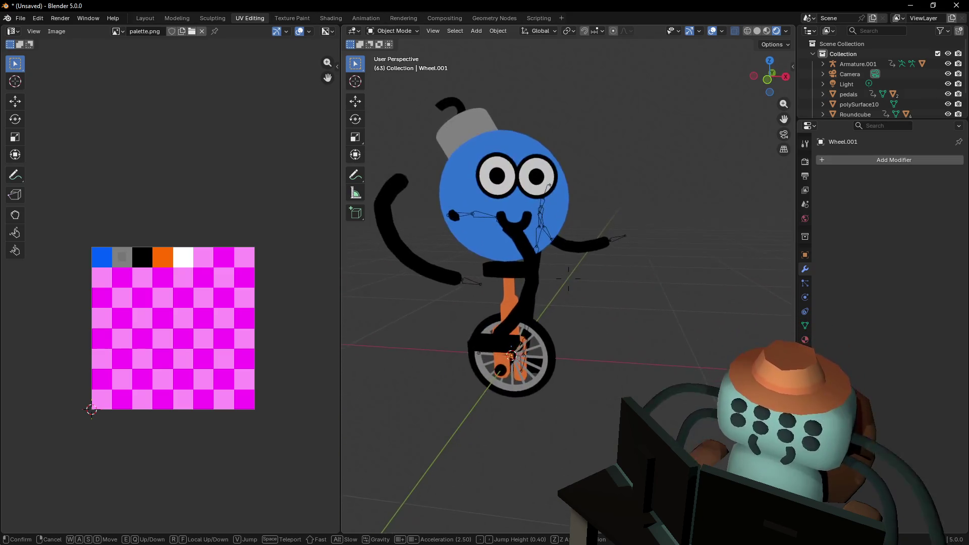
click(569, 278)
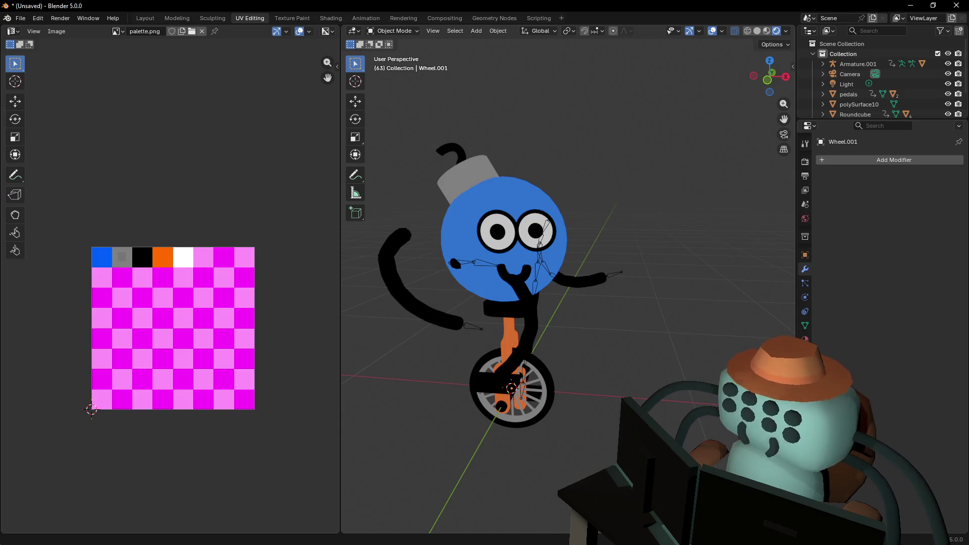
mouse_move(664, 345)
right_down()
mouse_move(568, 278)
mouse_move(701, 341)
right_up()
key(s)
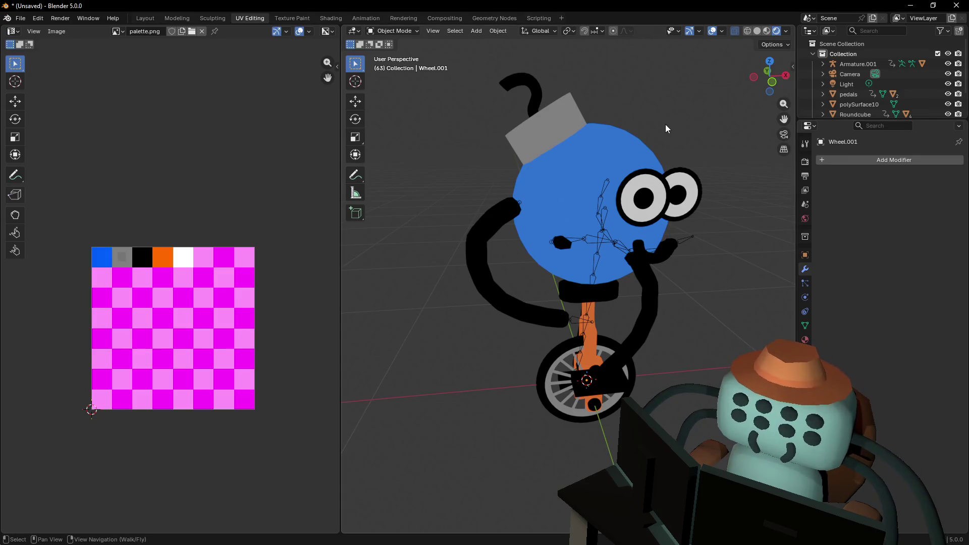
middle_drag(646, 204, 697, 195)
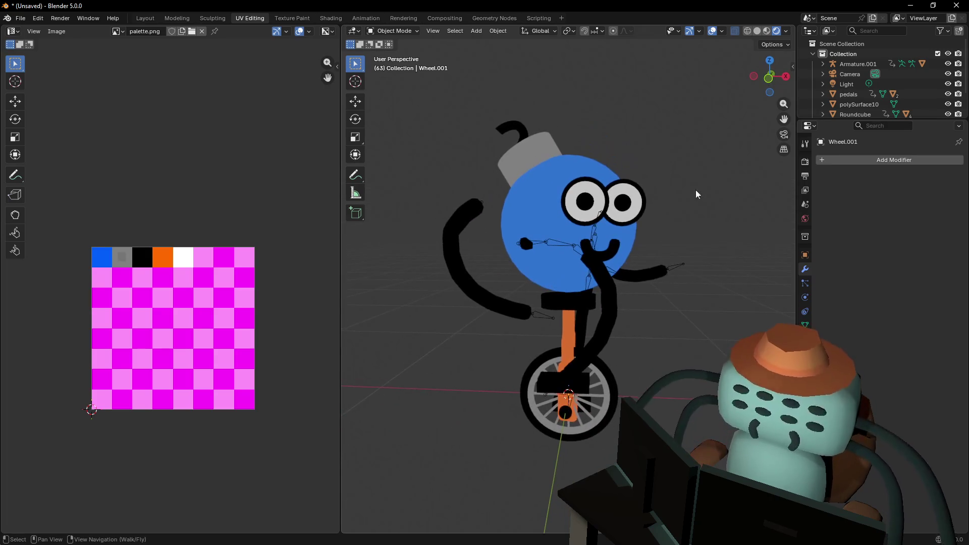
click(144, 18)
Set the viewport to the front view, zoomed in on the unicycle character
mouse_move(419, 267)
ctrl+middle_down()
mouse_move(448, 188)
mouse_move(432, 165)
ctrl+middle_up()
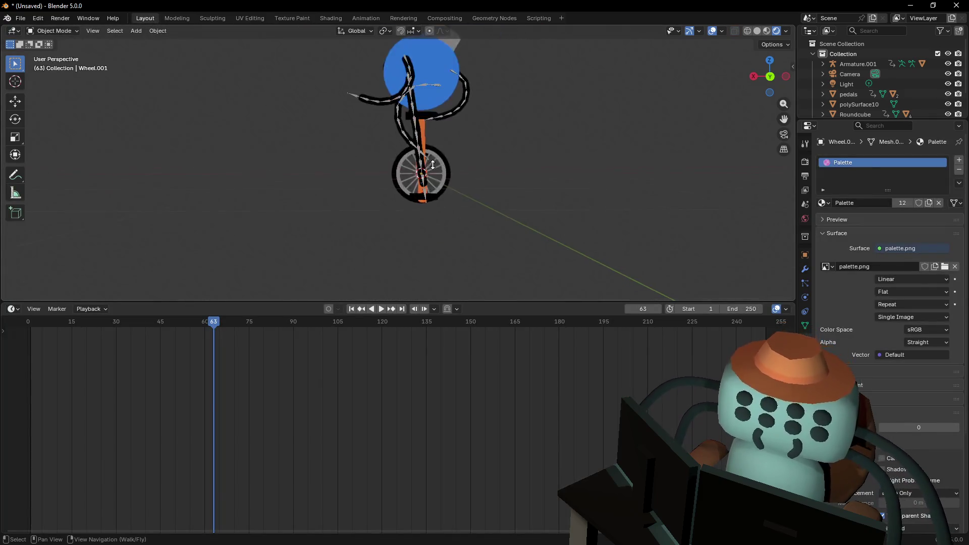
key(shift+grave)
key(w)
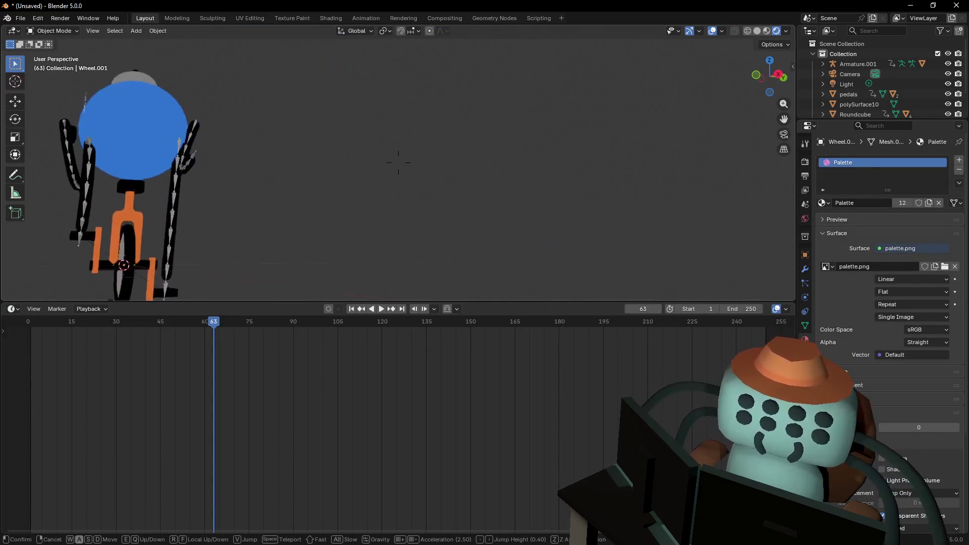
click(398, 162)
click(755, 75)
mouse_move(618, 244)
ctrl+middle_down()
mouse_move(596, 229)
mouse_move(585, 151)
mouse_move(386, 180)
ctrl+middle_up()
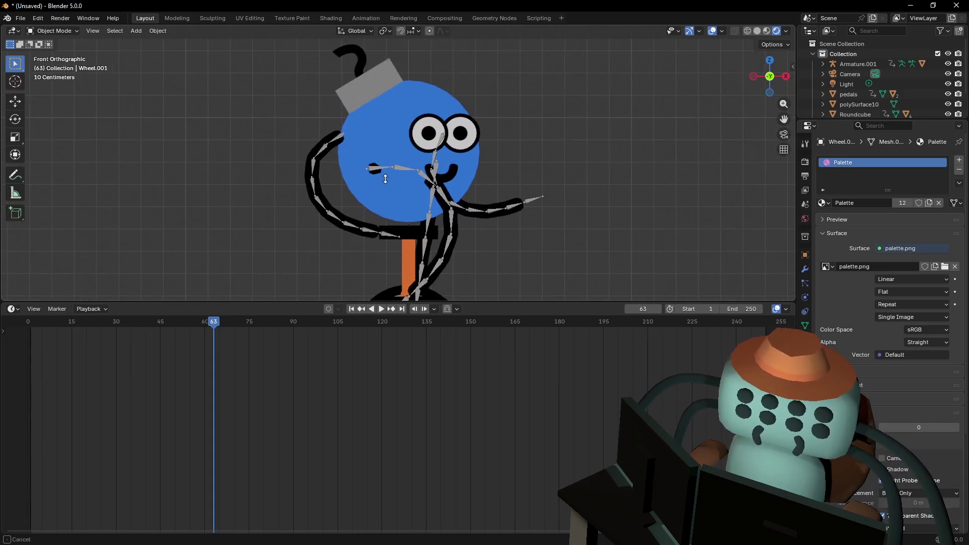
scroll(386, 180, down, 5)
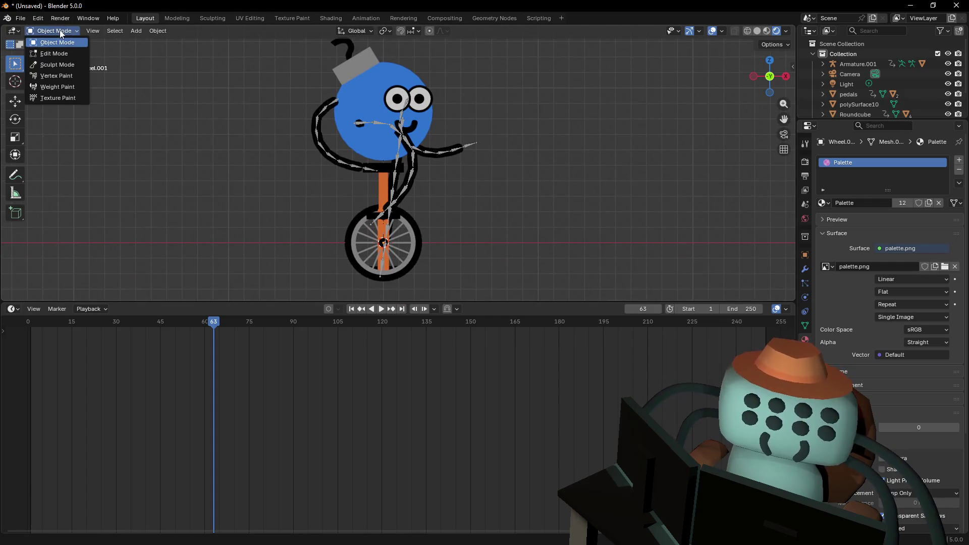
Select the blue bomb body, scrub its animation, and leave the playhead at frame 20
click(355, 106)
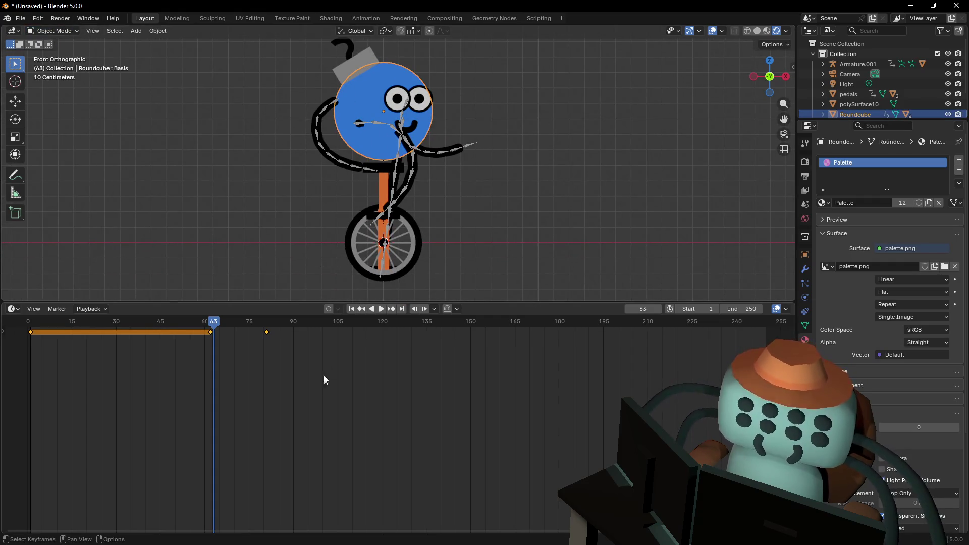
mouse_move(218, 323)
mouse_down()
mouse_move(95, 323)
mouse_move(207, 343)
mouse_move(147, 338)
mouse_move(186, 343)
mouse_move(242, 339)
mouse_move(39, 359)
mouse_move(180, 361)
mouse_move(31, 368)
mouse_move(164, 368)
mouse_move(29, 369)
mouse_move(81, 362)
mouse_move(194, 383)
mouse_move(178, 385)
mouse_move(132, 377)
mouse_move(214, 375)
mouse_move(86, 374)
mouse_up()
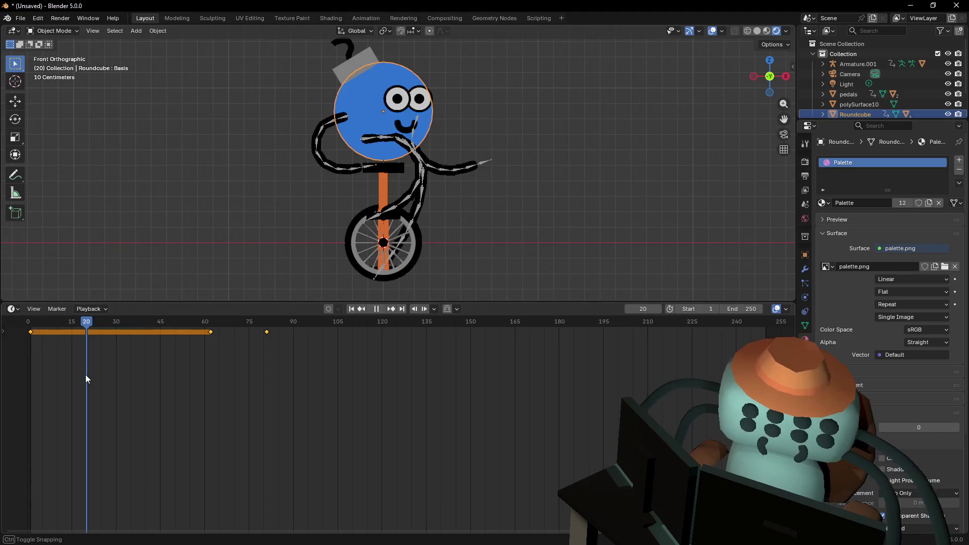
middle_drag(237, 376, 279, 376)
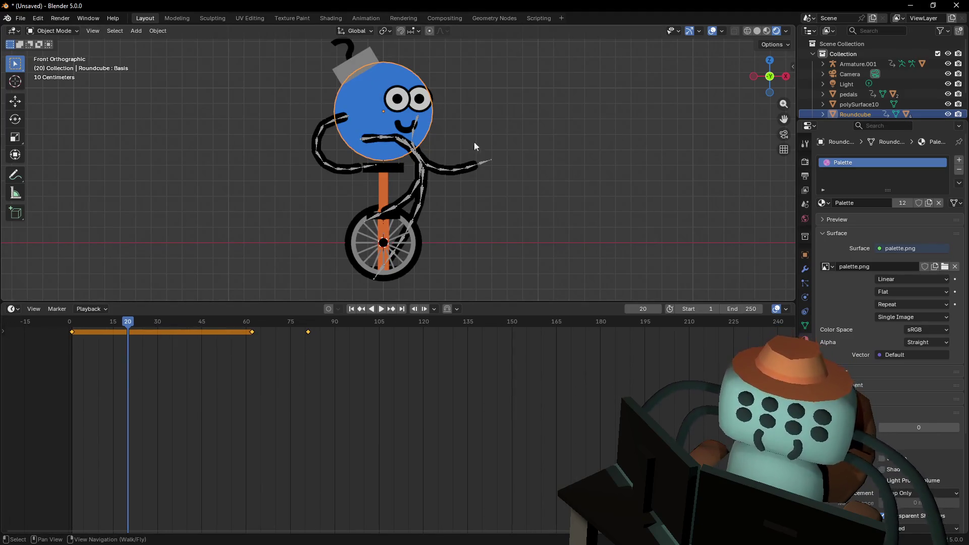
Delete every object in the scene, then undo to restore them and clear the timeline selection
key(a)
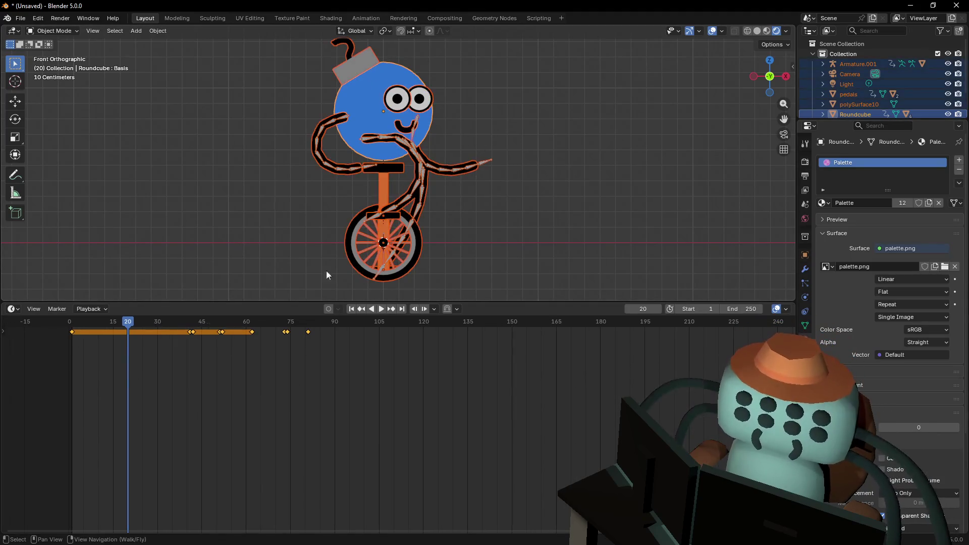
drag(457, 387, 64, 311)
key(Delete)
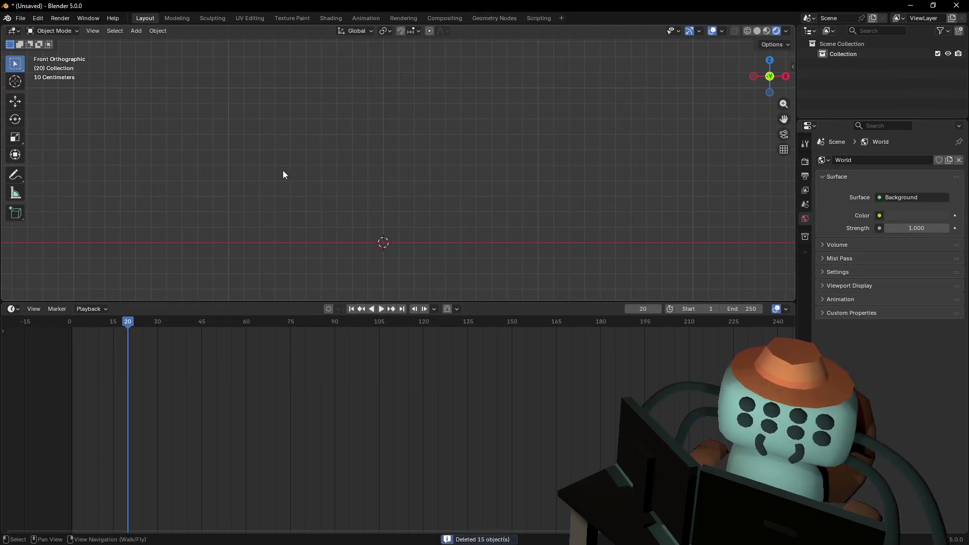
key(ctrl+z)
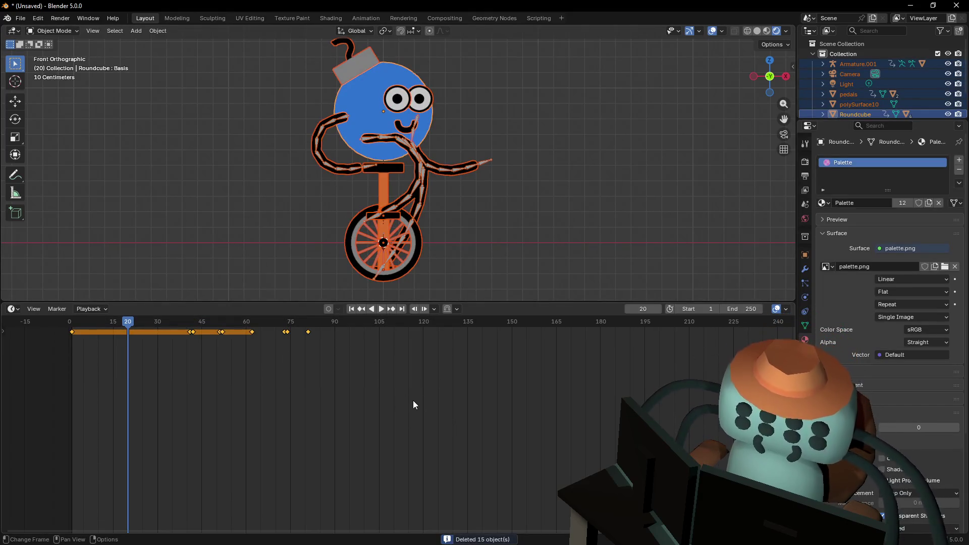
click(413, 401)
Put Armature.001 into Pose Mode and select the bone near the wheel
click(858, 64)
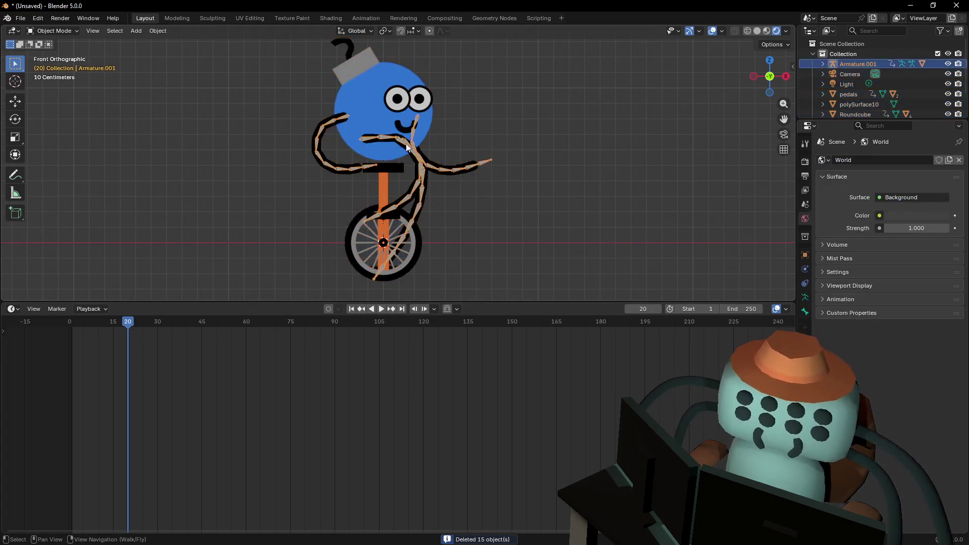
click(50, 32)
click(51, 65)
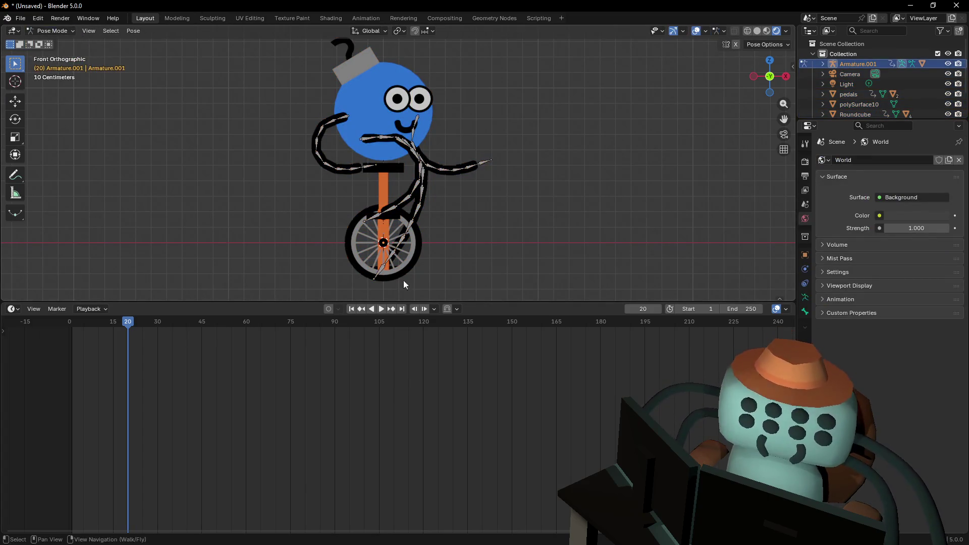
shift+middle_drag(374, 232, 374, 240)
click(374, 226)
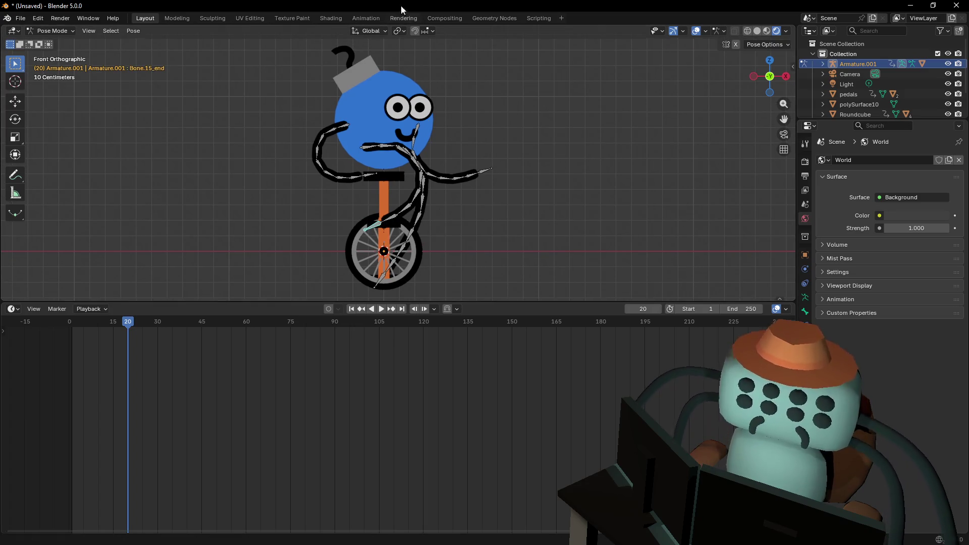
Frame the upper body and select the bone at the hand tip
shift+middle_drag(431, 202, 453, 167)
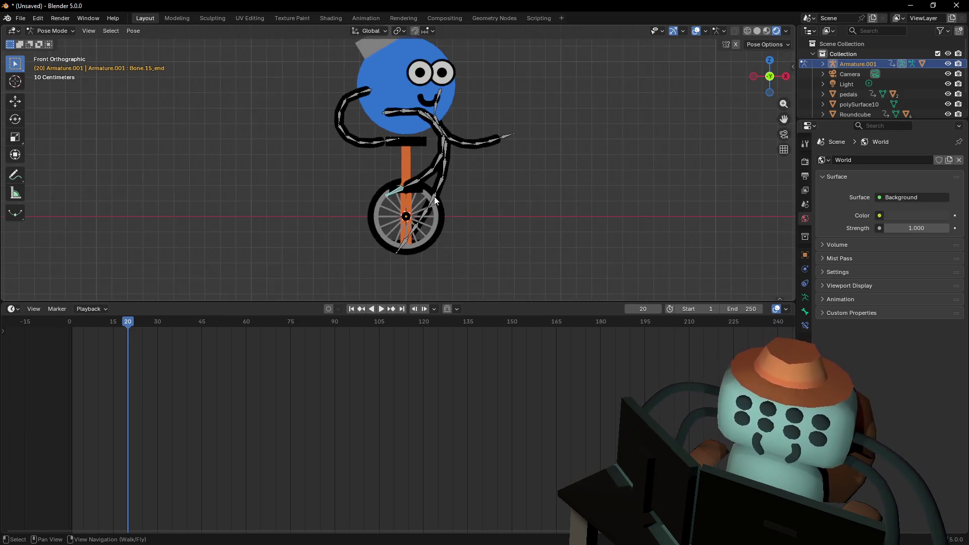
scroll(426, 148, up, 2)
mouse_move(374, 74)
shift+middle_down()
mouse_move(345, 127)
mouse_move(365, 181)
shift+middle_up()
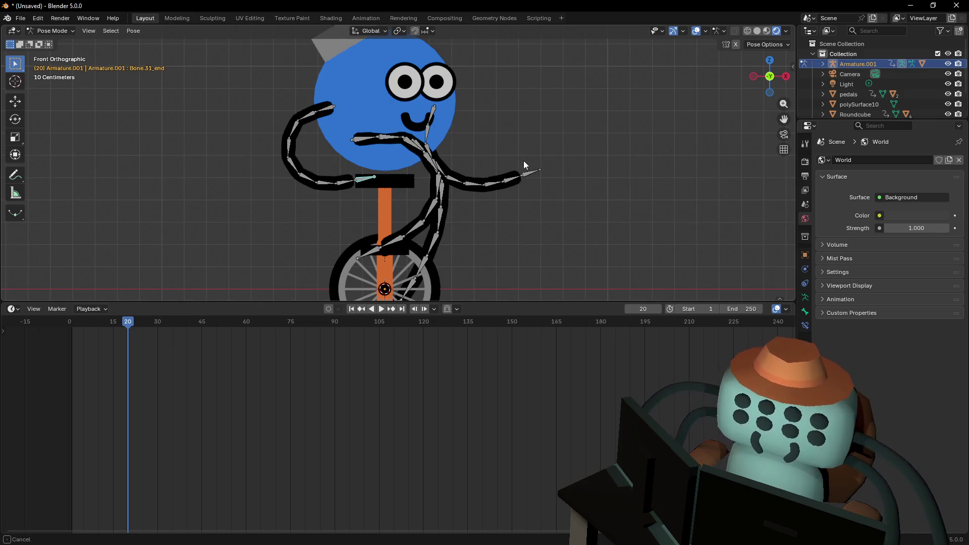
shift+middle_drag(522, 160, 522, 134)
click(527, 147)
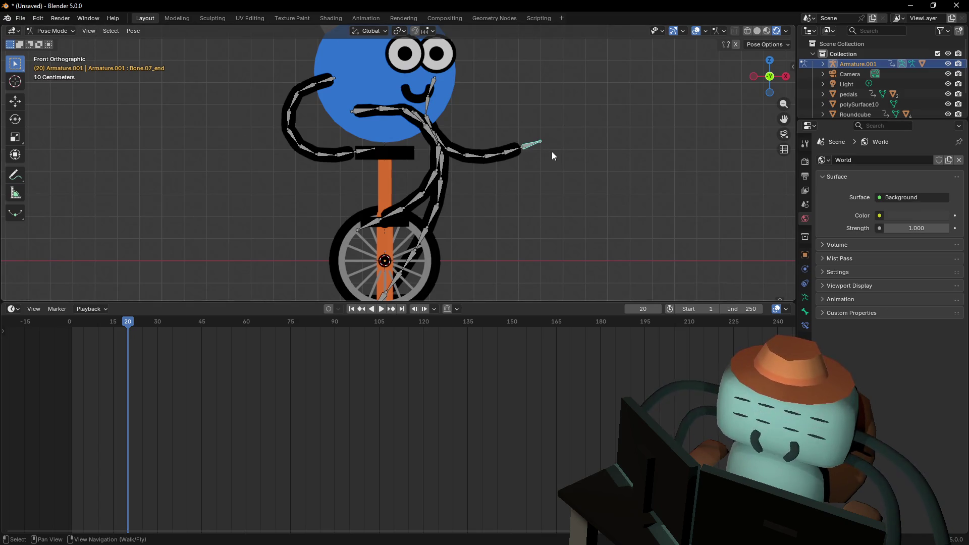
click(55, 31)
In Edit Mode, select the small bone beside the wheel and clear its parent
click(66, 54)
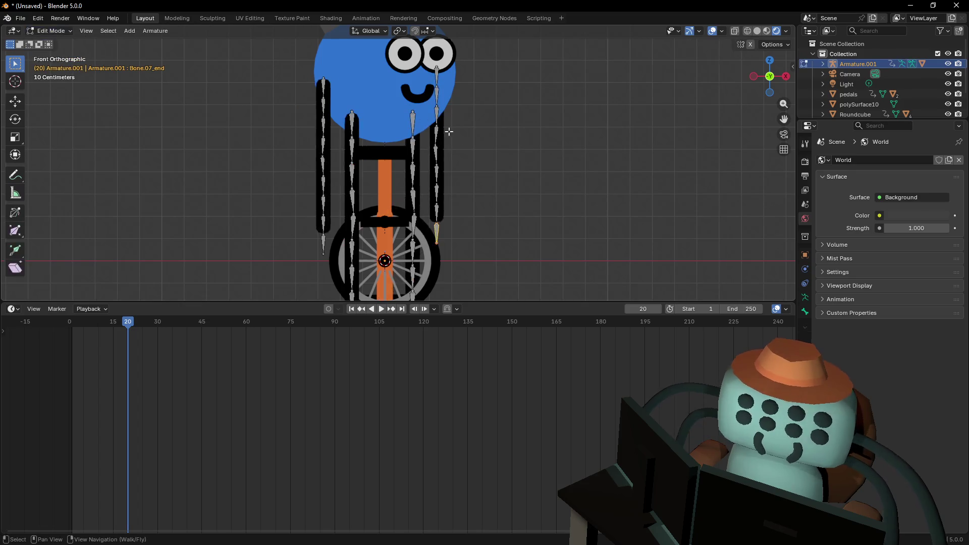
shift+middle_drag(472, 180, 474, 145)
scroll(453, 205, up, 5)
shift+middle_drag(445, 262, 443, 224)
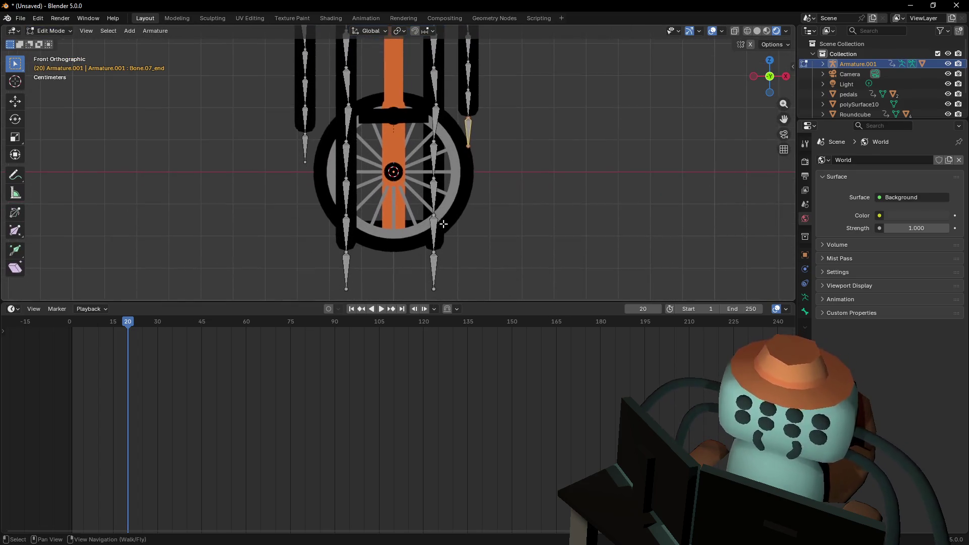
click(305, 148)
scroll(306, 148, down, 2)
shift+middle_drag(431, 101, 431, 126)
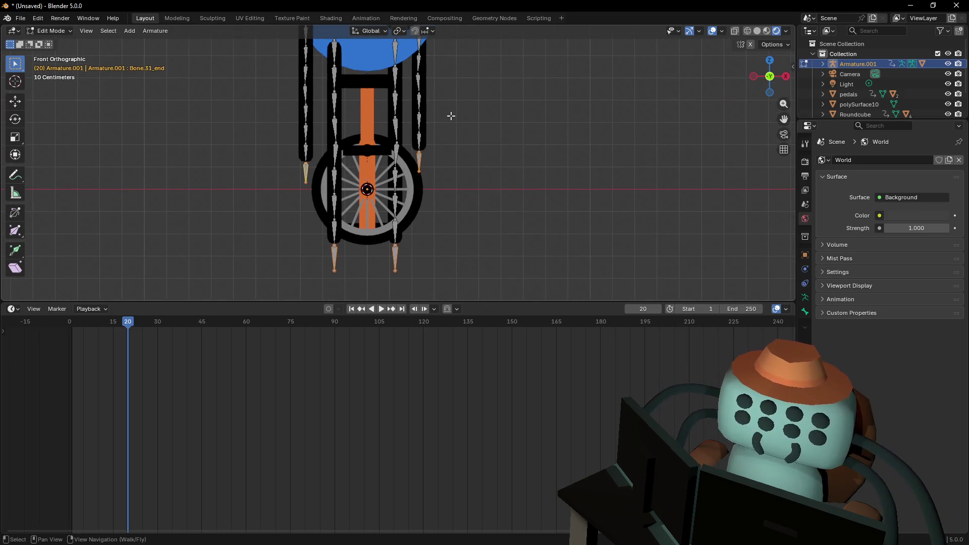
key(alt+p)
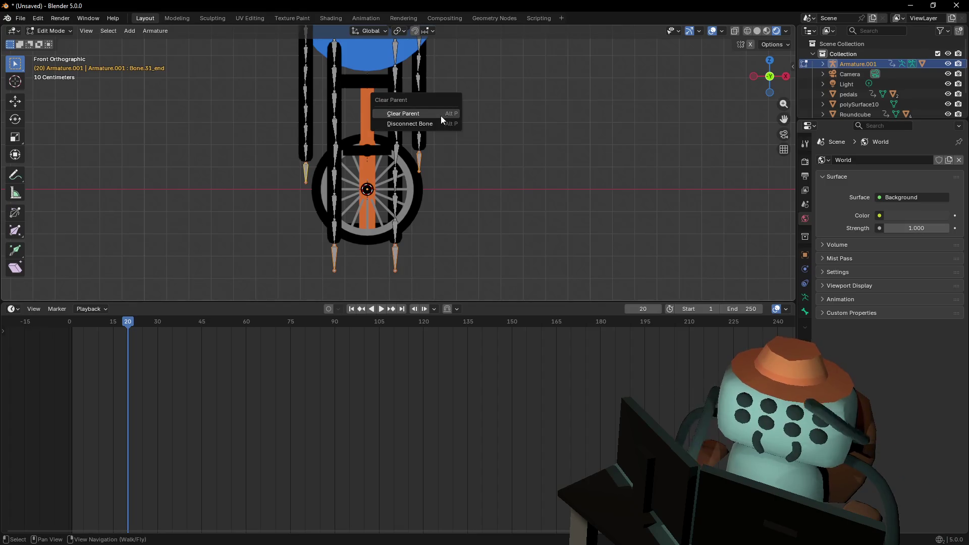
click(440, 115)
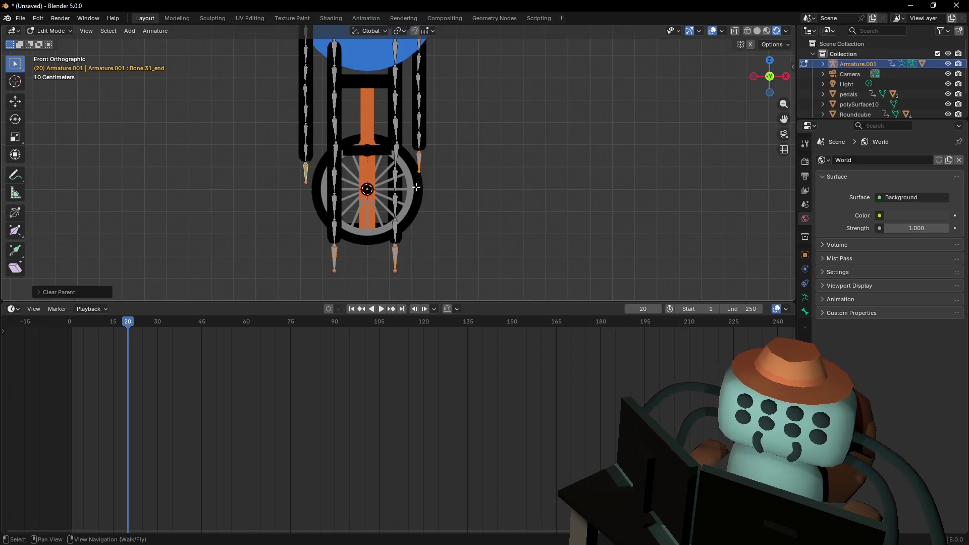
Return Armature.001 to Object Mode and reselect it
click(304, 172)
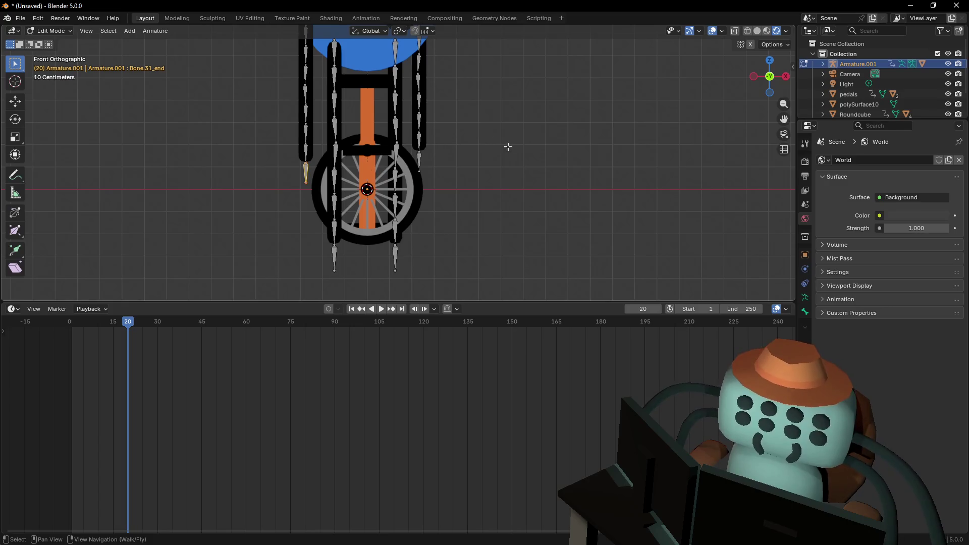
key(Tab)
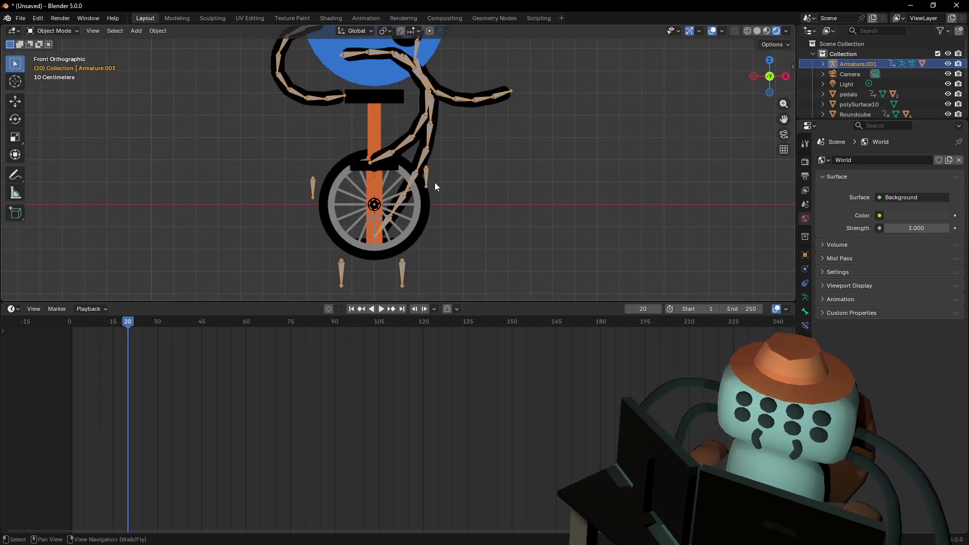
click(431, 180)
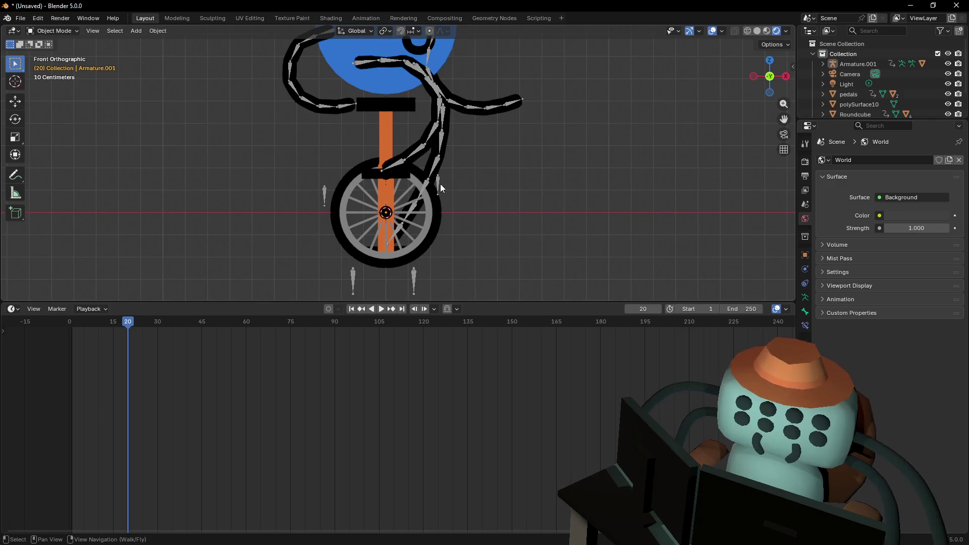
click(440, 186)
mouse_move(507, 169)
shift+middle_down()
mouse_move(515, 215)
mouse_move(531, 214)
shift+middle_up()
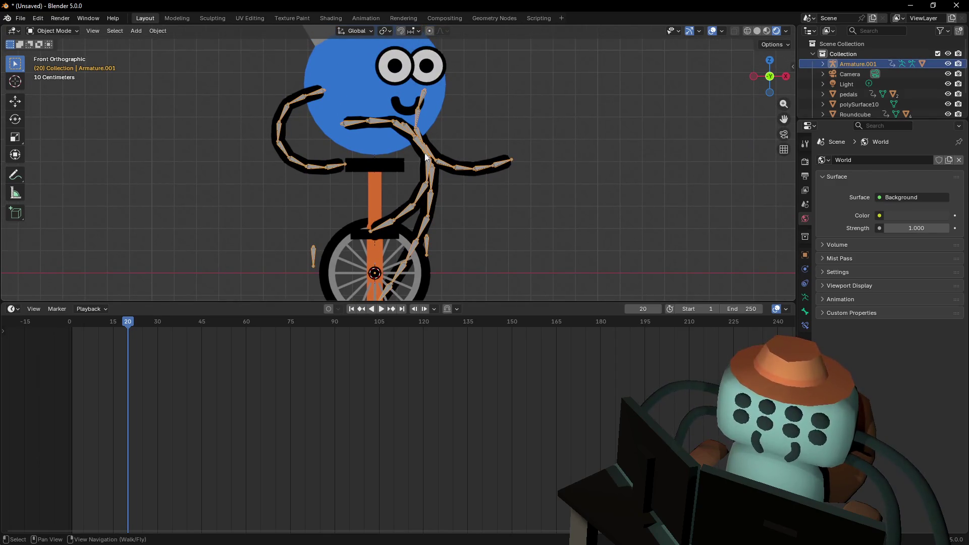
mouse_move(336, 169)
shift+middle_down()
mouse_move(377, 164)
mouse_move(167, 66)
shift+middle_up()
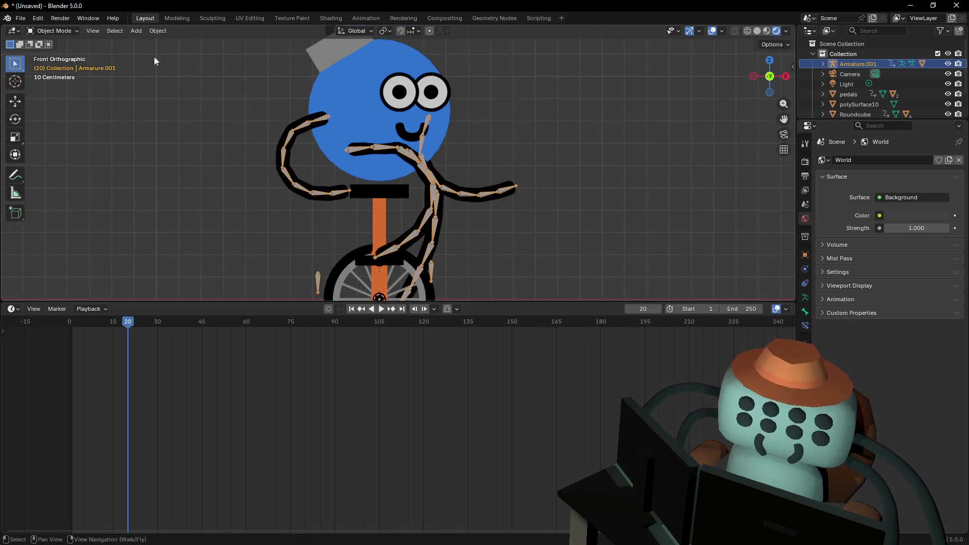
click(49, 32)
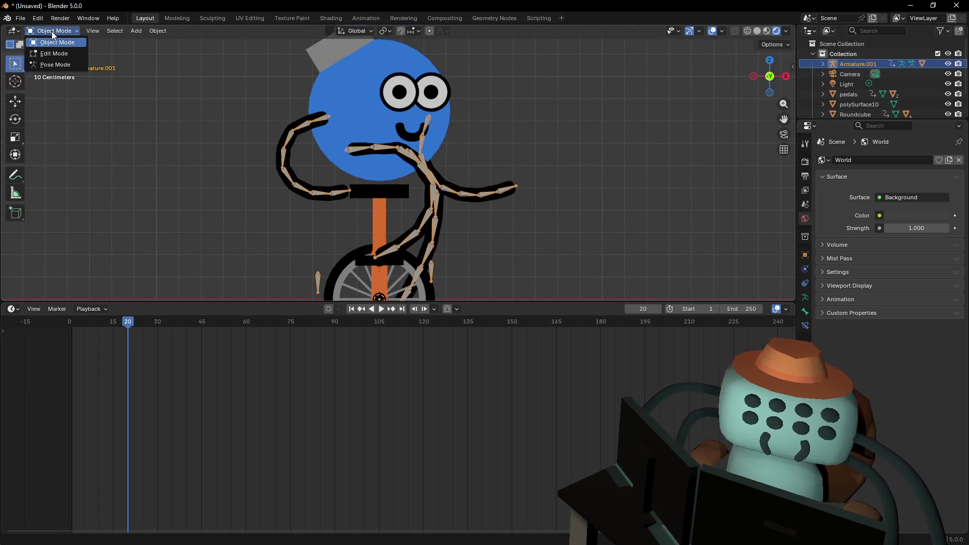
In Pose Mode, select all bones and delete every keyframe from the timeline
click(53, 64)
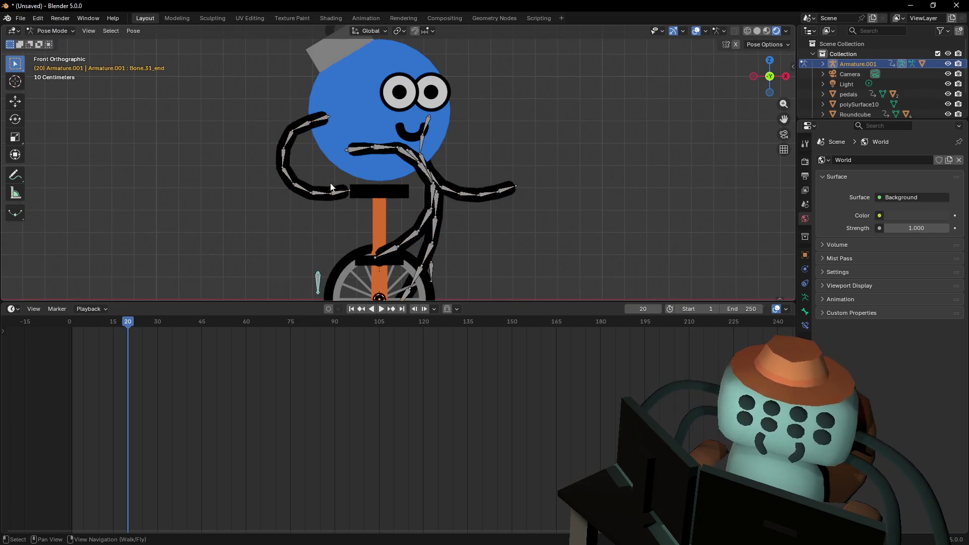
shift+middle_drag(331, 186, 324, 137)
click(324, 132)
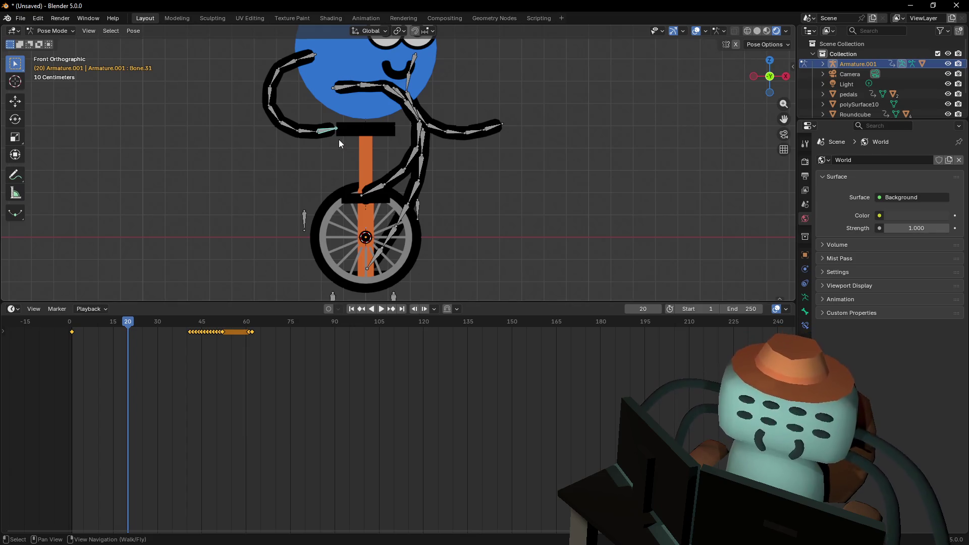
middle_drag(263, 378, 305, 379)
key(a)
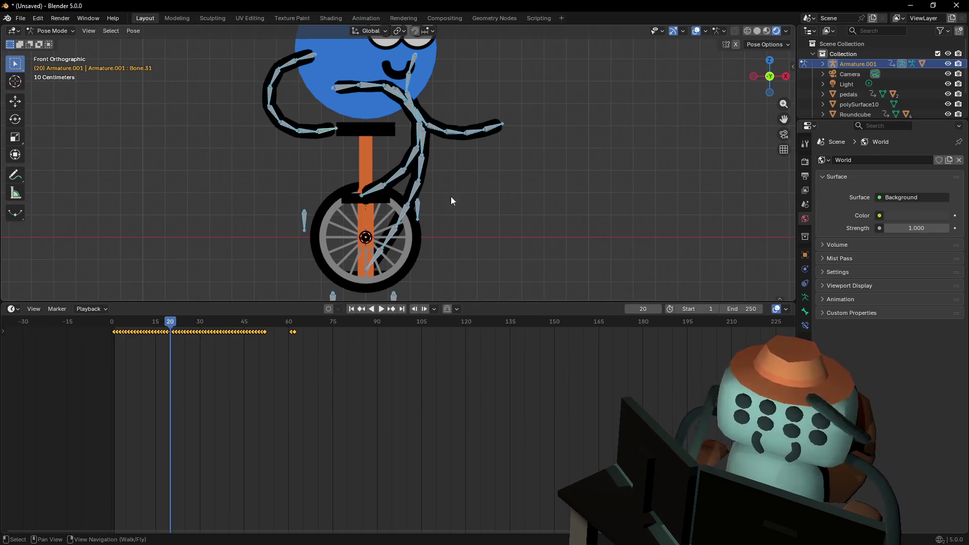
mouse_move(448, 410)
mouse_down()
mouse_move(129, 319)
mouse_move(88, 323)
mouse_up()
key(Delete)
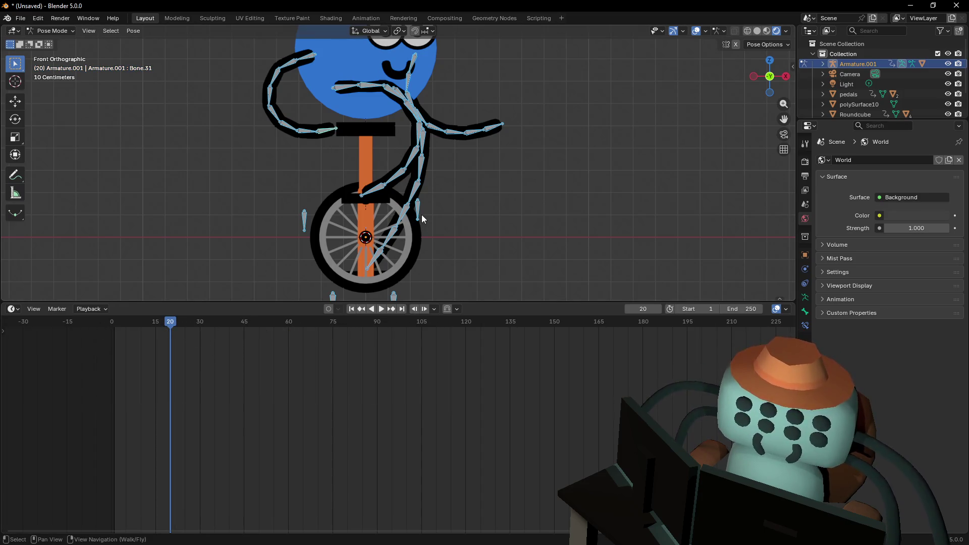
Clear all bone rotations and locations, then play from frame 1 to confirm no motion
key(alt+r)
key(alt+g)
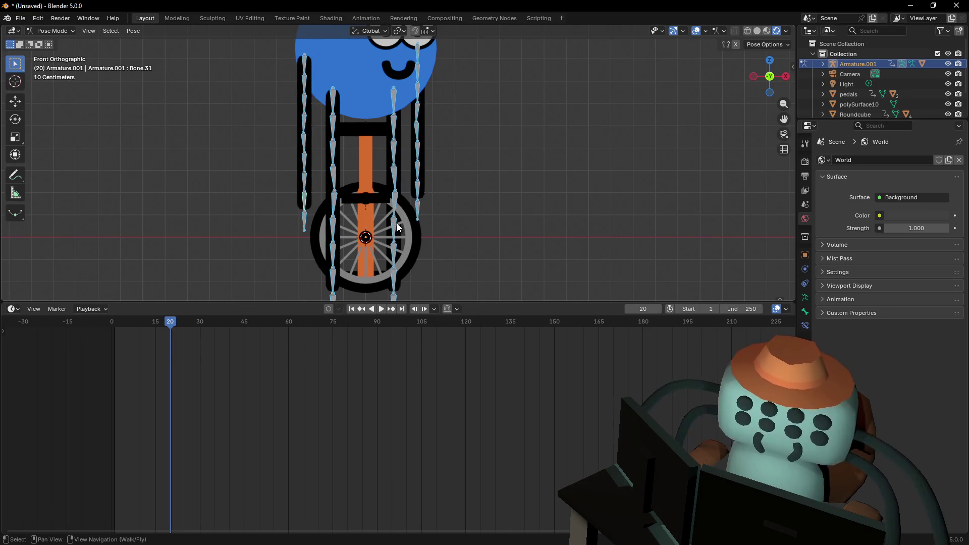
scroll(437, 173, down, 2)
mouse_move(435, 143)
shift+middle_down()
mouse_move(413, 171)
mouse_move(440, 184)
shift+middle_up()
scroll(362, 201, up, 2)
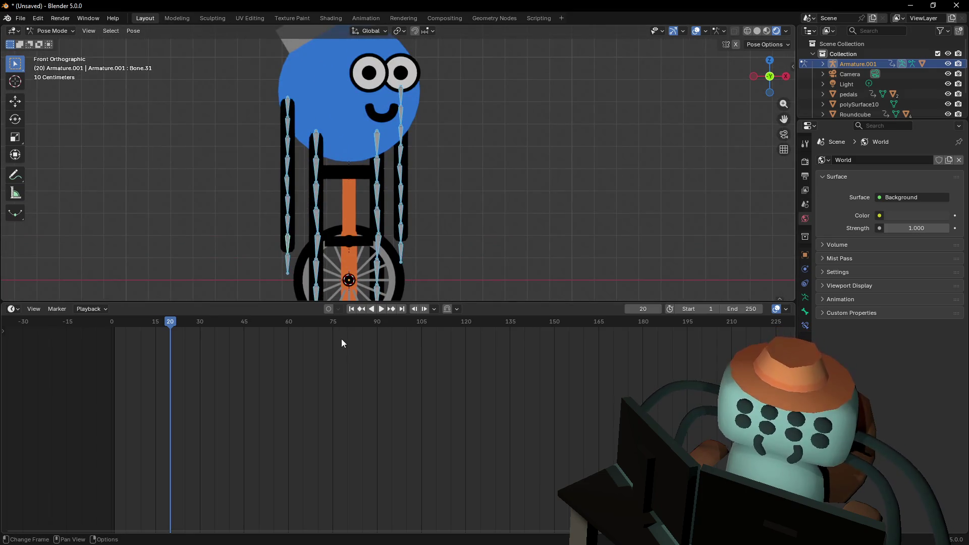
key(Down)
key(shift+Left)
key(space)
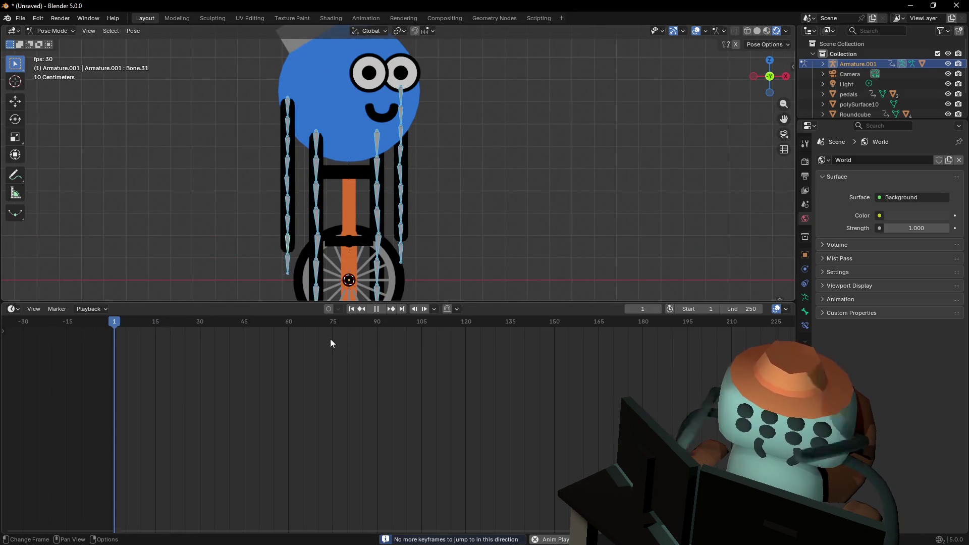
key(Escape)
mouse_move(354, 283)
shift+middle_down()
mouse_move(384, 252)
mouse_move(360, 153)
shift+middle_up()
scroll(295, 195, left, 3)
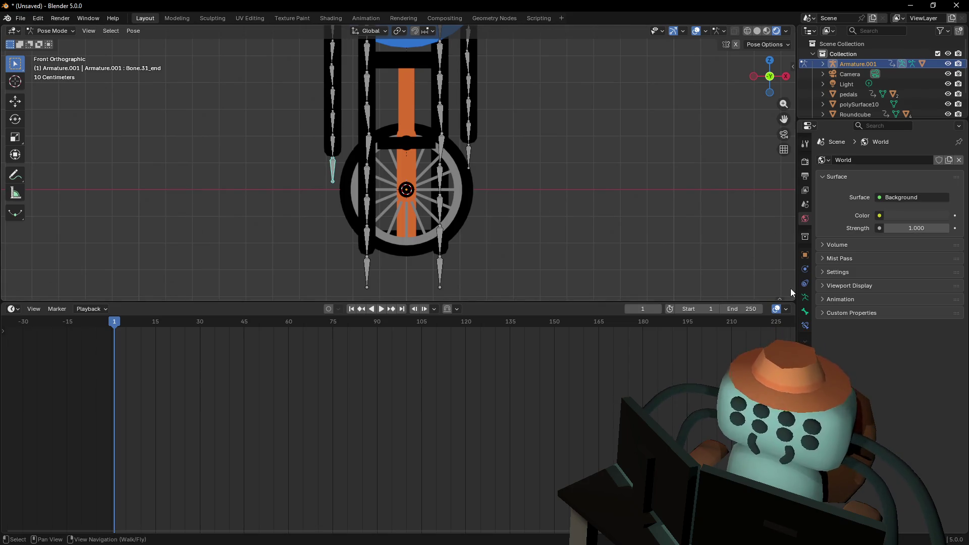
Add a targetless IK constraint to the selected bone via Bone Constraints
click(805, 327)
scroll(323, 169, right, 3)
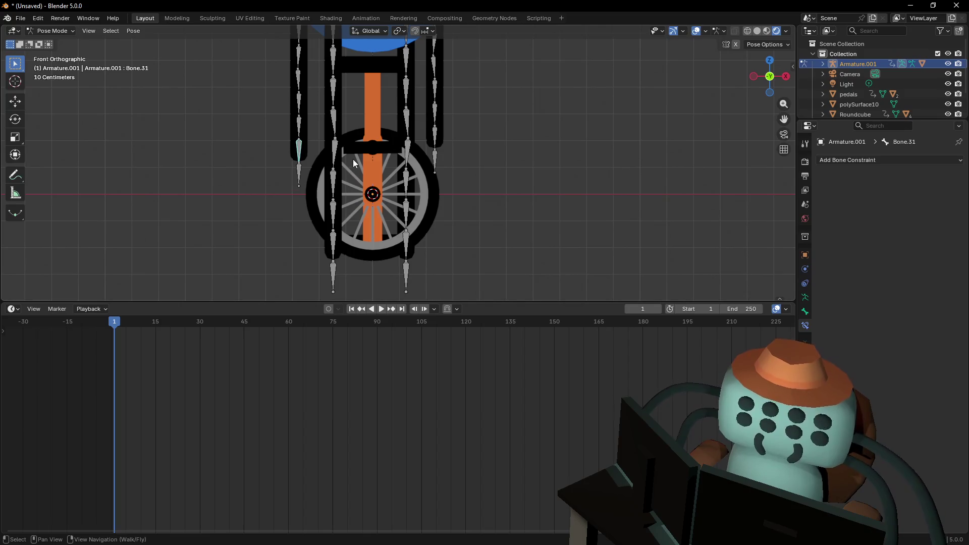
key(shift+i)
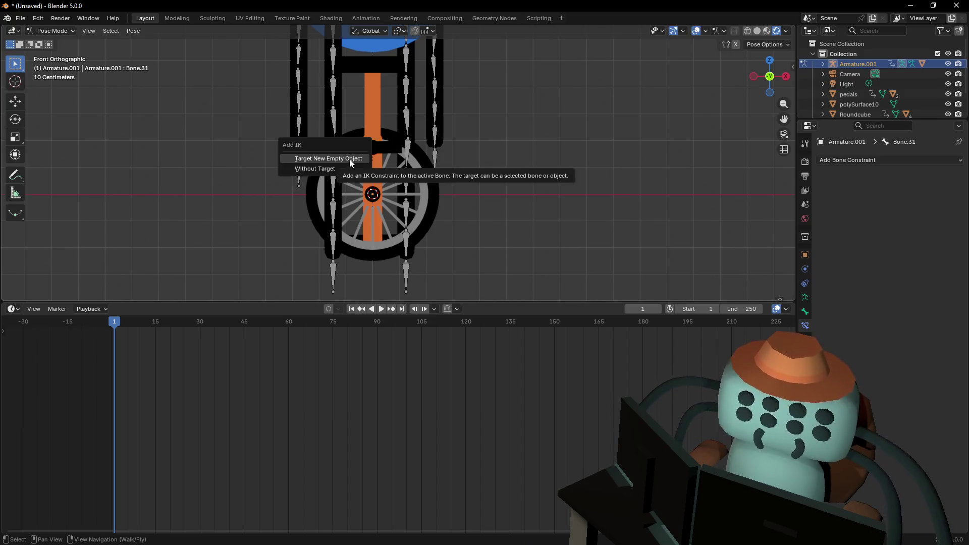
click(332, 172)
key(ctrl+z)
key(shift+i)
click(435, 137)
Add targetless IK constraints to Bone.23 and Bone.15
click(407, 244)
key(shift+i)
click(405, 240)
click(335, 246)
key(shift+i)
click(334, 246)
Set Bone.31's IK target to Armature.001 with Bone.31_end as the target bone
shift+middle_drag(300, 164, 297, 185)
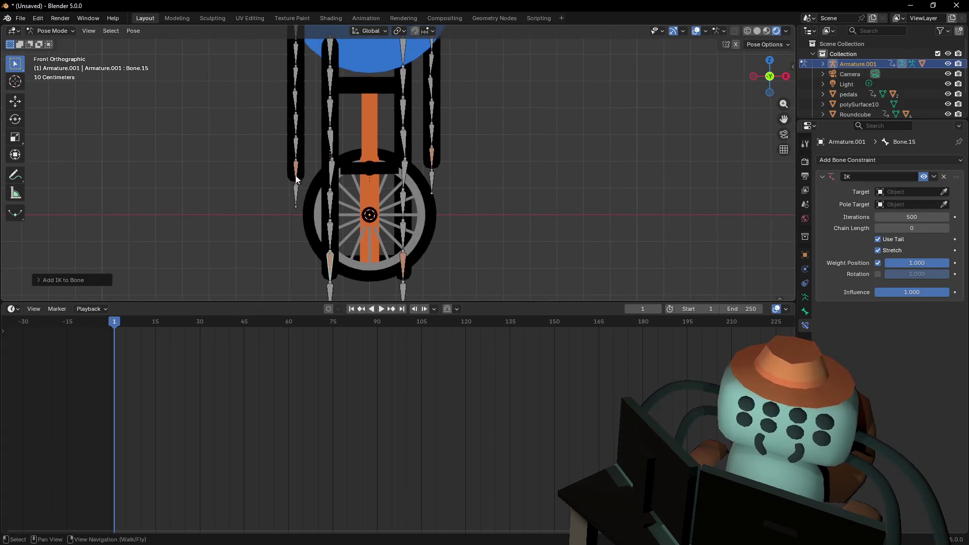
click(297, 171)
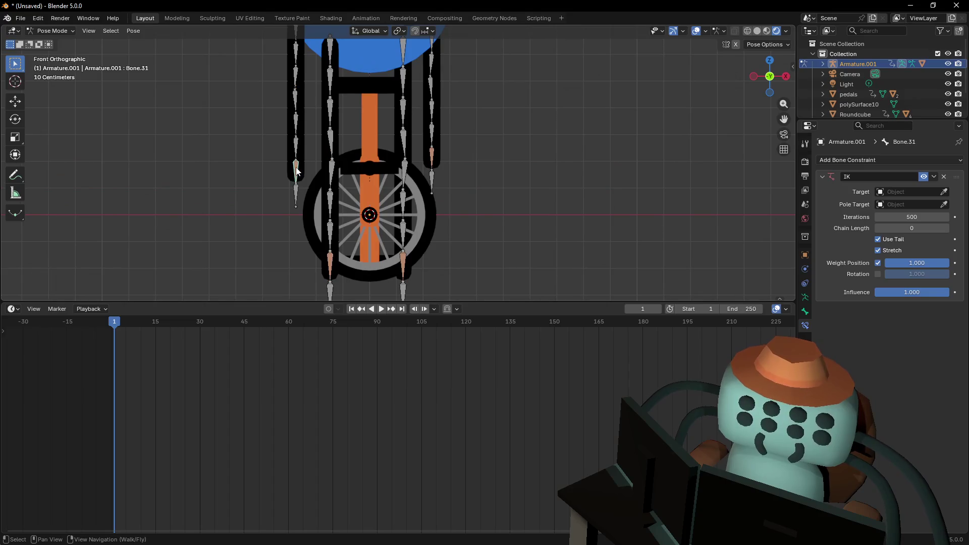
click(944, 192)
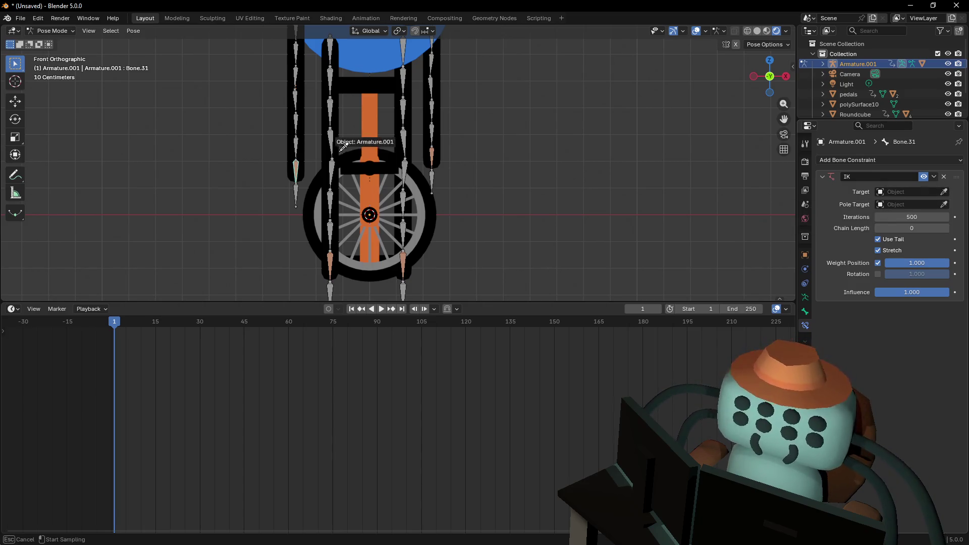
click(385, 173)
click(944, 204)
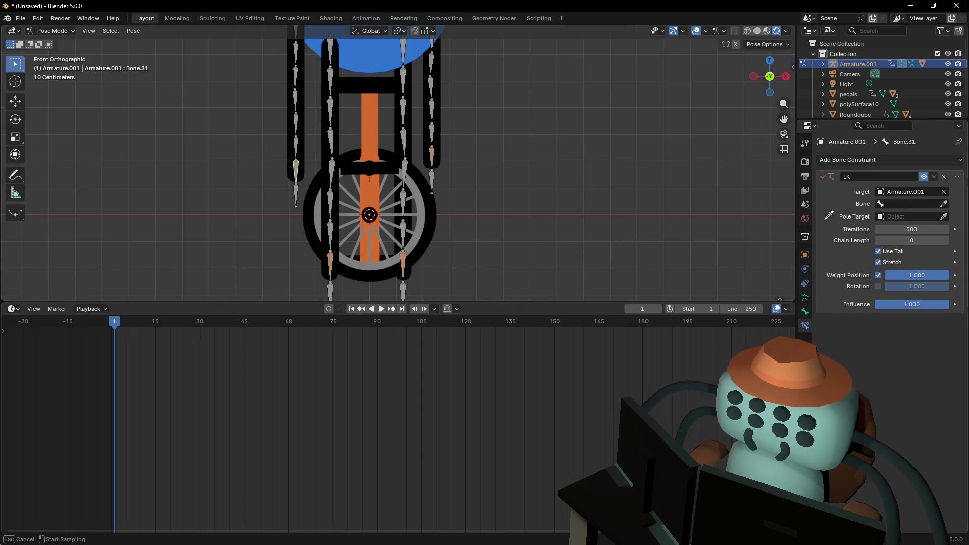
click(297, 191)
Move Bone.31_end beside the body to check that the arm bends
shift+middle_drag(296, 192, 341, 216)
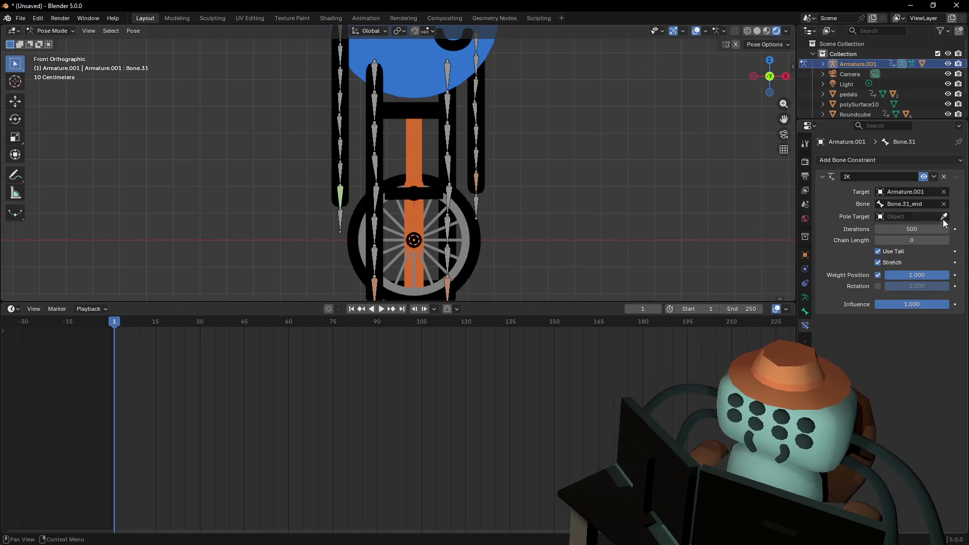
shift+middle_drag(401, 188, 473, 176)
click(410, 201)
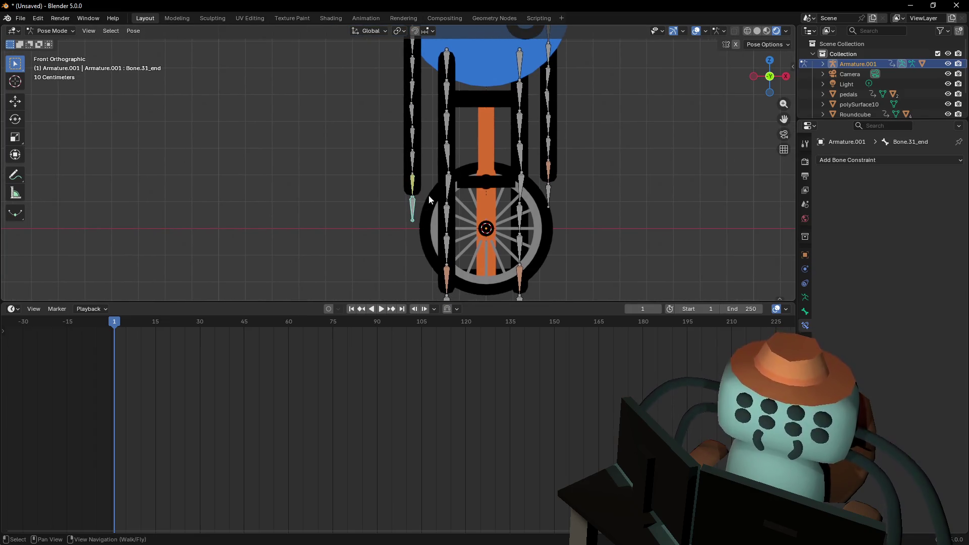
key(g)
key(Escape)
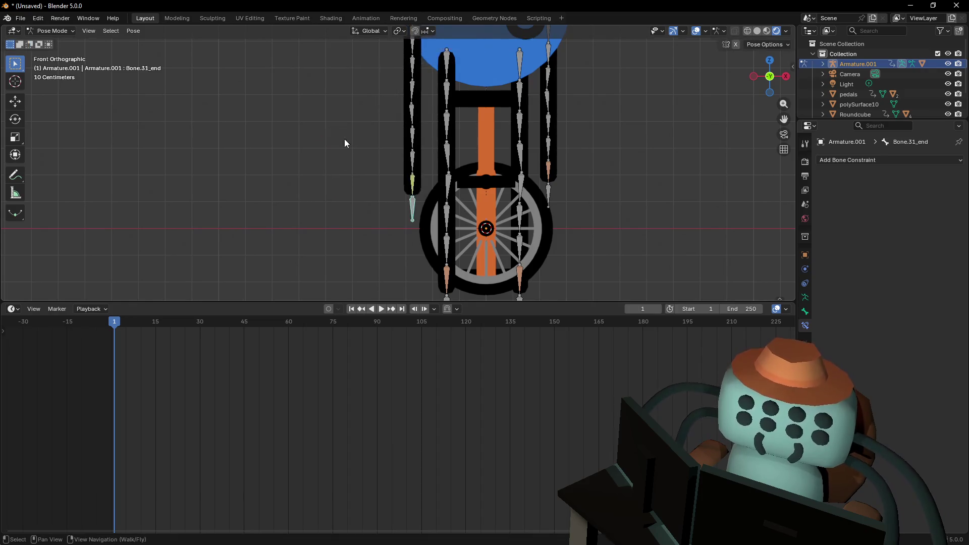
scroll(383, 141, up, 2)
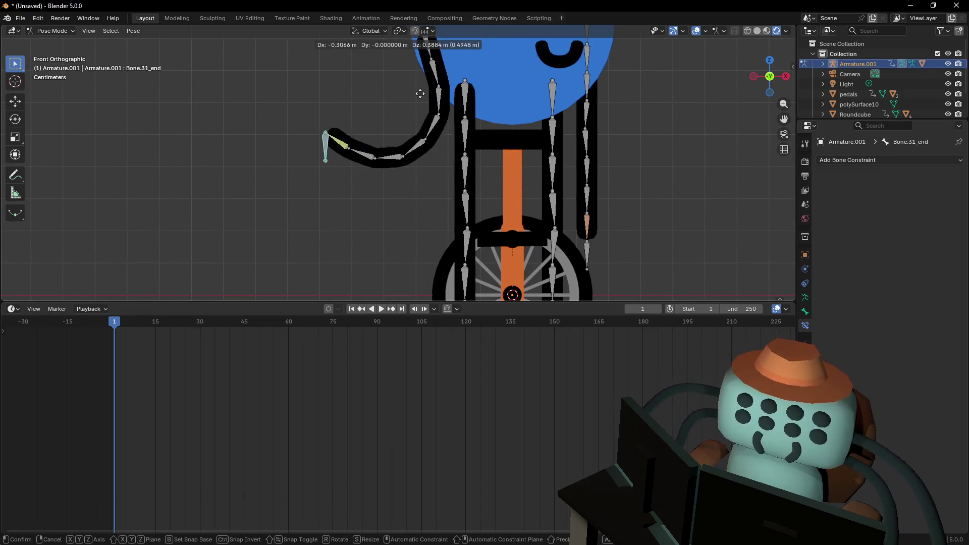
key(Escape)
scroll(437, 156, down, 5)
key(g)
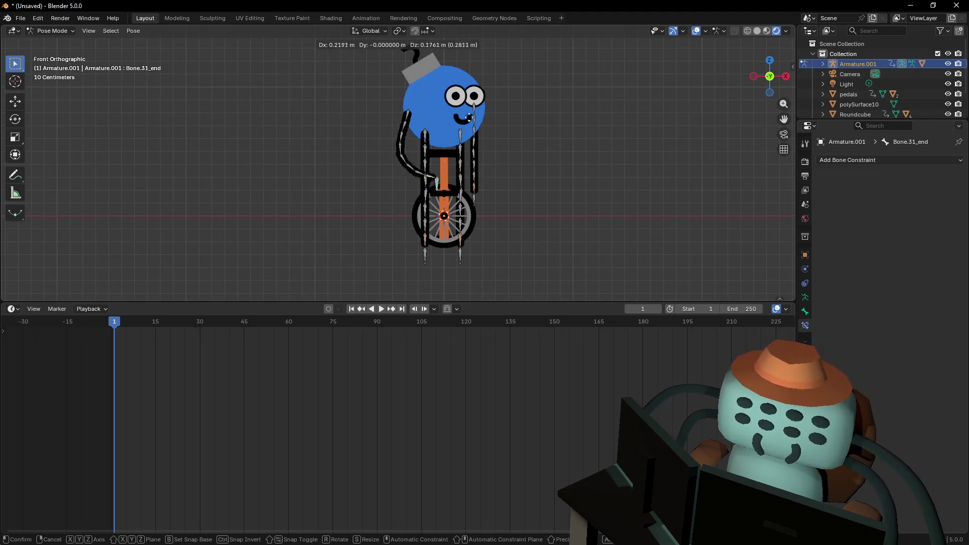
click(439, 145)
scroll(461, 131, down, 3)
scroll(462, 132, up, 4)
shift+middle_drag(461, 141, 393, 144)
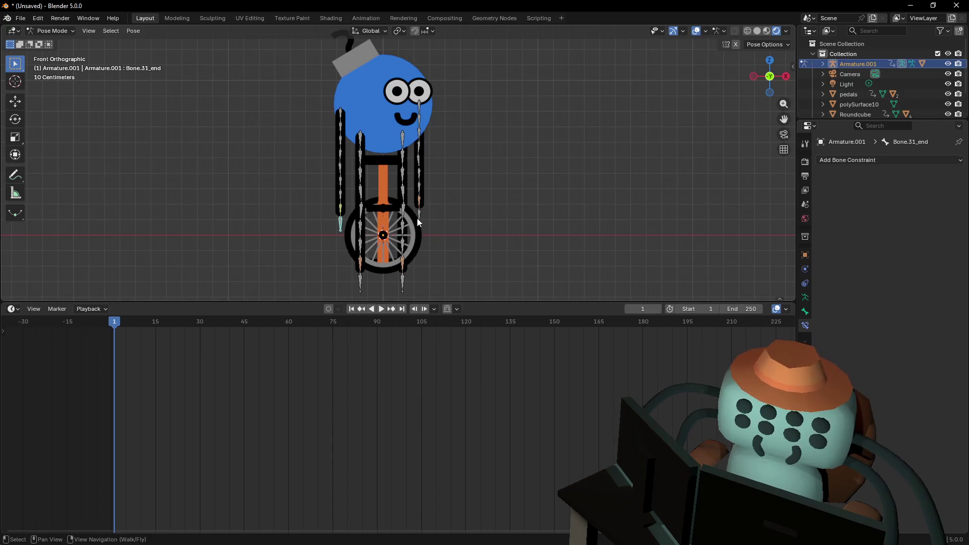
scroll(417, 220, up, 2)
shift+middle_drag(426, 241, 427, 145)
scroll(426, 145, up, 2)
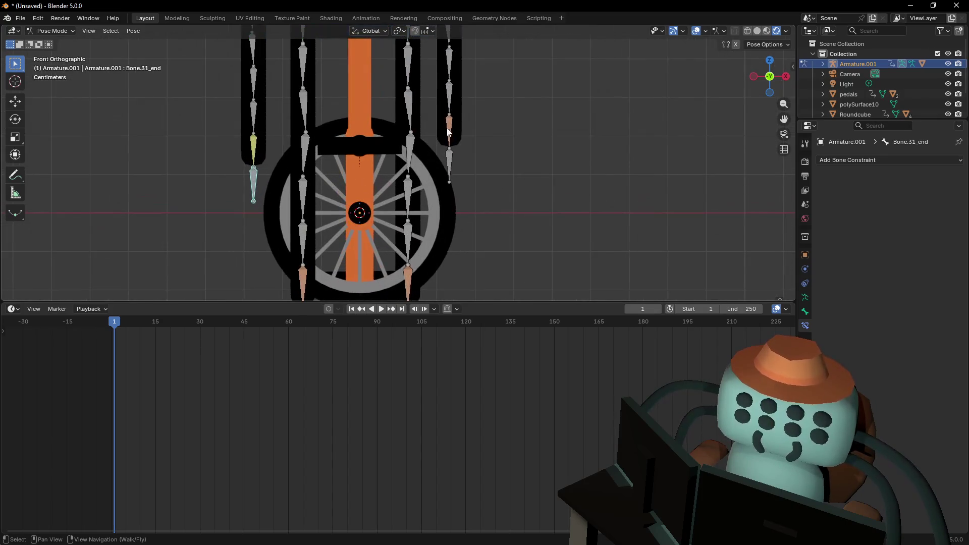
Set Bone.07's IK target to Armature.001 and Bone.07_end, then test the arm bend
click(428, 145)
key(shift+i)
scroll(447, 171, up, 2)
scroll(447, 182, up, 1)
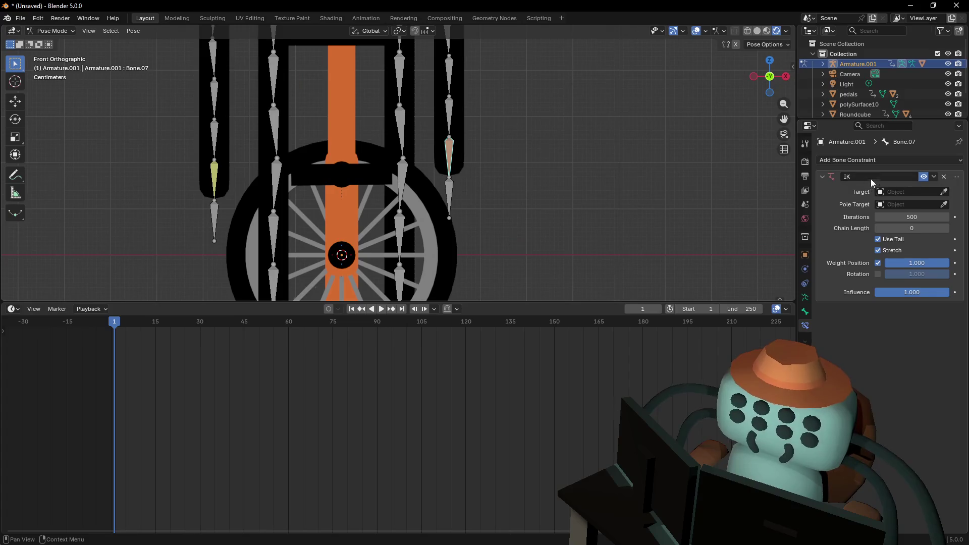
click(449, 177)
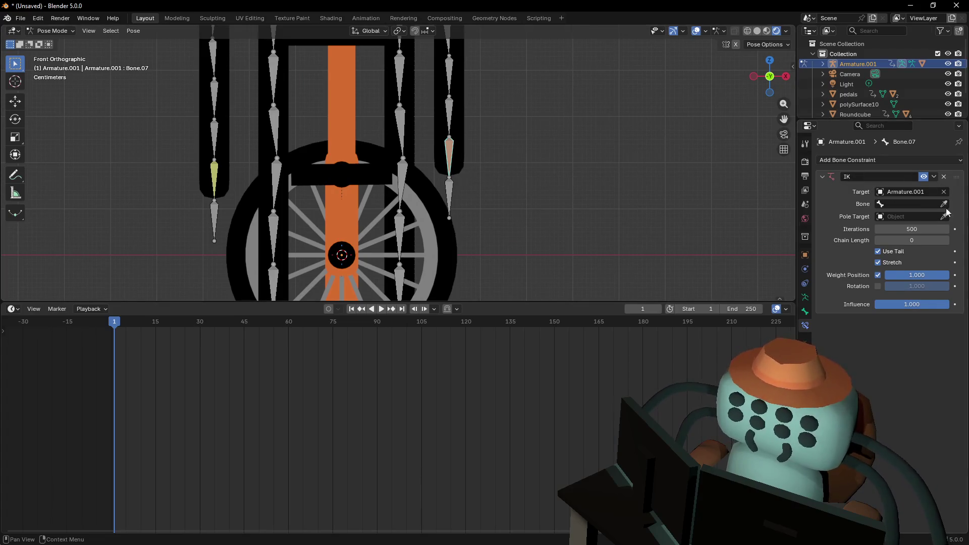
click(448, 194)
shift+middle_drag(512, 226, 560, 215)
scroll(521, 192, down, 5)
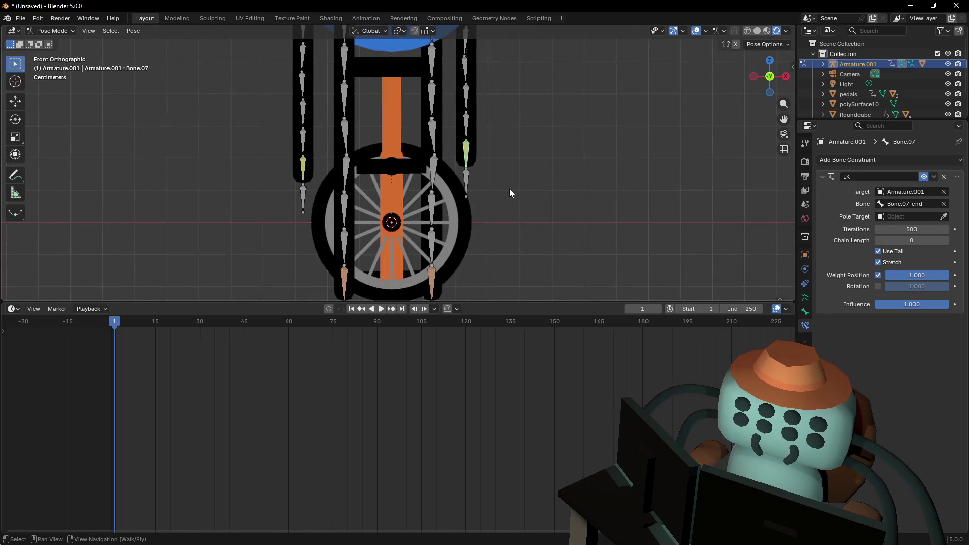
mouse_move(456, 217)
mouse_down()
mouse_move(573, 139)
mouse_move(502, 170)
mouse_move(481, 235)
mouse_up()
Test Bone.23_end and point Bone.23's IK target at Armature.001
scroll(481, 246, up, 1)
shift+middle_drag(481, 251, 458, 157)
scroll(458, 157, up, 1)
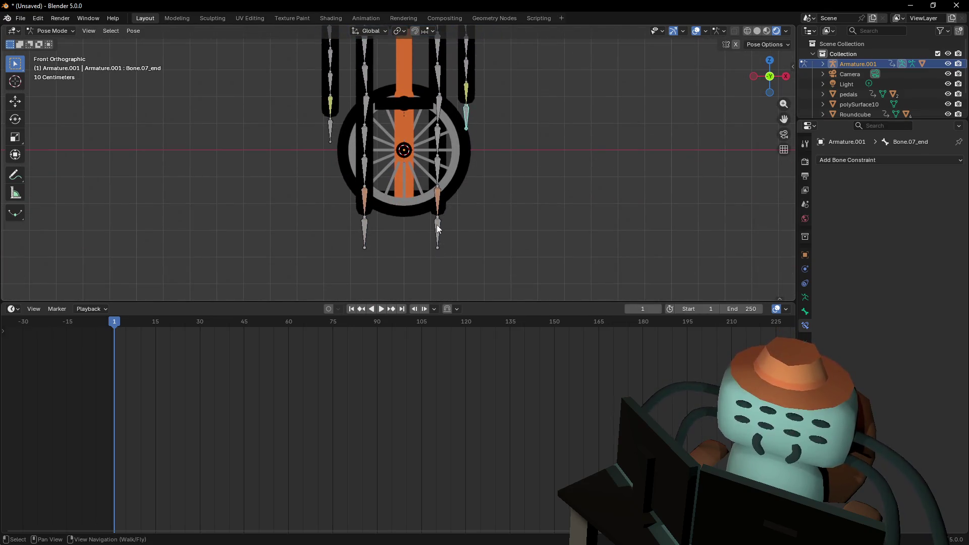
mouse_move(446, 217)
mouse_down()
mouse_move(480, 225)
mouse_move(451, 211)
mouse_up()
click(440, 199)
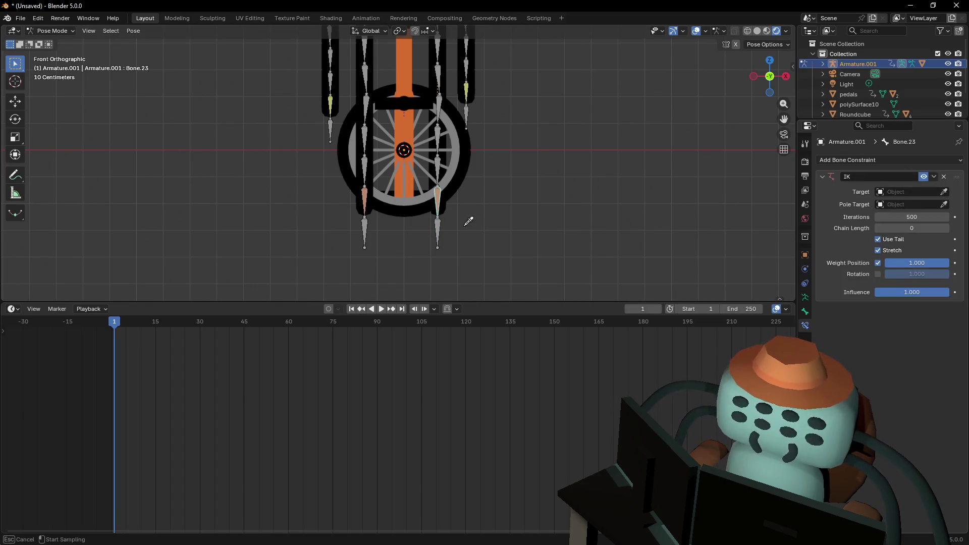
click(434, 186)
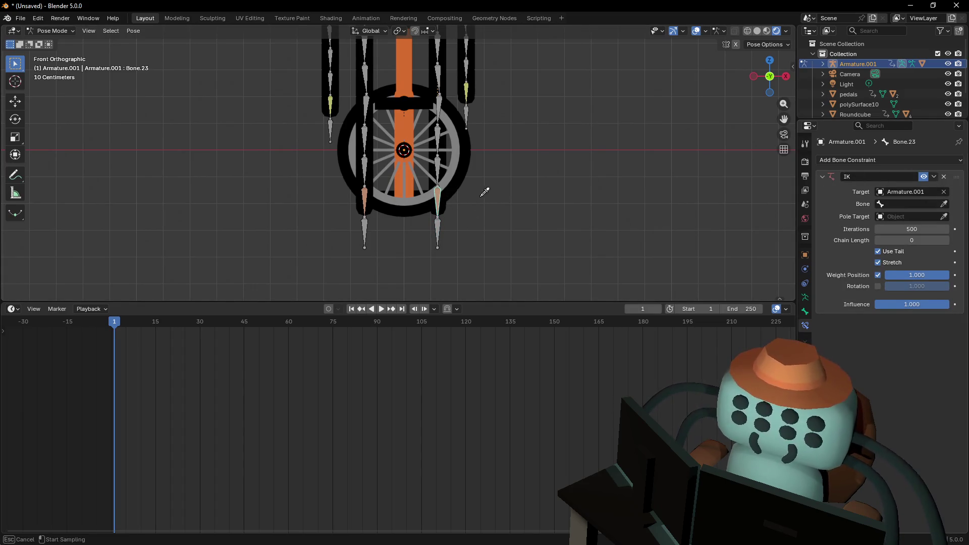
click(443, 192)
Fix Bone.23's IK: target Armature.001 with Bone.23_end, clearing the stray pole target
click(363, 201)
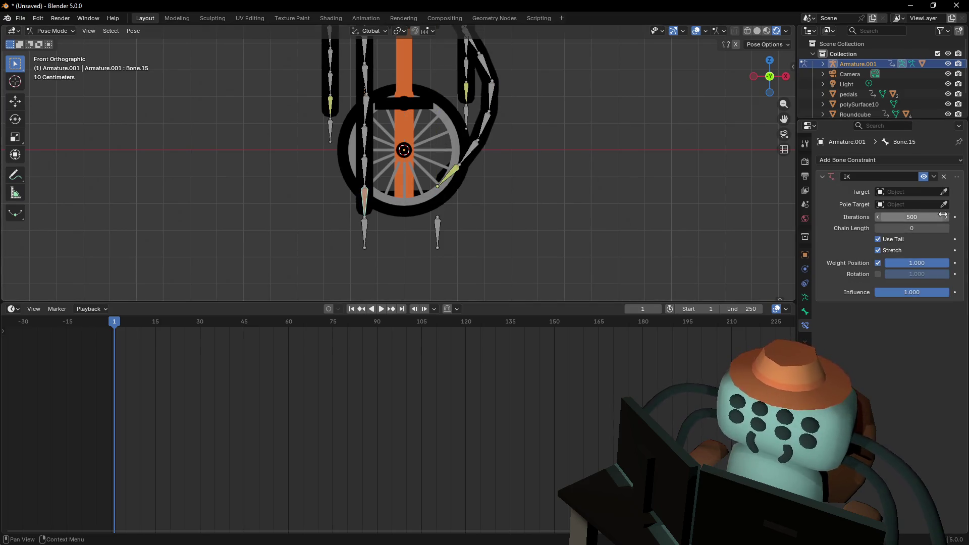
shift+middle_drag(507, 208, 528, 216)
key(ctrl+z)
key(ctrl+z)
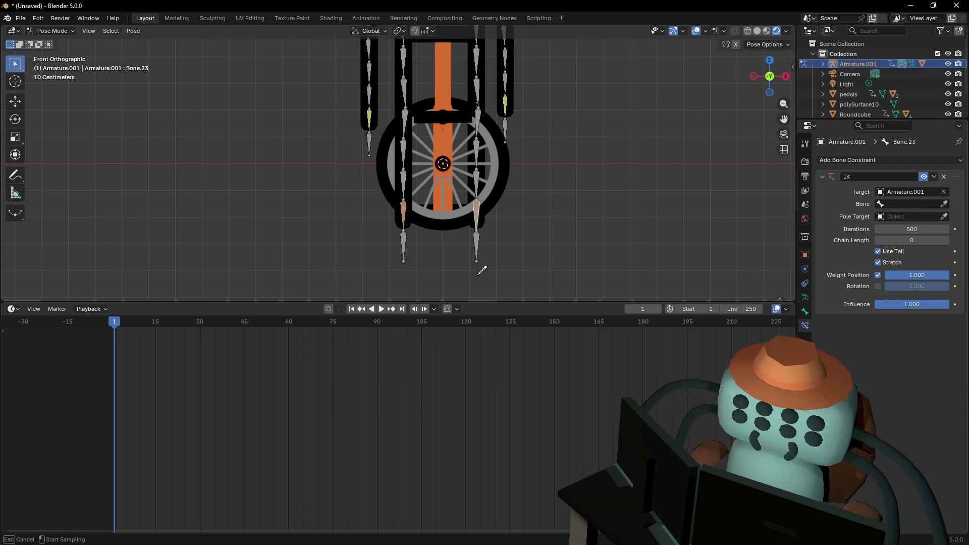
click(476, 229)
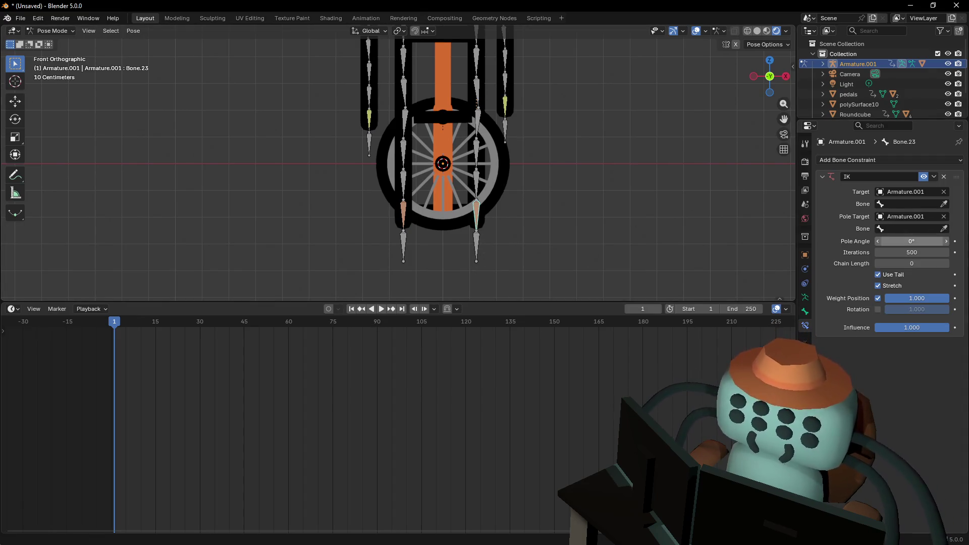
click(943, 216)
click(943, 204)
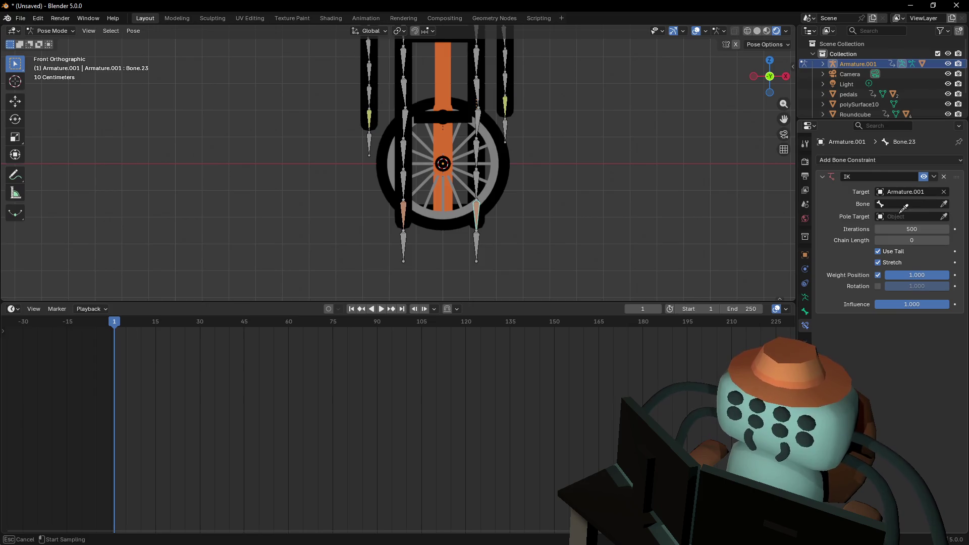
click(477, 230)
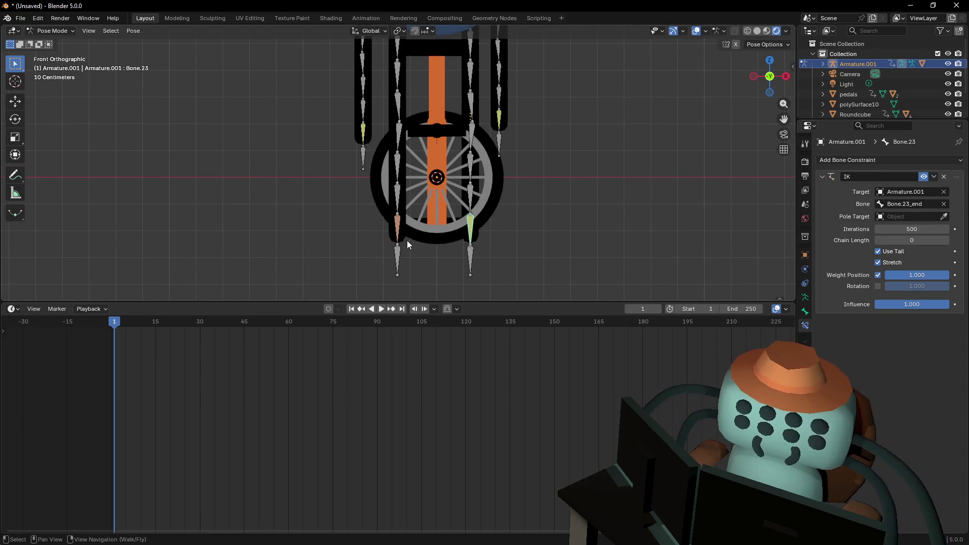
Set Bone.15's IK target to Armature.001, test the leg bend, and return to frame 0
click(397, 227)
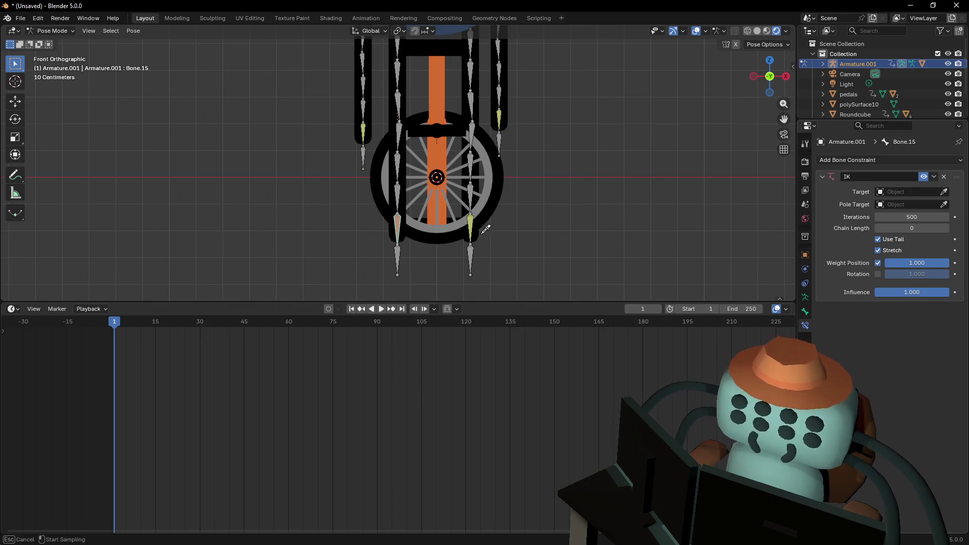
click(470, 222)
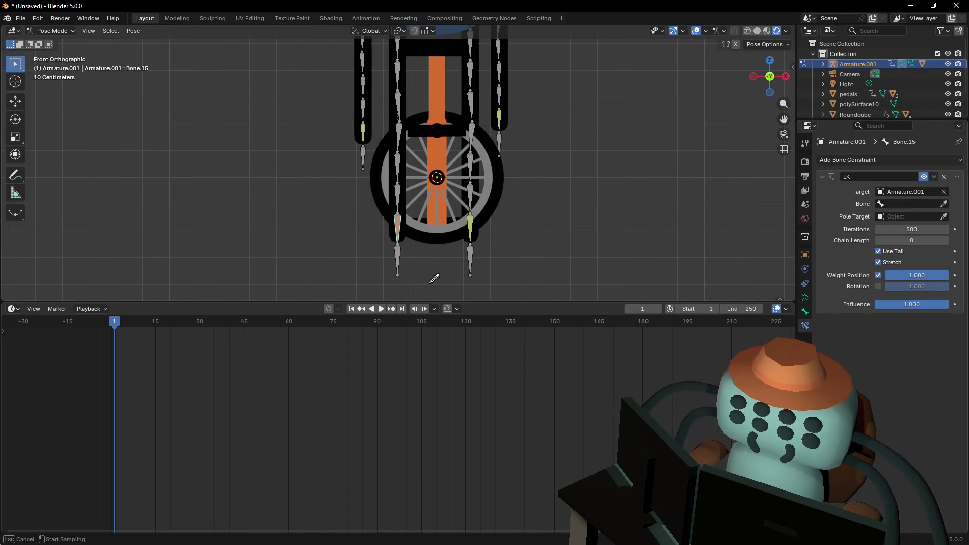
mouse_move(397, 254)
mouse_down()
mouse_move(414, 202)
mouse_move(461, 253)
mouse_move(454, 186)
mouse_move(443, 189)
mouse_up()
key(Escape)
mouse_move(443, 189)
ctrl+middle_down()
mouse_move(468, 200)
mouse_move(481, 264)
mouse_move(464, 182)
mouse_move(435, 164)
mouse_move(429, 141)
mouse_move(415, 168)
ctrl+middle_up()
key(Left)
shift+middle_drag(350, 151, 395, 195)
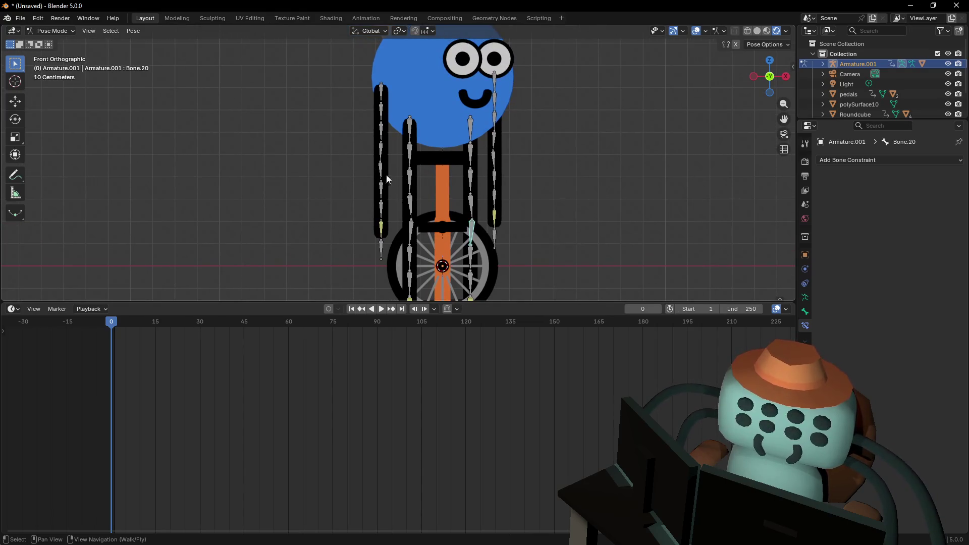
click(44, 31)
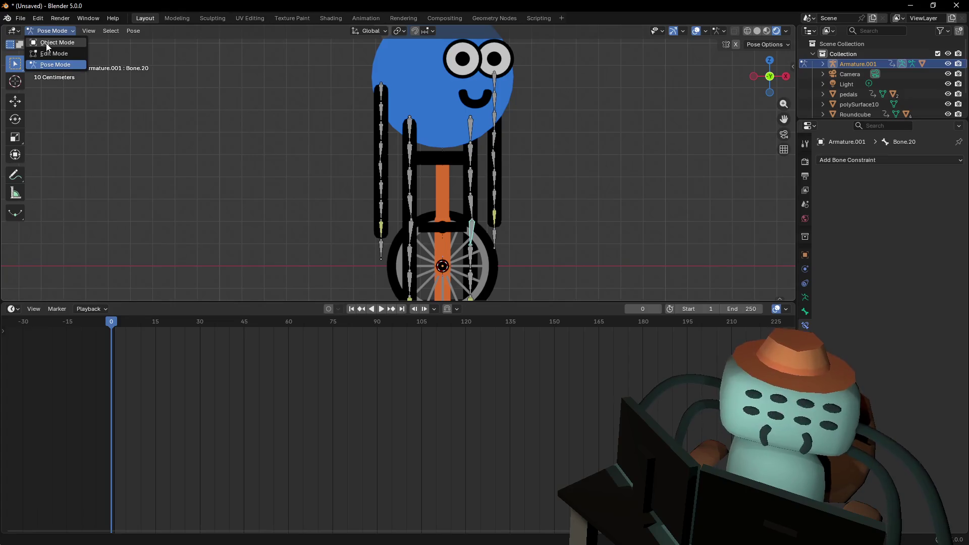
Switch the armature into Edit Mode
click(52, 43)
click(52, 31)
click(55, 53)
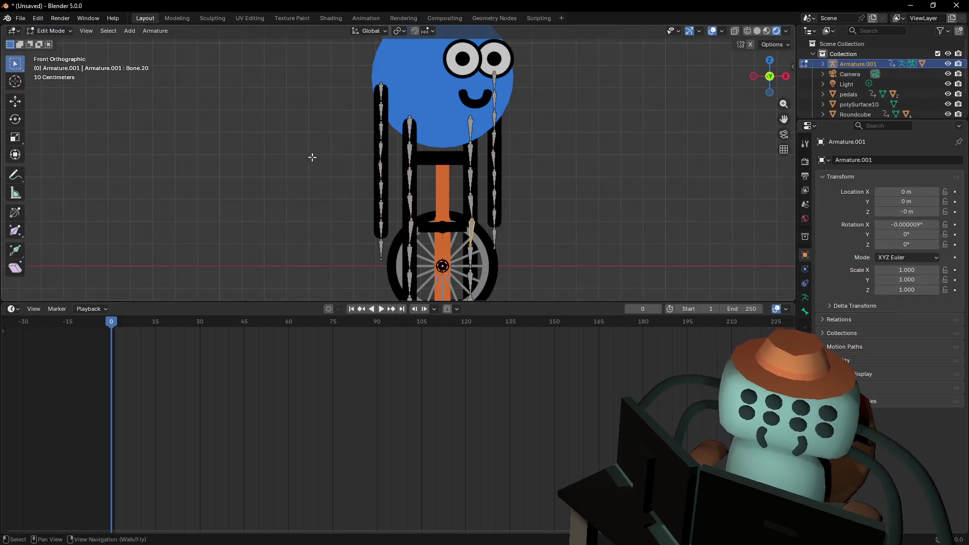
shift+middle_drag(412, 165, 391, 125)
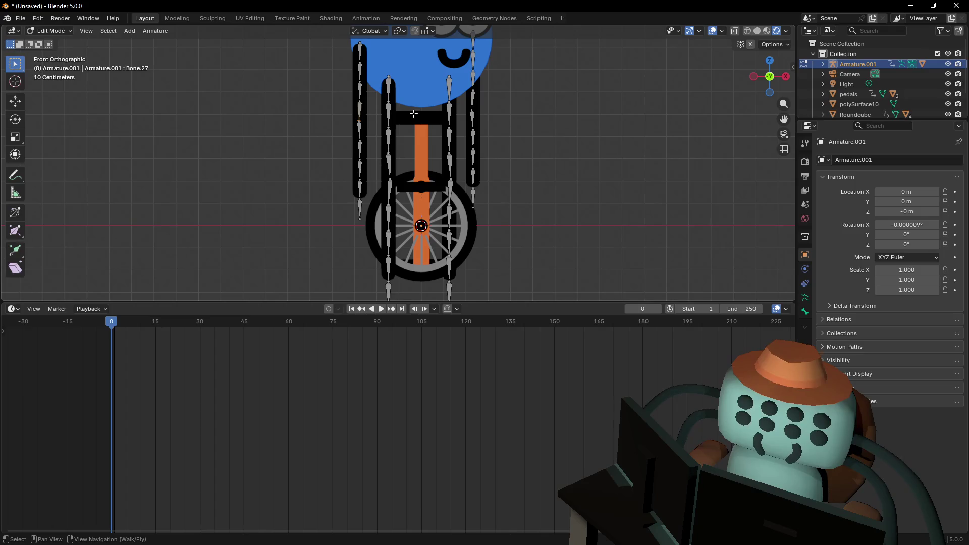
Extrude short new bones along X from the left and right leg chains
key(e)
key(x)
click(385, 114)
shift+middle_drag(413, 144, 400, 110)
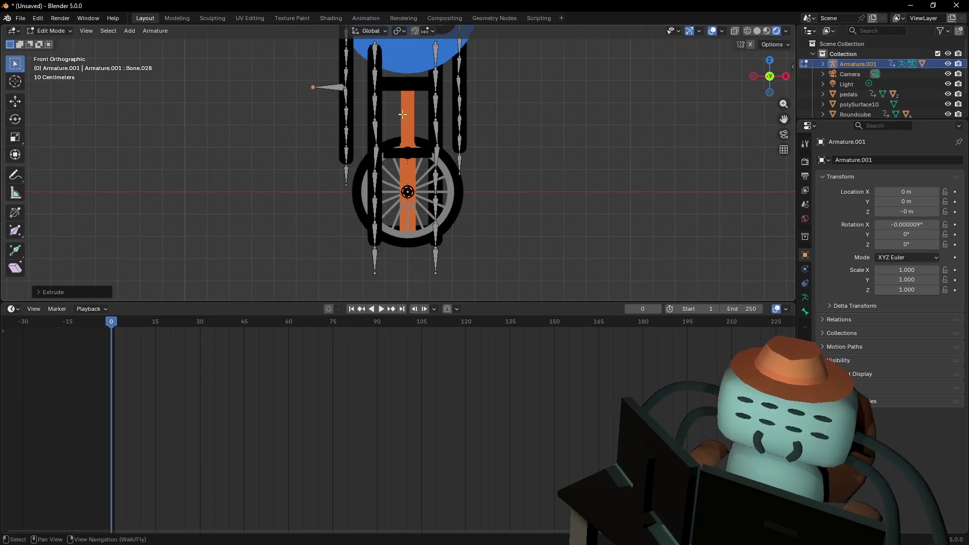
click(378, 138)
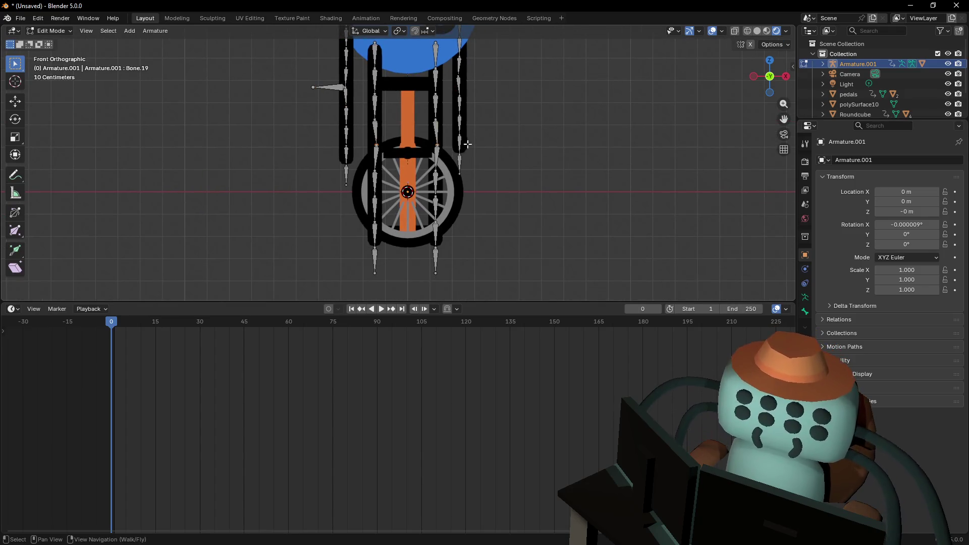
key(e)
key(x)
click(495, 141)
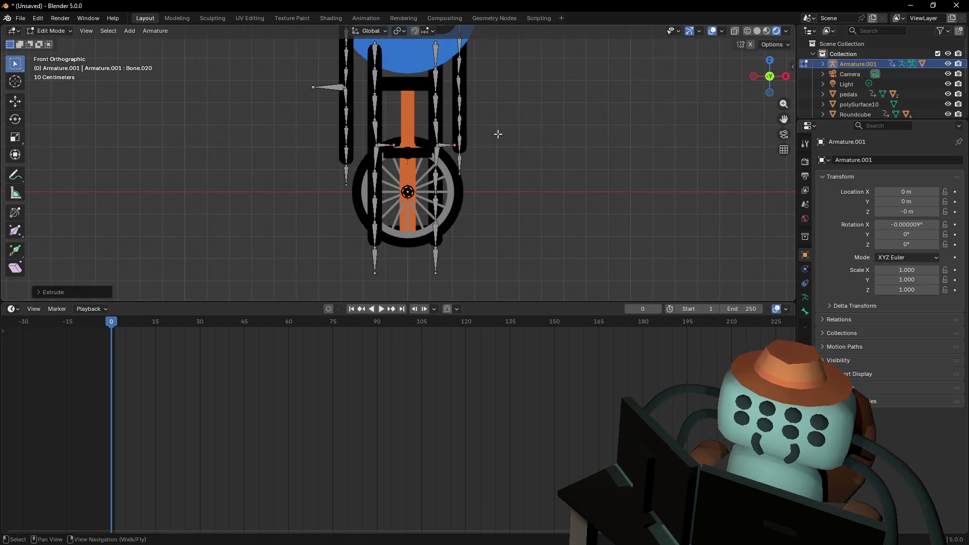
Reposition another extruded bone along the X axis
shift+middle_drag(473, 73, 471, 141)
click(458, 143)
key(g)
key(x)
key(Escape)
shift+middle_drag(489, 145, 508, 156)
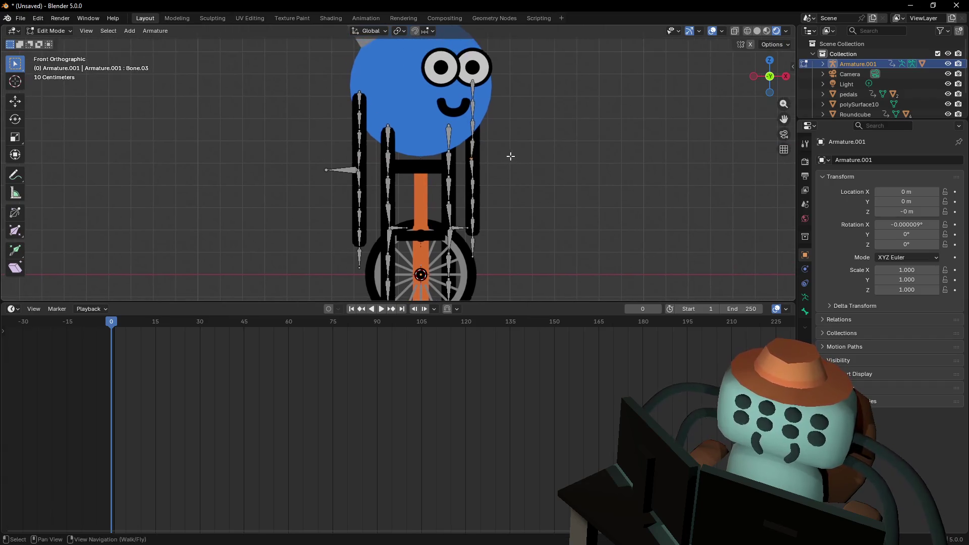
key(g)
key(Escape)
key(g)
key(x)
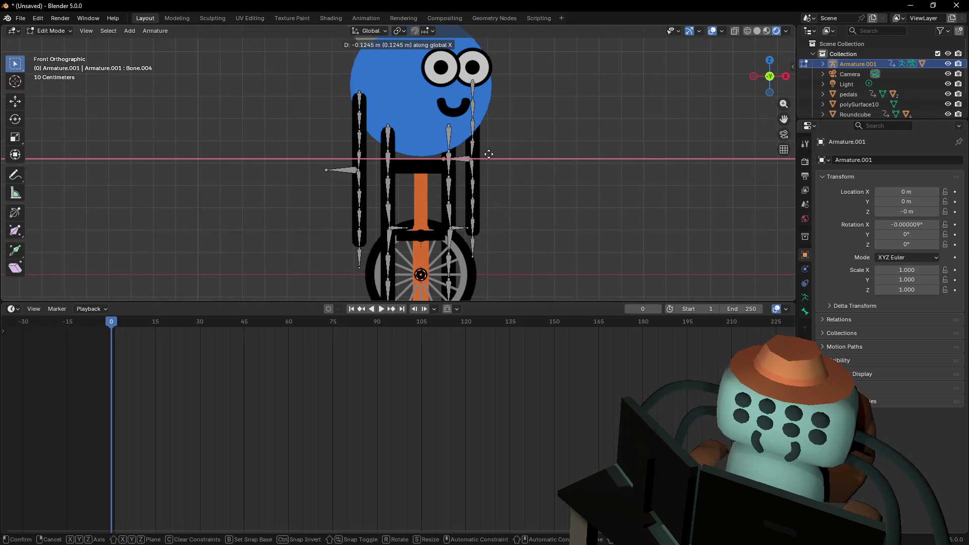
click(491, 153)
Clear the parent of the newly extruded bones with Alt+P so they are unparented
scroll(489, 160, down, 1)
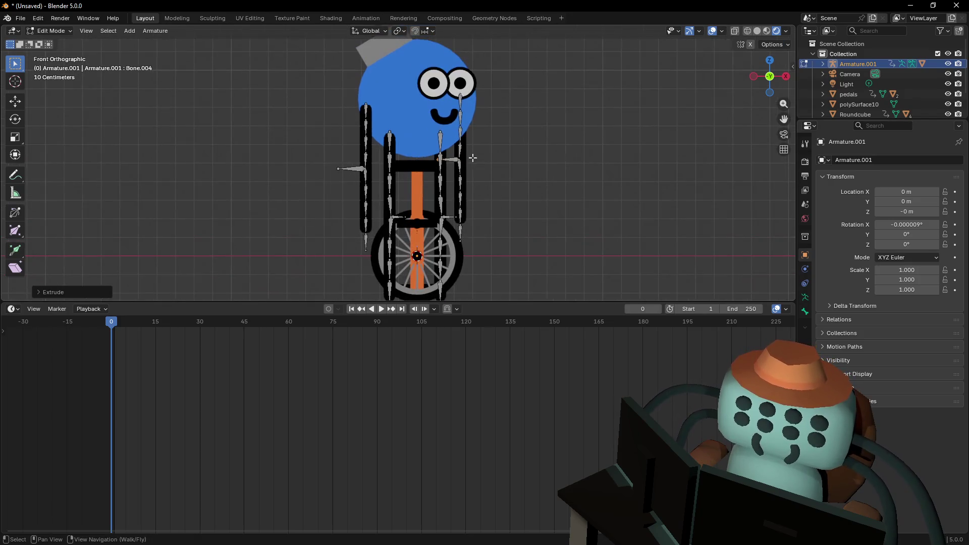
click(447, 159)
shift+click(342, 168)
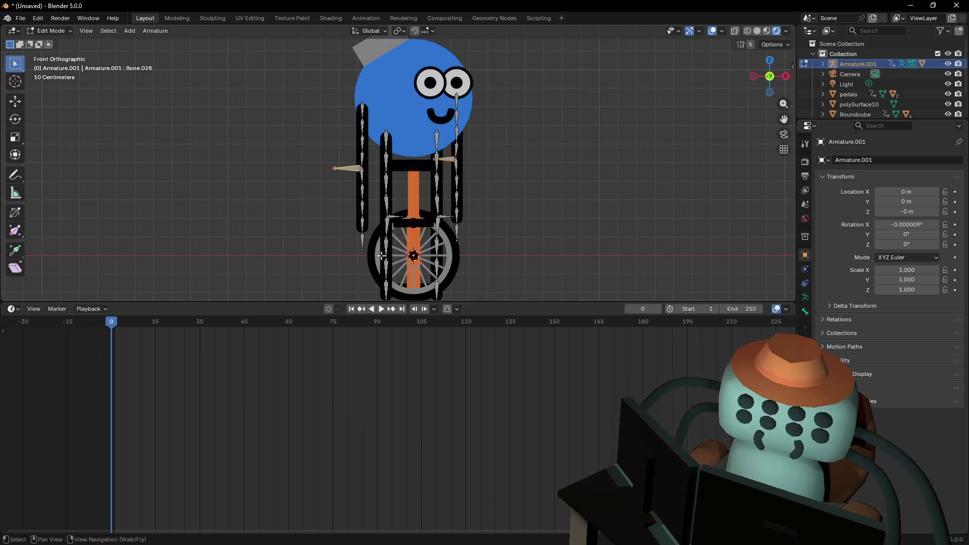
shift+click(452, 219)
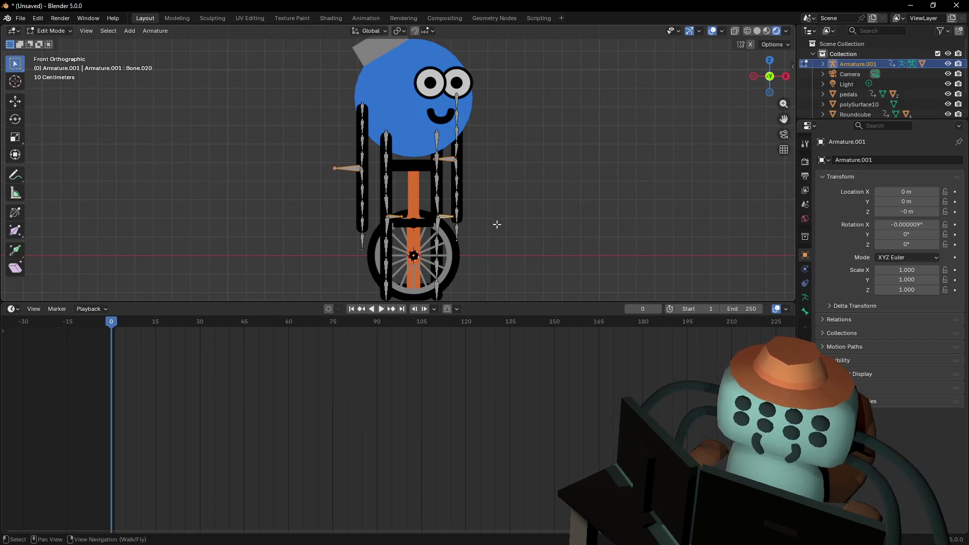
shift+middle_drag(495, 222, 464, 203)
key(alt+p)
click(442, 189)
Move the two small target bones out to the right along X
click(373, 196)
shift+click(424, 197)
key(g)
key(x)
click(580, 200)
Select a right-side bone plus its mirror and push both far left along X
mouse_move(580, 200)
shift+middle_down()
mouse_move(487, 219)
mouse_move(475, 188)
shift+middle_up()
click(474, 187)
key(shift+ctrl+m)
key(g)
key(x)
click(310, 200)
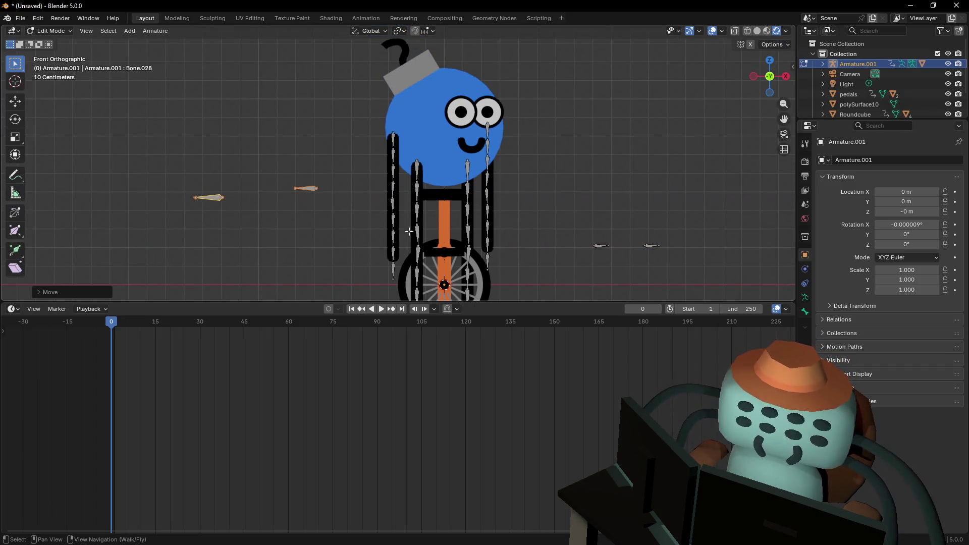
Recentre the view and return the armature to Pose Mode
scroll(405, 233, down, 3)
mouse_move(444, 238)
shift+middle_down()
mouse_move(395, 214)
mouse_move(418, 238)
shift+middle_up()
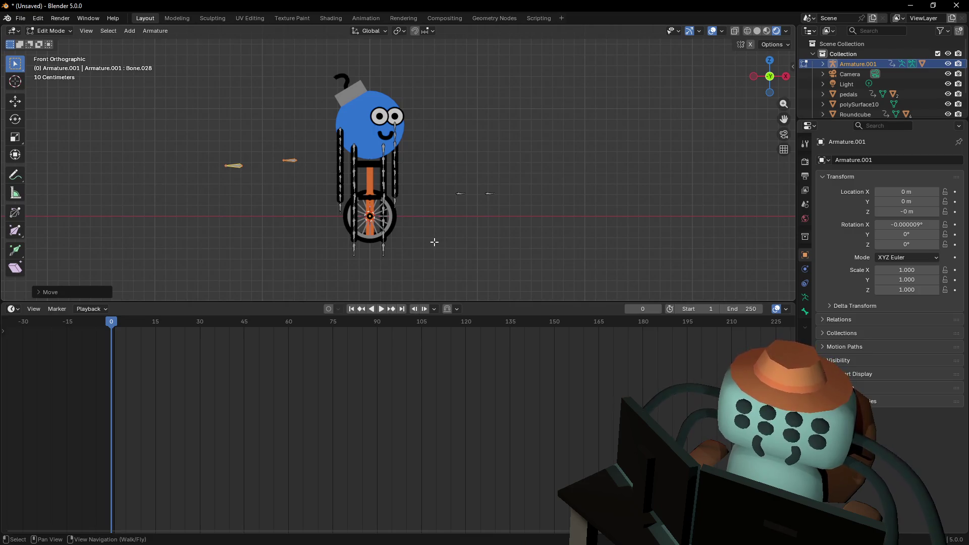
scroll(352, 195, up, 3)
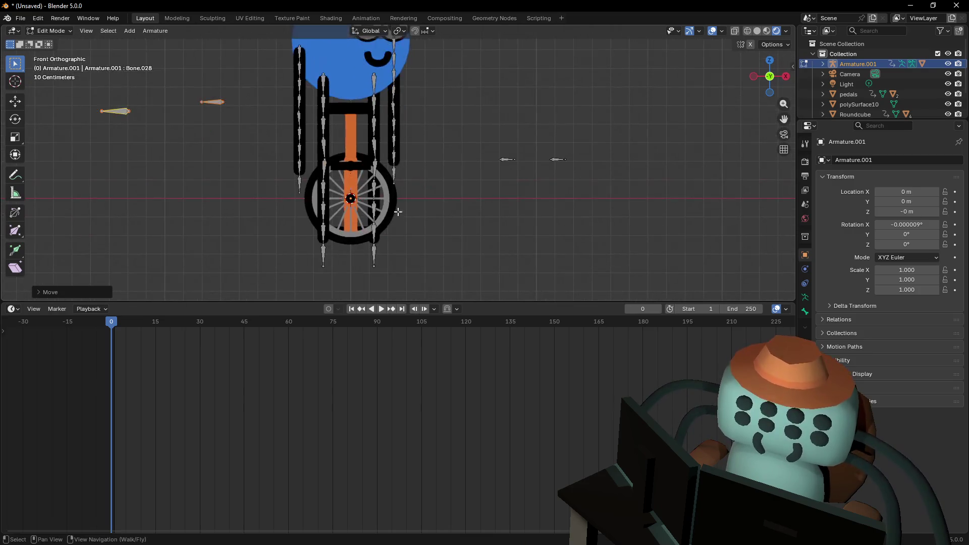
click(50, 31)
click(50, 64)
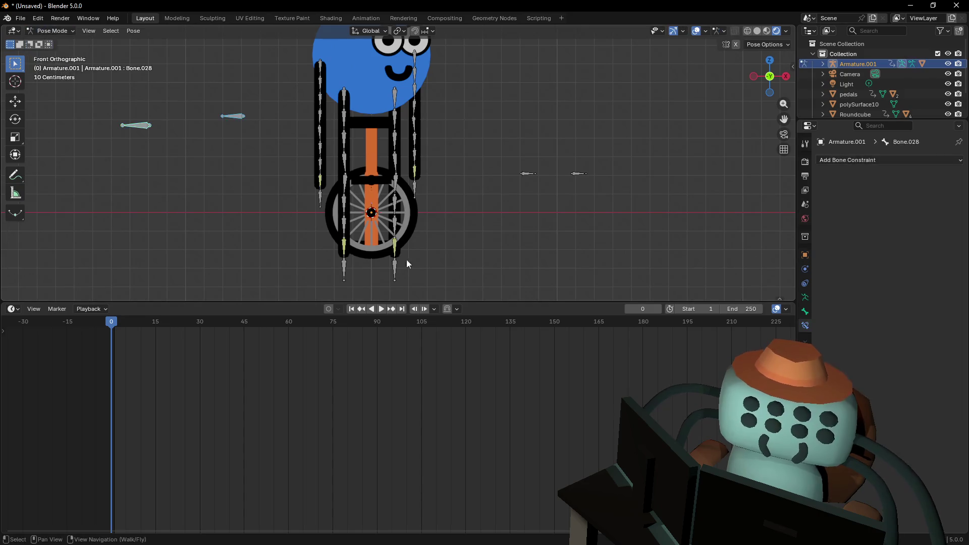
Test the right leg's IK bend by grabbing Bone.23_end, then cancel the move
click(396, 277)
key(g)
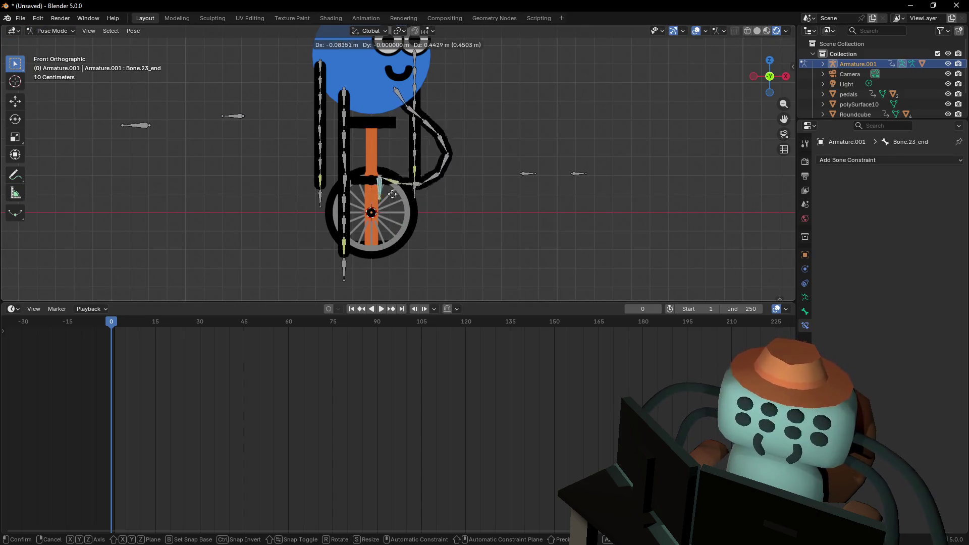
key(Escape)
Select Bone.23 and start picking its IK Pole Target with the eyedropper
shift+click(395, 244)
key(shift+i)
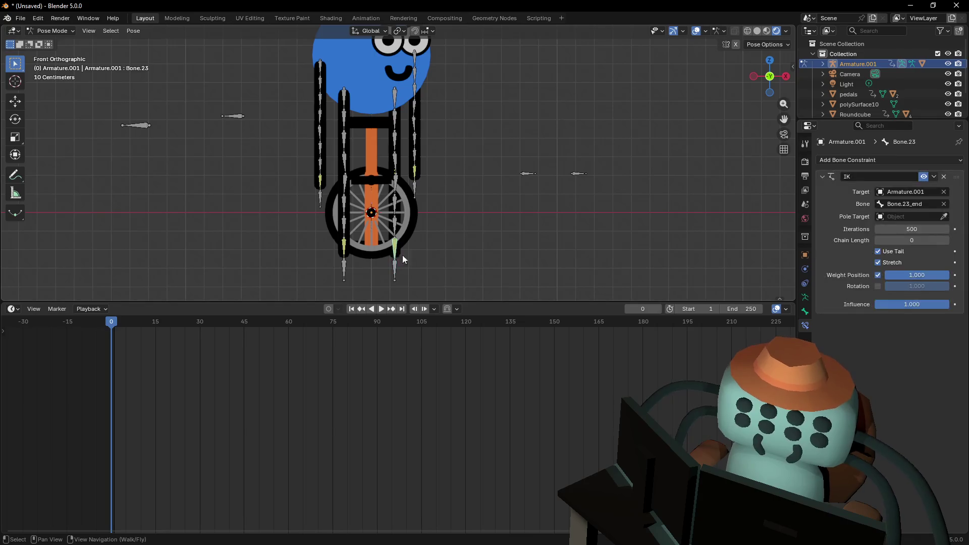
scroll(421, 261, up, 1)
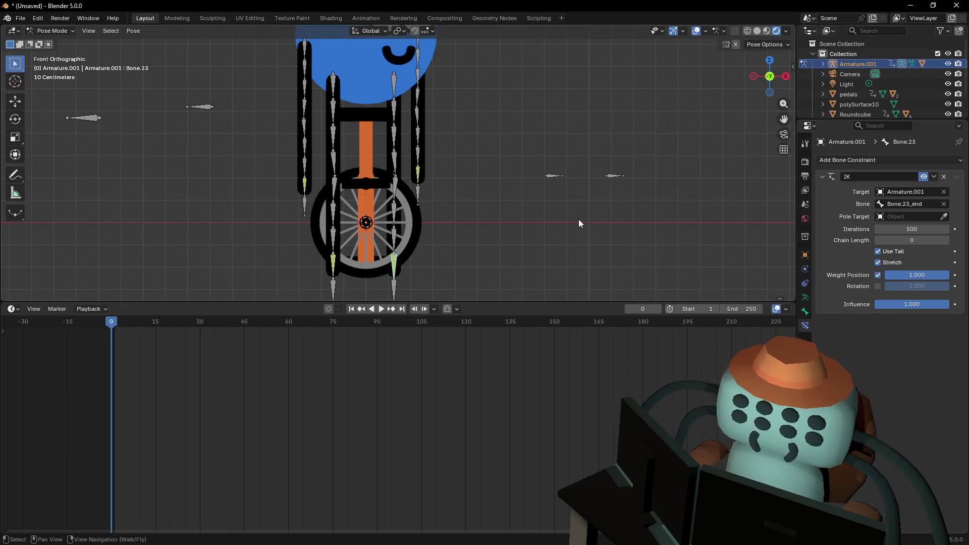
shift+middle_drag(551, 251, 565, 248)
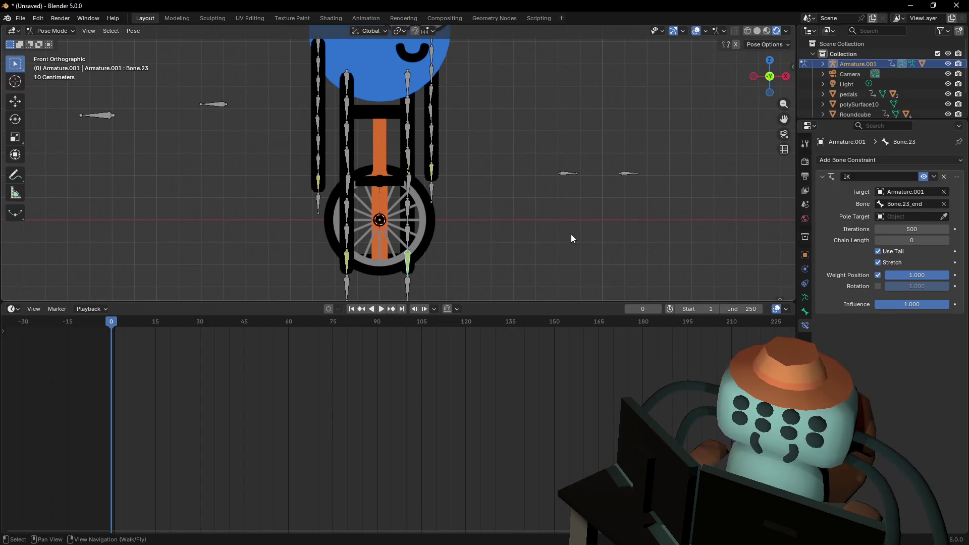
click(943, 217)
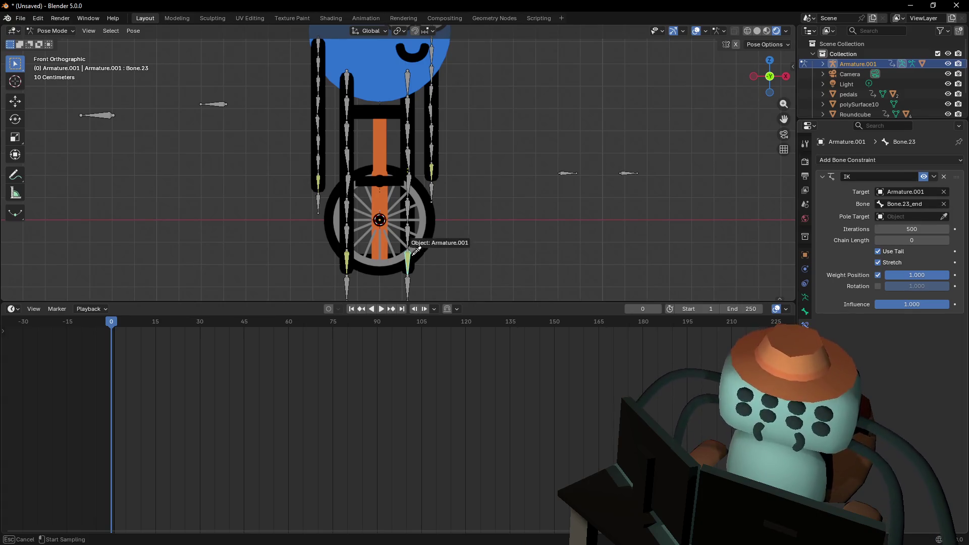
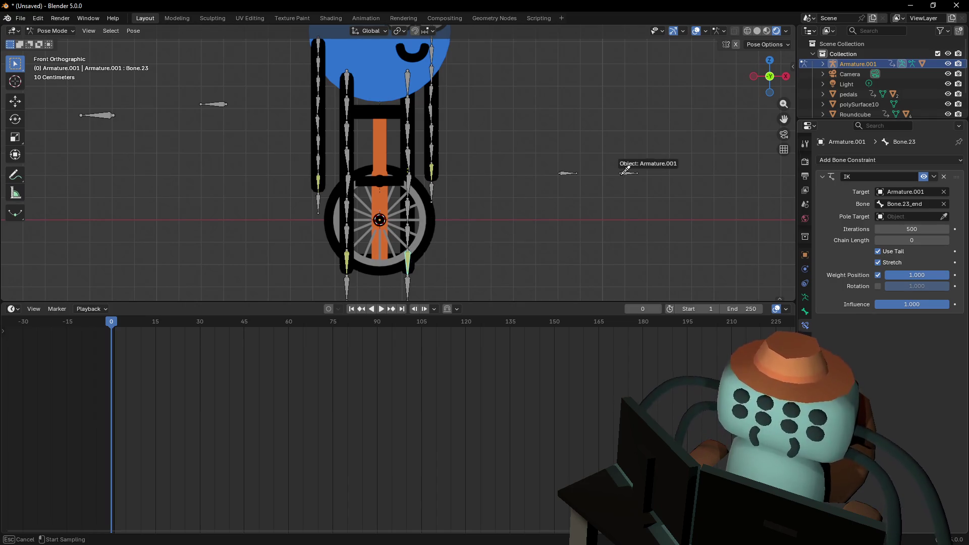
Set Armature.001 with Bone.020 as the IK pole target
click(623, 173)
click(636, 170)
click(627, 174)
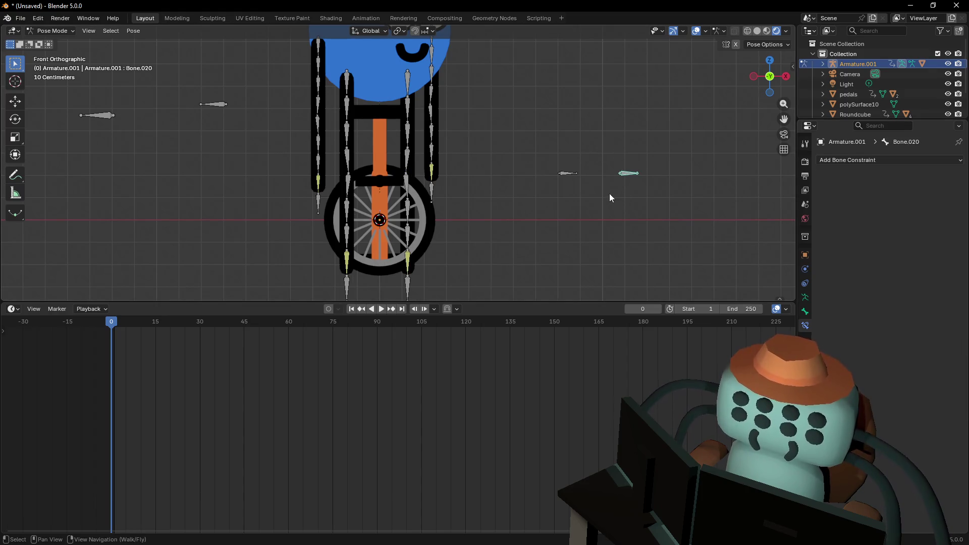
Reframe the rig and set Bone.23's IK pole angle to 180°
key(KP_Decimal)
scroll(570, 177, down, 5)
scroll(528, 204, down, 5)
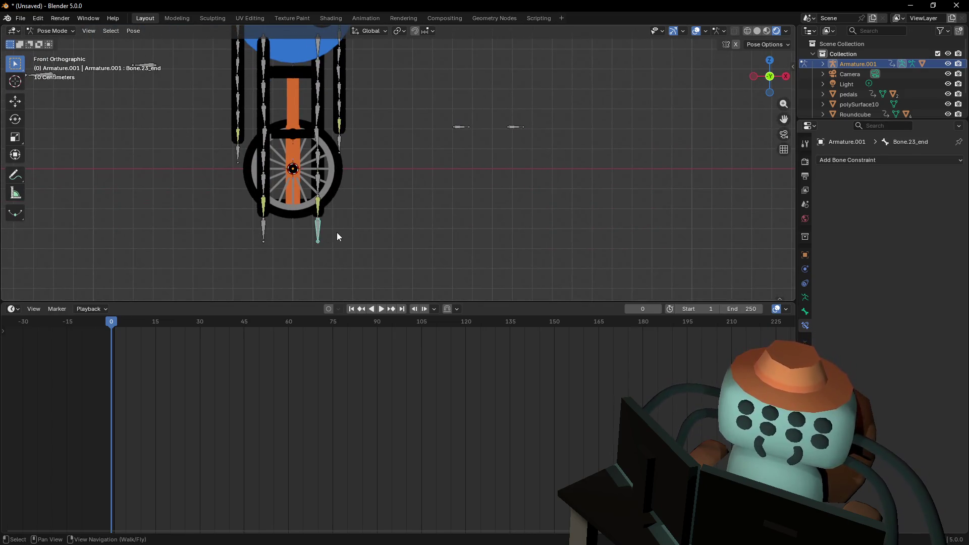
shift+middle_drag(348, 212, 422, 180)
scroll(362, 199, up, 1)
scroll(381, 216, up, 1)
scroll(449, 217, down, 2)
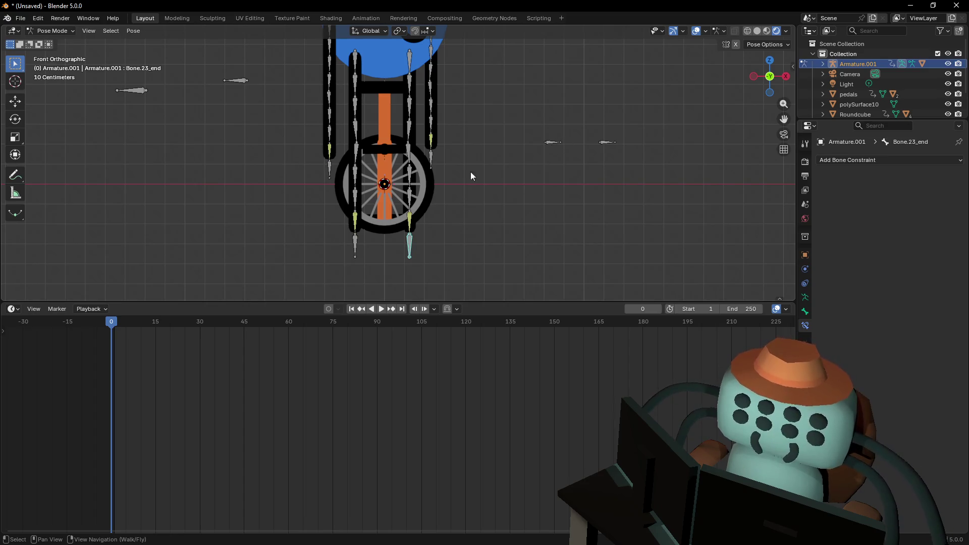
shift+middle_drag(407, 211, 416, 223)
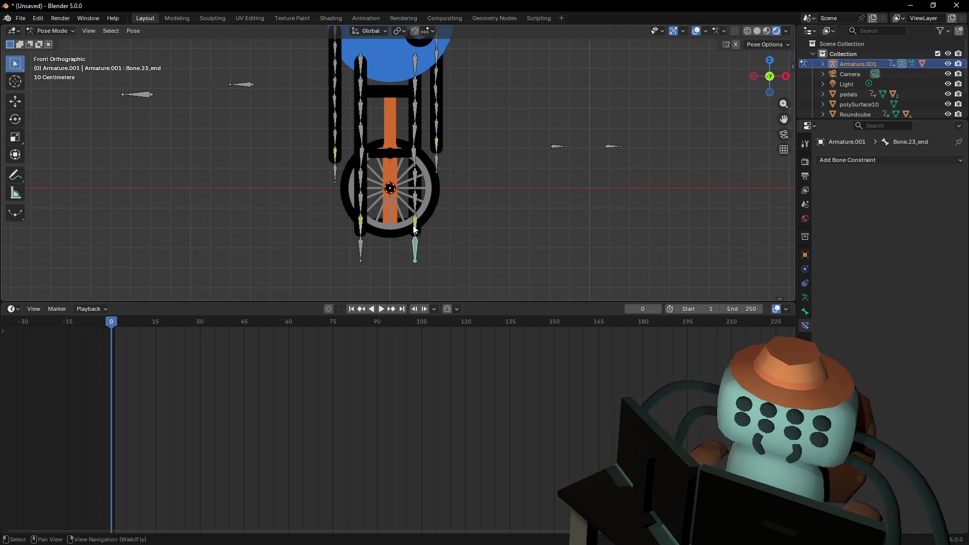
click(414, 227)
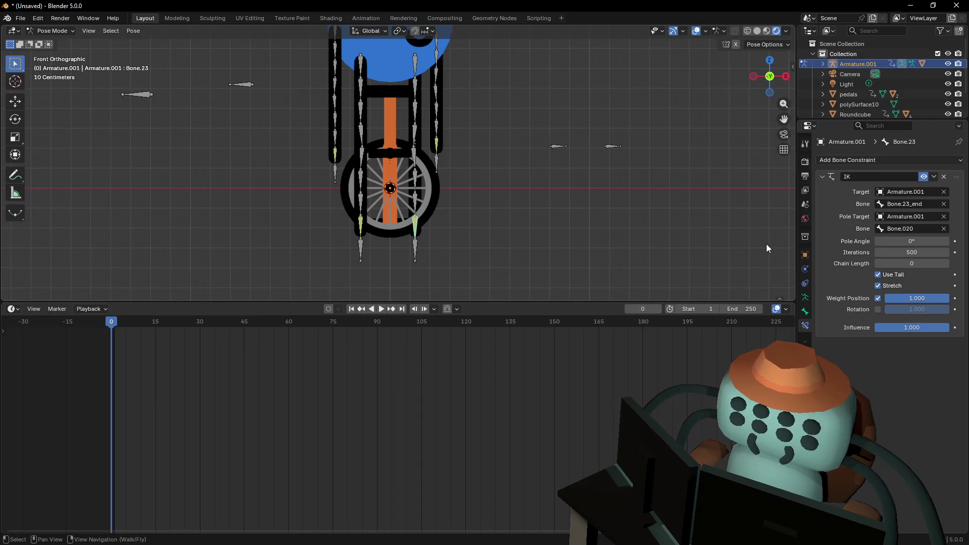
click(925, 242)
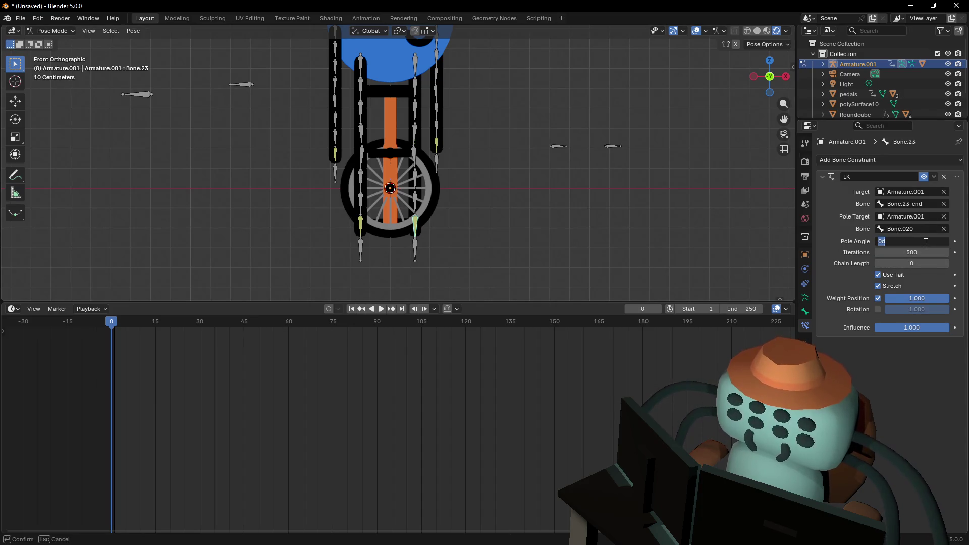
key(Return)
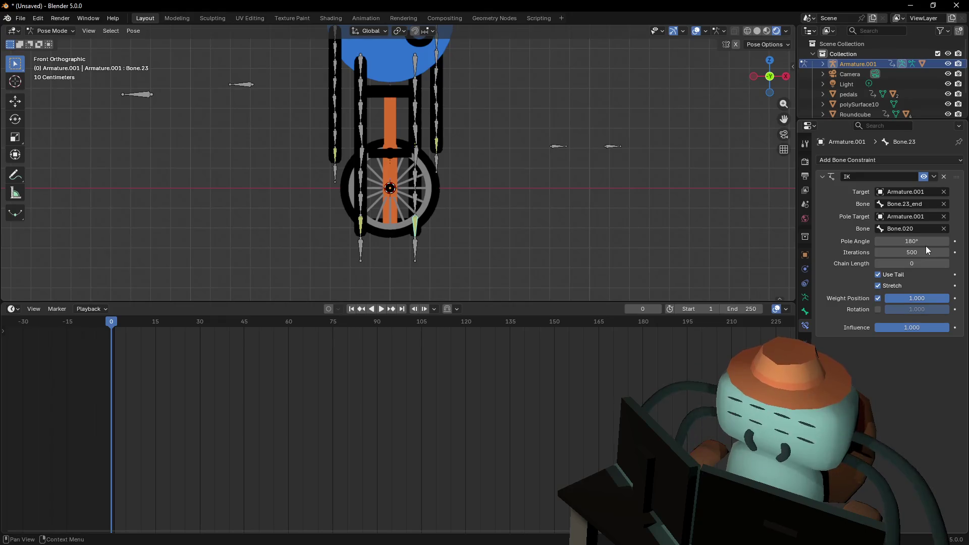
Test-bend the chain by moving Bone.23_end, cancel, then select Bone.15_end
click(412, 253)
key(g)
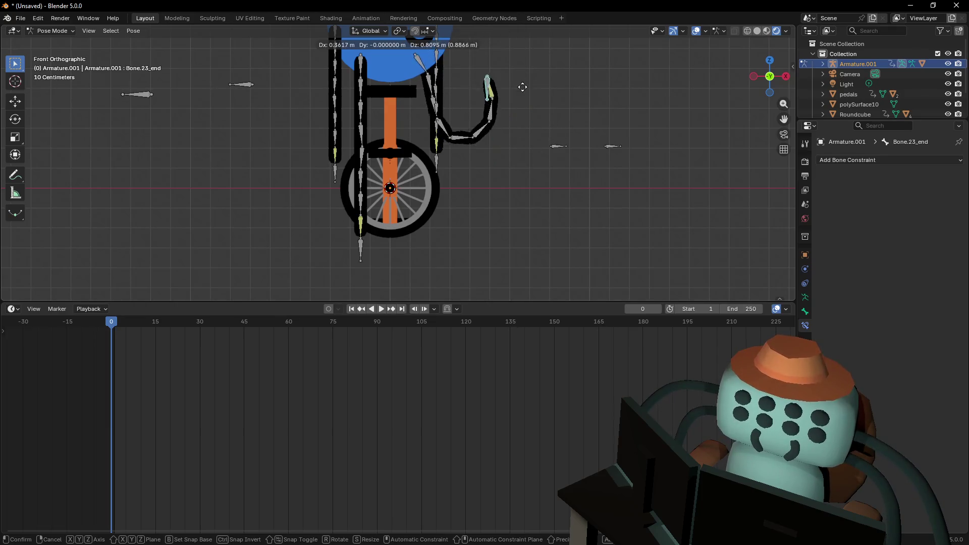
right_click(401, 248)
mouse_move(429, 209)
shift+middle_down()
mouse_move(459, 235)
mouse_move(438, 274)
shift+middle_up()
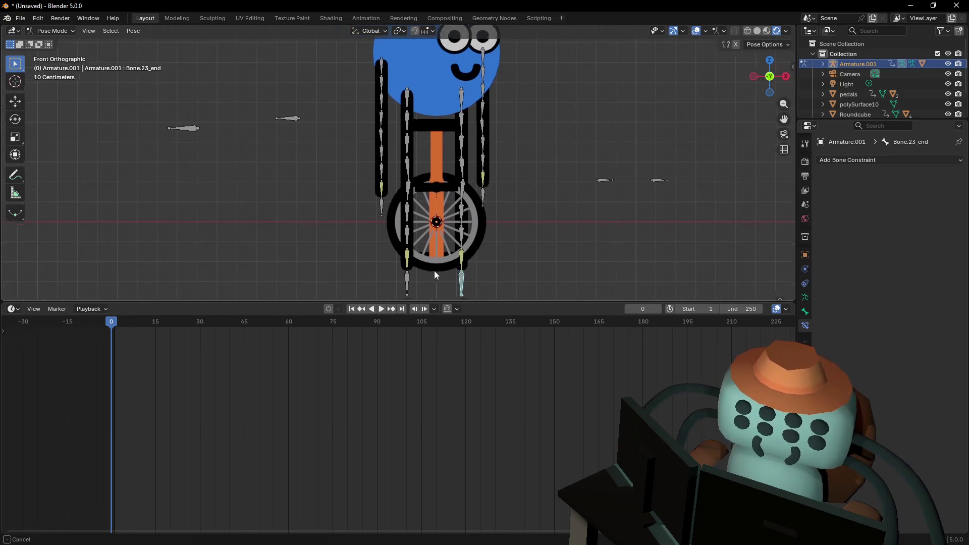
click(377, 266)
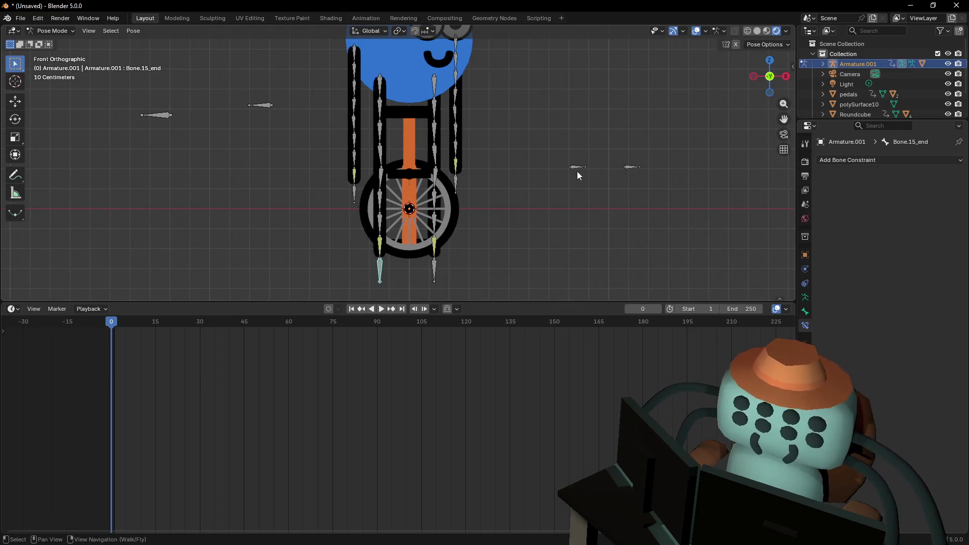
Give Bone.15's IK constraint Armature.001 and Bone.012 as pole target
shift+click(375, 254)
key(shift+i)
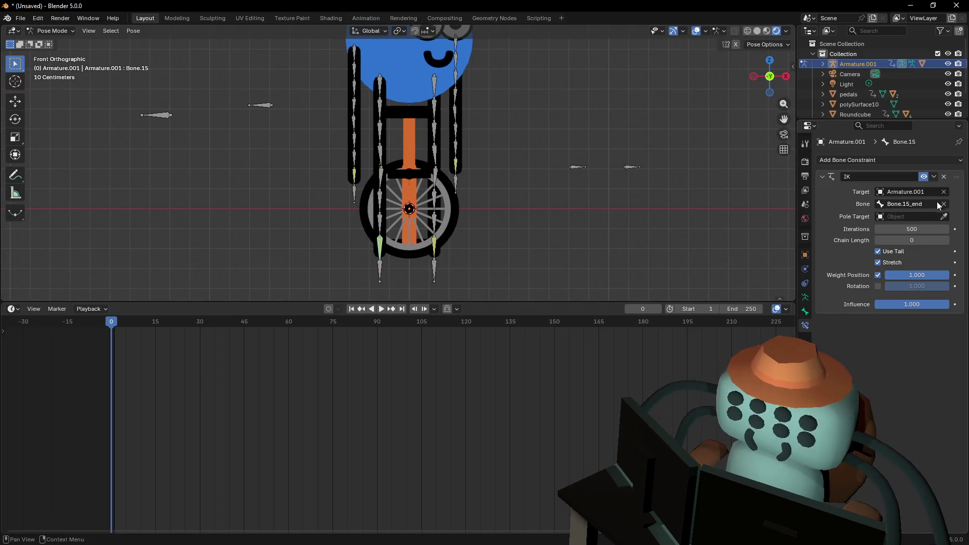
click(579, 166)
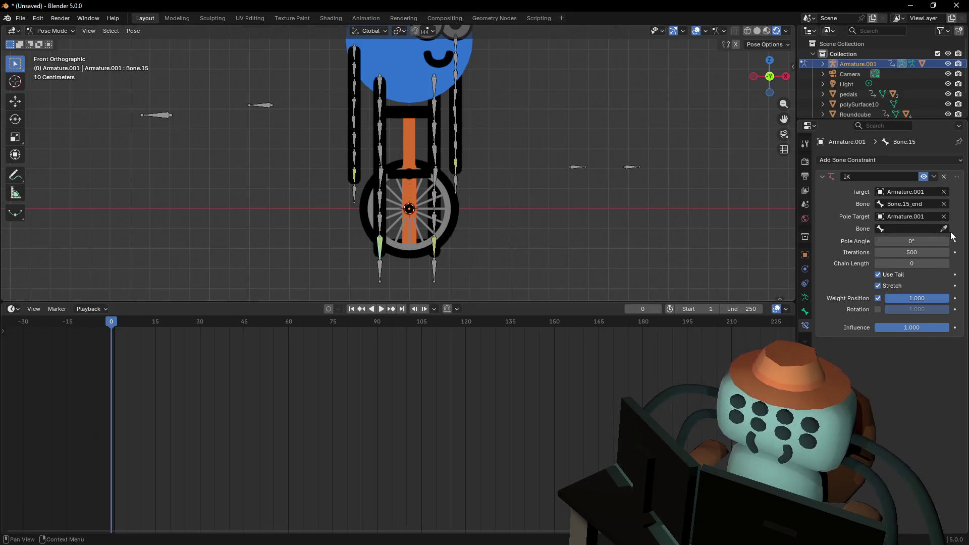
click(943, 228)
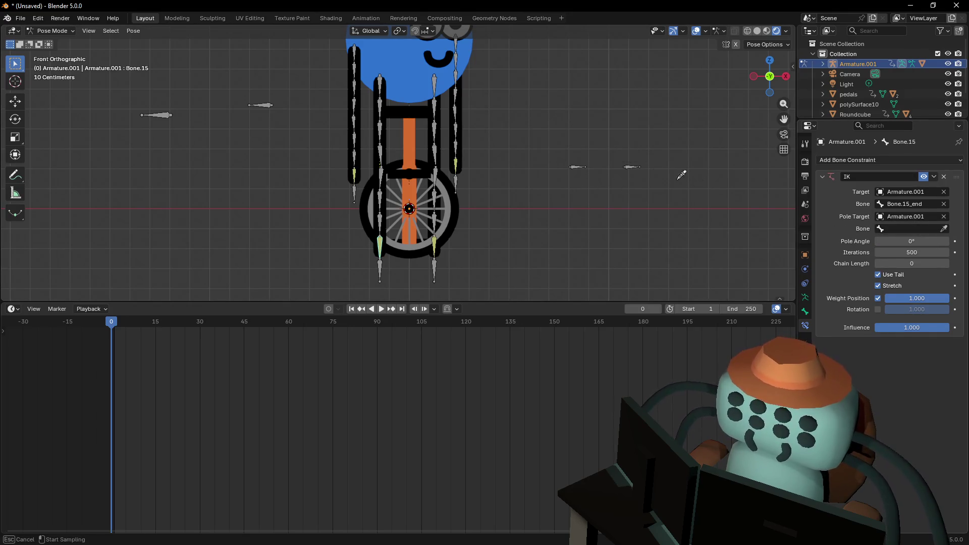
click(583, 160)
mouse_move(583, 160)
shift+middle_down()
mouse_move(541, 242)
mouse_move(440, 226)
shift+middle_up()
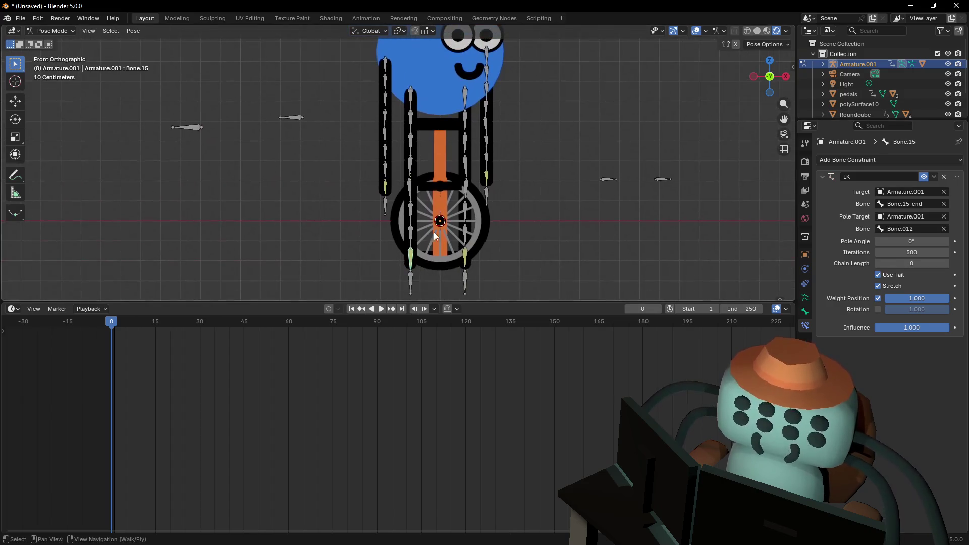
Give Bone.31's IK constraint Armature.001 and Bone.028 as pole target
click(386, 188)
click(944, 216)
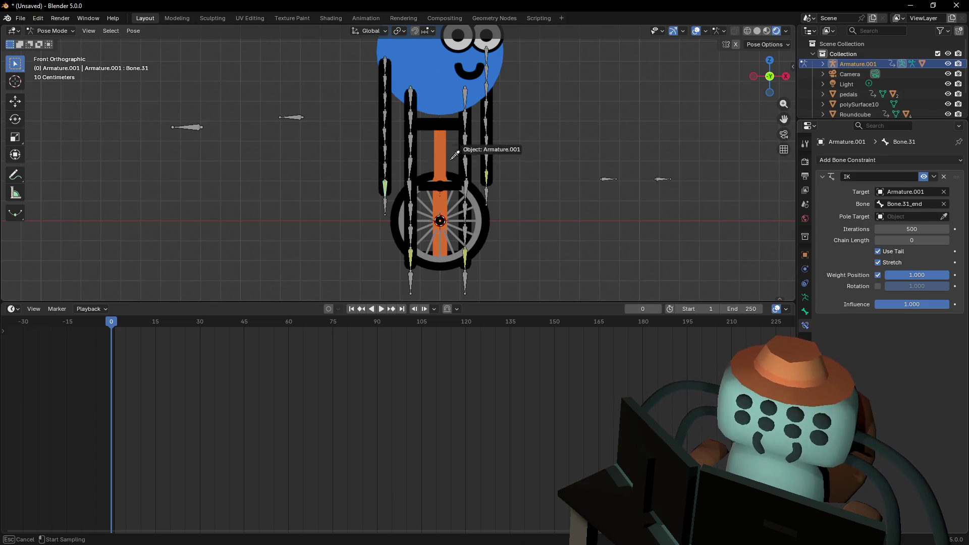
click(187, 127)
click(943, 228)
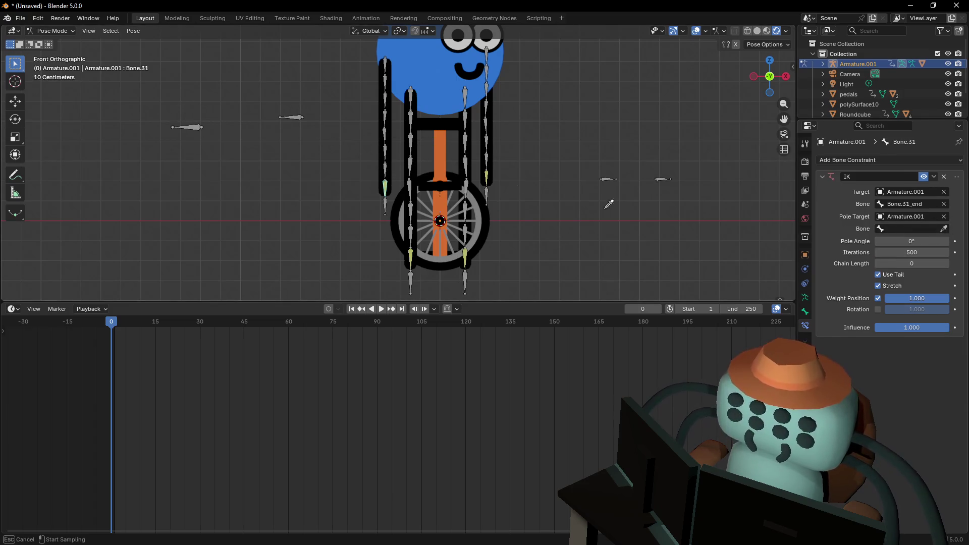
click(204, 129)
shift+middle_drag(478, 193, 495, 230)
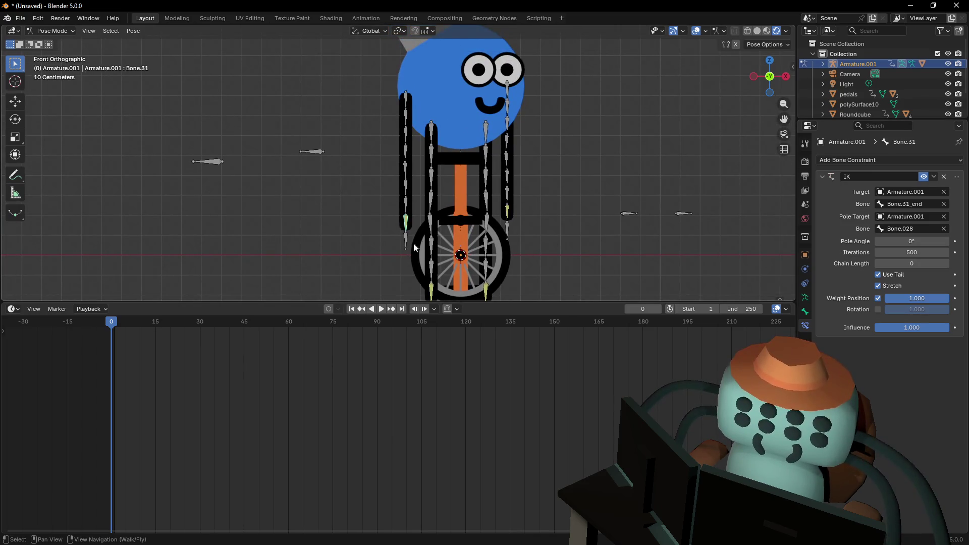
Set Armature.001 as Bone.07's IK pole target and test-move Bone.07_end
click(508, 218)
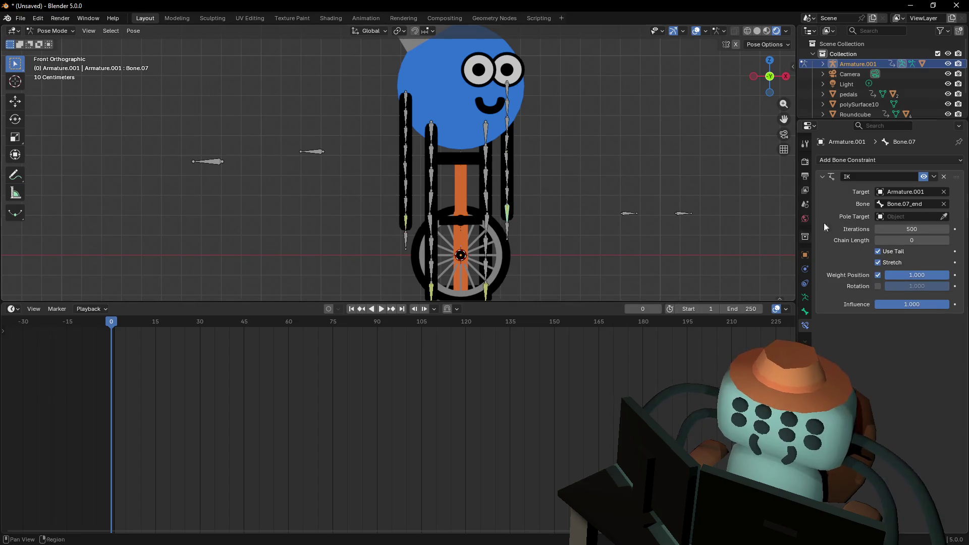
click(939, 216)
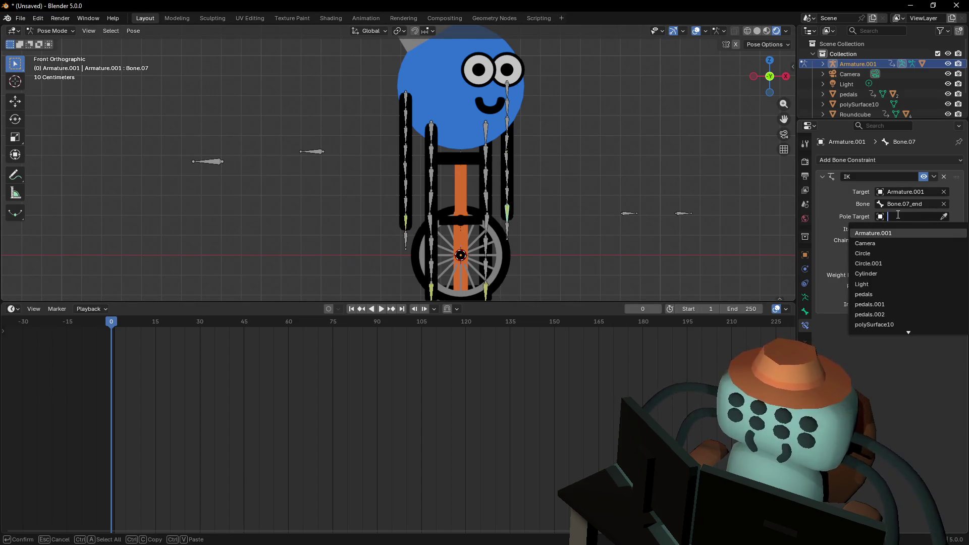
key(Return)
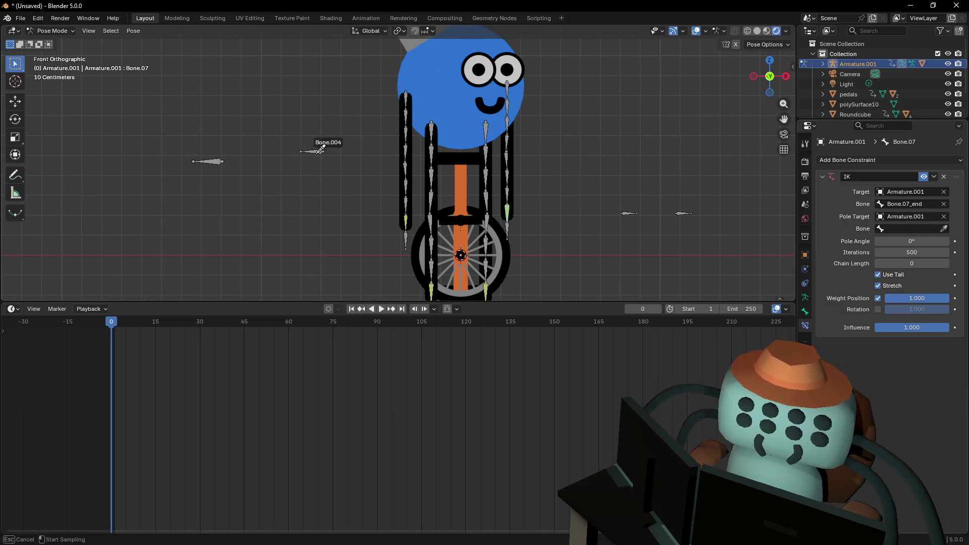
click(507, 230)
key(g)
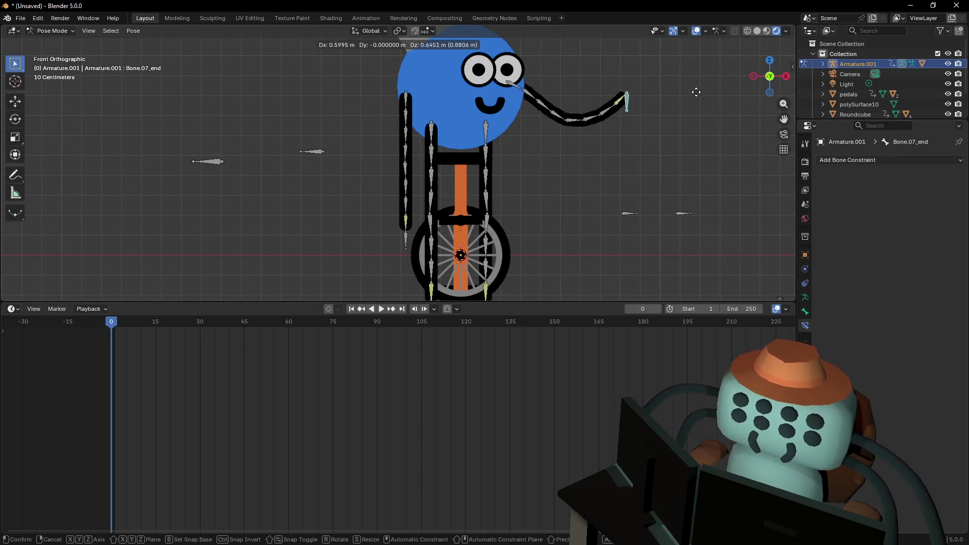
Test-bend the right and left arm chains, cancelling each move
key(Escape)
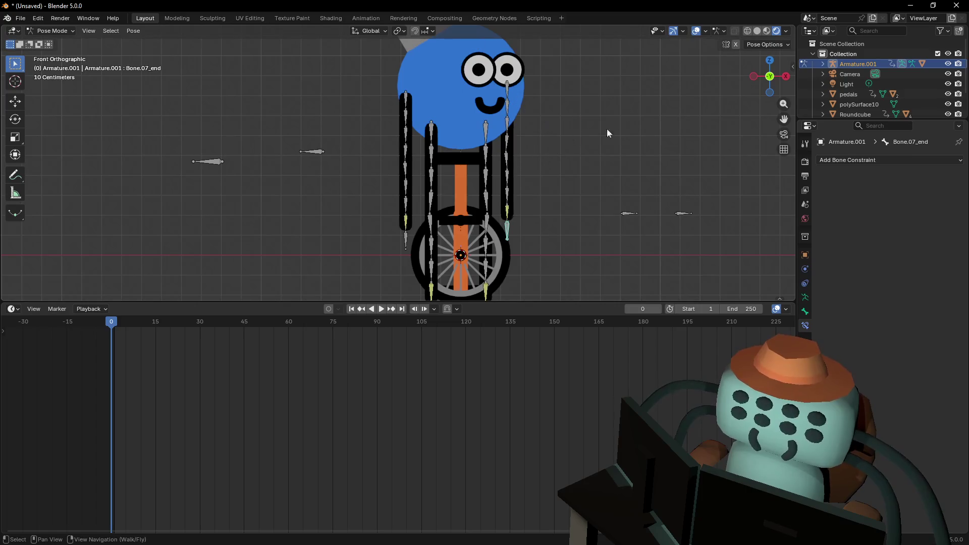
key(g)
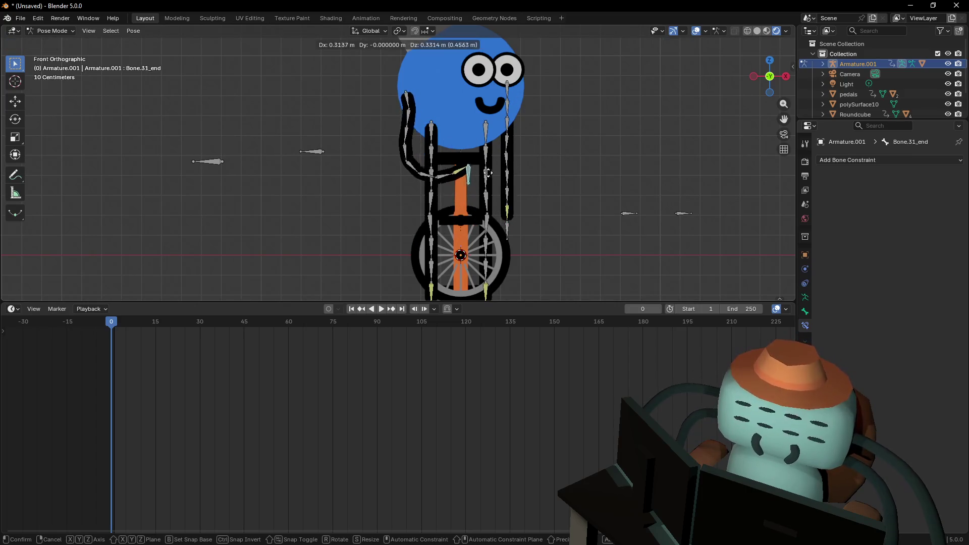
key(Escape)
mouse_move(473, 272)
mouse_down()
mouse_move(493, 242)
mouse_move(510, 177)
mouse_move(503, 165)
mouse_up()
key(Escape)
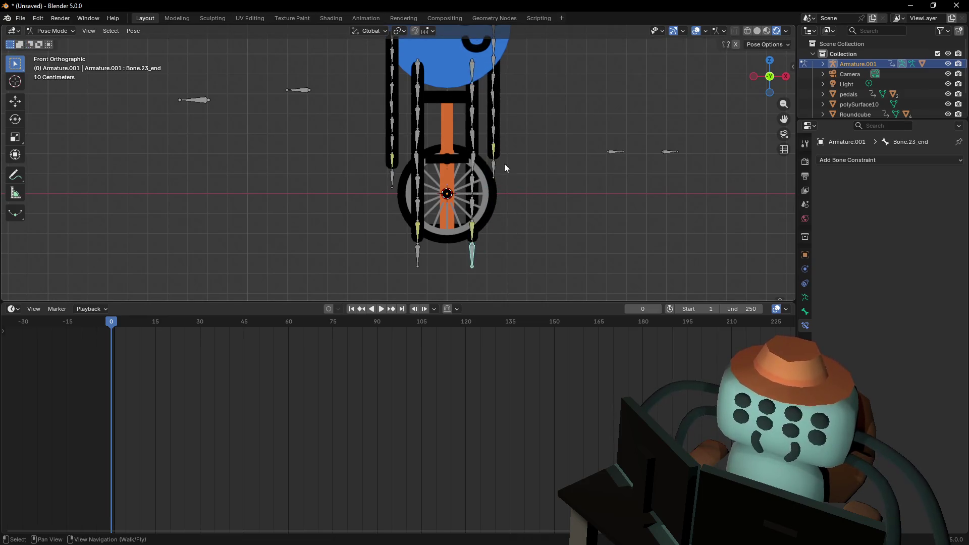
mouse_move(418, 266)
mouse_down()
mouse_move(404, 192)
mouse_move(420, 181)
mouse_move(429, 204)
mouse_up()
key(Escape)
Select Bone.15 and test-bend the chain ending at Bone.31_end, then cancel
shift+middle_drag(429, 204, 462, 237)
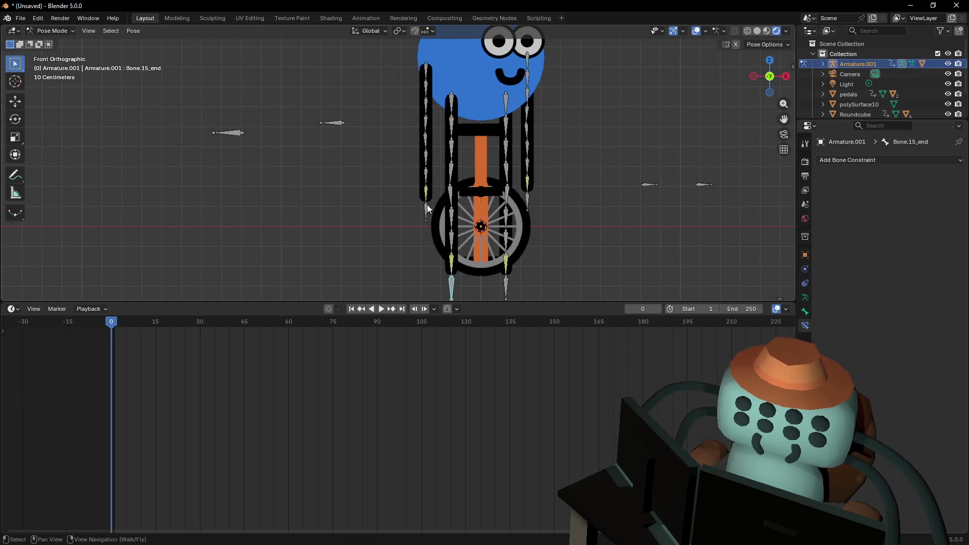
mouse_move(469, 192)
shift+middle_down()
mouse_move(444, 198)
mouse_move(437, 216)
shift+middle_up()
click(426, 225)
mouse_move(402, 217)
mouse_down()
mouse_move(384, 191)
mouse_move(429, 164)
mouse_up()
key(Escape)
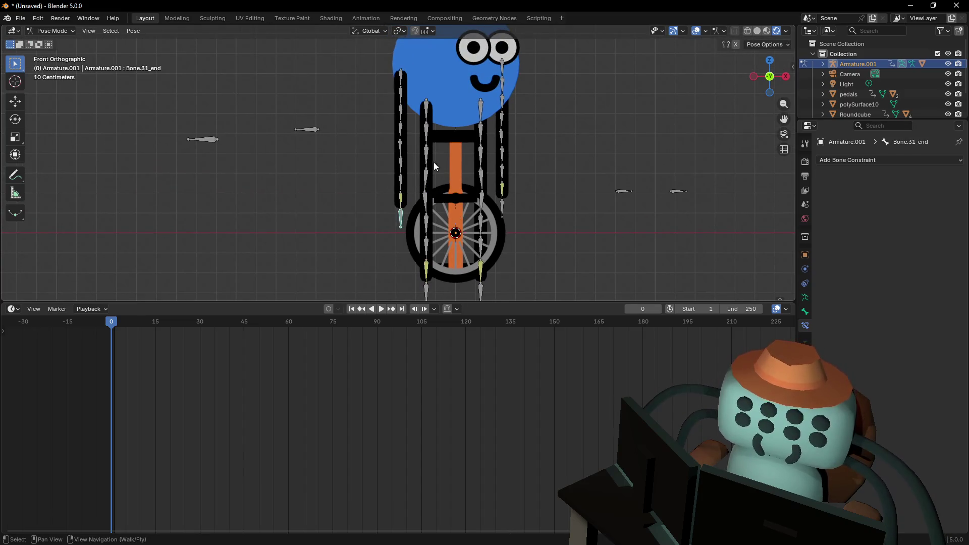
Select Bone.24 and cycle the armature through Edit and Object Mode back to Pose Mode
click(402, 80)
click(36, 32)
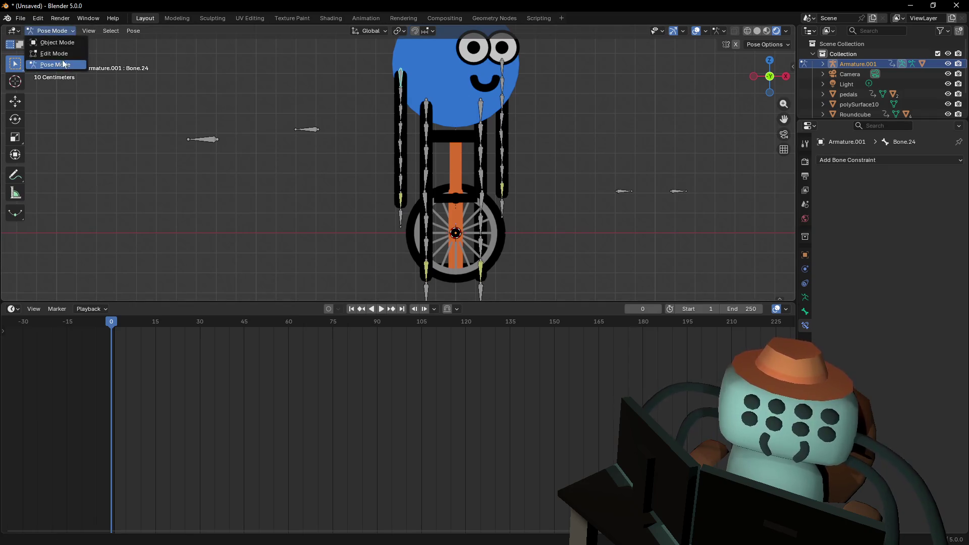
click(82, 75)
shift+middle_drag(442, 242, 416, 168)
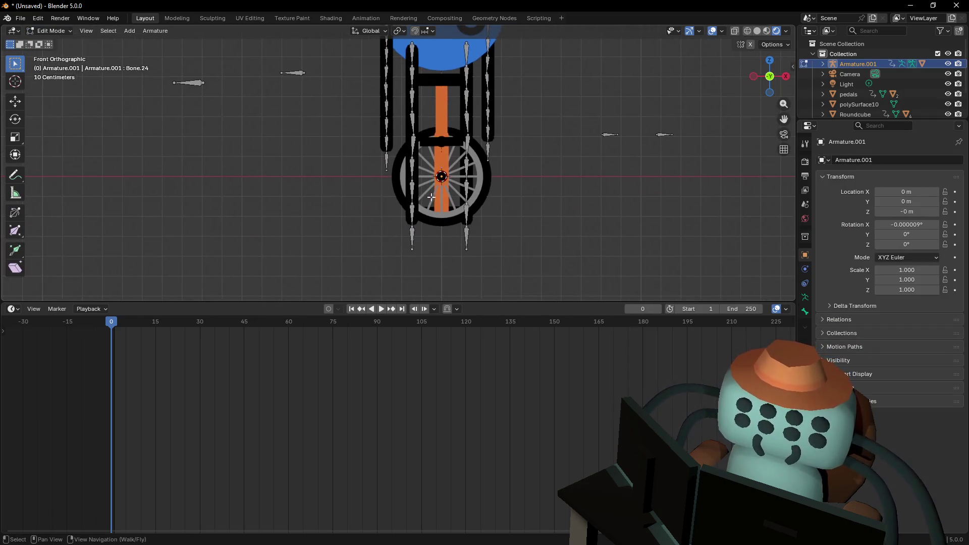
key(Tab)
shift+middle_drag(417, 230, 417, 239)
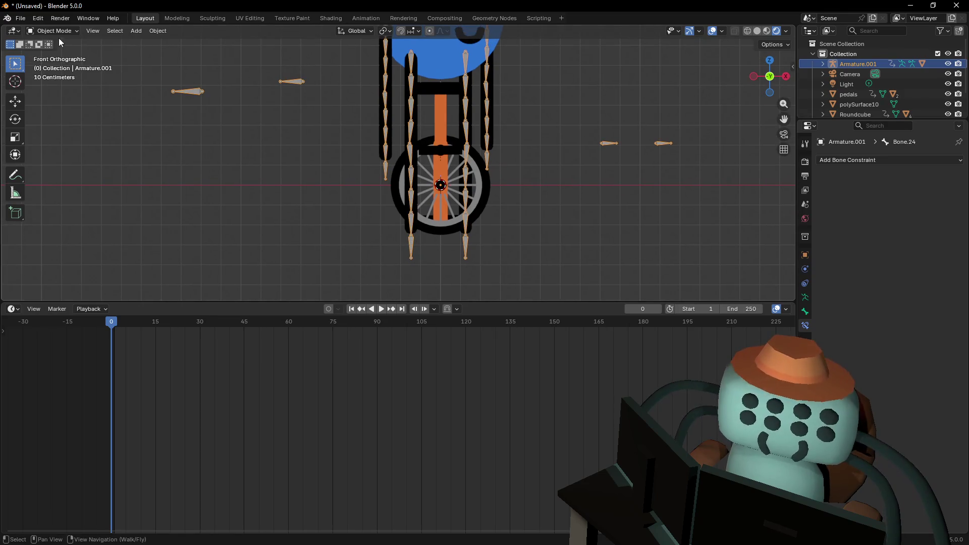
click(55, 32)
click(56, 64)
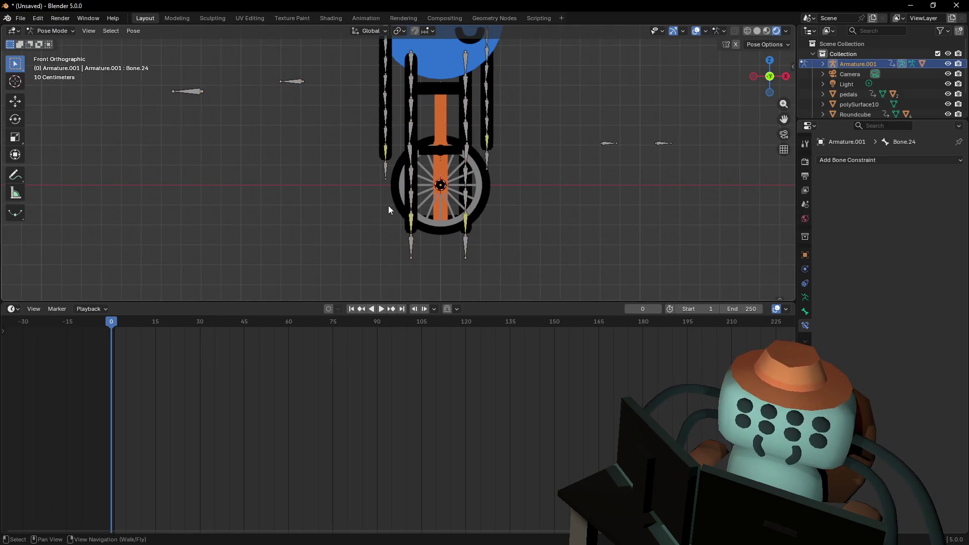
Set Bone.15's IK pole angle to 180°
click(420, 220)
click(919, 240)
text(180)
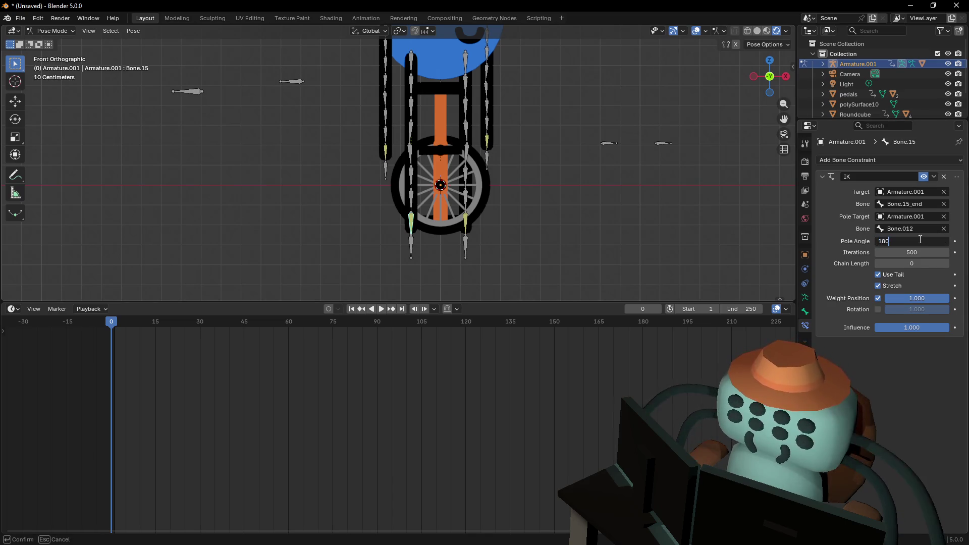
key(Return)
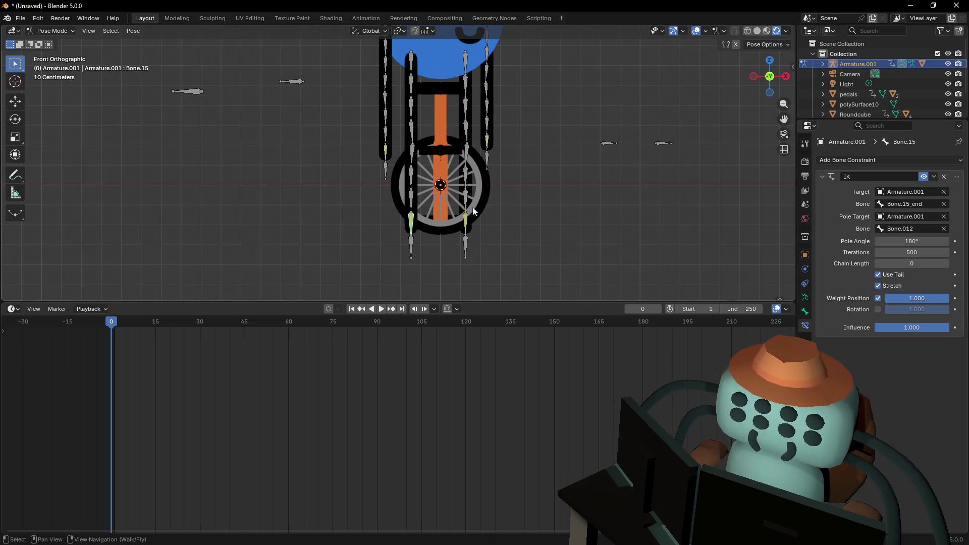
Frame the wheel and legs, select Bone.12, and open the interaction mode list
shift+middle_drag(435, 180, 430, 217)
shift+middle_drag(404, 162, 417, 157)
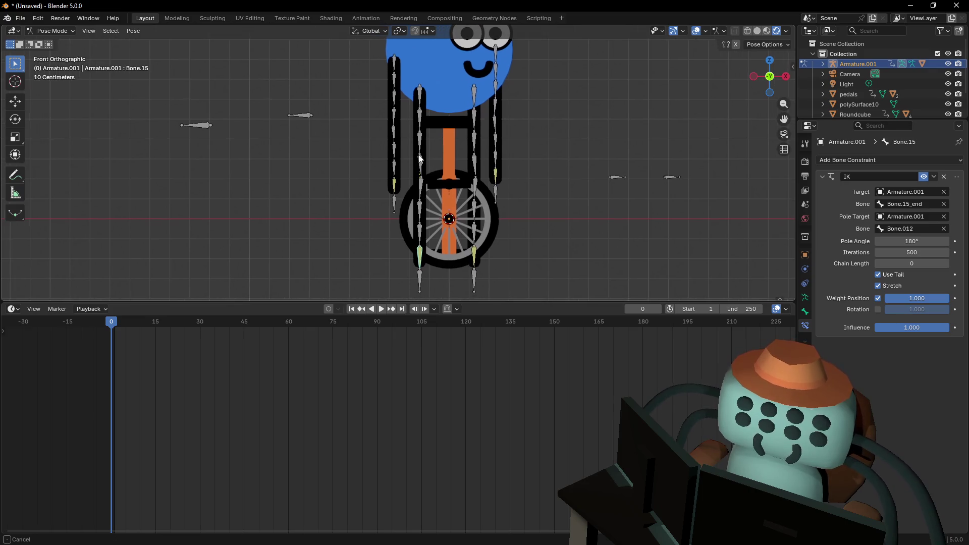
click(421, 185)
click(43, 31)
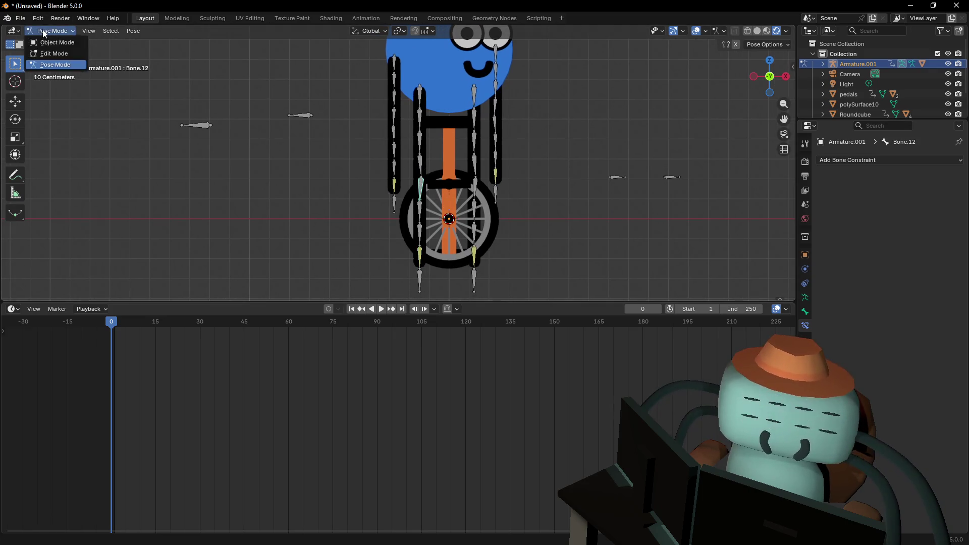
In Edit Mode, box-select the central column of bones and slide them along X
click(54, 53)
mouse_move(439, 166)
shift+middle_down()
mouse_move(436, 127)
mouse_move(438, 138)
shift+middle_up()
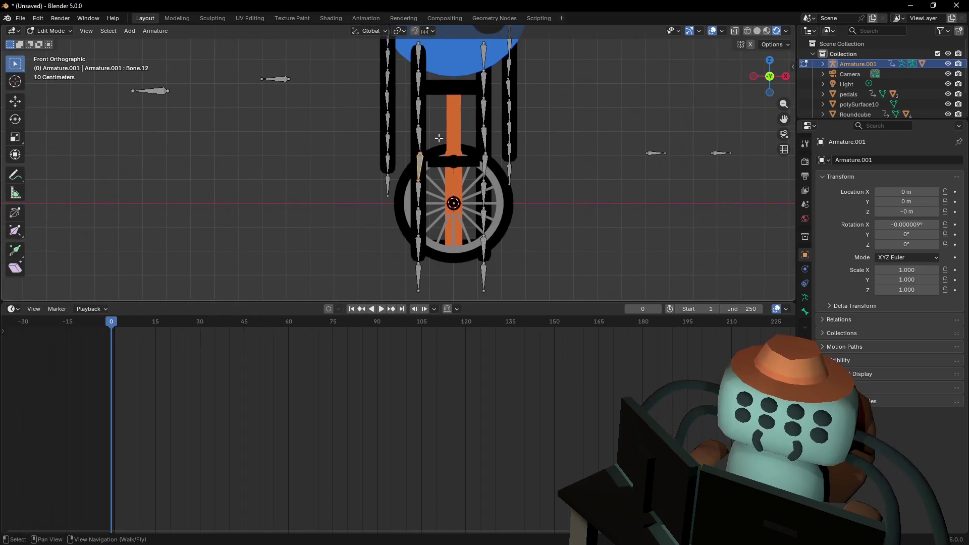
drag(414, 71, 437, 243)
mouse_move(428, 185)
shift+middle_down()
mouse_move(430, 196)
mouse_move(420, 150)
mouse_move(414, 168)
shift+middle_up()
scroll(430, 197, up, 2)
scroll(420, 151, down, 1)
key(g)
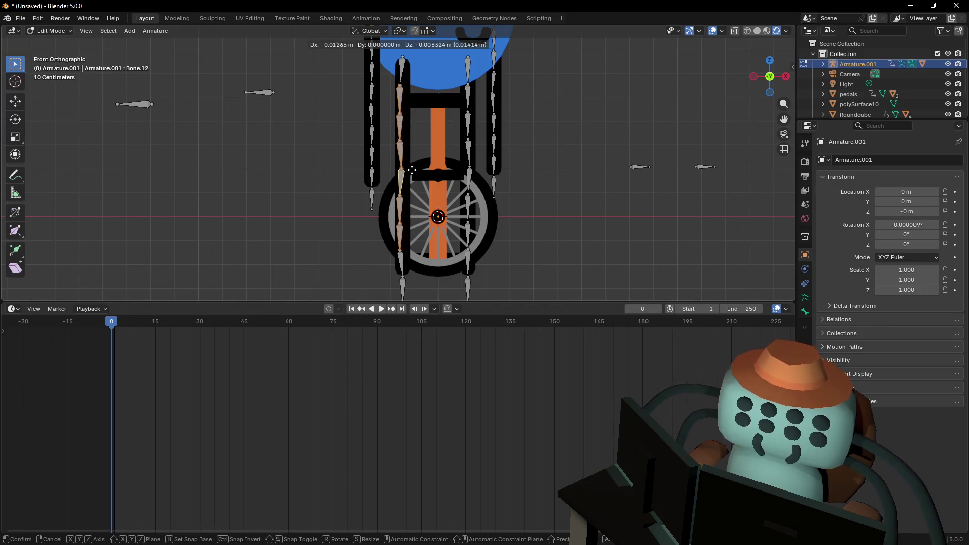
key(x)
key(x)
key(x)
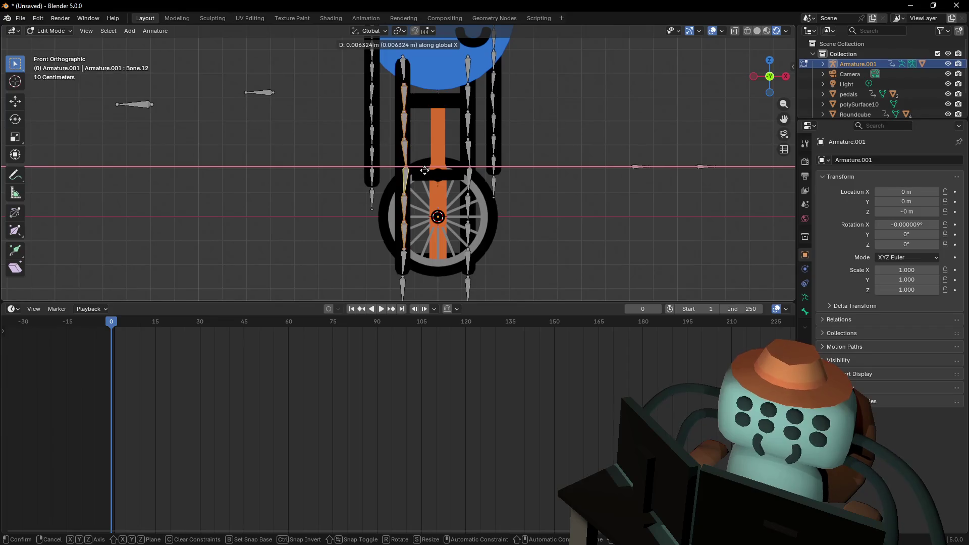
click(423, 171)
Slide the bone near the seat and the lower bone along X
drag(399, 100, 422, 145)
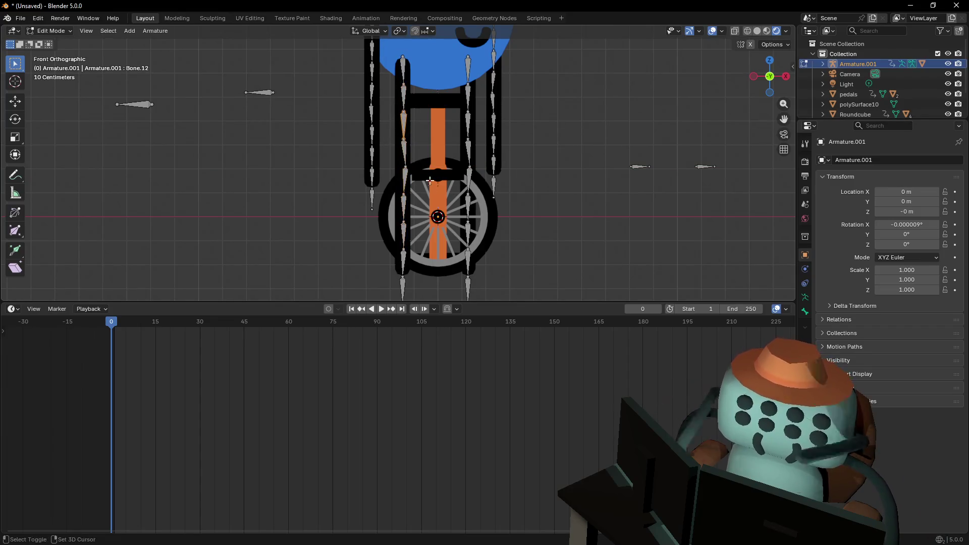
shift+click(407, 211)
key(g)
key(x)
click(419, 198)
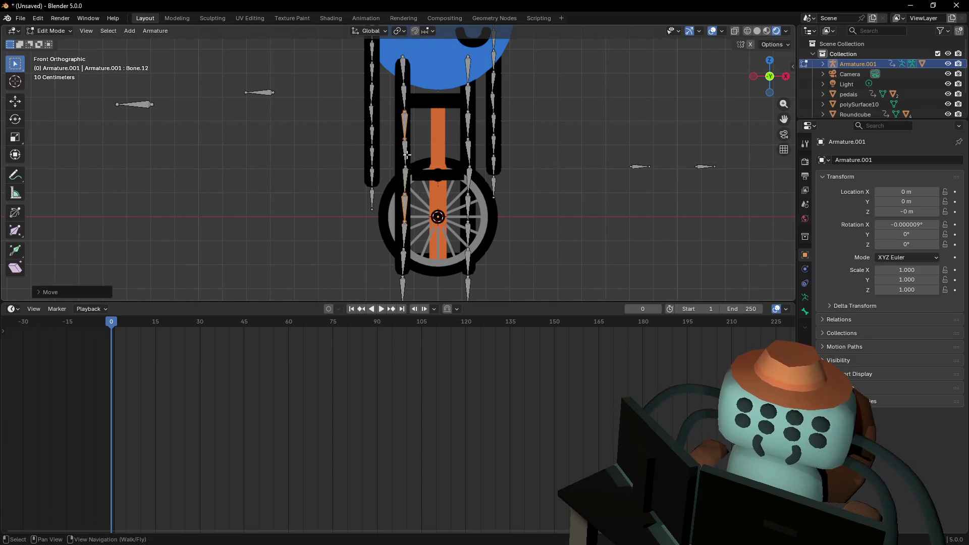
Shift another bone joint slightly along X
shift+click(423, 148)
shift+click(418, 193)
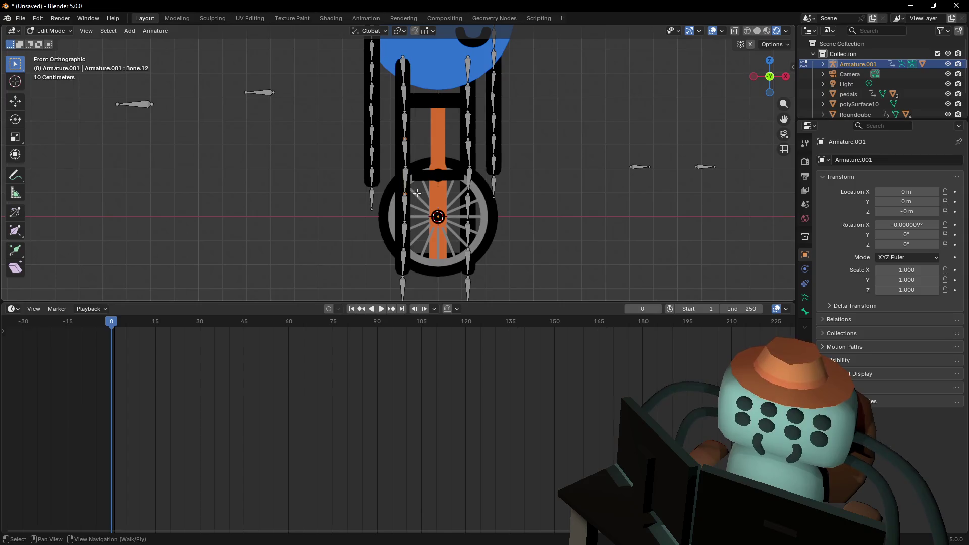
key(g)
key(x)
click(420, 191)
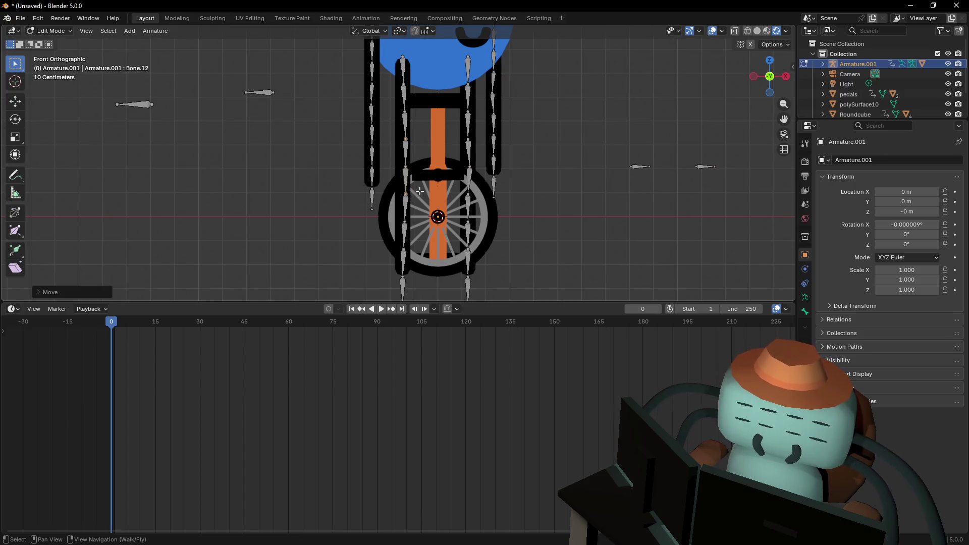
Move Bone.11's joint along X and recentre the view on the wheel
click(412, 165)
scroll(438, 168, up, 8)
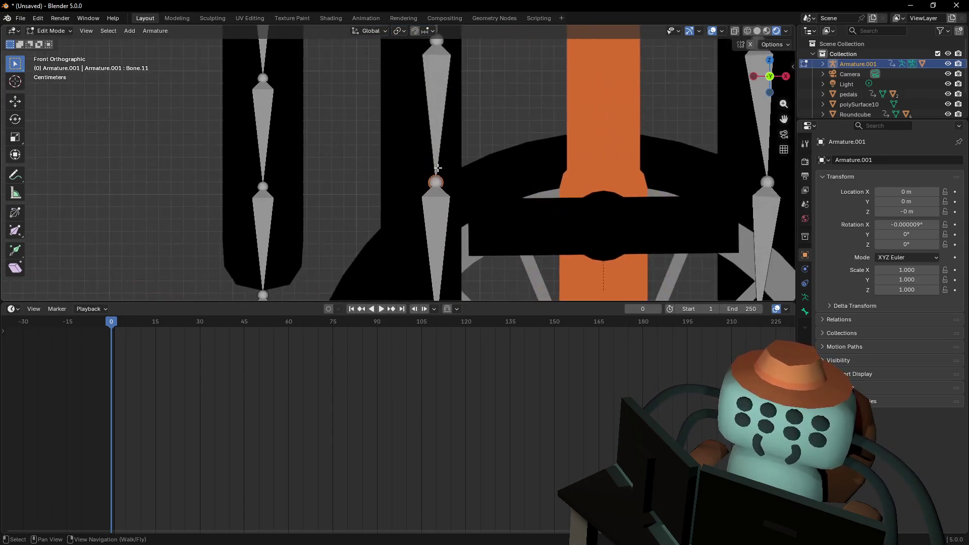
key(g)
key(x)
click(464, 166)
scroll(464, 171, down, 1)
scroll(464, 171, down, 8)
shift+middle_drag(486, 169, 473, 119)
In Pose Mode, test-rotate Bone.15 and test-bend via Bone.15_end, cancelling both
click(49, 31)
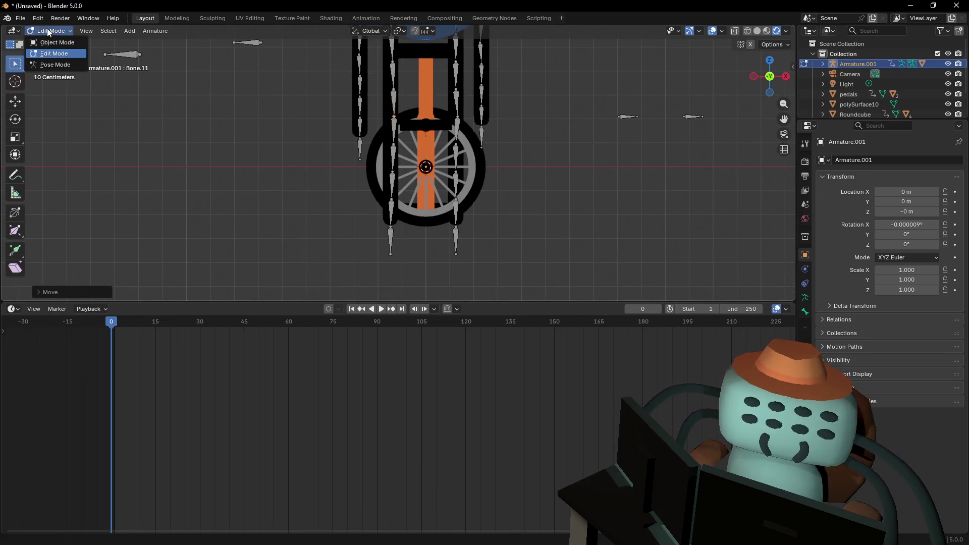
click(44, 65)
scroll(422, 162, down, 2)
shift+middle_drag(422, 189, 422, 217)
click(394, 227)
key(r)
right_click(431, 182)
click(399, 241)
key(g)
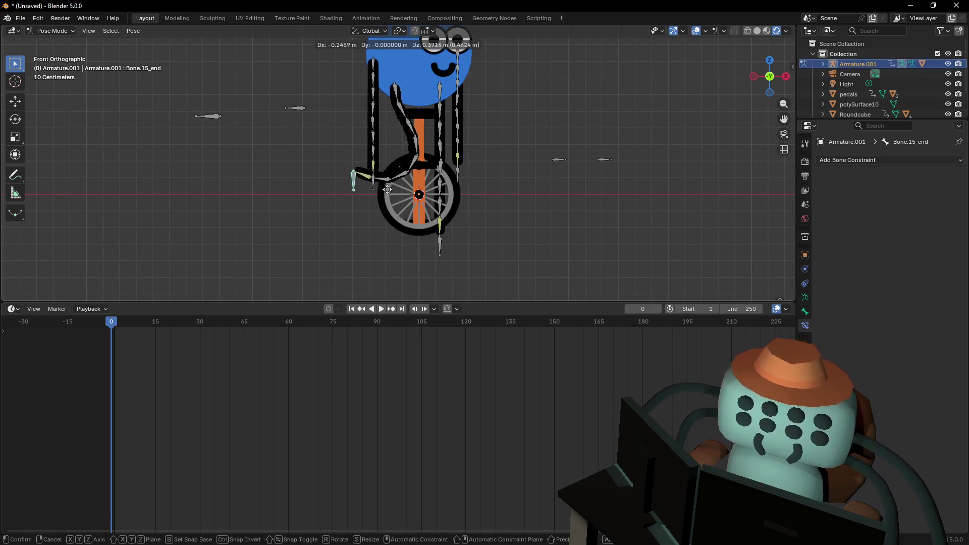
right_click(421, 196)
Test-rotate Bone.09 and cancel the rotation
scroll(416, 145, up, 3)
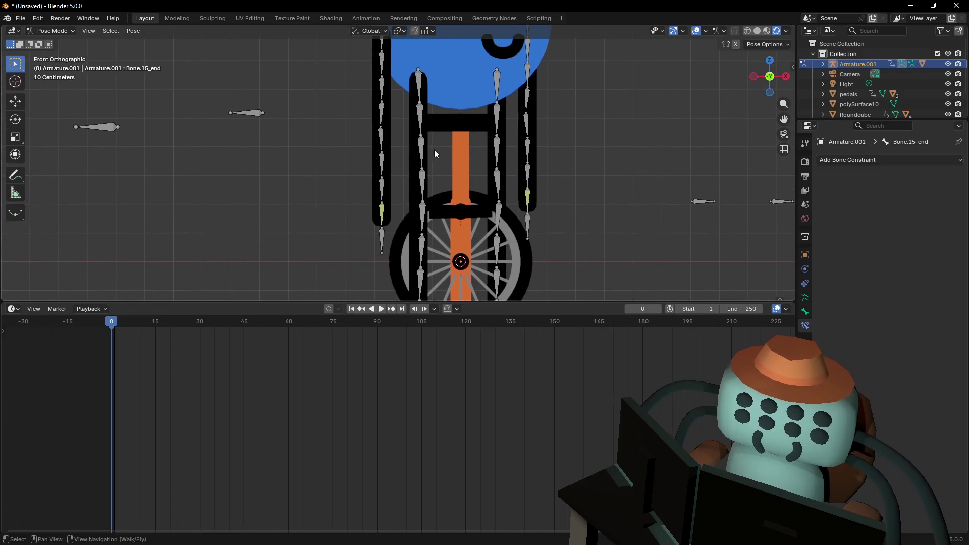
click(405, 153)
key(r)
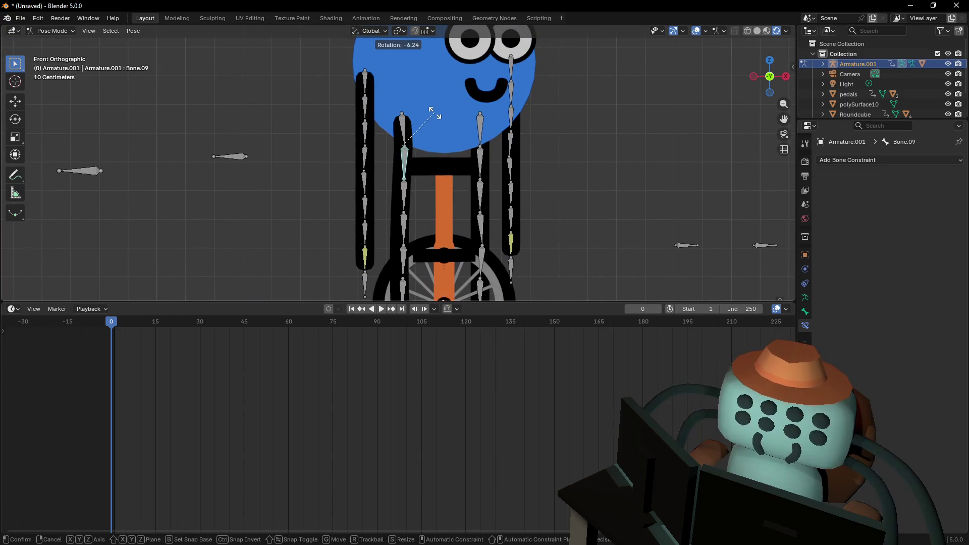
right_click(435, 113)
Back in Edit Mode, slide the selected joint along X, then leave Edit Mode and frame the armature
click(50, 31)
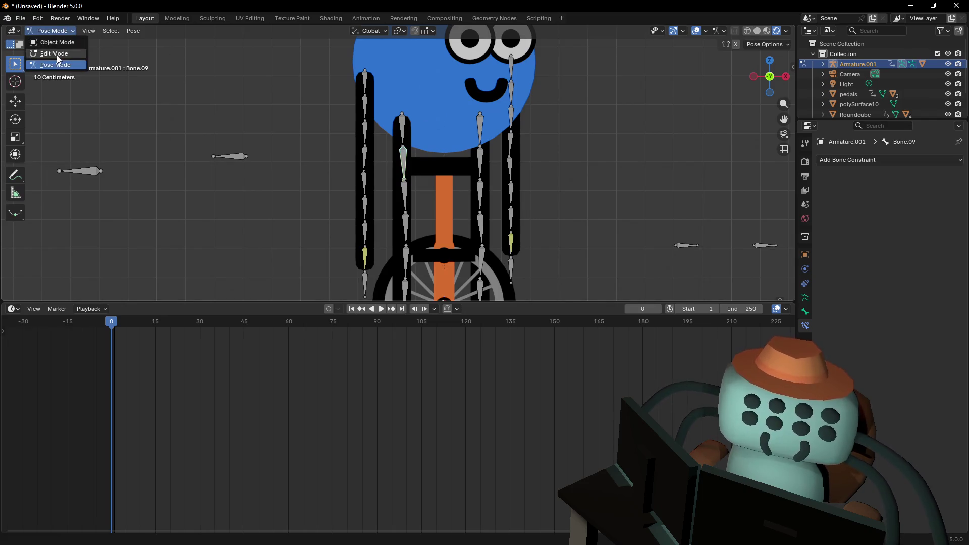
click(58, 53)
key(r)
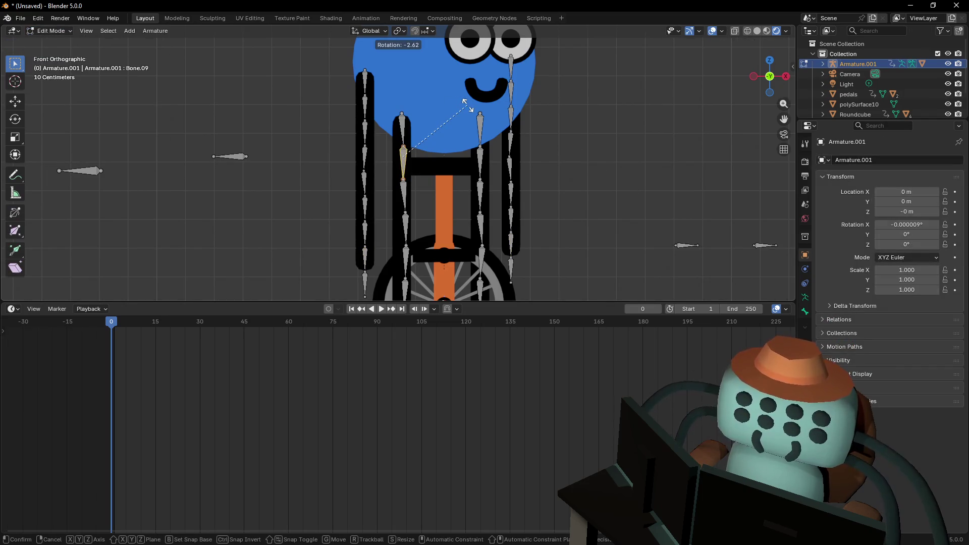
right_click(465, 103)
key(g)
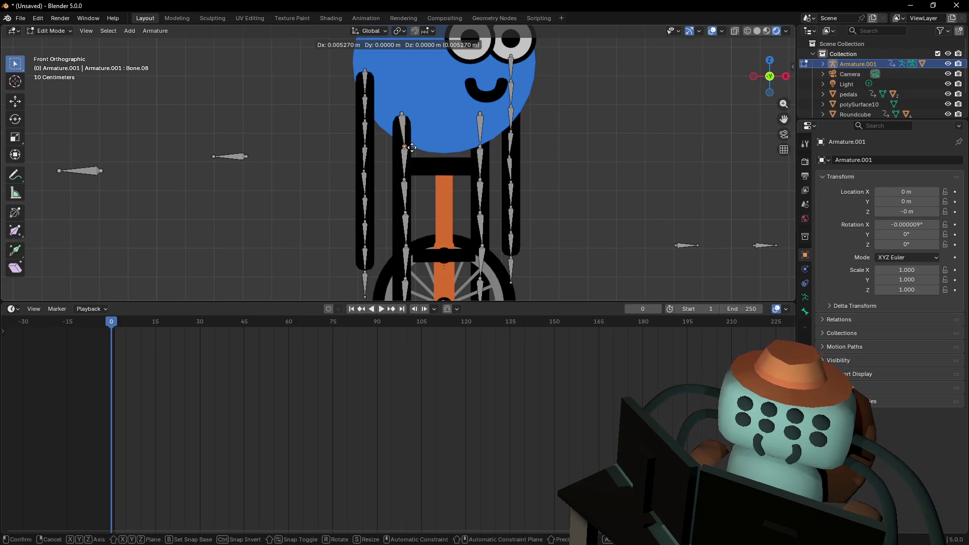
key(x)
click(411, 147)
key(Tab)
key(KP_Decimal)
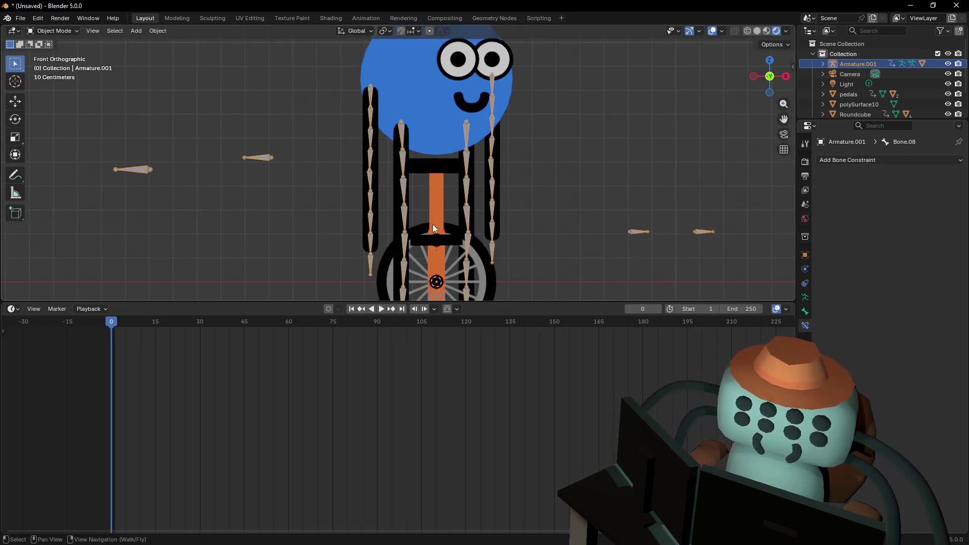
Switch to Pose Mode and test-grab Bone.15_end, then cancel
scroll(393, 261, down, 2)
click(53, 31)
click(54, 64)
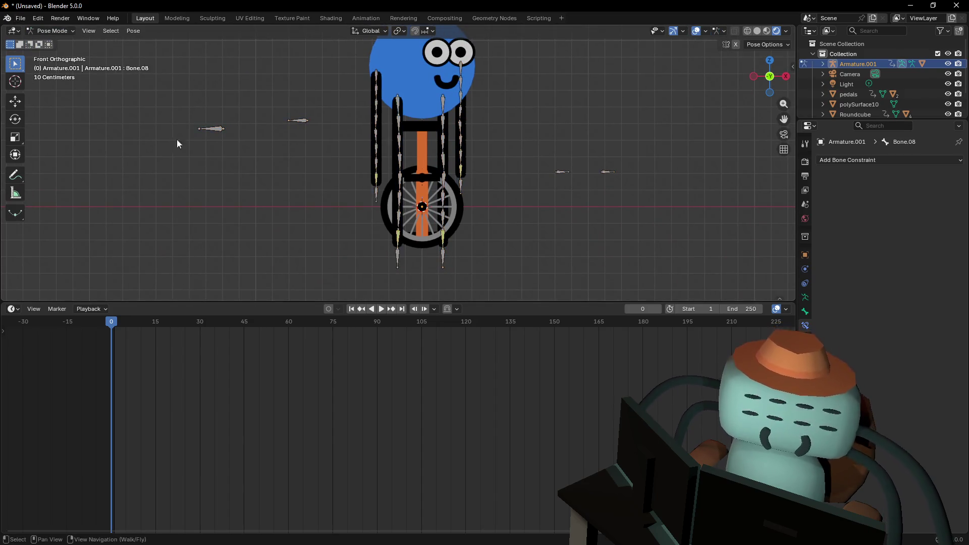
click(399, 252)
shift+middle_drag(399, 252, 436, 251)
key(g)
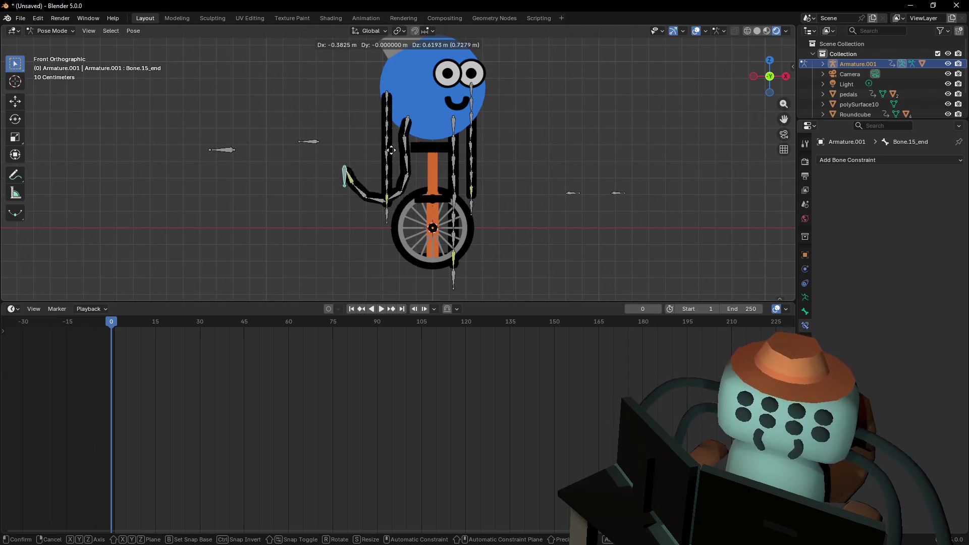
key(Escape)
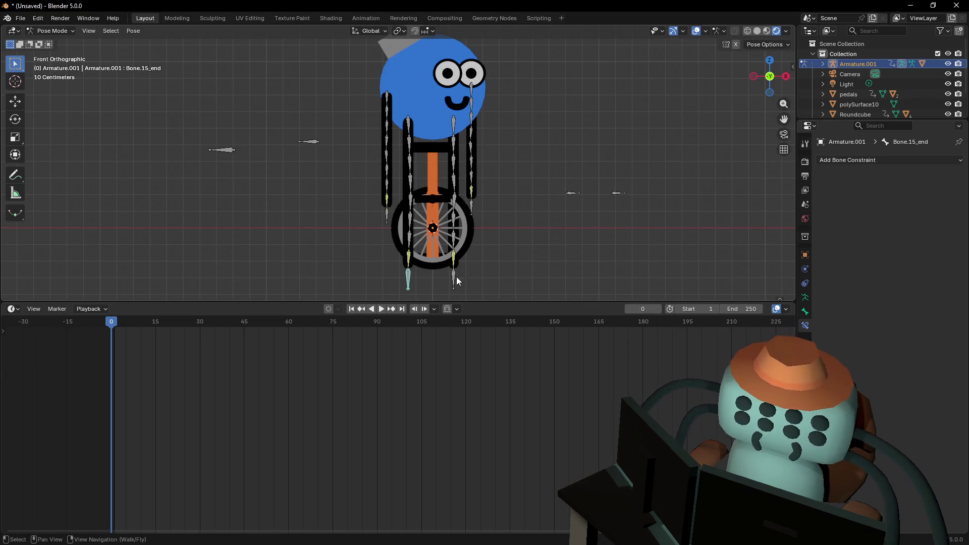
Raise Bone.23_end beside the face to curl the arm into a hook, then select Bone.23
click(453, 280)
key(g)
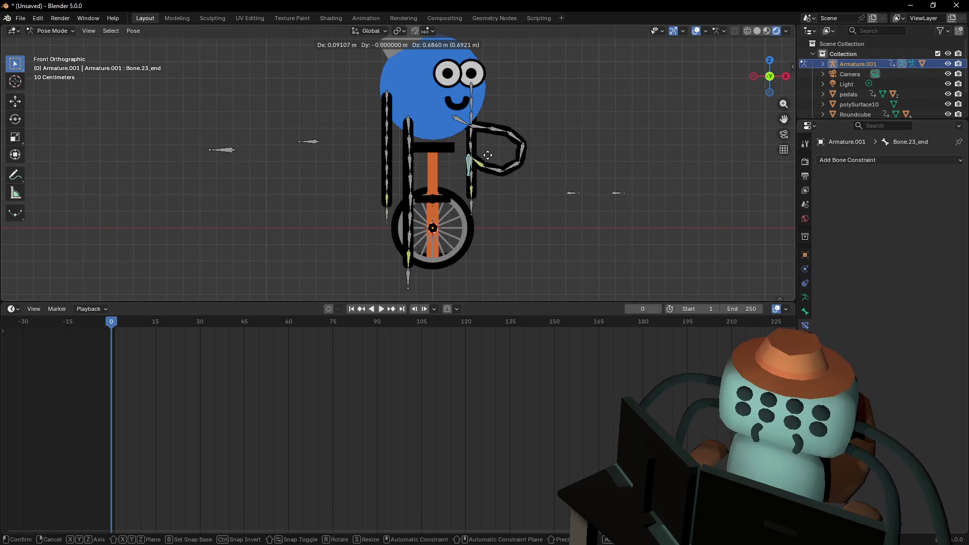
click(509, 178)
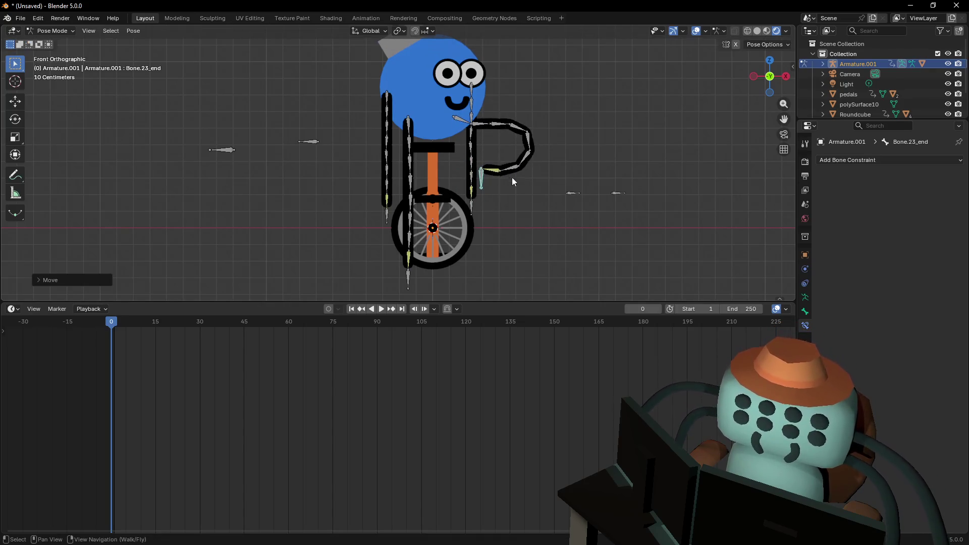
click(501, 172)
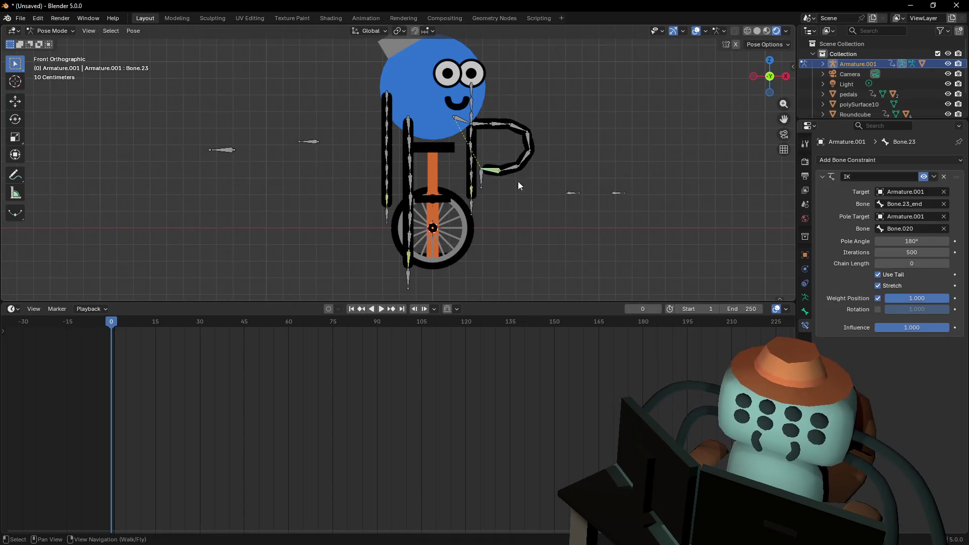
Lower Bone.23's IK iterations to 163, keeping Use Tail and Stretch enabled
mouse_move(903, 263)
mouse_down()
mouse_move(933, 263)
mouse_move(878, 252)
mouse_move(892, 252)
mouse_up()
click(902, 276)
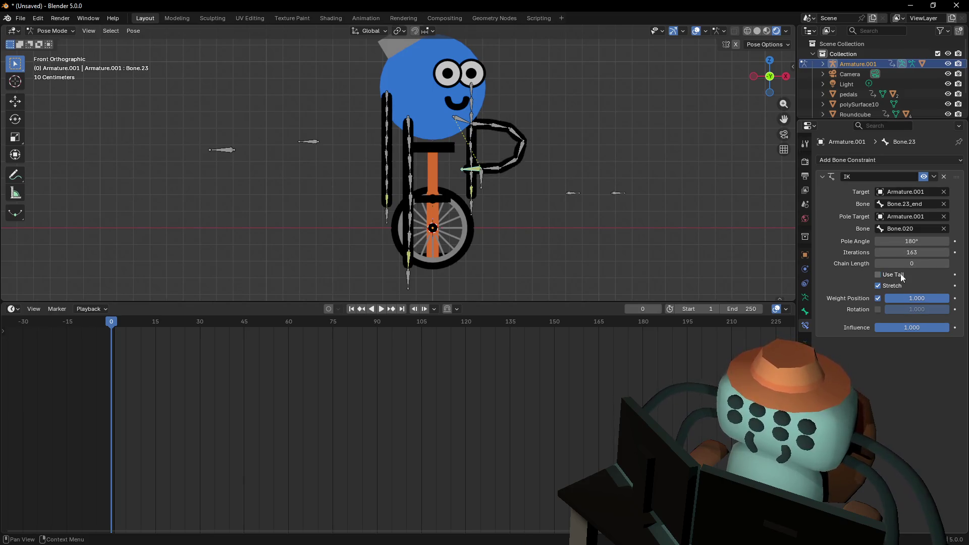
click(901, 277)
click(898, 286)
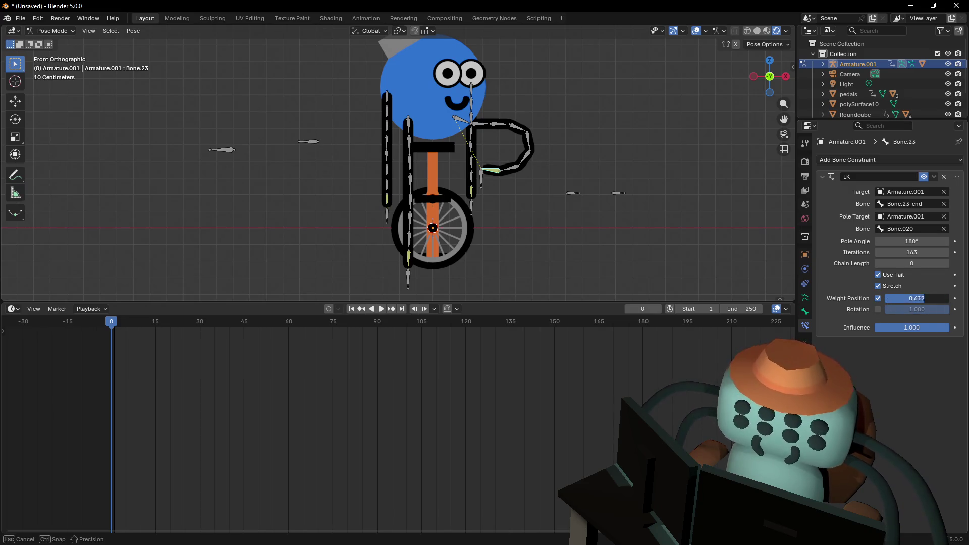
Test IK influence and target rotation, leave Rotation off, then select Bone.23_end
mouse_move(891, 328)
mouse_down()
mouse_move(920, 328)
mouse_move(875, 328)
mouse_move(941, 327)
mouse_up()
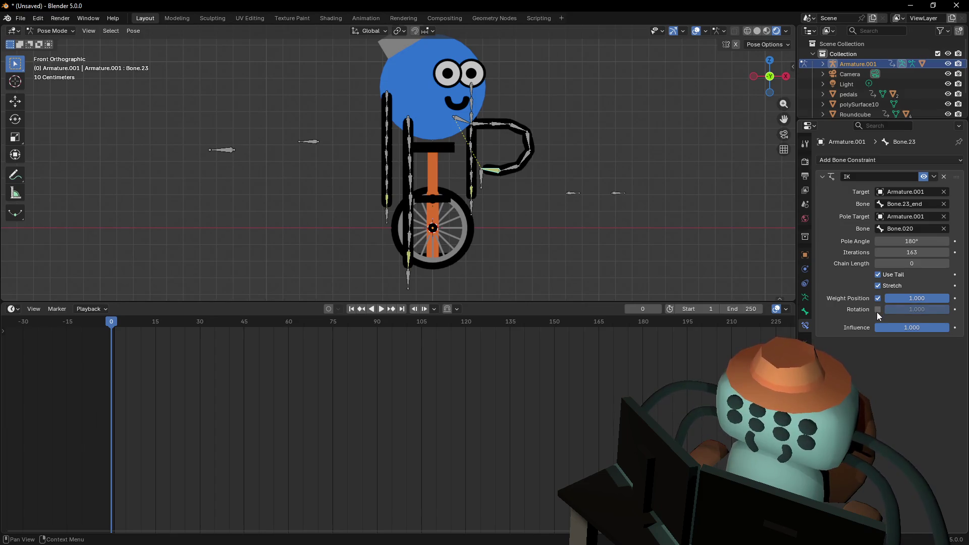
click(877, 310)
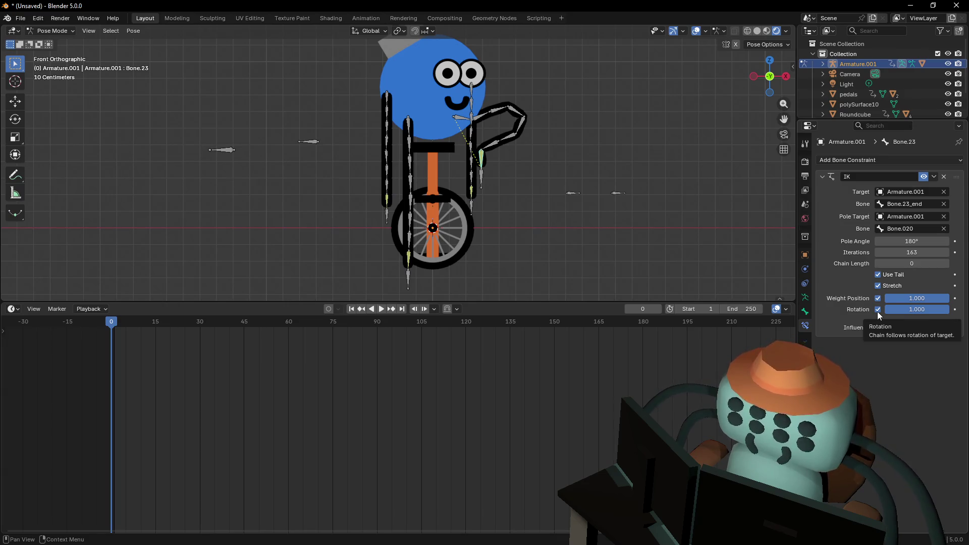
click(877, 310)
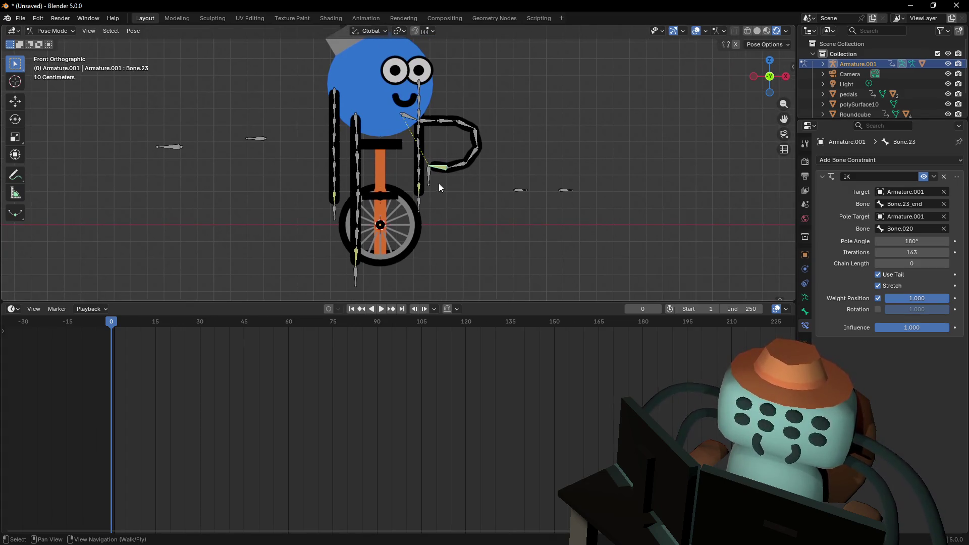
click(432, 178)
shift+middle_drag(472, 222, 494, 228)
Clear the leg pose back to rest and toggle the armature in and out of Edit Mode
key(alt+g)
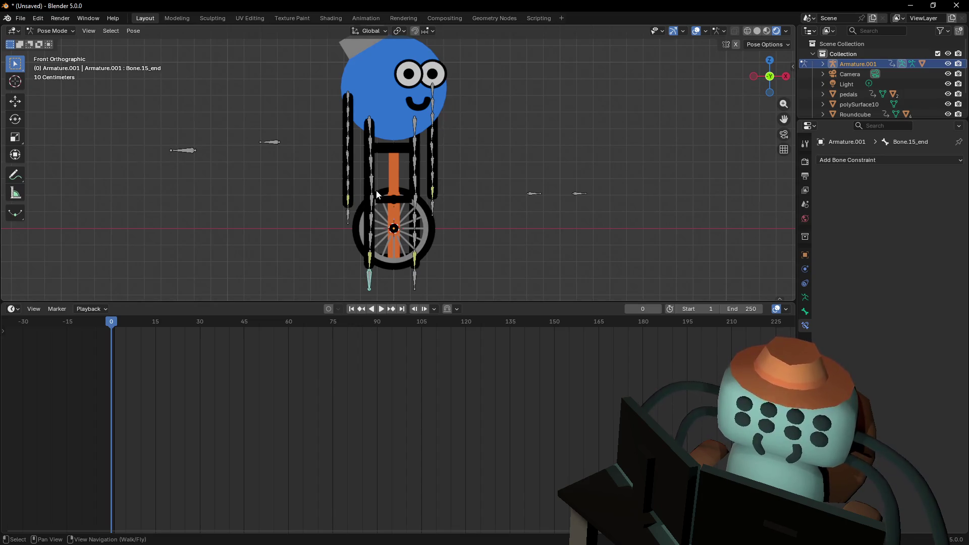
mouse_move(384, 224)
shift+middle_down()
mouse_move(409, 199)
mouse_move(488, 194)
shift+middle_up()
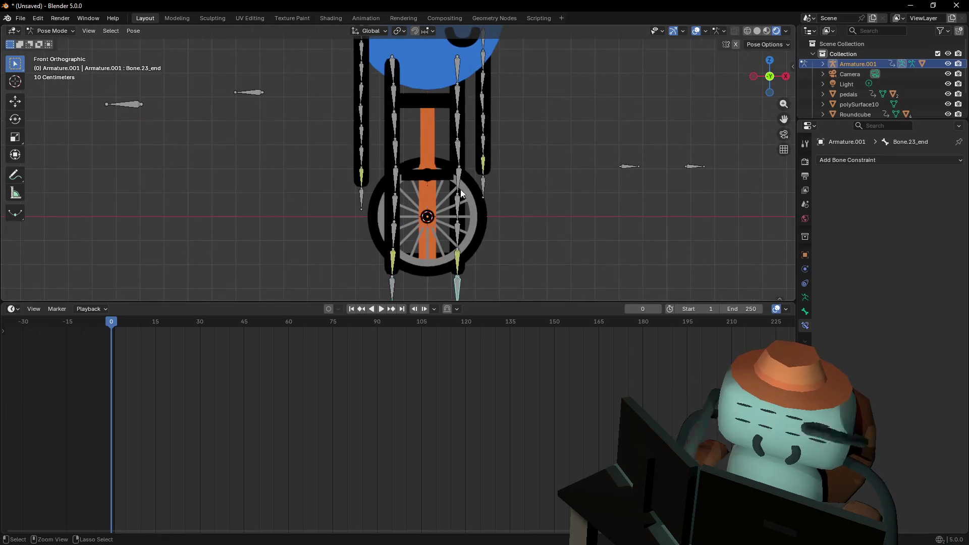
key(Tab)
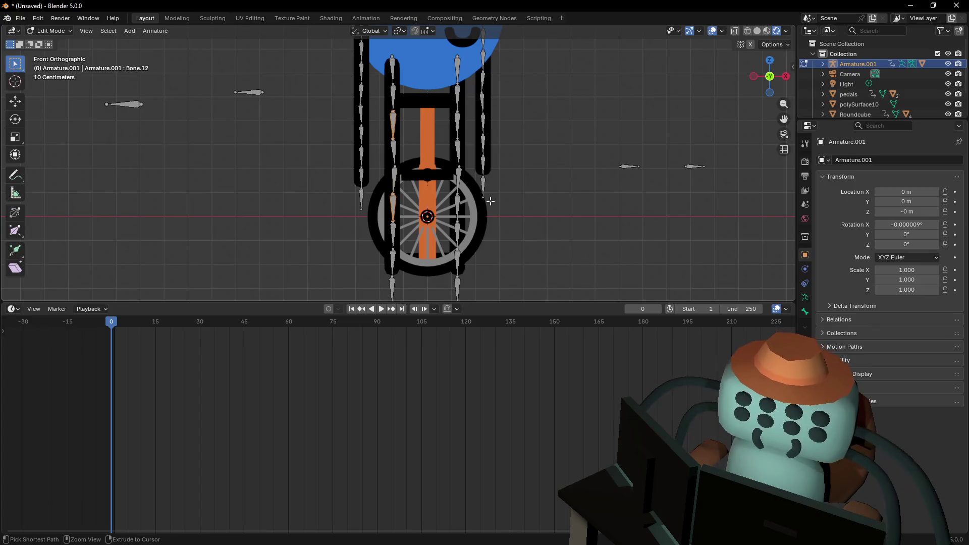
shift+middle_drag(468, 211, 456, 198)
key(Tab)
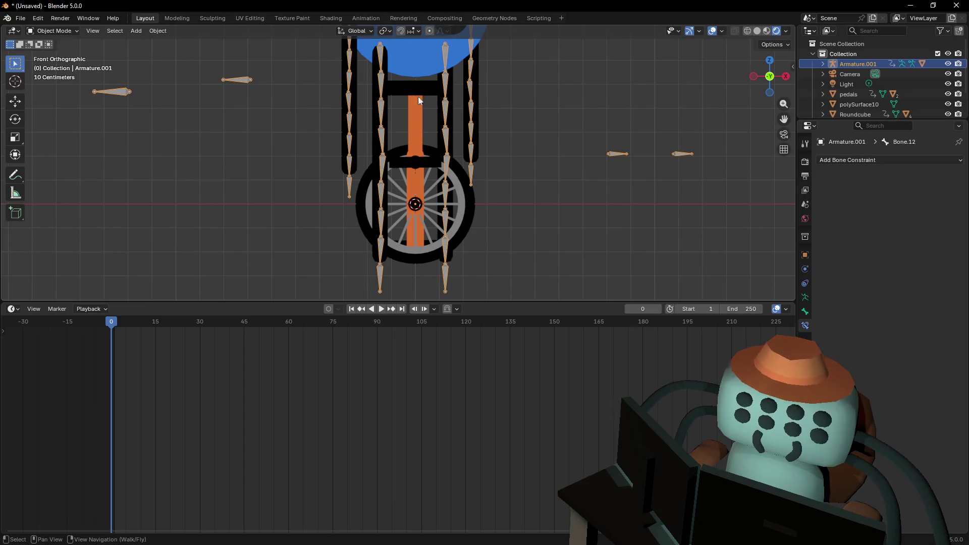
key(Tab)
scroll(422, 190, down, 2)
In Pose Mode, test-bend each leg's end bone and cancel both moves
click(385, 246)
click(51, 31)
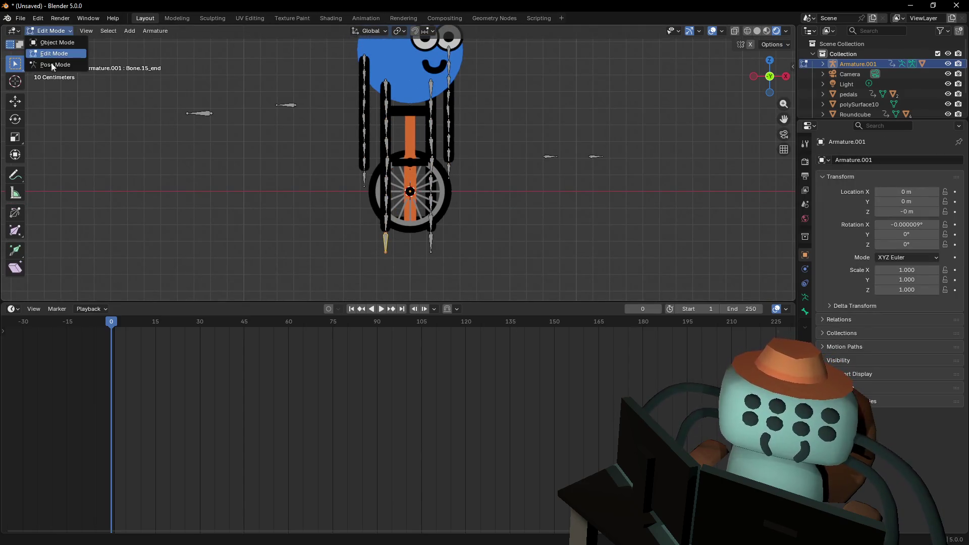
click(55, 65)
key(g)
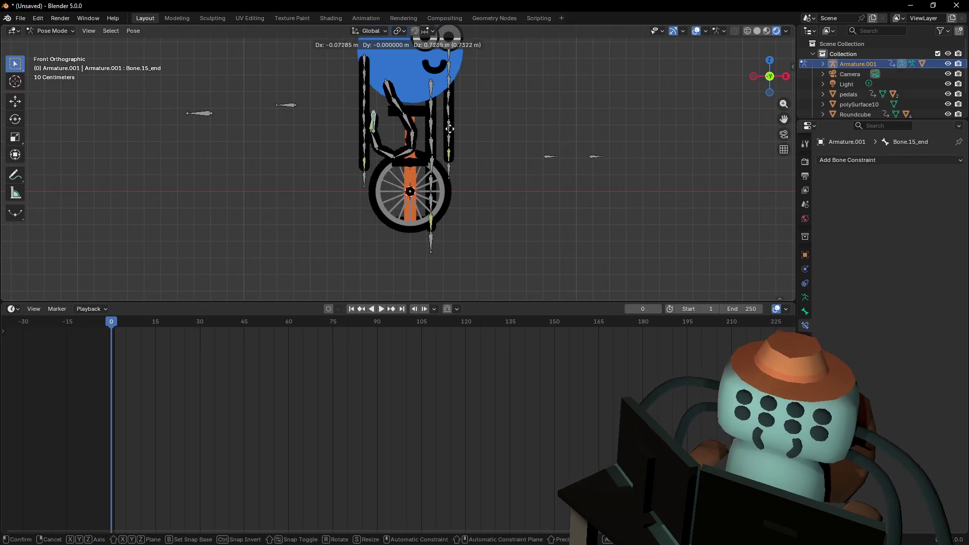
key(Escape)
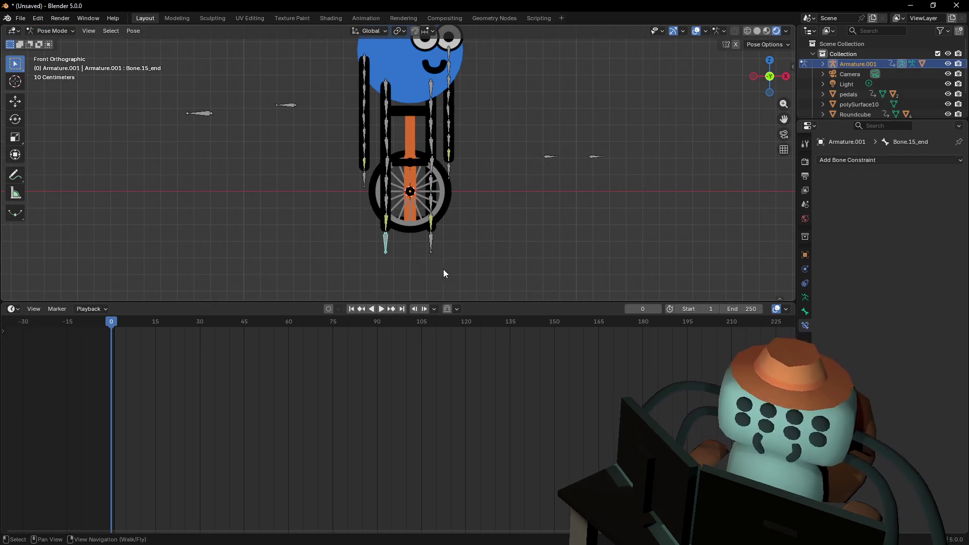
click(430, 244)
key(g)
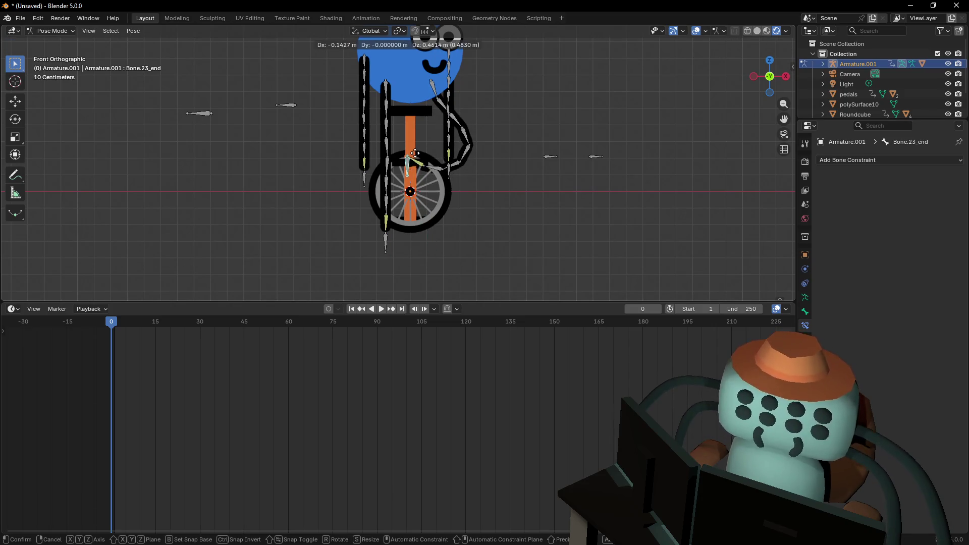
key(Escape)
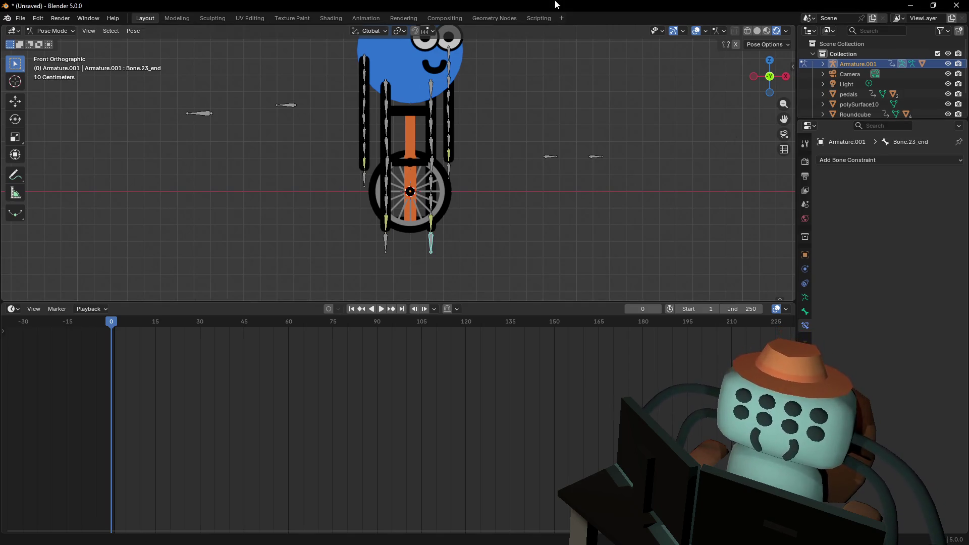
Deselect the leg bone and reframe the view on the whole rig
scroll(480, 132, down, 1)
shift+middle_drag(480, 132, 446, 156)
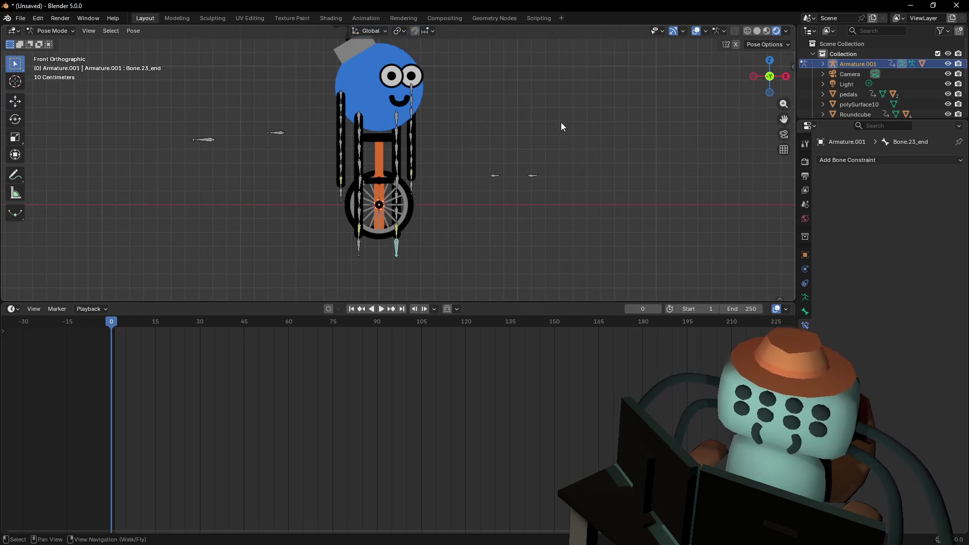
click(484, 134)
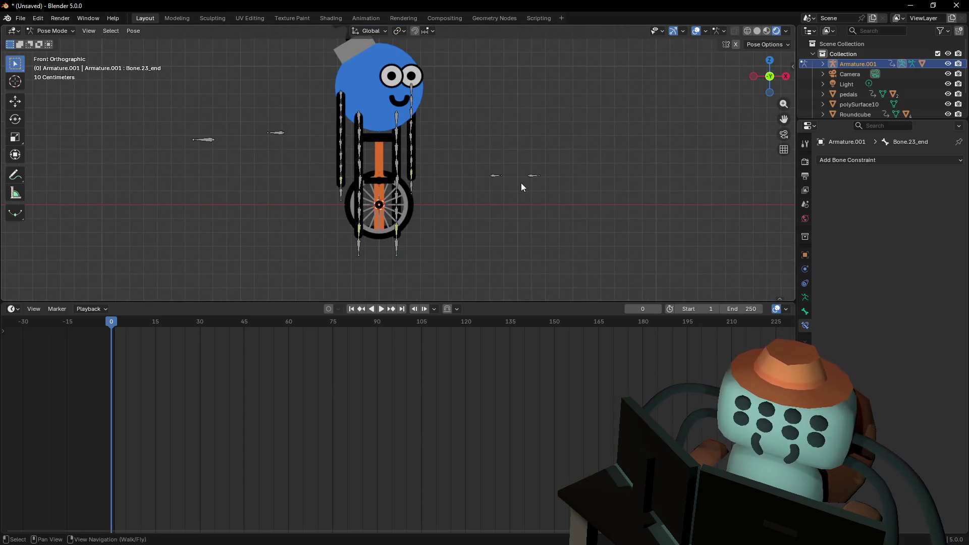
scroll(425, 235, up, 1)
mouse_move(437, 255)
shift+middle_down()
mouse_move(389, 222)
mouse_move(393, 260)
shift+middle_up()
Scrub the timeline to preview motion and return to frame 1
click(113, 323)
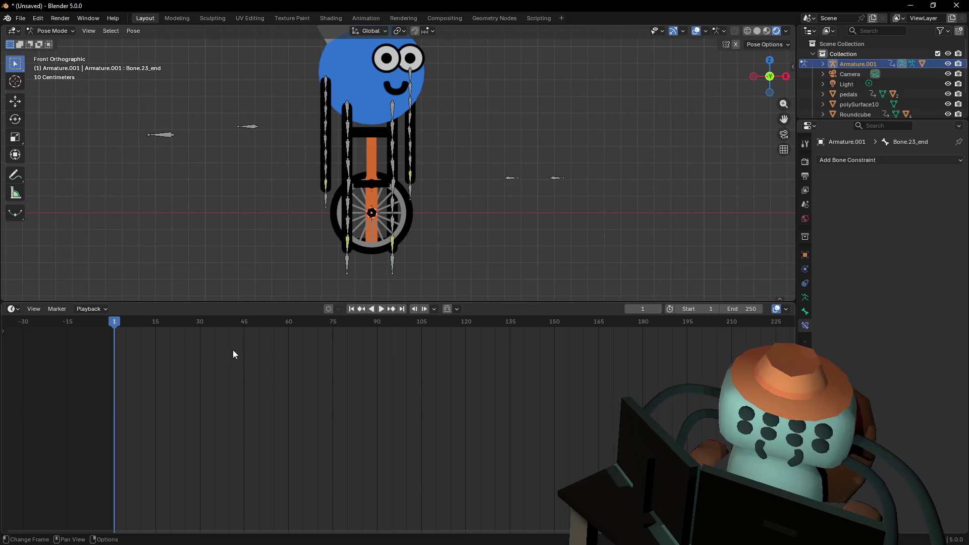
click(234, 325)
key(shift+Left)
mouse_move(460, 203)
shift+middle_down()
mouse_move(446, 196)
mouse_move(455, 197)
mouse_move(417, 231)
mouse_move(416, 212)
shift+middle_up()
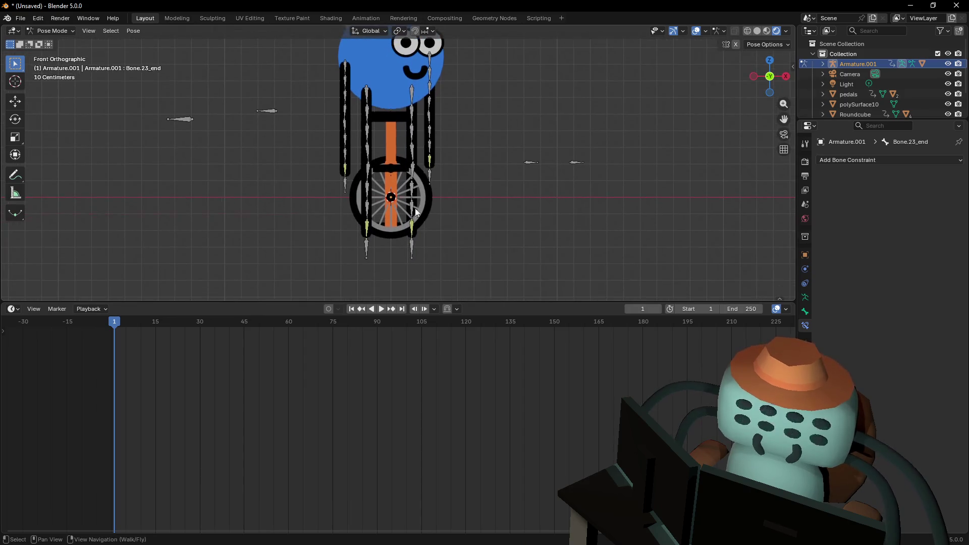
key(KP_5)
scroll(395, 189, up, 5)
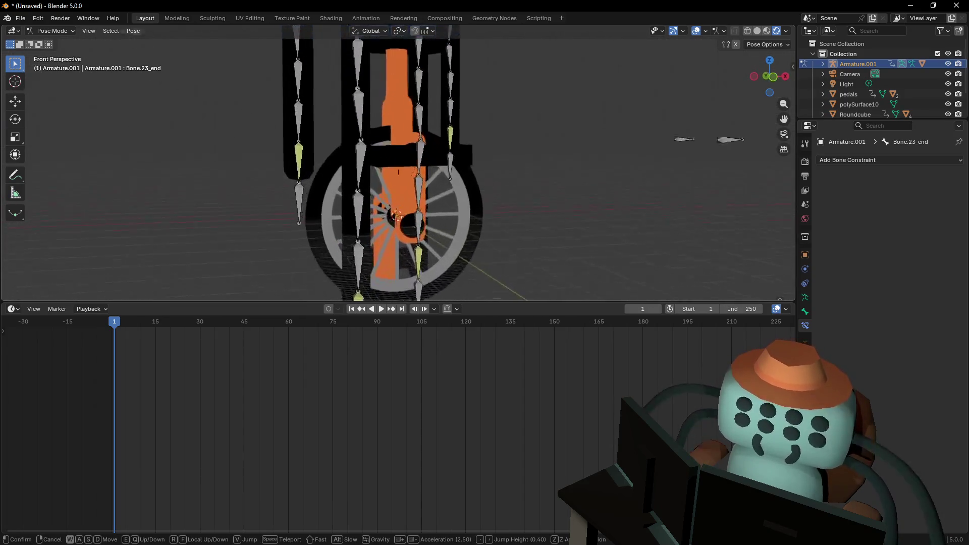
Switch to Object Mode and test-rotate the pedals on X, then cancel
click(52, 31)
click(50, 43)
click(429, 240)
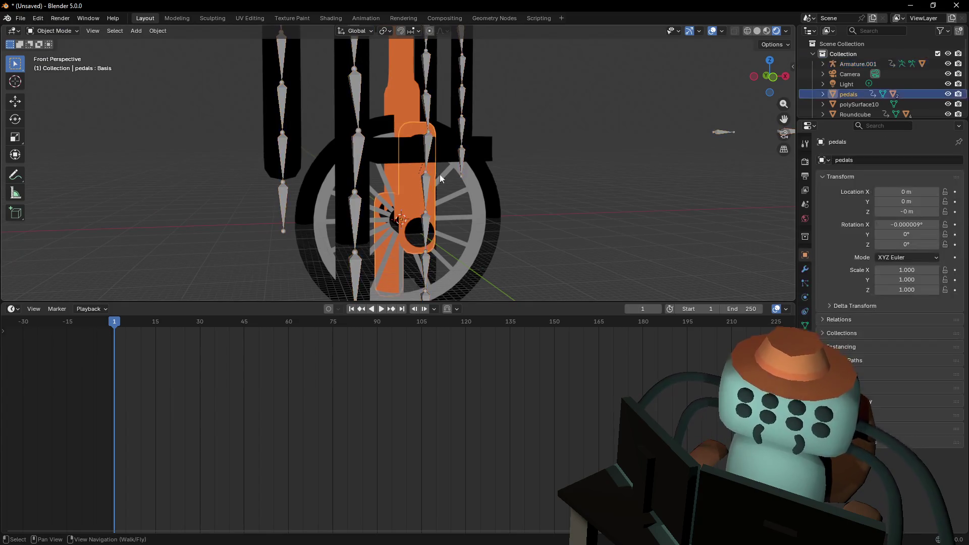
key(r)
mouse_move(555, 237)
shift+middle_down()
mouse_move(619, 232)
mouse_move(706, 186)
shift+middle_up()
key(x)
key(Escape)
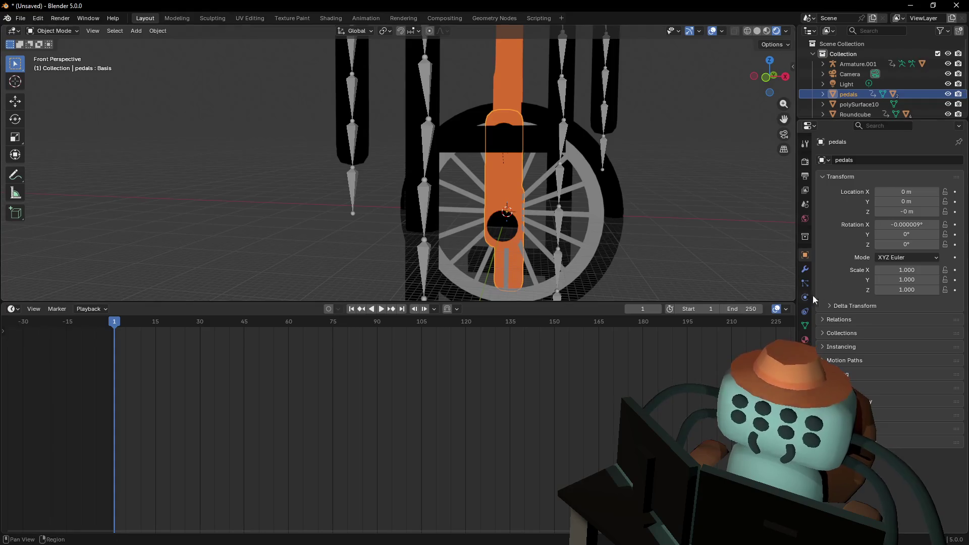
Select Wheel.001 and the Wheel rim and join them into one Wheel object
mouse_move(785, 238)
shift+middle_down()
mouse_move(453, 159)
mouse_move(550, 147)
shift+middle_up()
drag(828, 121, 818, 225)
click(853, 123)
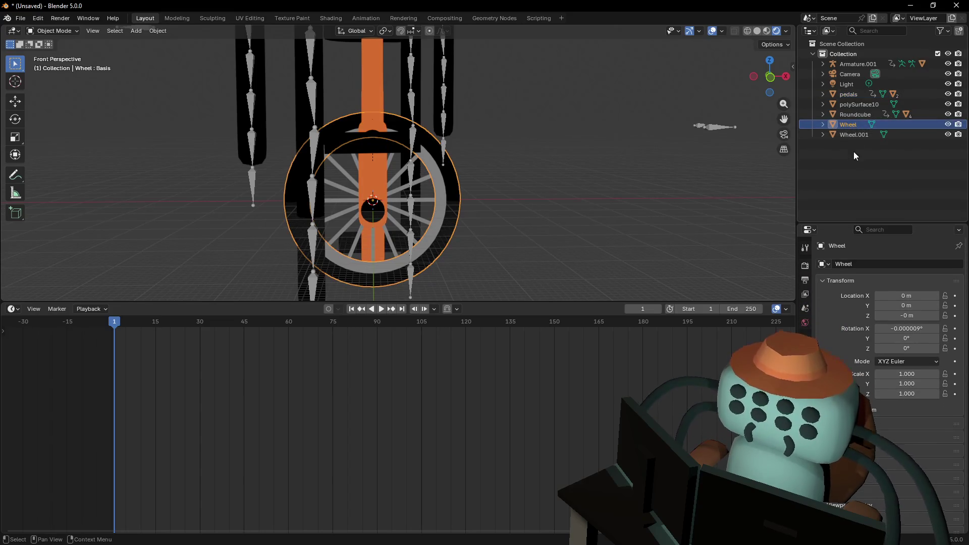
click(854, 133)
key(KP_Decimal)
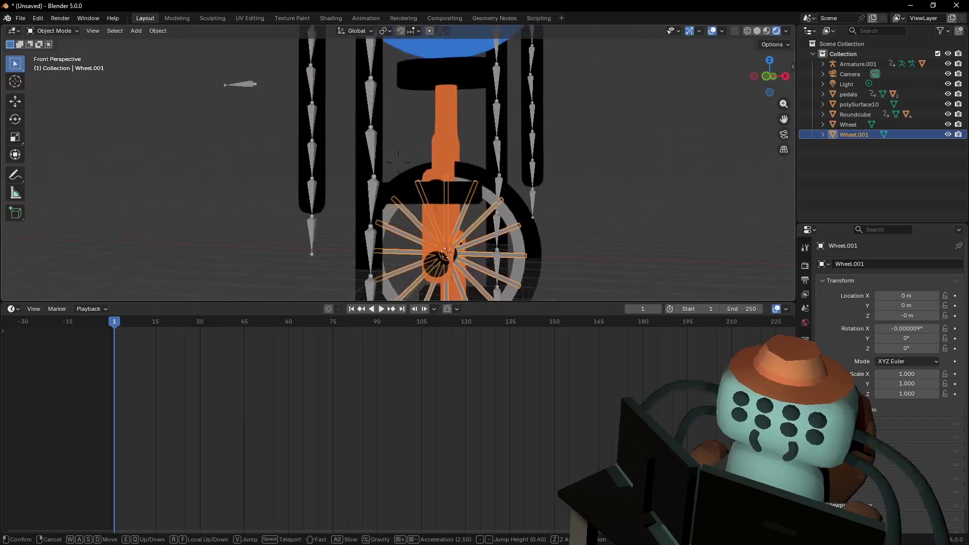
mouse_move(794, 154)
shift+middle_down()
mouse_move(656, 167)
mouse_move(505, 199)
shift+middle_up()
shift+click(554, 197)
scroll(528, 200, up, 3)
click(528, 200)
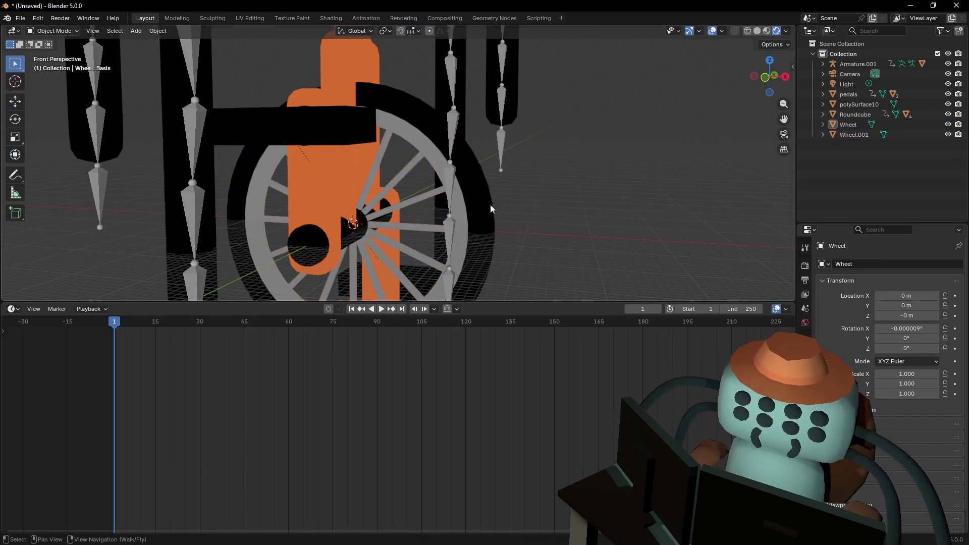
click(427, 193)
shift+click(483, 197)
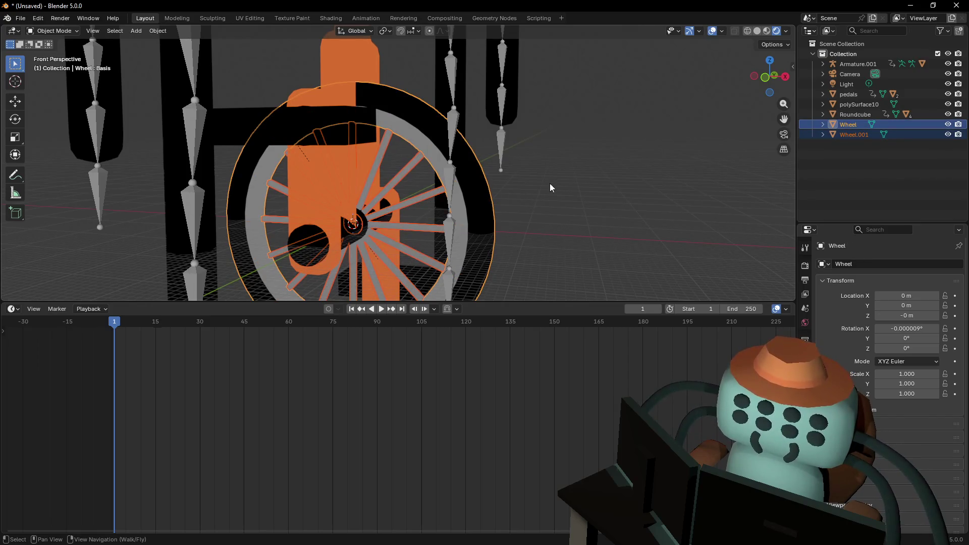
key(ctrl+j)
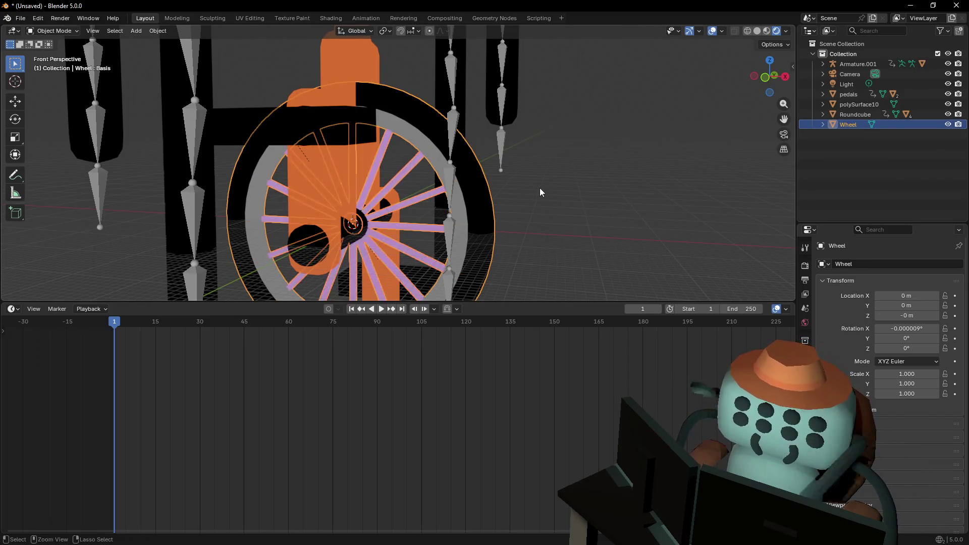
Enter Edit Mode on the joined wheel and pick several connected spokes with L
key(Tab)
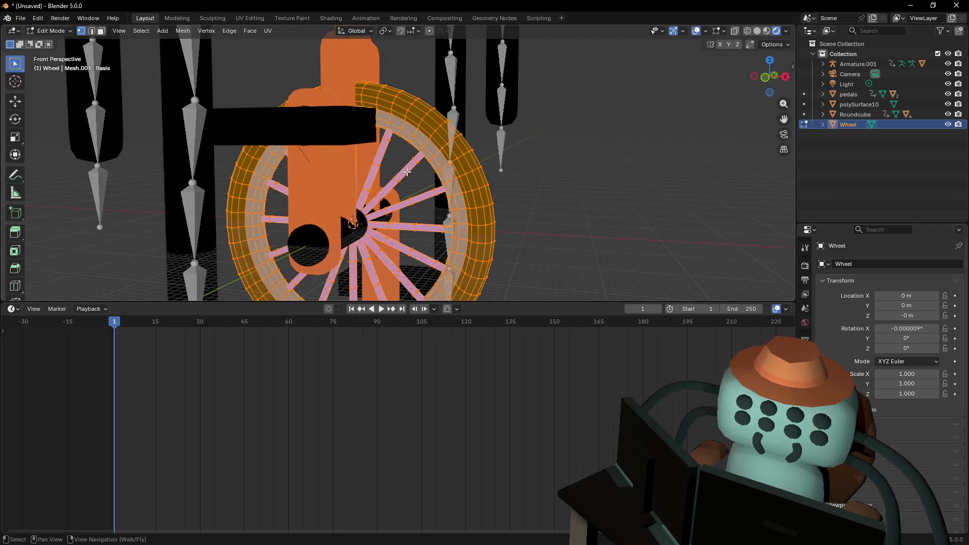
key(alt+a)
key(l)
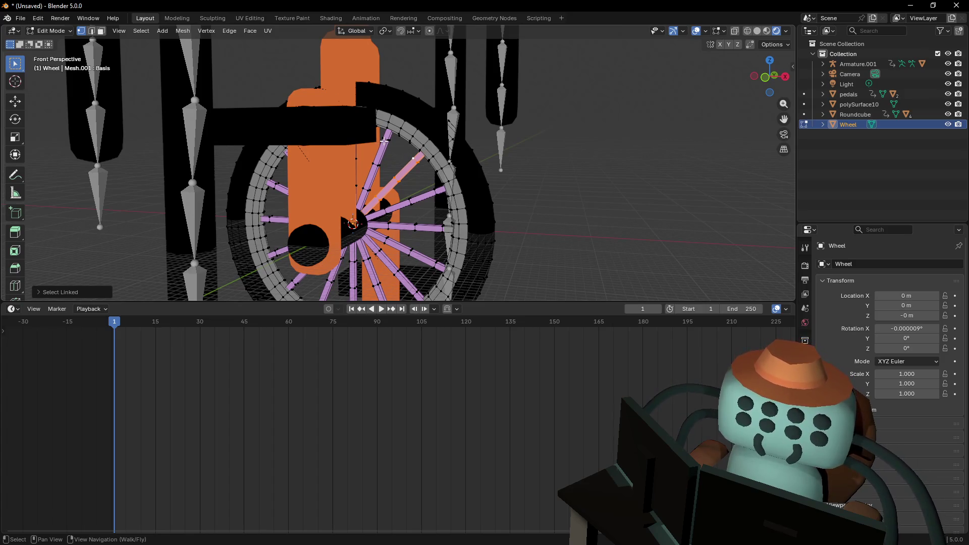
key(l)
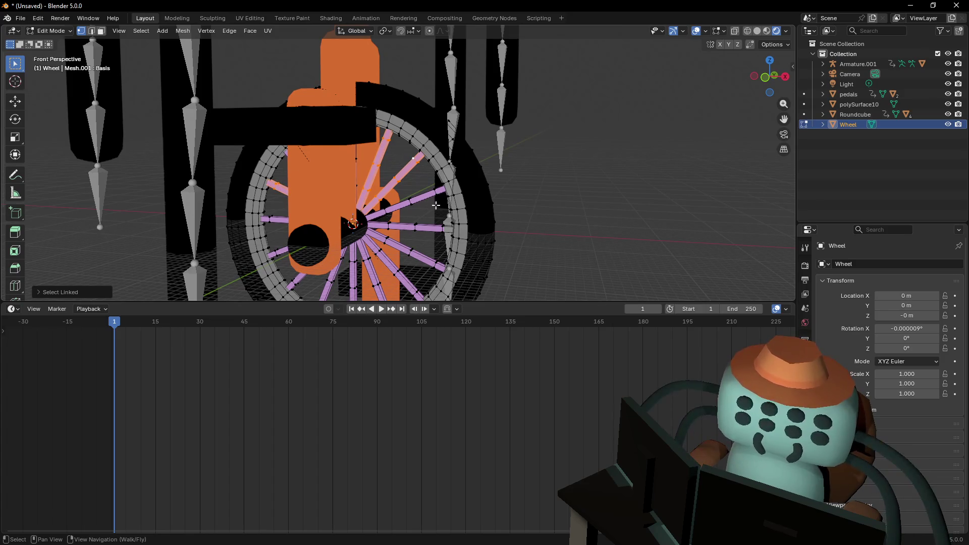
key(l)
key(l)
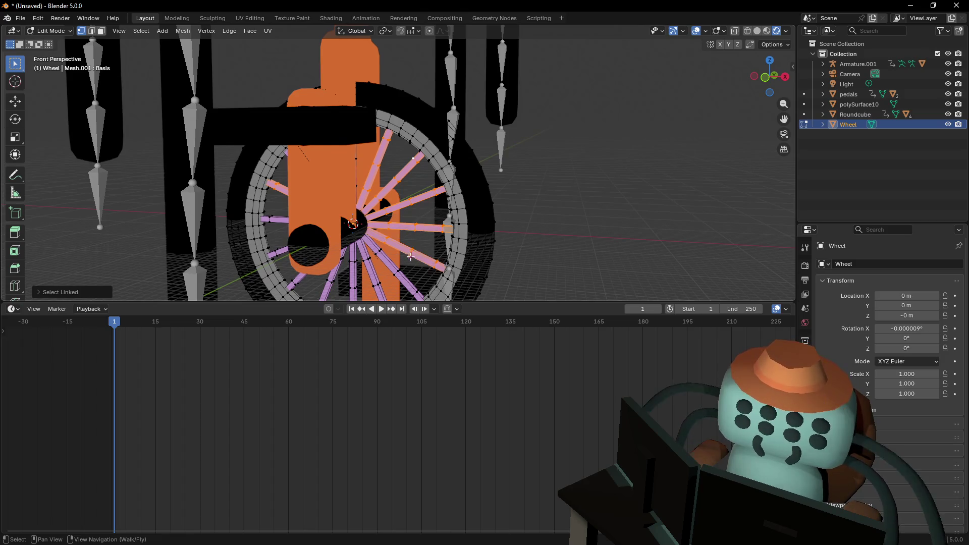
key(l)
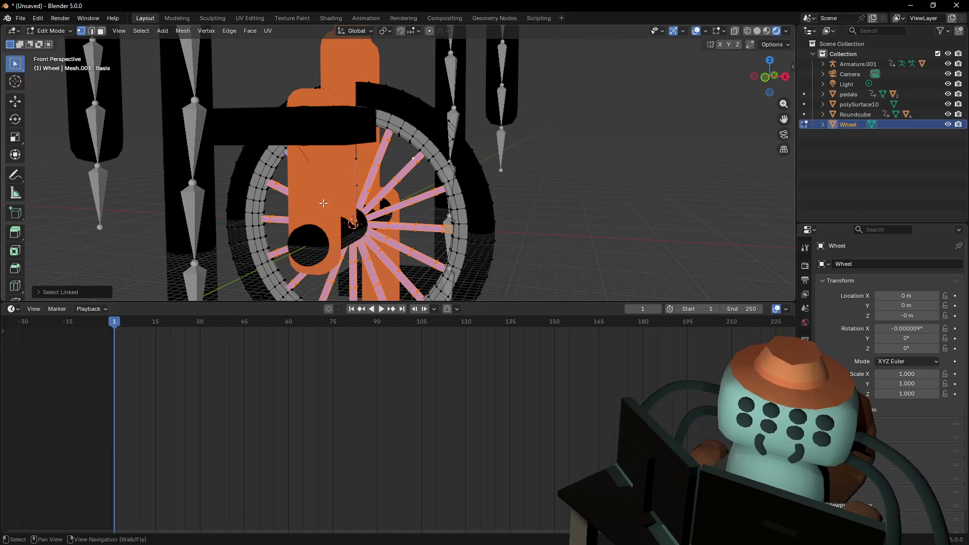
key(shift+grave)
click(424, 144)
Add more spokes to the selection, undoing an accidental tire pick
key(l)
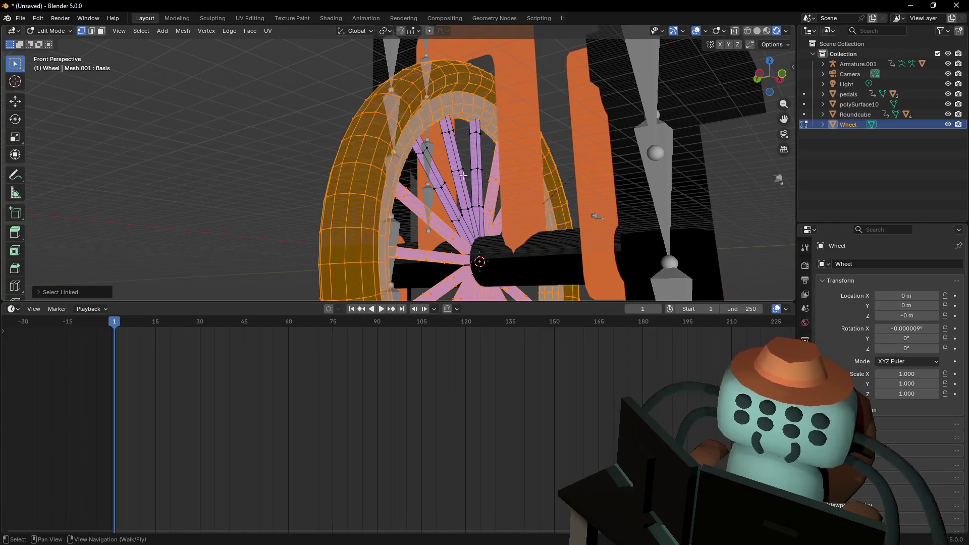
key(ctrl+z)
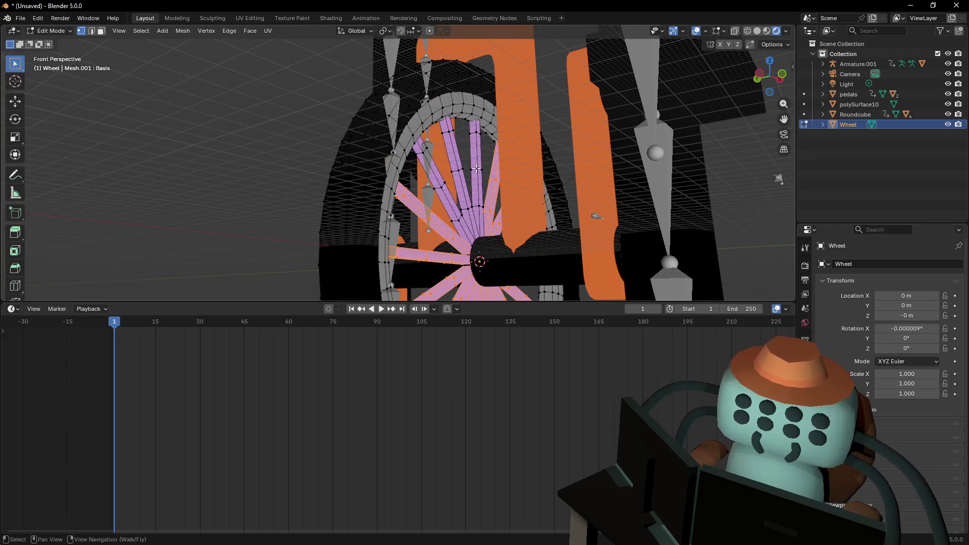
key(l)
key(l)
key(l)
key(shift+grave)
key(s)
key(w)
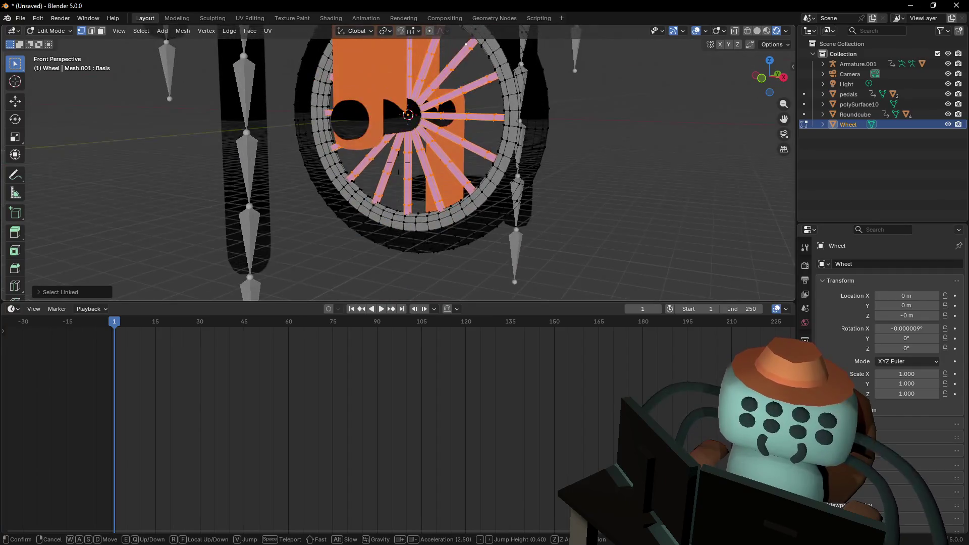
key(d)
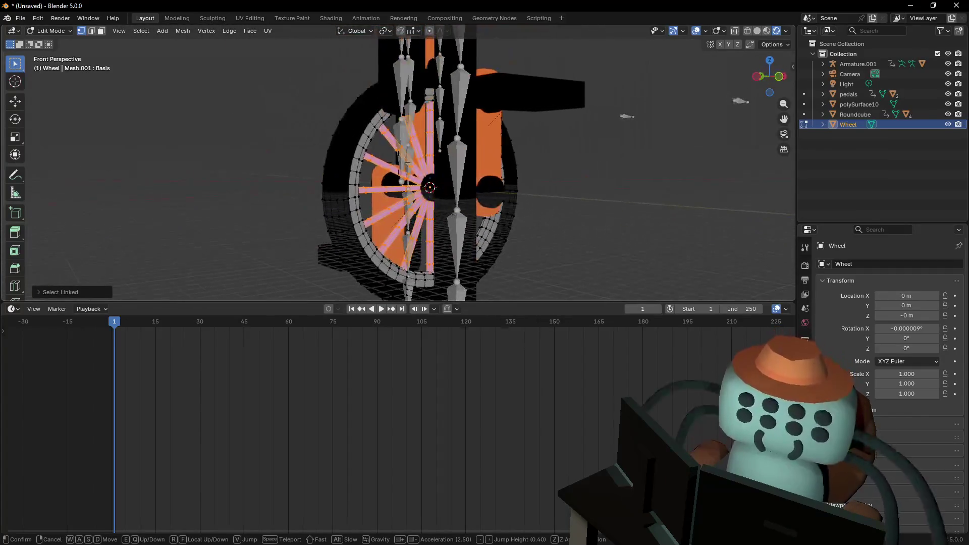
click(476, 195)
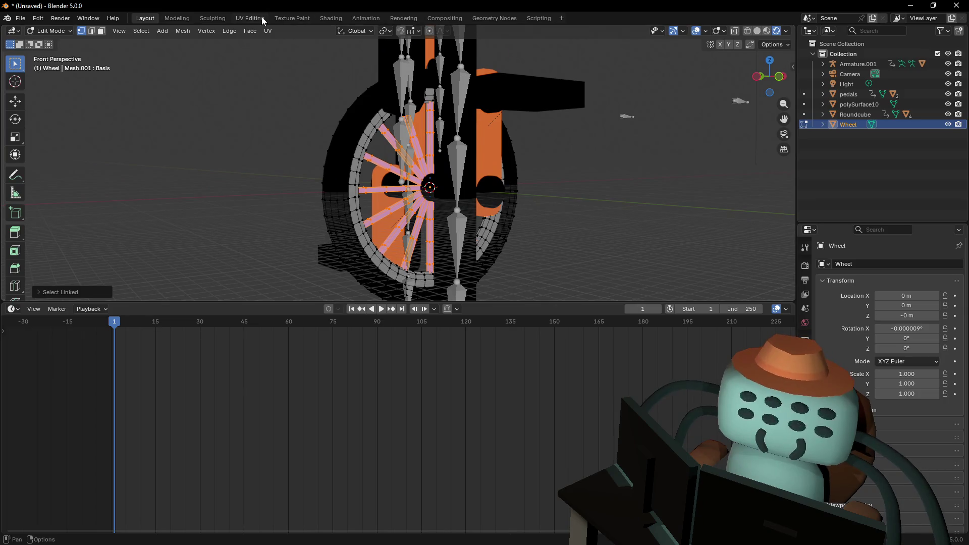
Smart UV Project the wheel in the UV Editing workspace with default settings
click(263, 19)
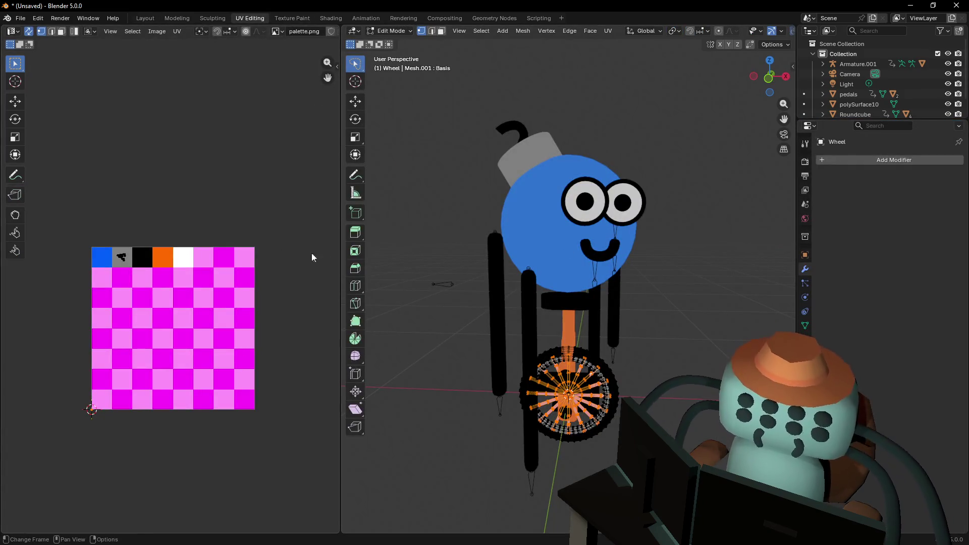
key(u)
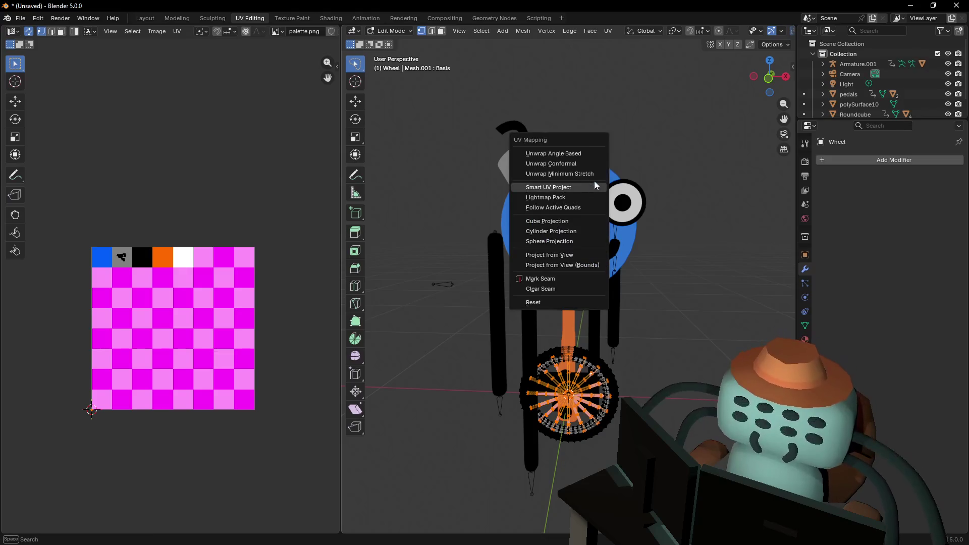
click(583, 187)
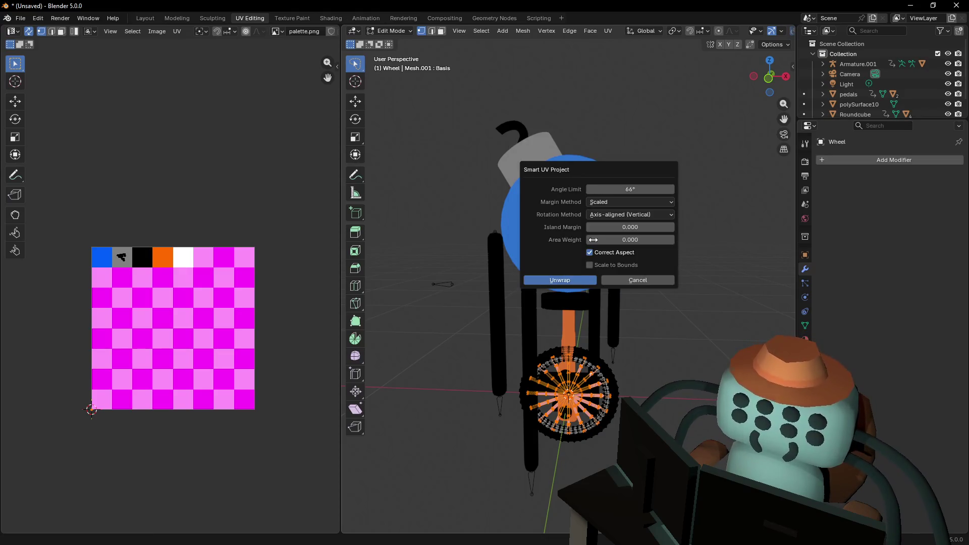
click(564, 277)
Shrink the wheel's UV islands onto the palette's gray swatch and return to Object Mode
key(s)
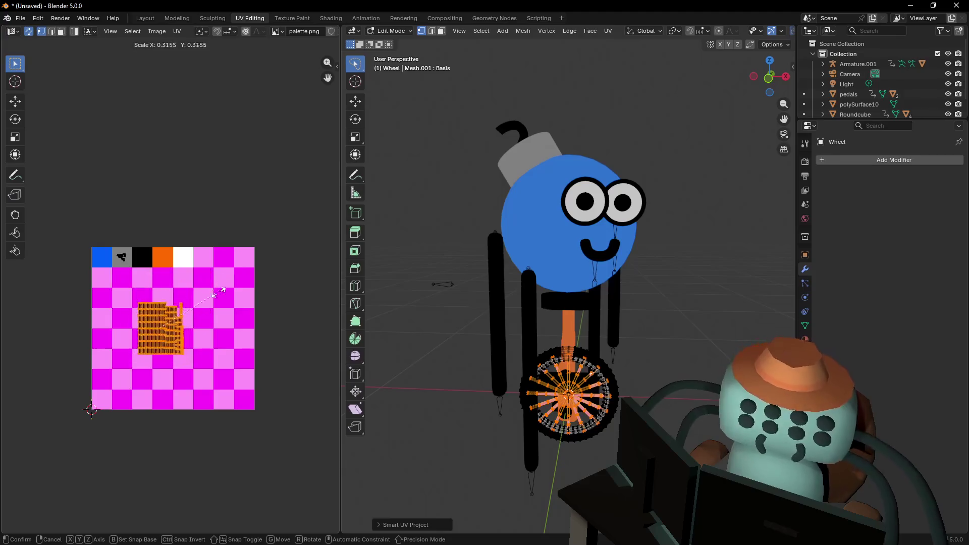
click(167, 324)
key(g)
click(134, 259)
key(s)
key(Escape)
middle_drag(580, 298, 602, 275)
key(Tab)
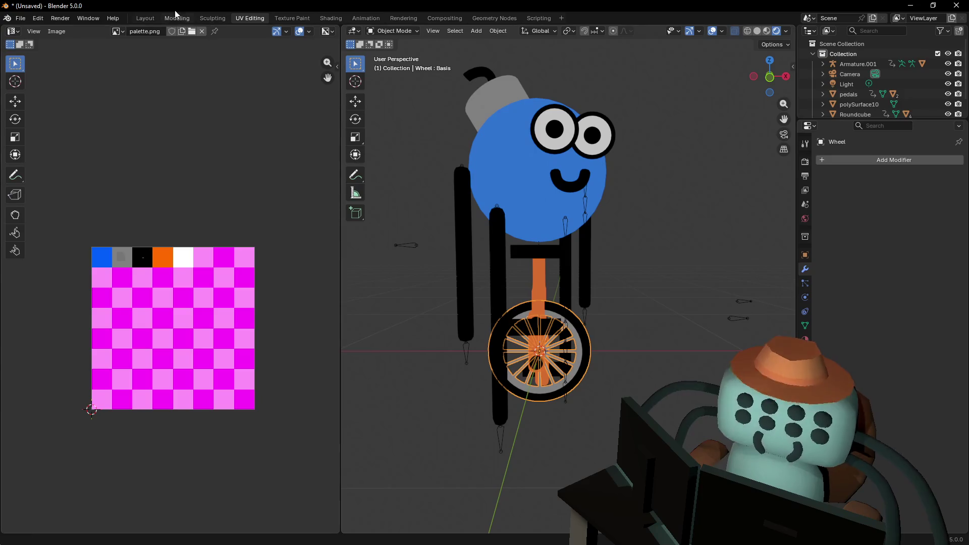
click(145, 19)
Rename the seat-and-post object polySurface10 to 'frame'
key(shift+grave)
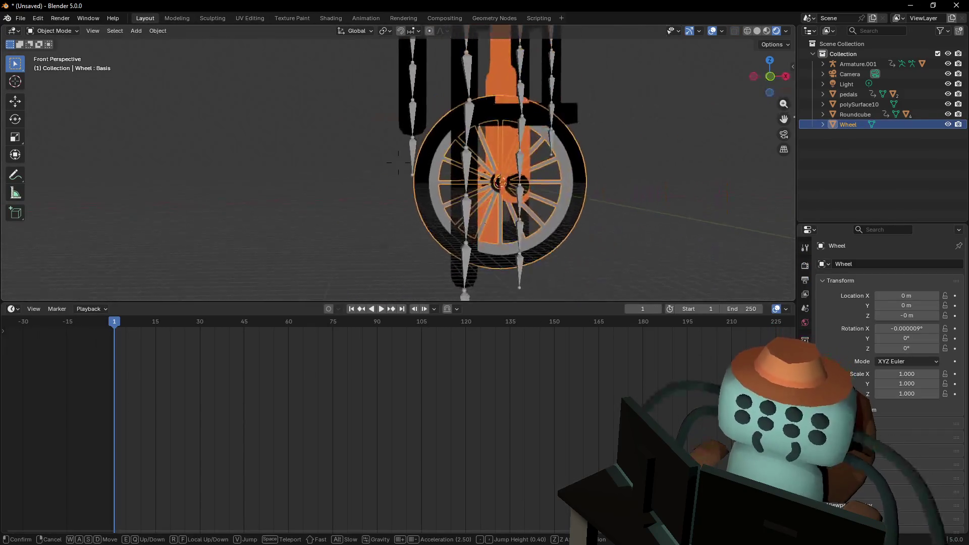
click(715, 241)
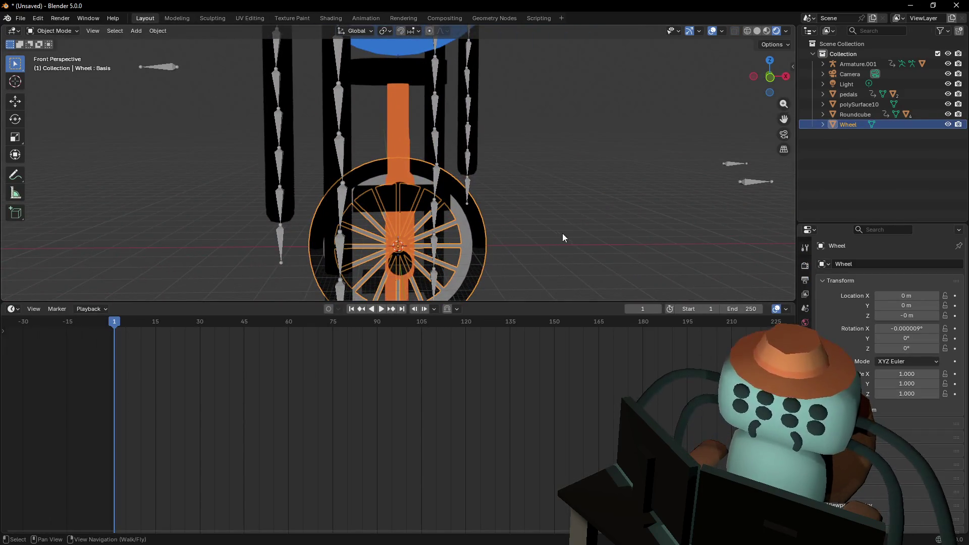
click(859, 104)
key(shift+grave)
click(665, 147)
double_click(849, 106)
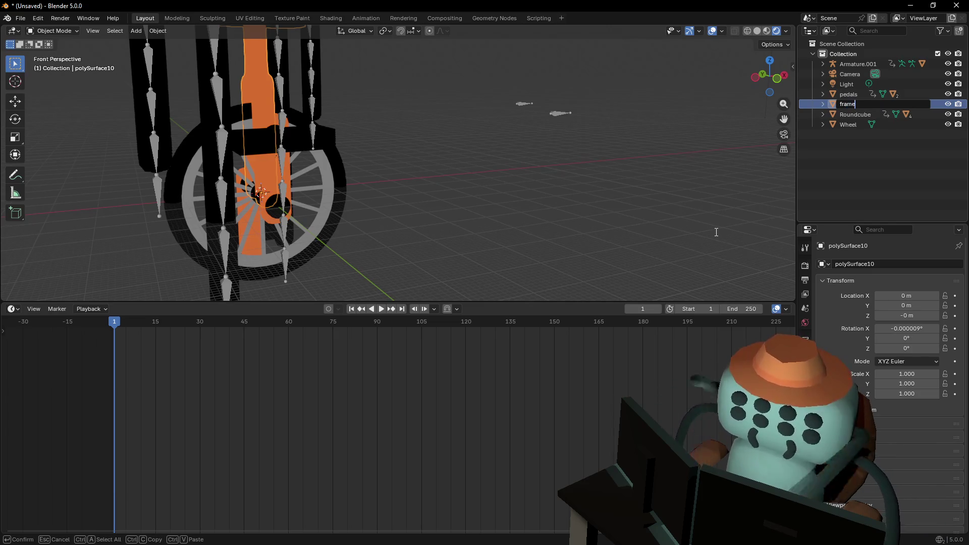
key(Return)
Check the frame object with a cancelled rotation, then delete the camera and light
key(KP_Decimal)
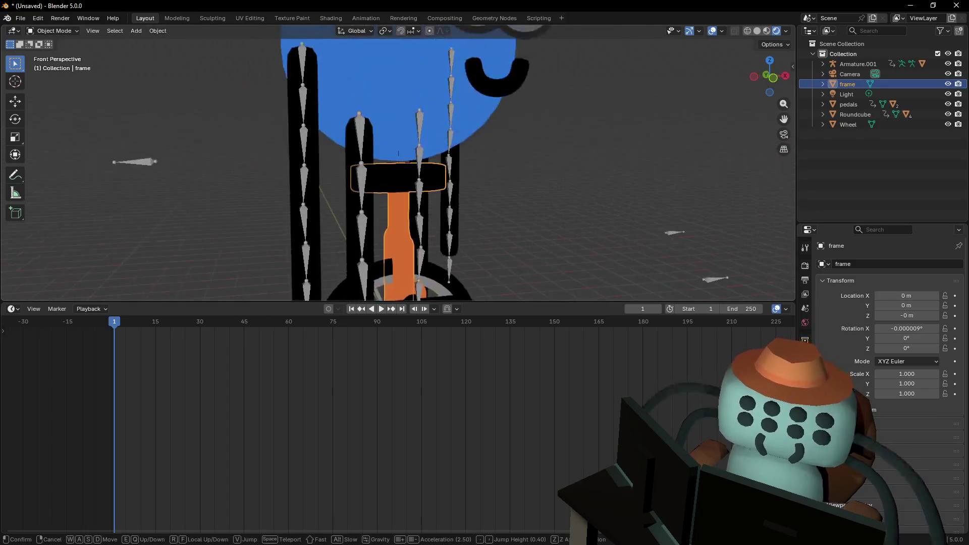
scroll(340, 140, down, 5)
click(552, 139)
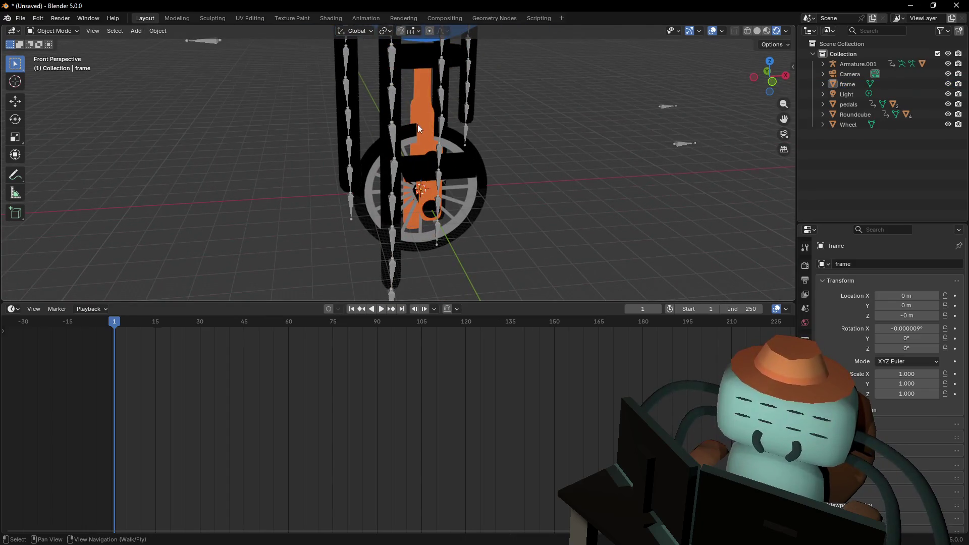
click(425, 121)
key(r)
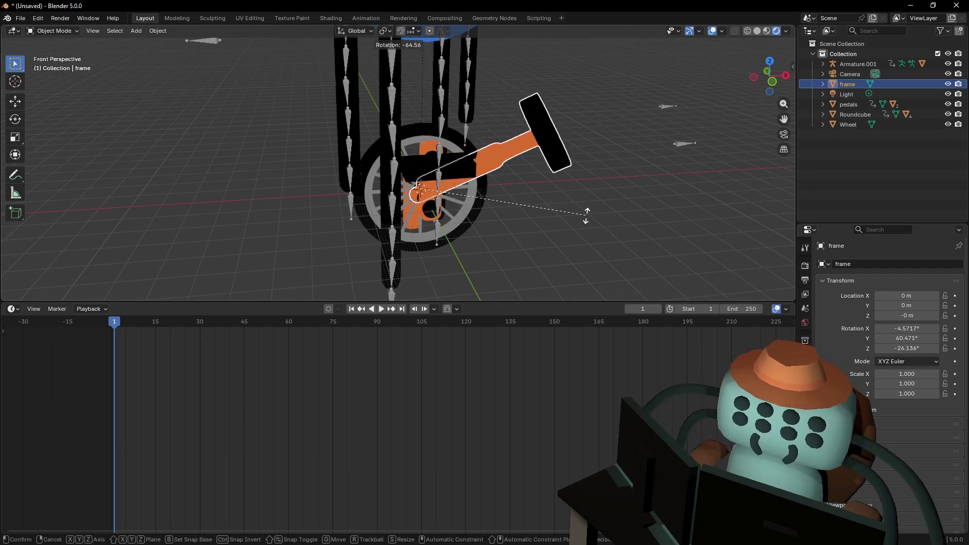
right_click(485, 184)
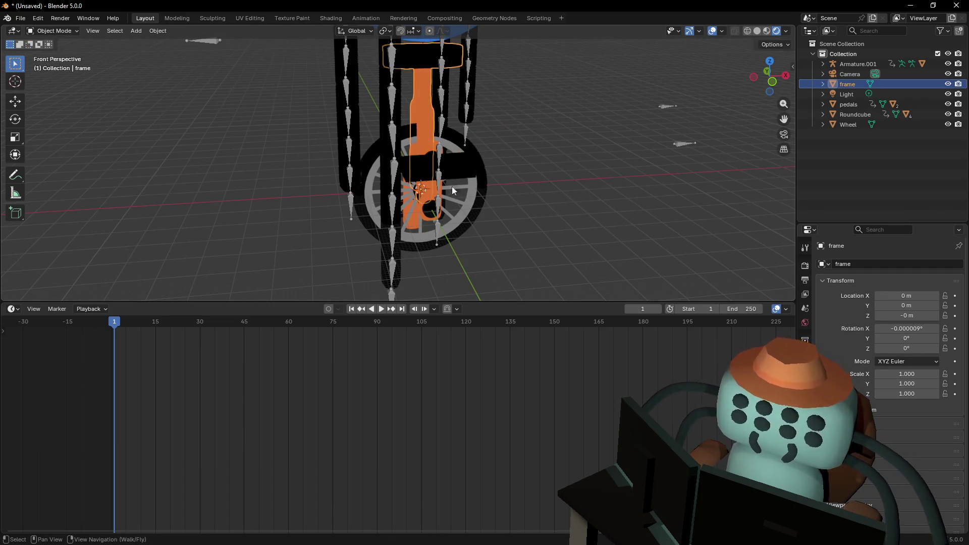
click(852, 93)
ctrl+click(858, 74)
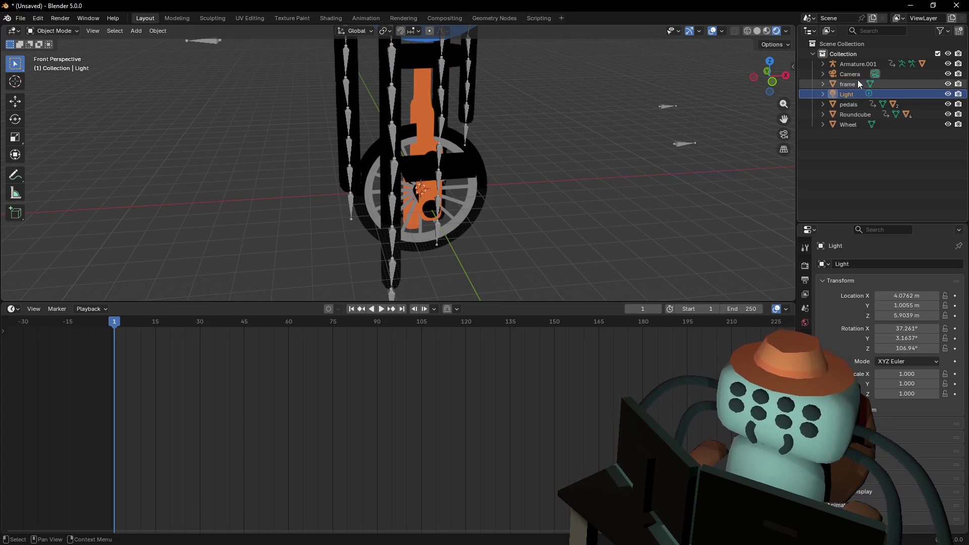
key(Delete)
key(shift+grave)
key(w)
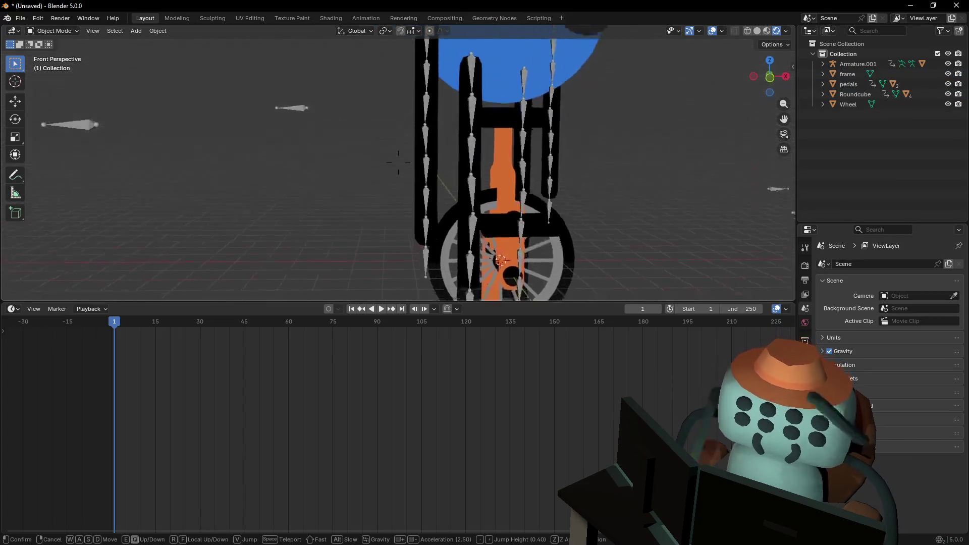
key(s)
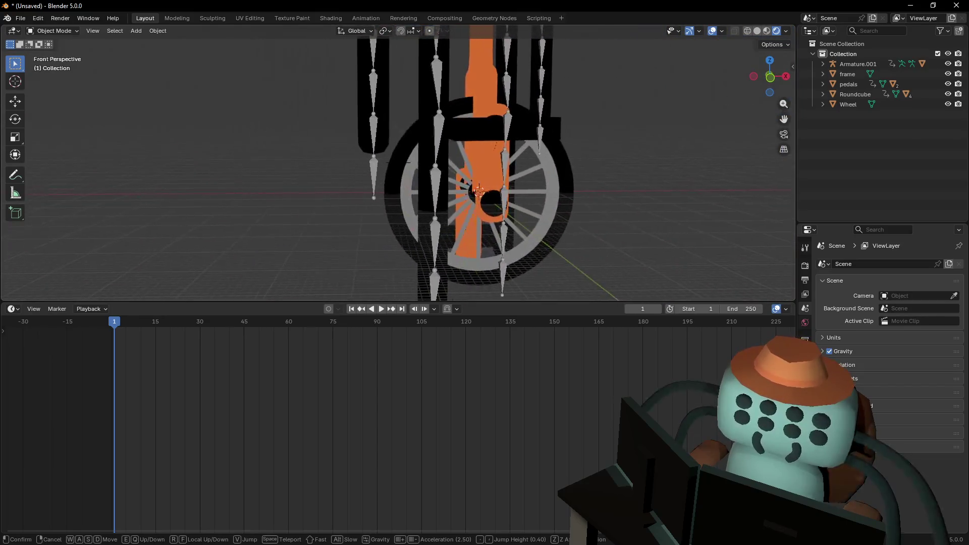
key(w)
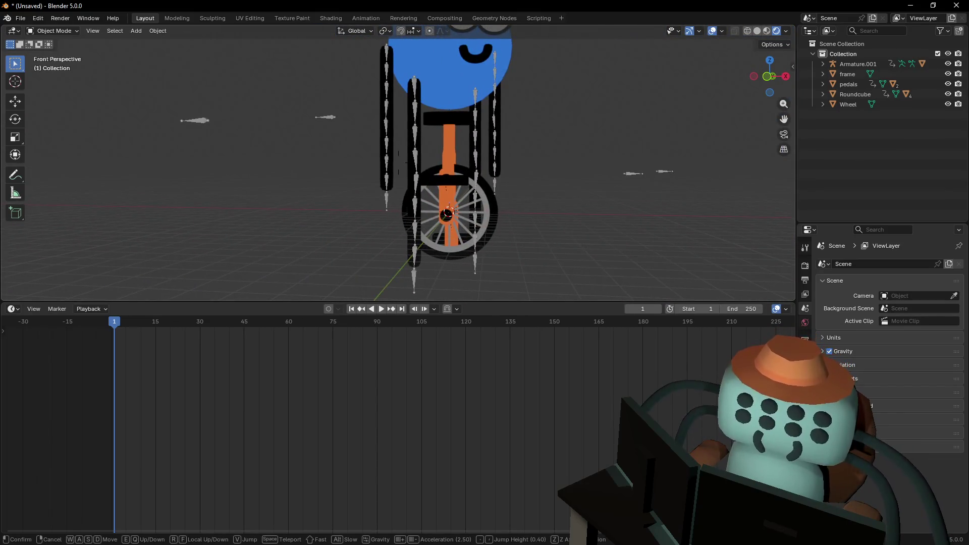
click(474, 216)
key(shift+grave)
key(s)
key(w)
click(469, 162)
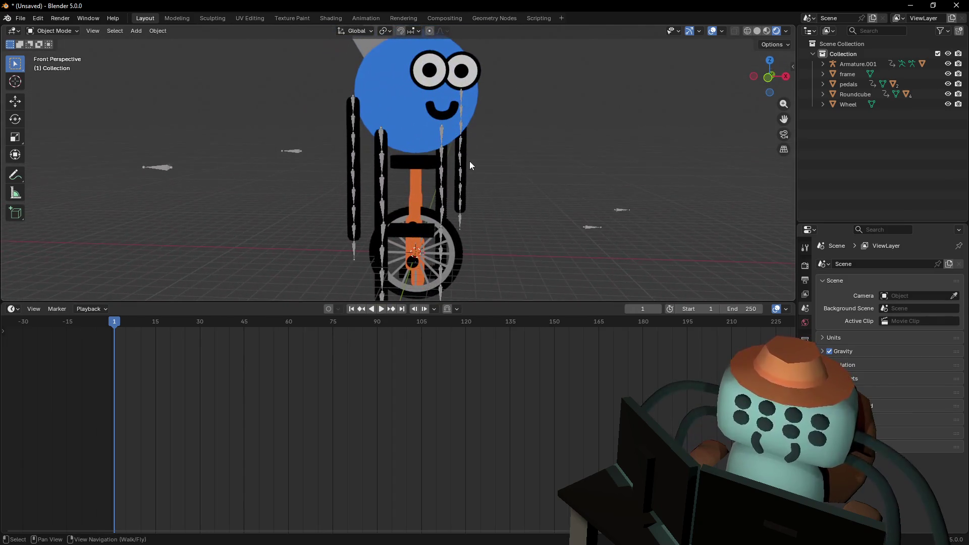
click(423, 185)
key(shift+grave)
key(w)
Duplicate the pedals into pedals.002 and place the copy at a new position
click(431, 223)
click(431, 222)
key(r)
key(x)
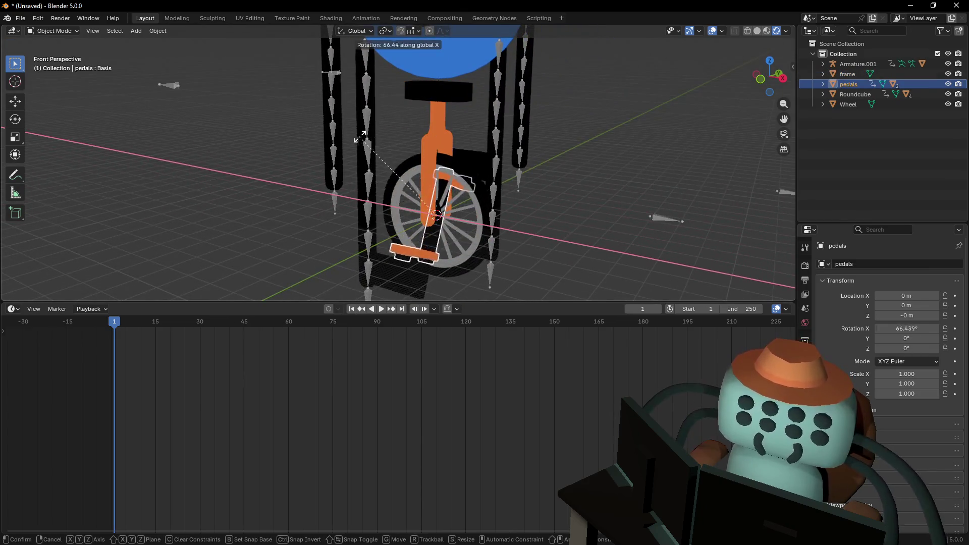
key(Escape)
key(shift+d)
key(Return)
Reselect the original pedals and fly the view so the wheel sits higher
key(shift+grave)
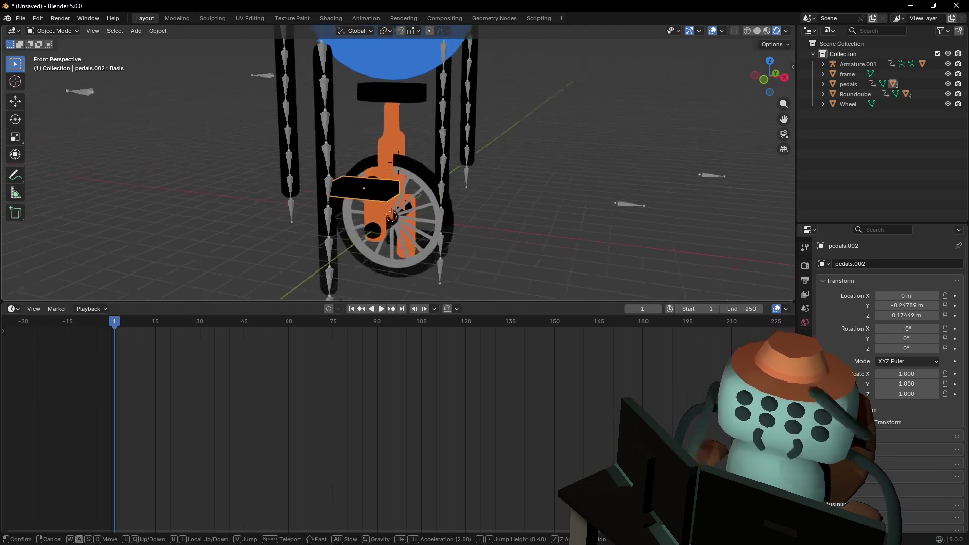
click(408, 146)
scroll(444, 172, up, 3)
shift+middle_drag(444, 172, 430, 204)
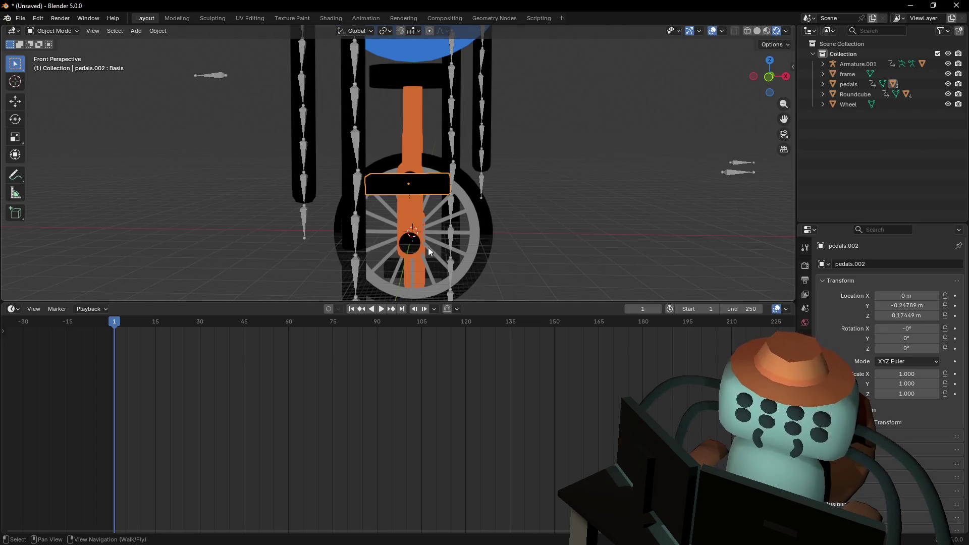
click(420, 208)
right_drag(415, 262, 411, 283)
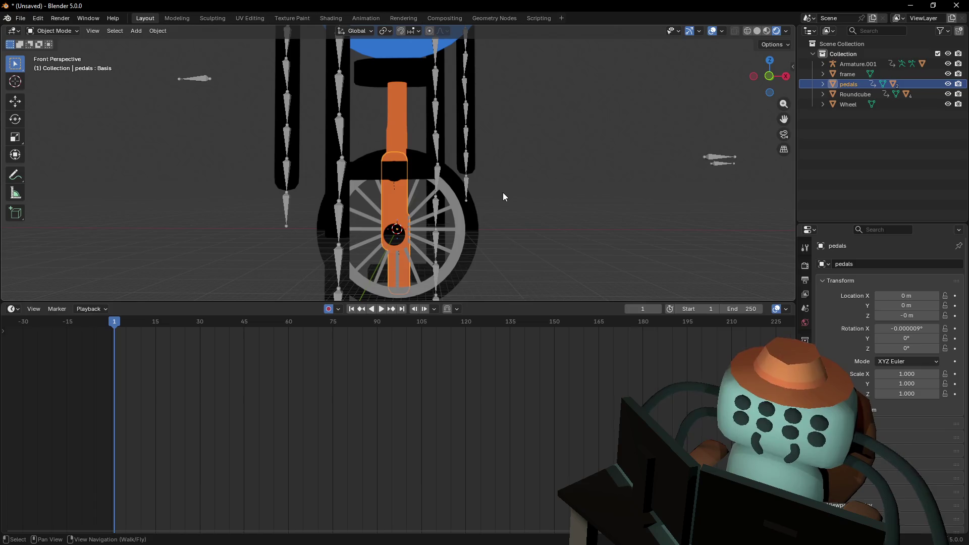
Inspect the shape keys of the frame and wheel in Object Data properties
key(a)
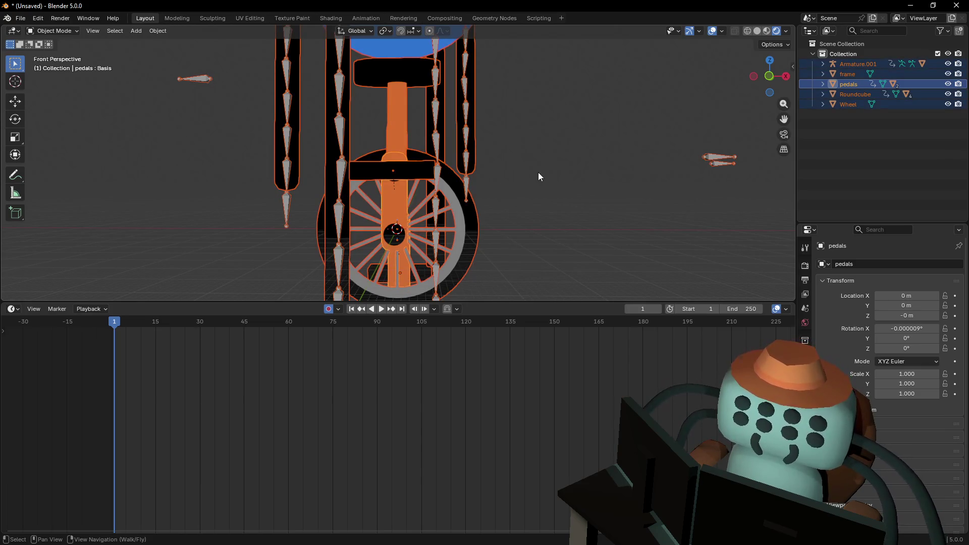
key(alt+a)
click(401, 116)
click(805, 429)
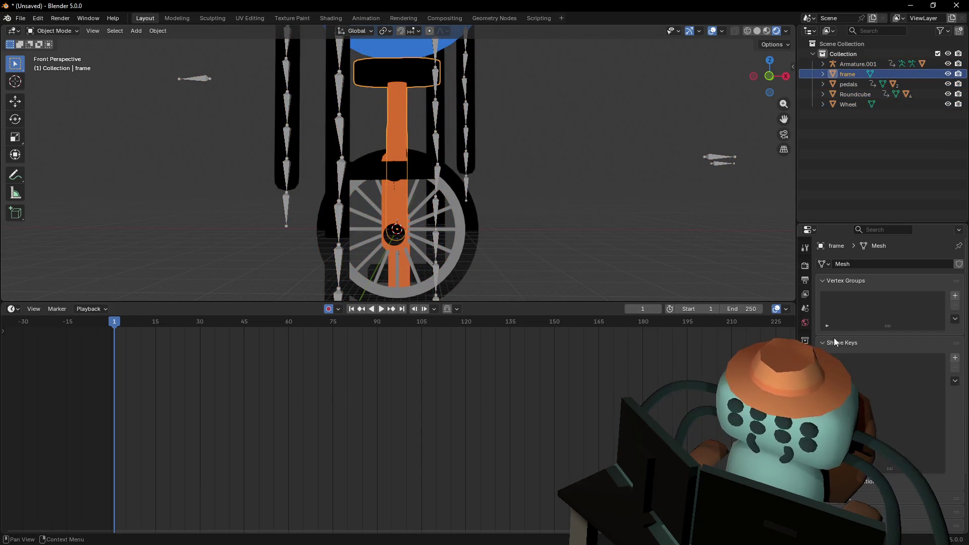
click(481, 236)
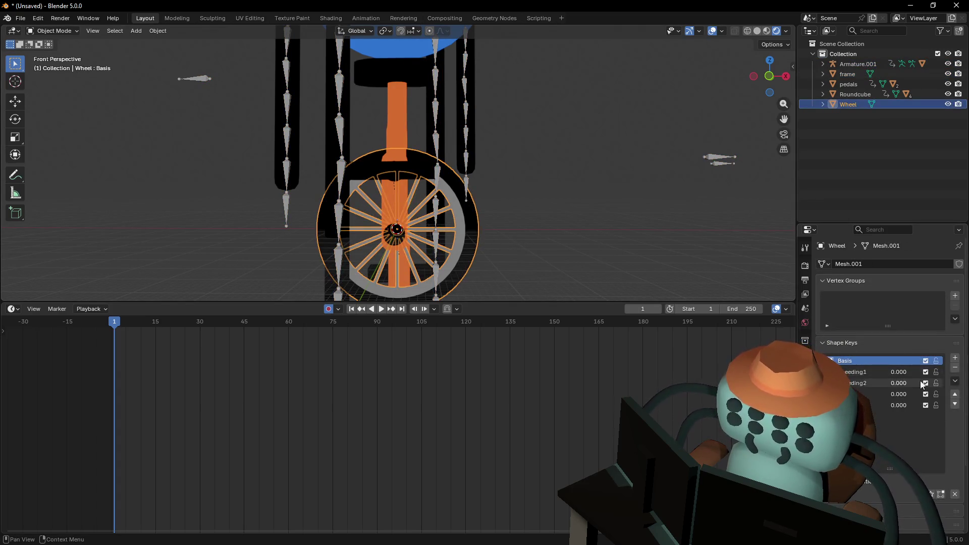
mouse_move(873, 375)
mouse_down()
mouse_move(914, 375)
mouse_move(878, 375)
mouse_move(913, 375)
mouse_move(878, 375)
mouse_move(913, 394)
mouse_move(878, 394)
mouse_move(913, 394)
mouse_move(878, 395)
mouse_move(913, 409)
mouse_move(881, 409)
mouse_up()
Test the blue head's Key 1 and peek at the gray cap in Edit Mode
shift+scroll(390, 141, up, 5)
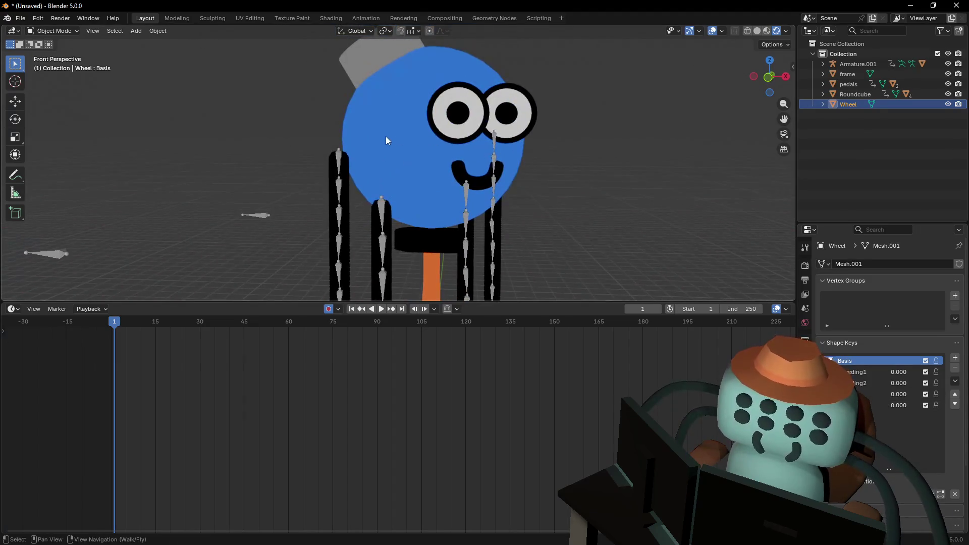
click(390, 140)
mouse_move(910, 372)
mouse_down()
mouse_move(928, 372)
mouse_move(888, 372)
mouse_up()
shift+scroll(386, 132, up, 3)
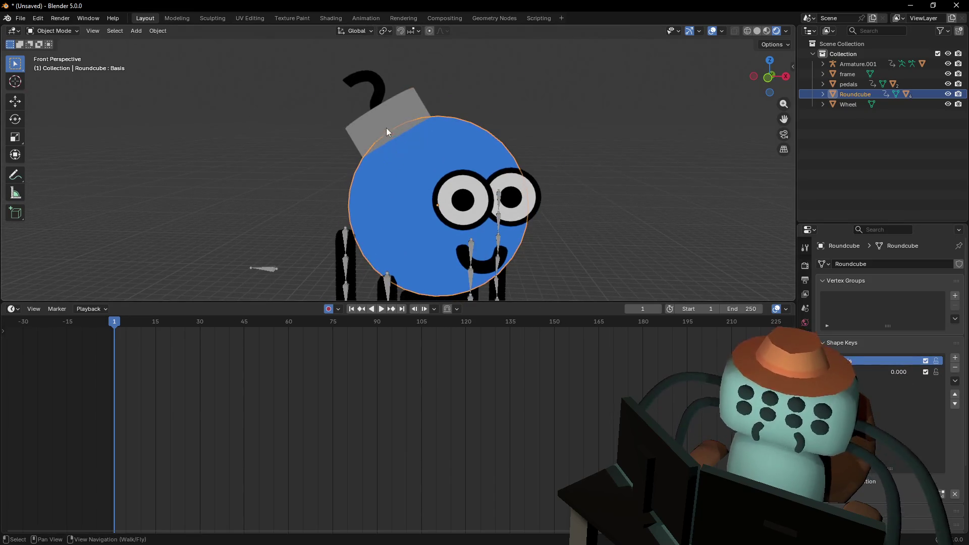
click(376, 108)
key(Tab)
key(Tab)
Select the right eye and test-move it, cancelling the move
key(shift+grave)
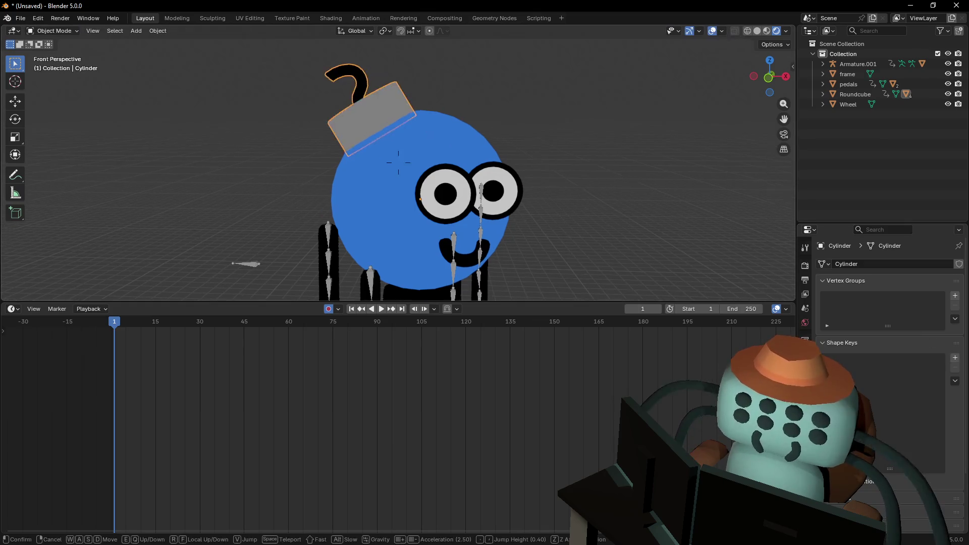
key(q)
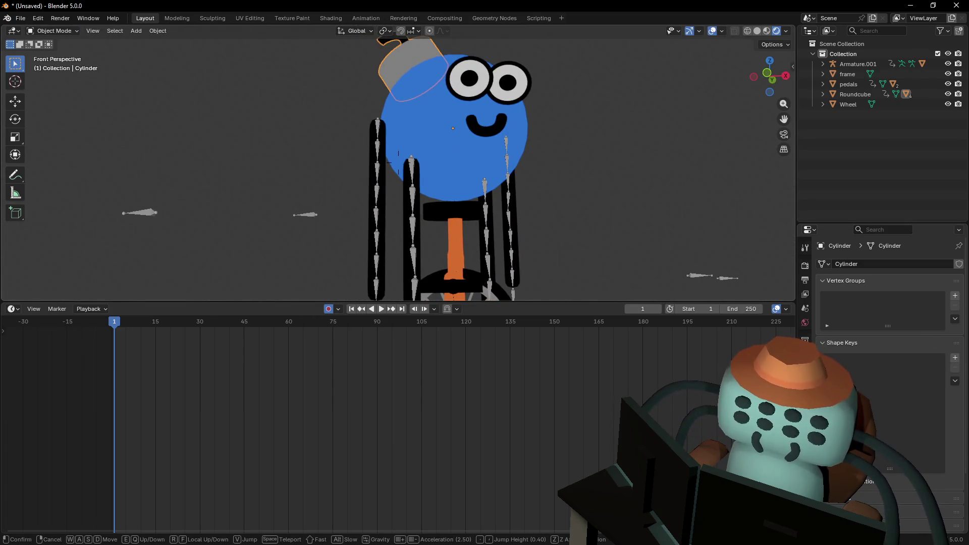
key(q)
key(e)
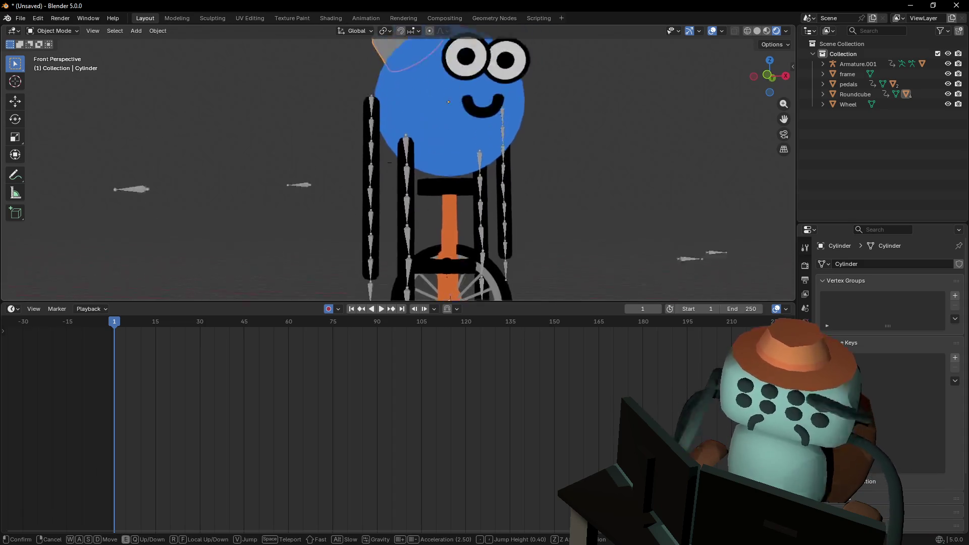
click(490, 130)
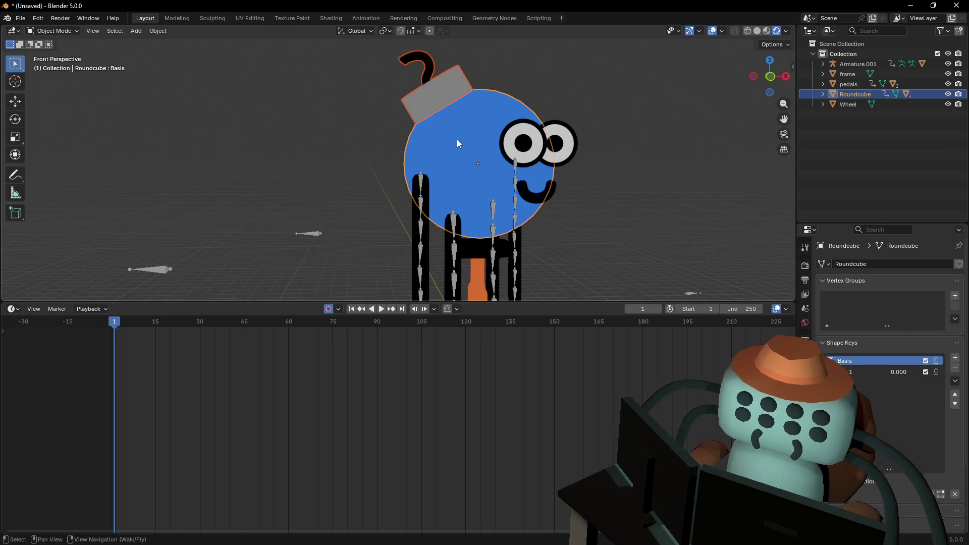
middle_drag(483, 116, 528, 134)
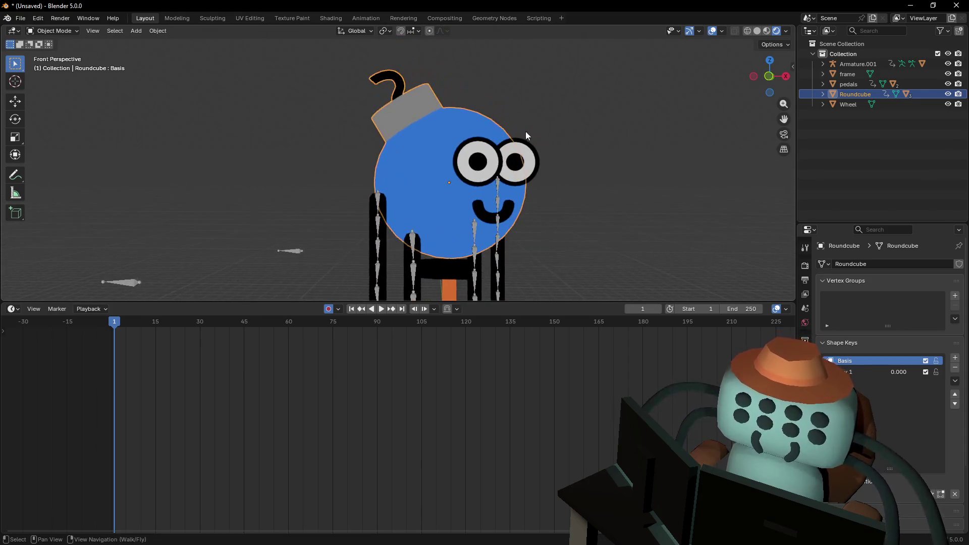
click(521, 151)
key(g)
key(Escape)
Join the eyes and mouth into the blue Roundcube head, with the head active
click(478, 172)
key(shift+grave)
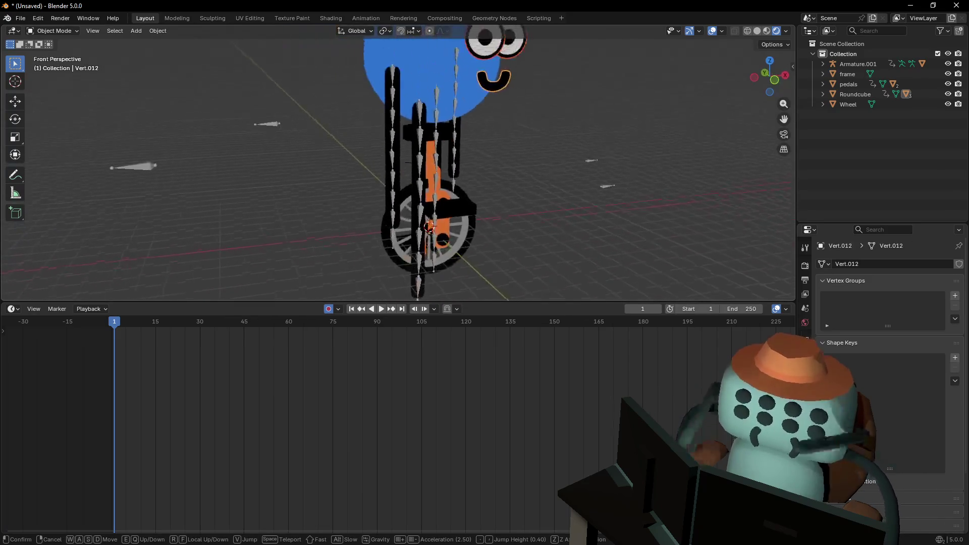
key(Return)
click(412, 162)
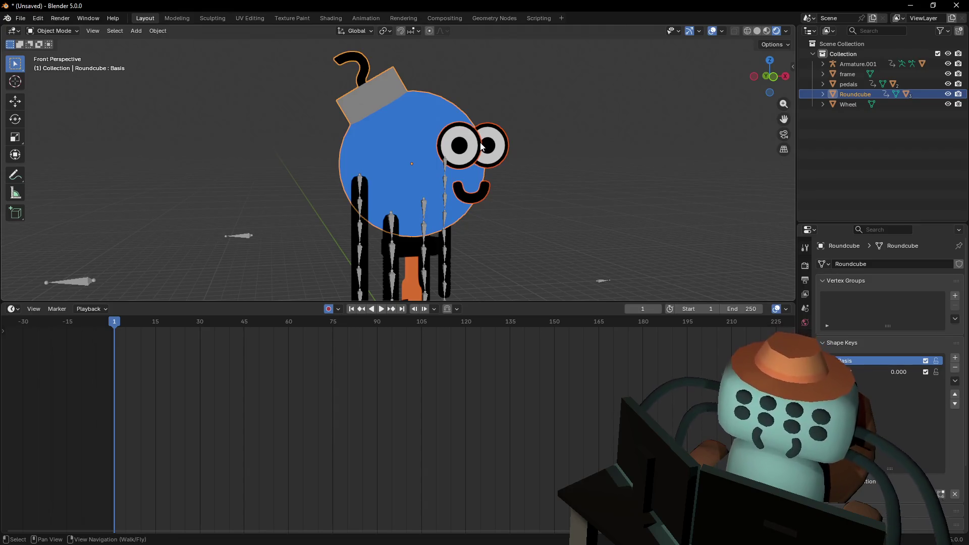
key(ctrl+j)
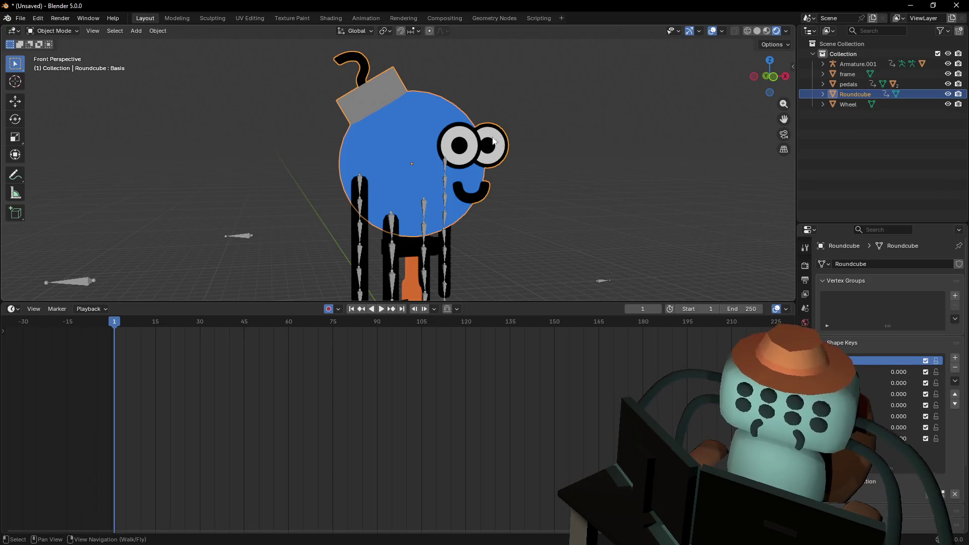
Test-rotate the head and the Vert.011 legs mesh, cancelling so the legs stay upright
key(r)
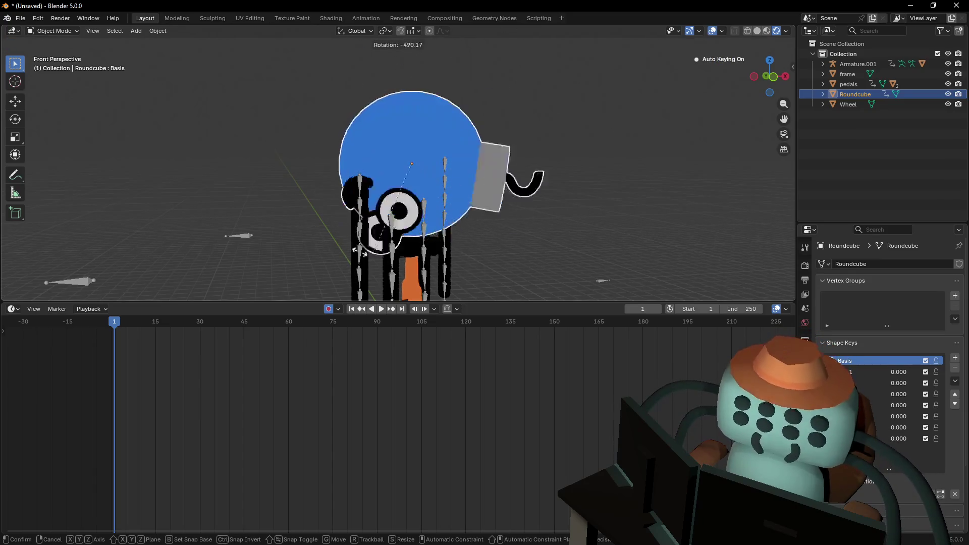
click(434, 192)
scroll(436, 188, up, 3)
mouse_move(436, 187)
shift+middle_down()
mouse_move(426, 164)
mouse_move(425, 198)
shift+middle_up()
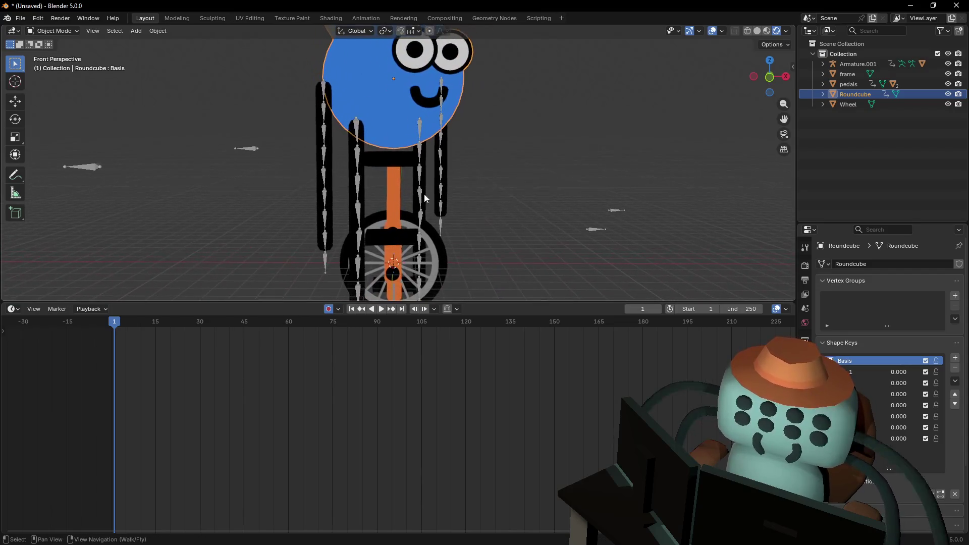
click(365, 150)
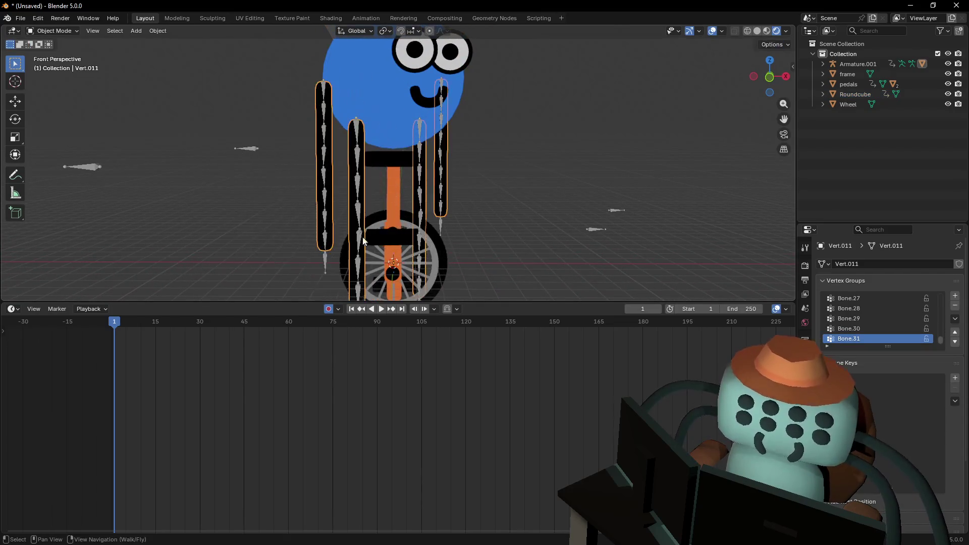
key(r)
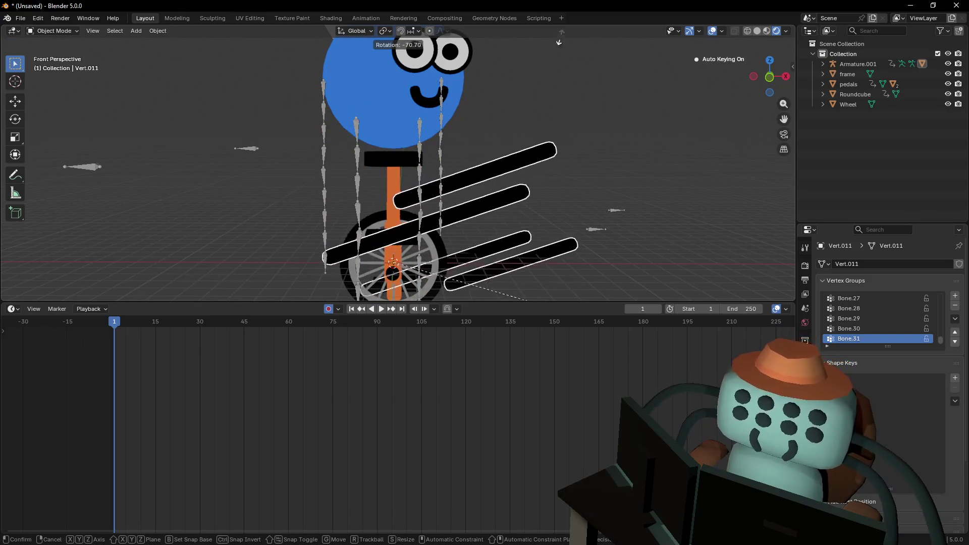
key(Escape)
Parent the Roundcube head mesh to the armature With Automatic Weights
key(shift+grave)
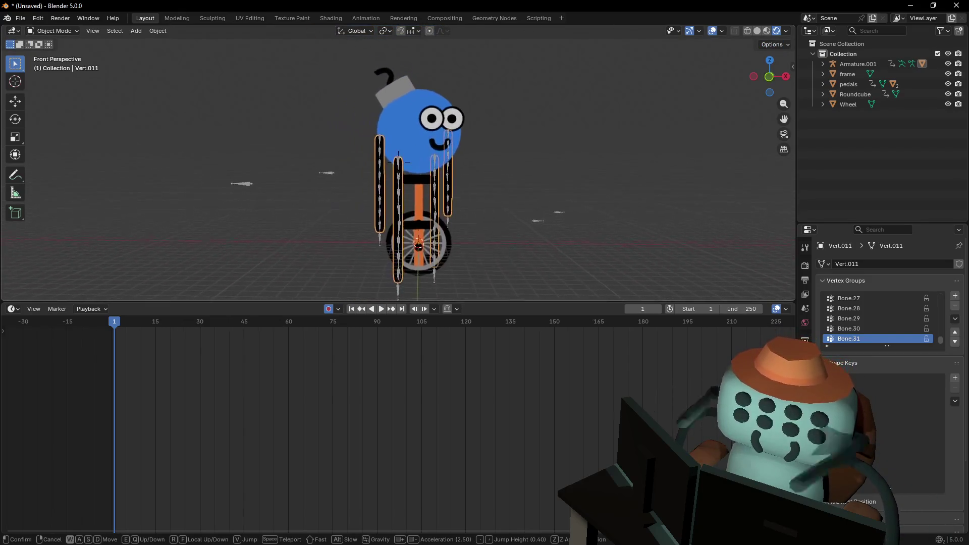
key(w)
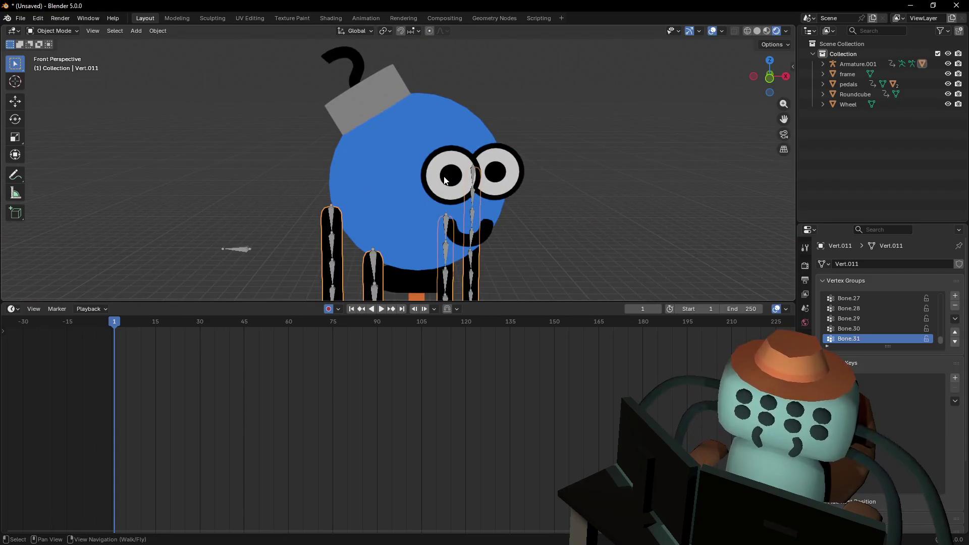
click(398, 162)
click(425, 113)
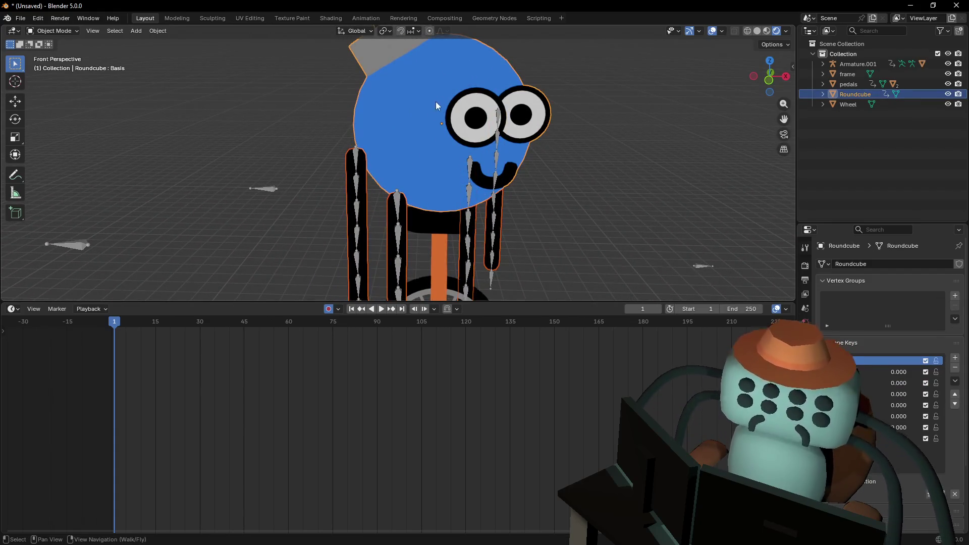
key(ctrl+p)
click(430, 115)
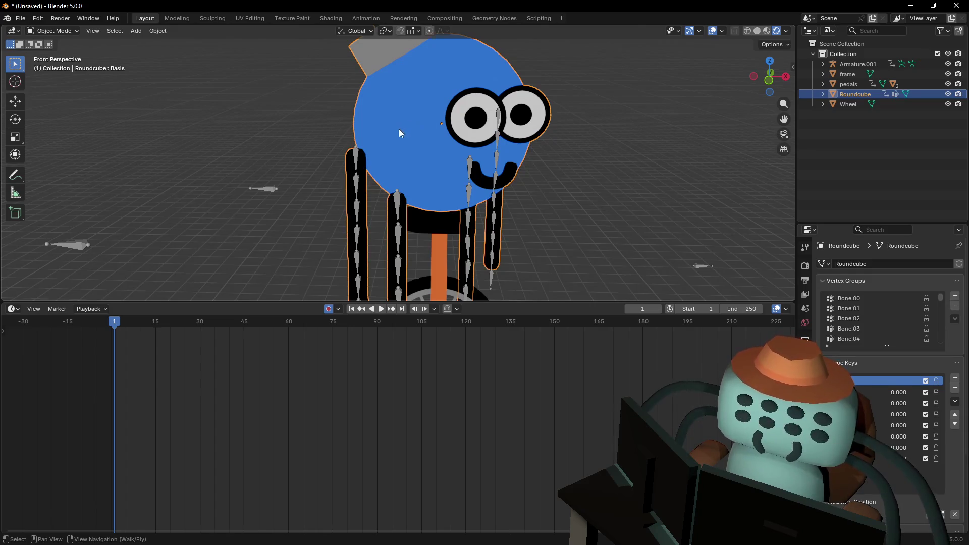
Select the armature Armature.001 and bring up its interaction mode choices
scroll(399, 129, down, 2)
shift+scroll(389, 172, down, 5)
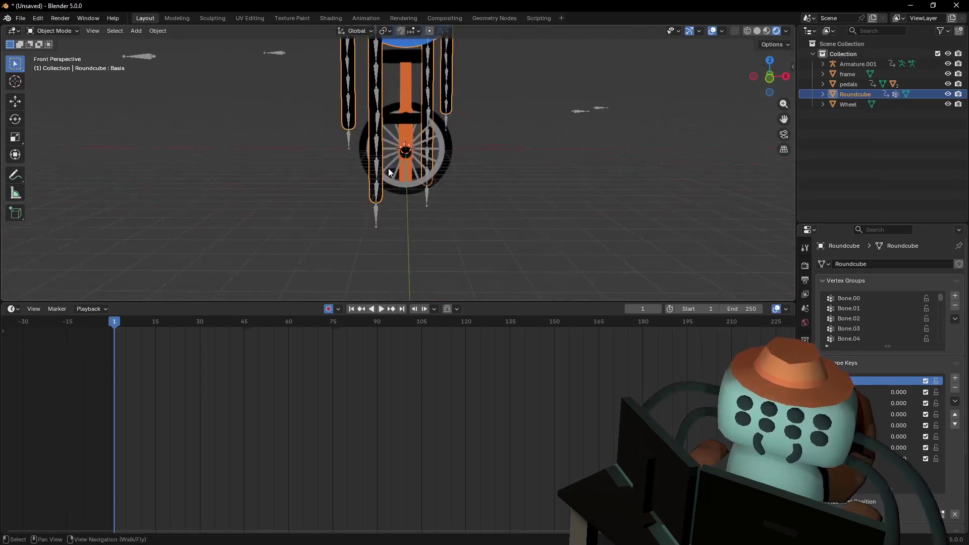
click(376, 221)
click(52, 30)
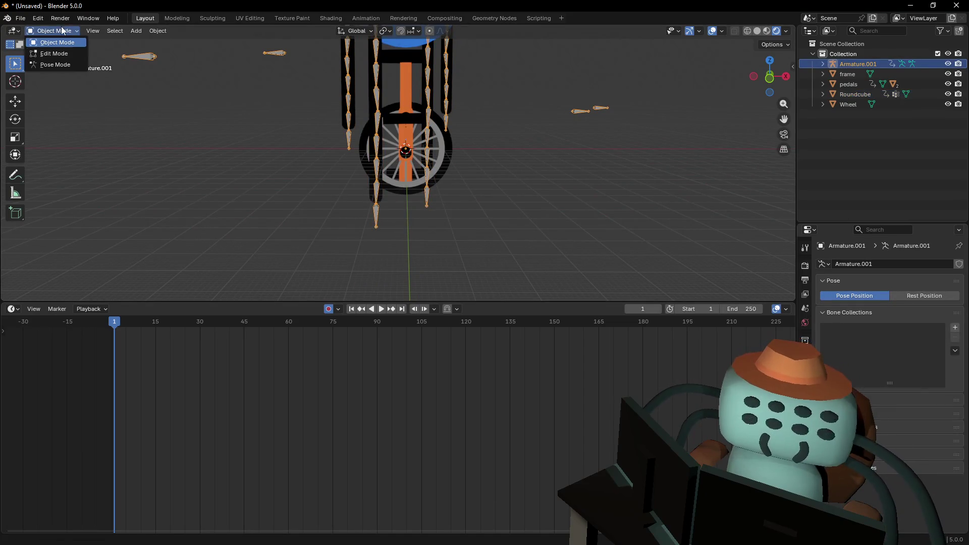
Put Armature.001 in Pose Mode and test-move Bone.15_end to see the head follow
click(53, 64)
drag(366, 212, 384, 198)
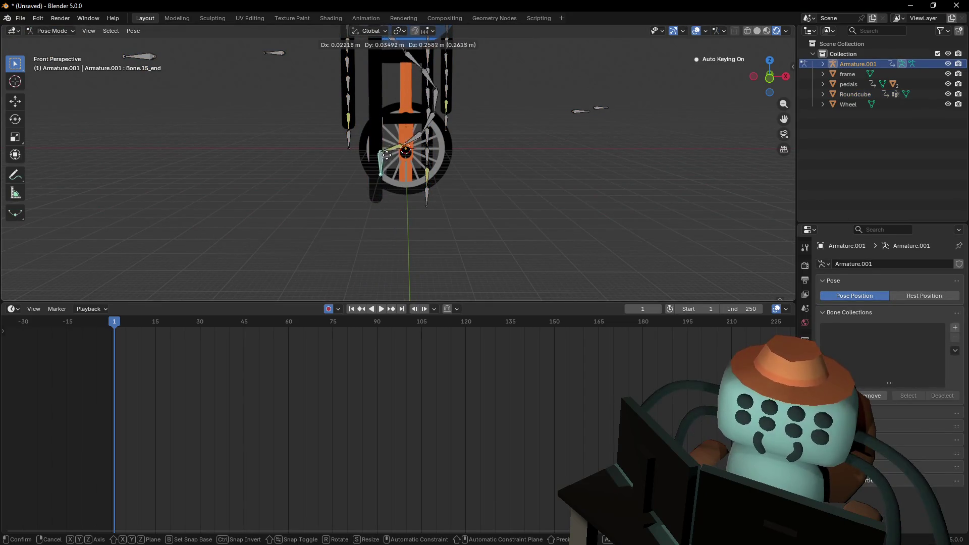
key(shift+grave)
key(w)
key(s)
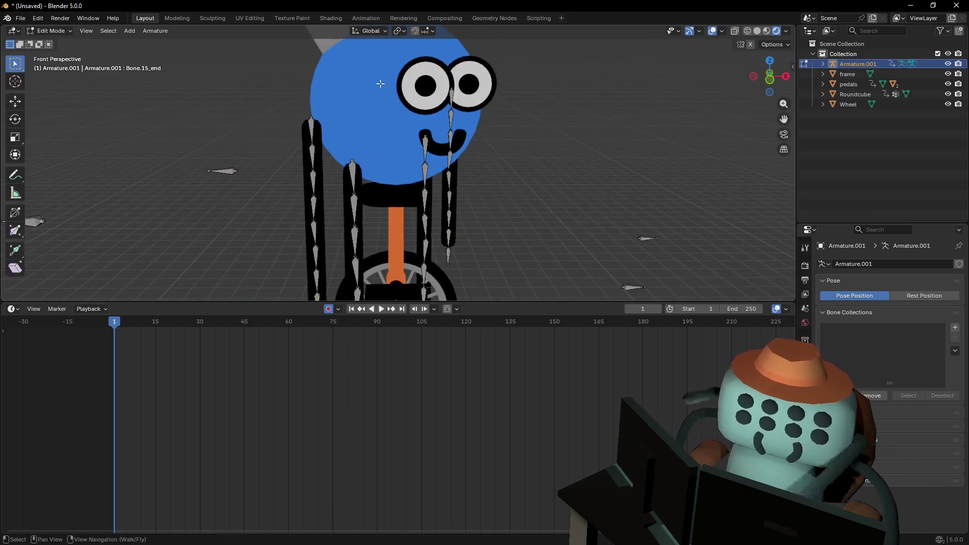
key(w)
key(Return)
Switch to the front orthographic view and return the armature to Object Mode
click(760, 78)
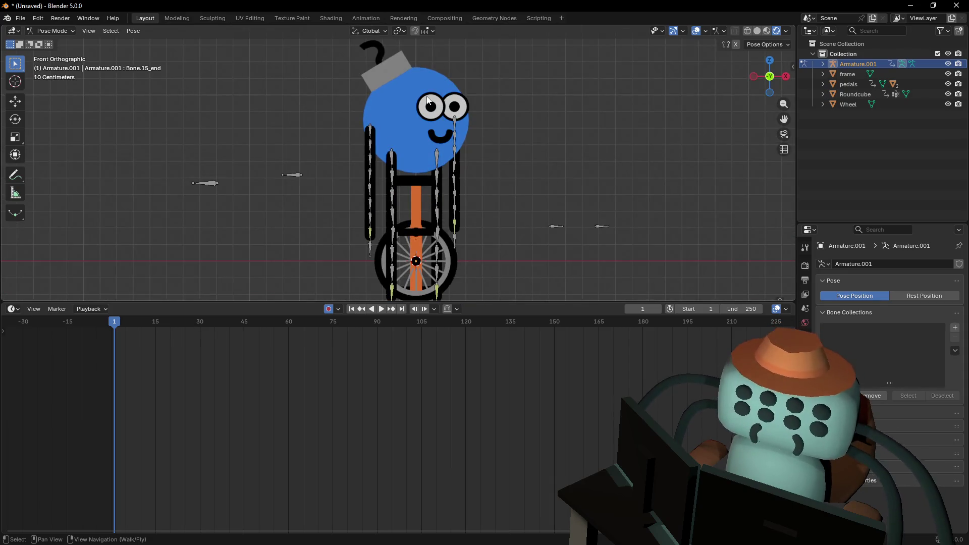
scroll(474, 110, up, 4)
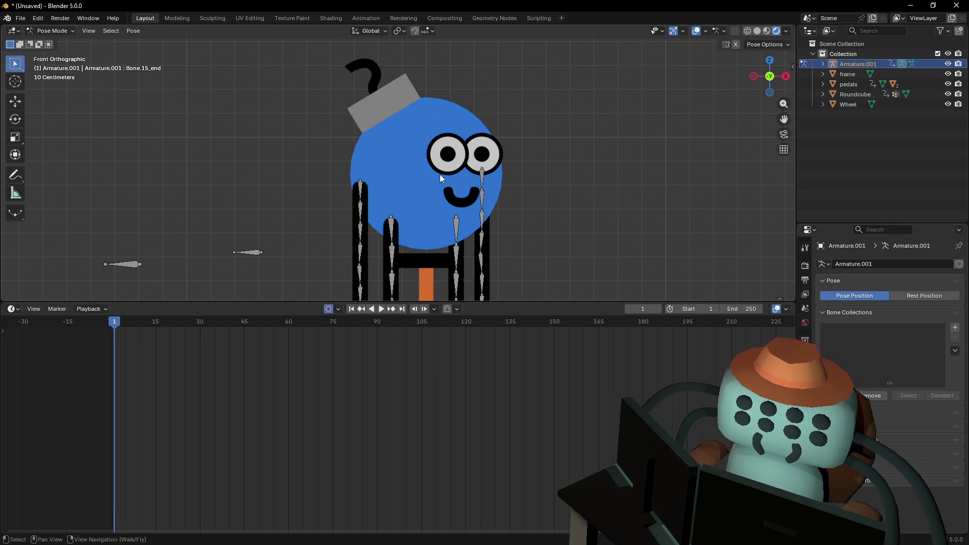
shift+middle_drag(453, 173, 424, 170)
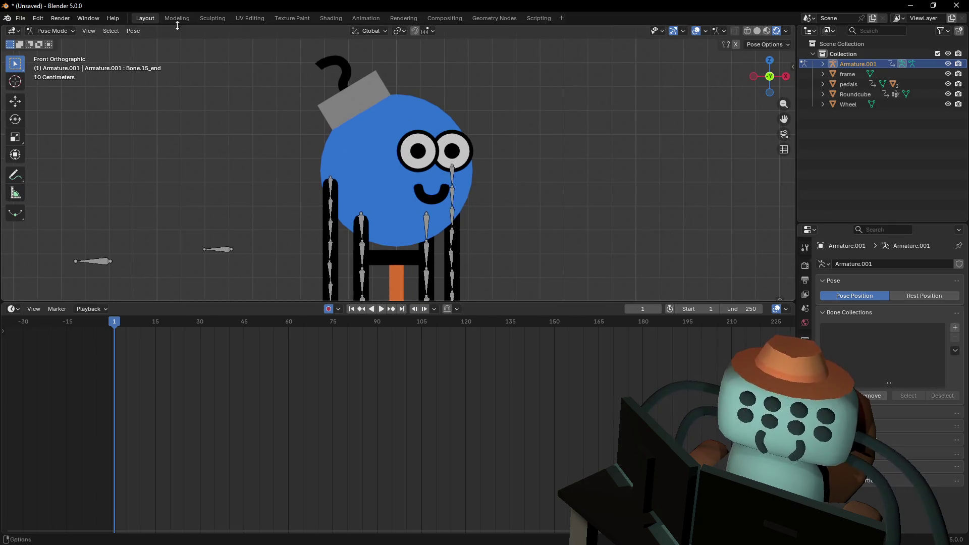
click(51, 30)
click(52, 43)
Snap the 3D cursor to the centre of the Roundcube head
click(396, 149)
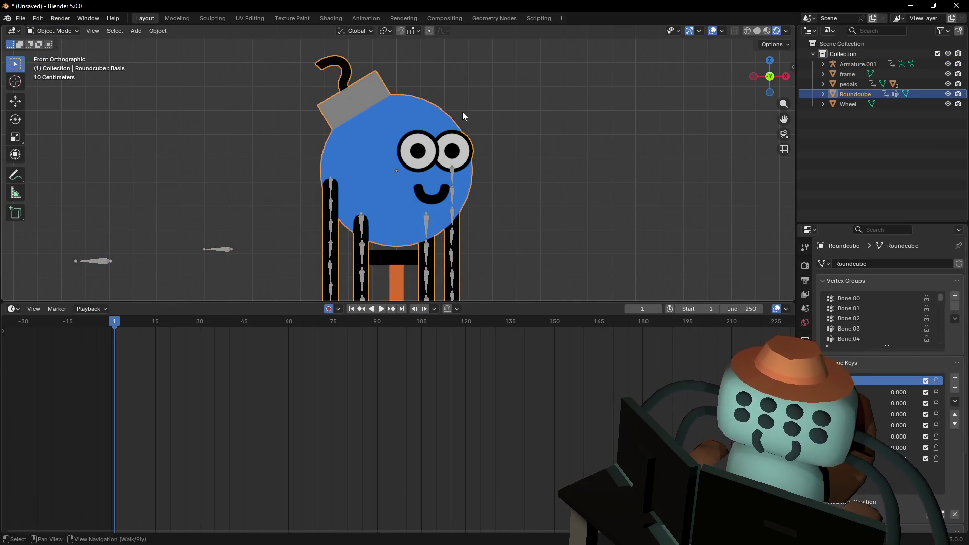
key(shift+s)
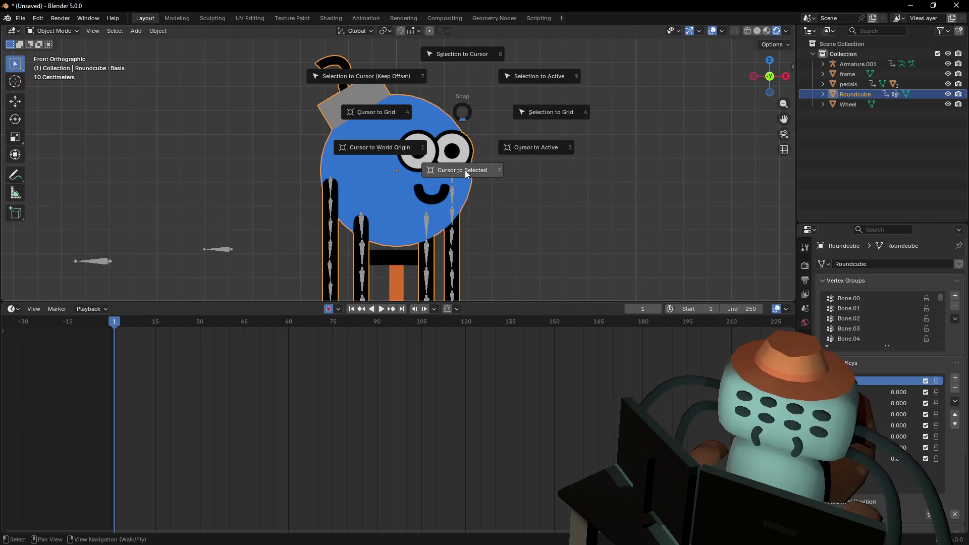
click(471, 164)
click(521, 113)
click(425, 112)
Test-rotate the head, cancel, and select the armature Armature.001
key(r)
right_click(543, 76)
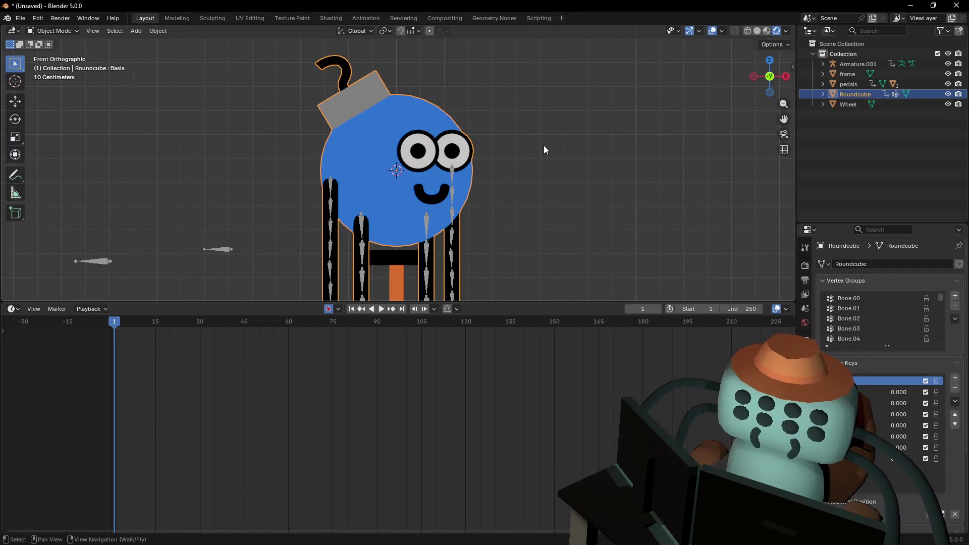
click(554, 139)
click(410, 195)
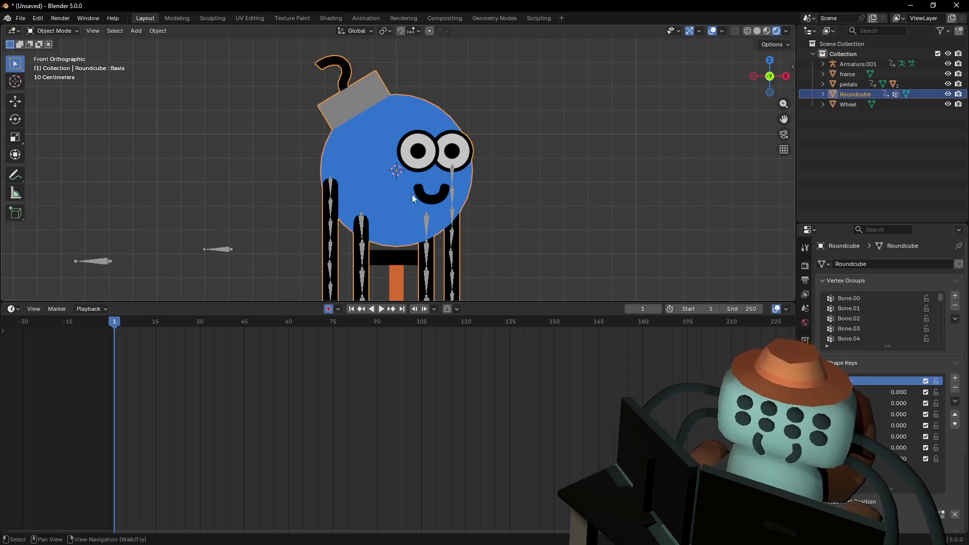
click(451, 179)
Add a new armature at the 3D cursor inside the head
key(shift+a)
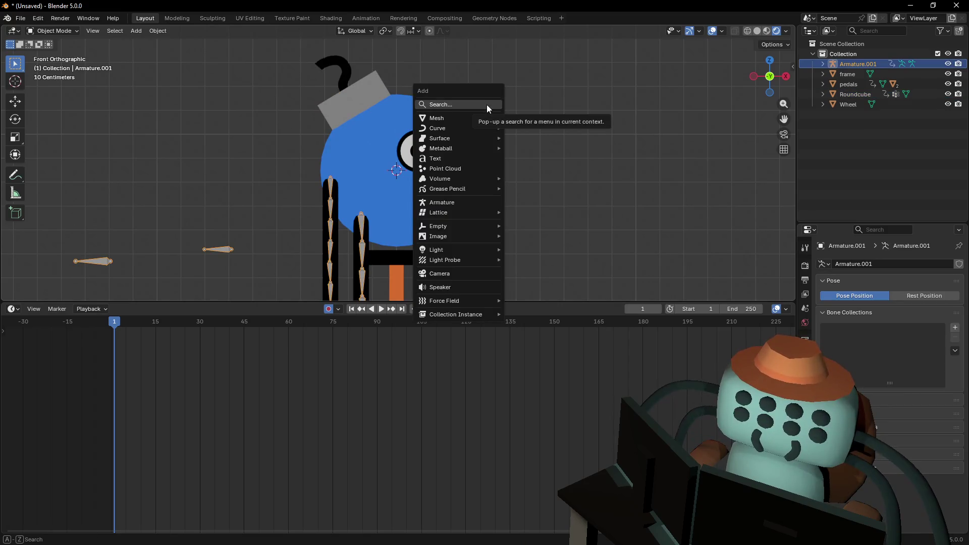
shift+middle_drag(524, 168, 509, 183)
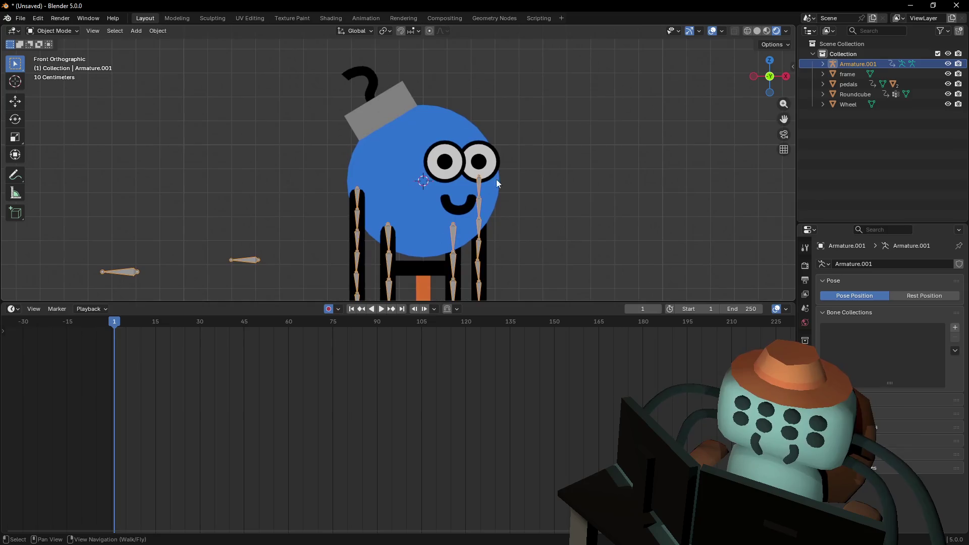
click(156, 33)
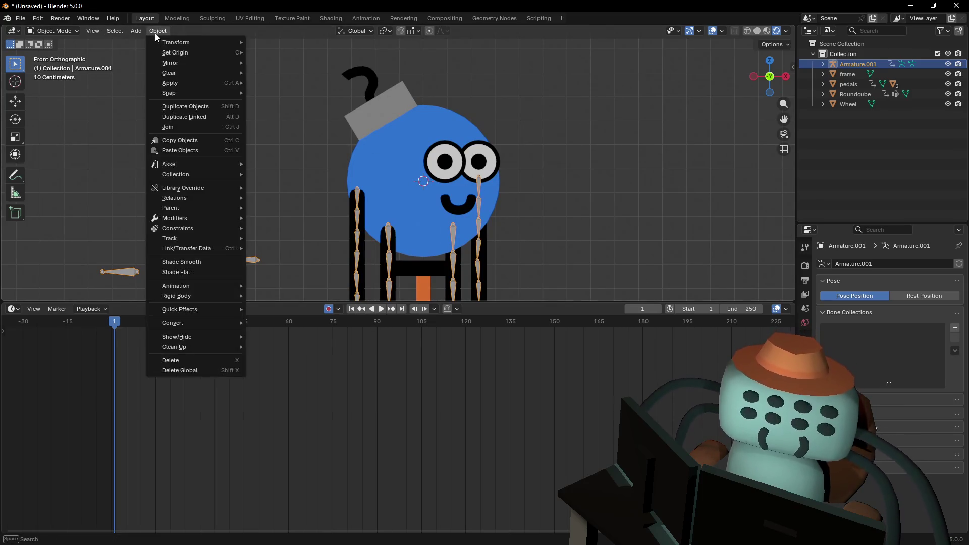
mouse_move(159, 42)
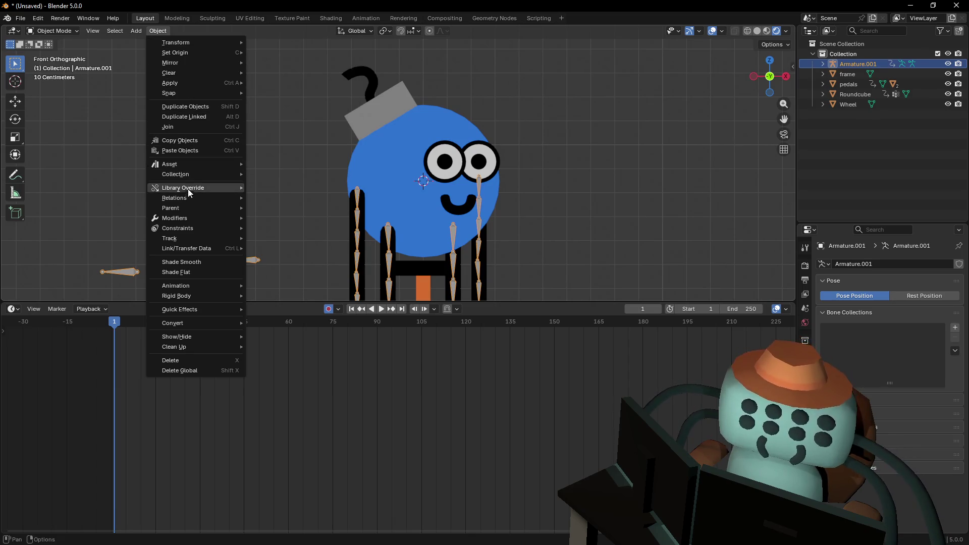
mouse_move(188, 201)
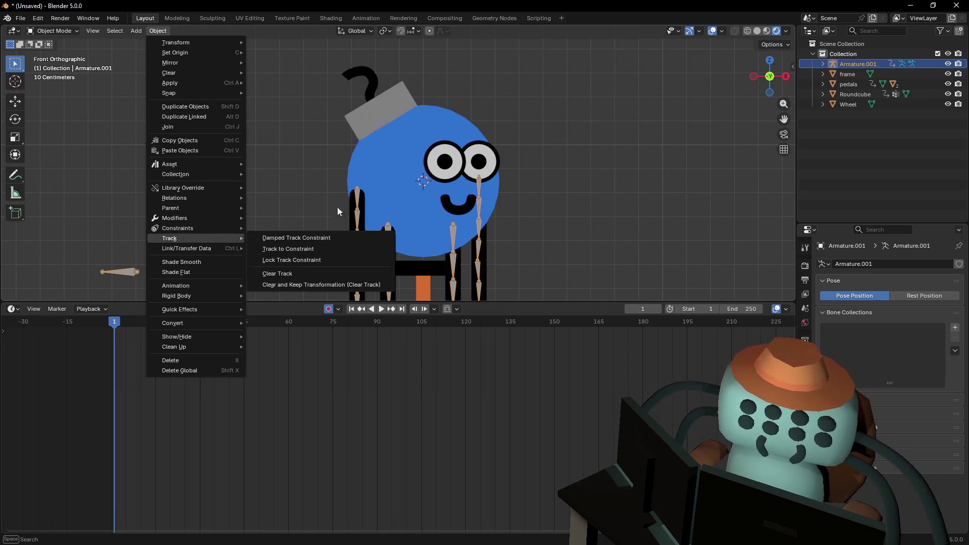
click(136, 31)
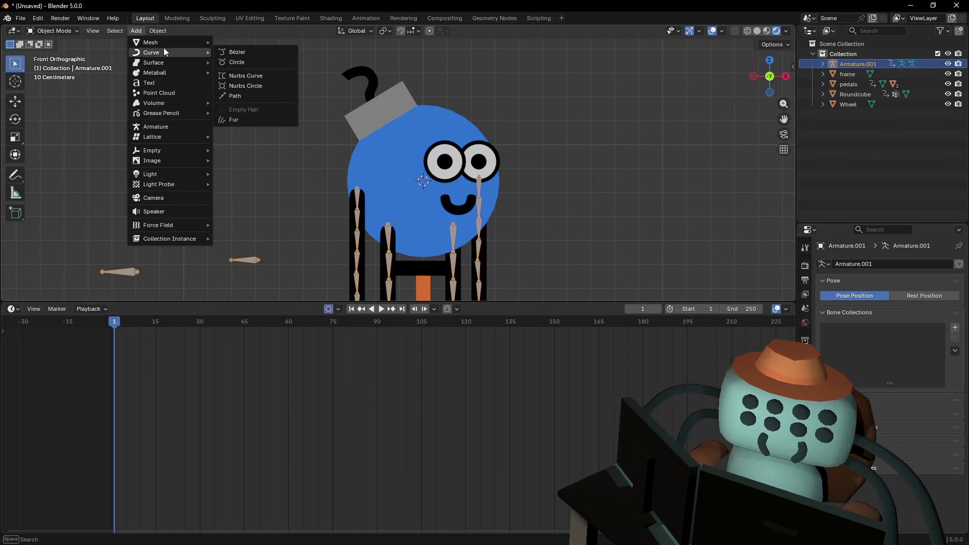
click(182, 126)
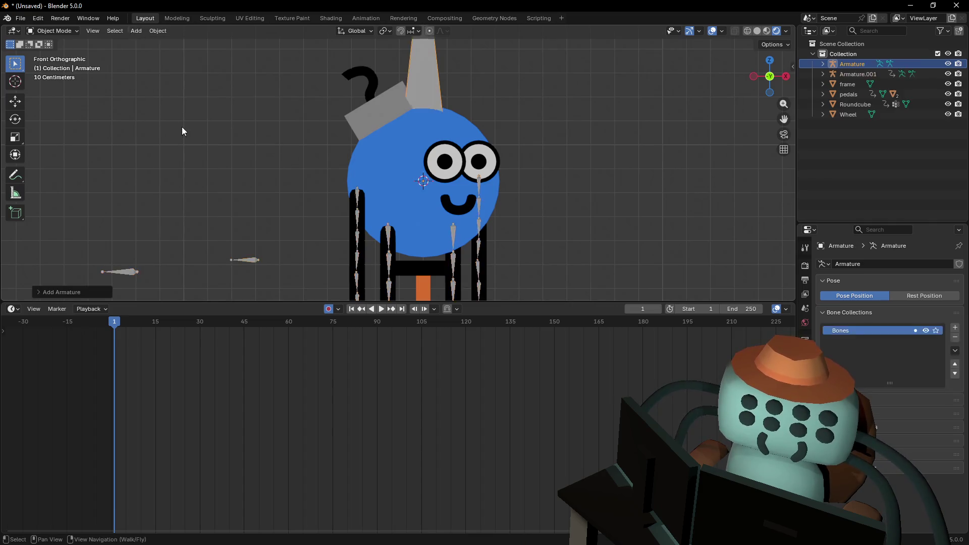
Delete the newly added armature and enter Edit Mode on Armature.001
scroll(416, 107, down, 4)
shift+middle_drag(421, 84, 414, 111)
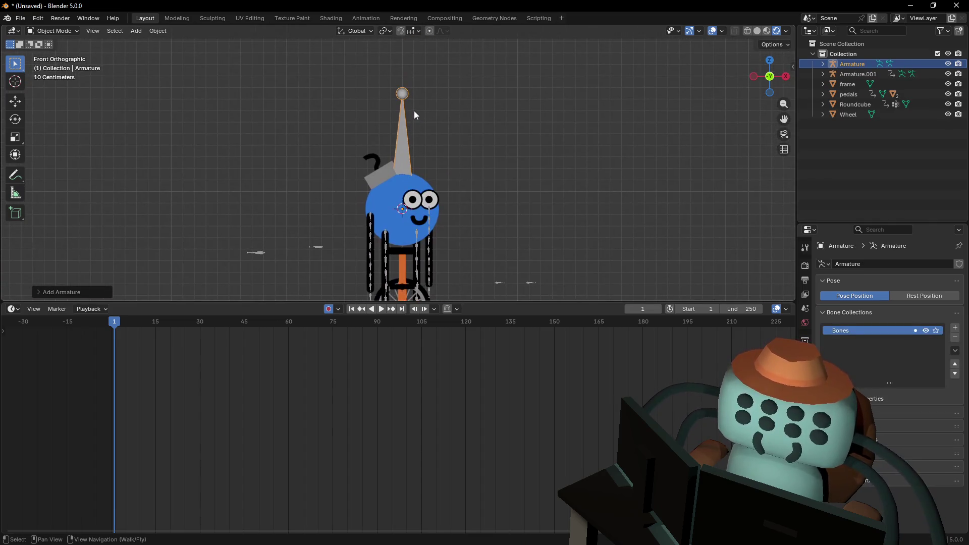
scroll(396, 103, up, 4)
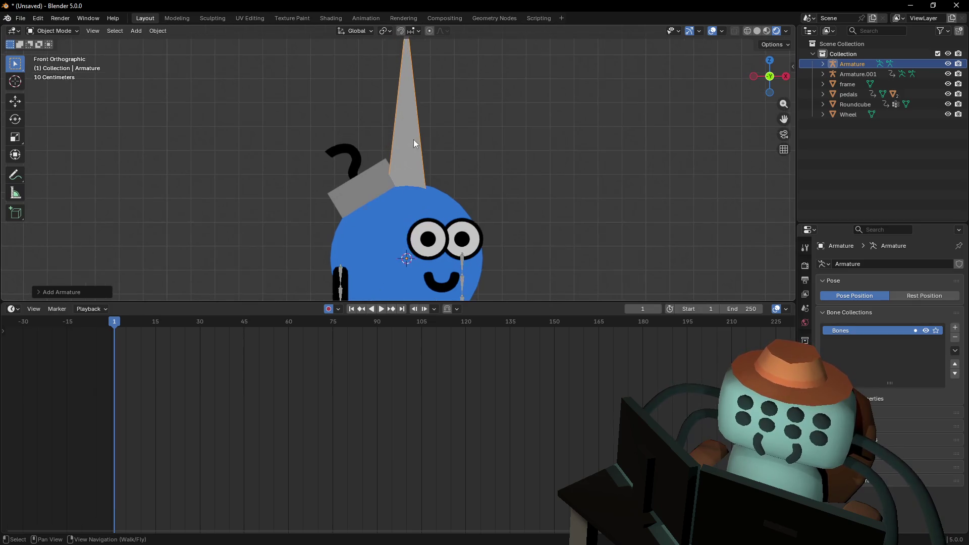
key(Delete)
shift+middle_drag(422, 138, 437, 108)
key(Tab)
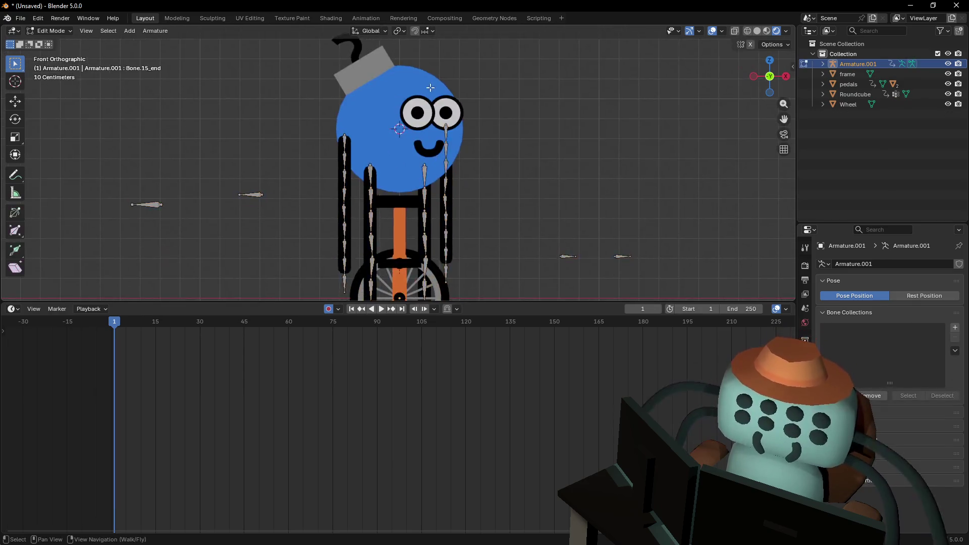
Extrude two bones from the bone tip, then delete the horizontal one
scroll(555, 181, up, 3)
scroll(555, 181, up, 1)
key(e)
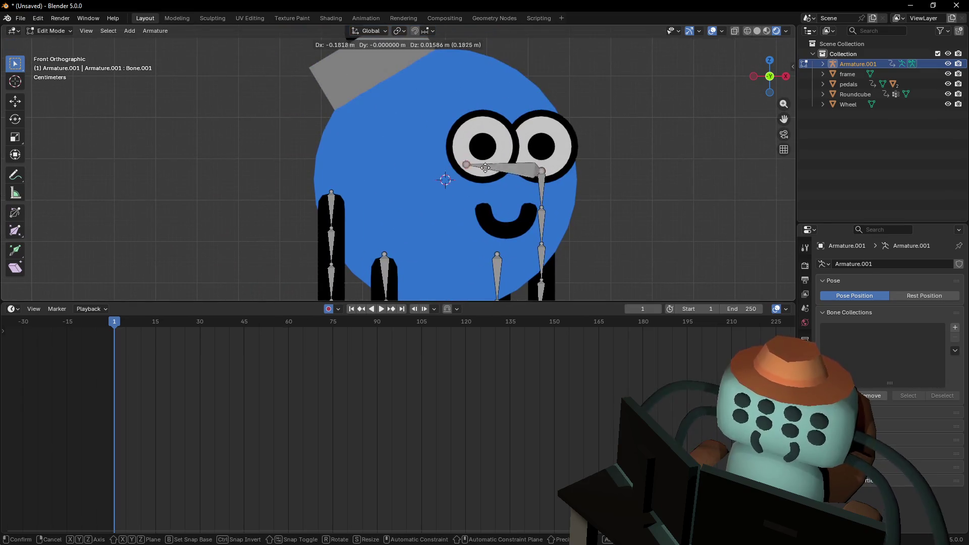
click(478, 176)
key(e)
click(522, 147)
click(522, 170)
key(x)
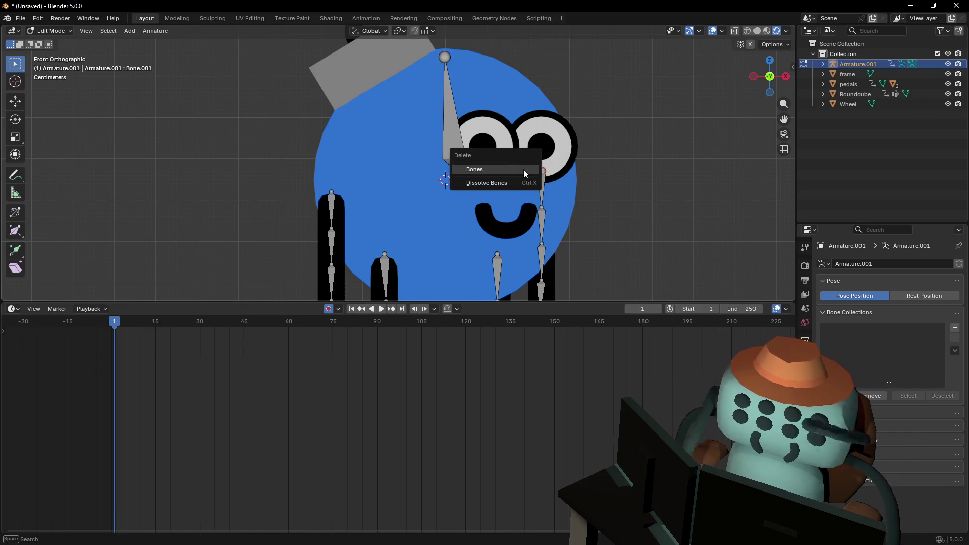
click(510, 167)
Snap the bone's tail onto the grid; cancel the following move and snap attempts
shift+middle_drag(454, 171, 435, 174)
key(shift+s)
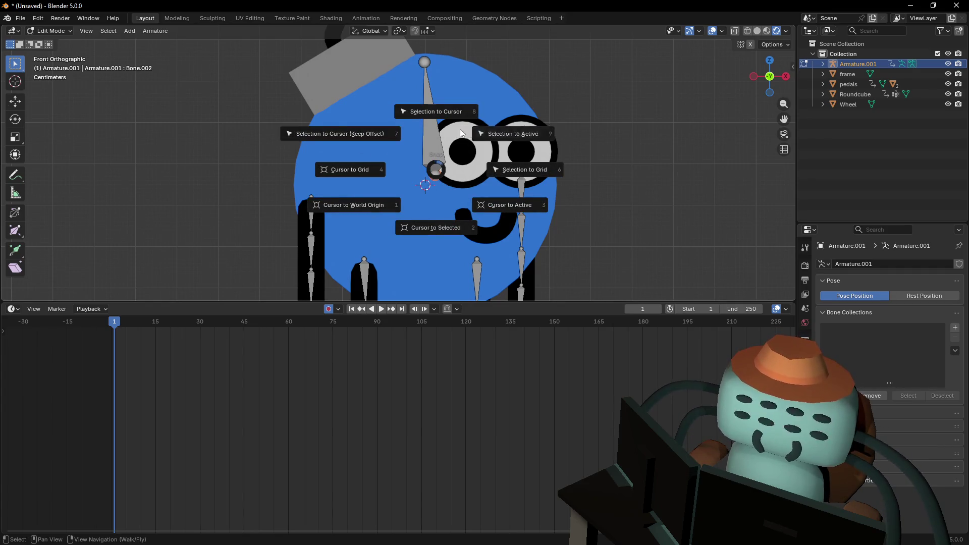
click(640, 165)
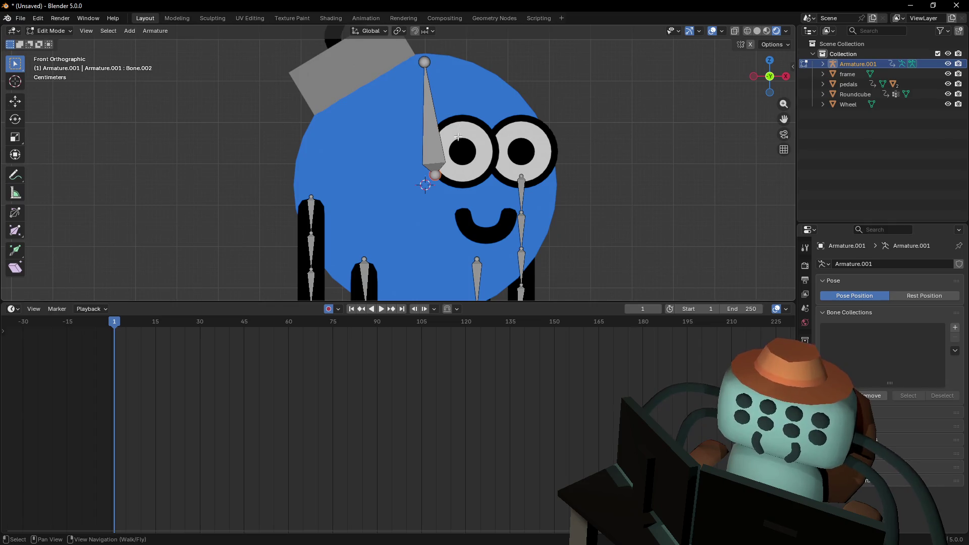
key(g)
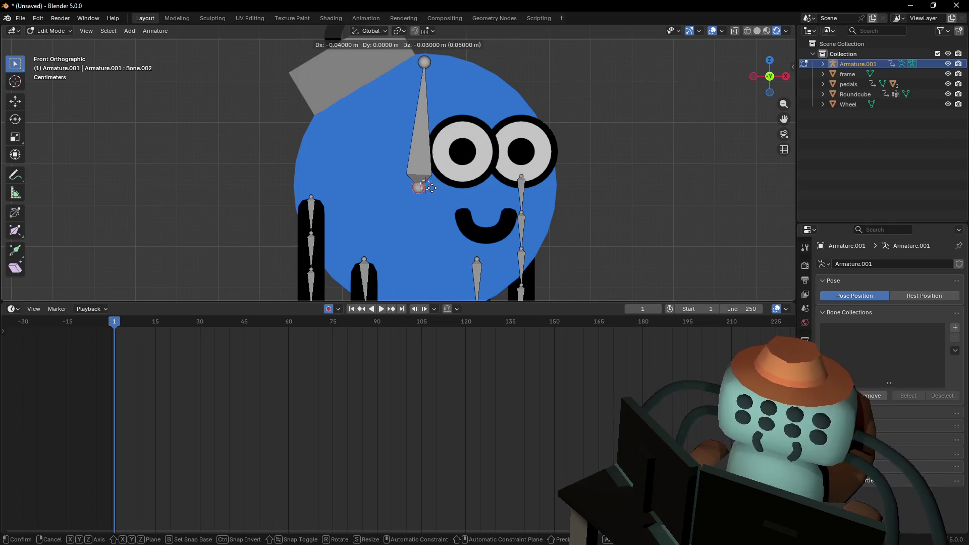
key(Escape)
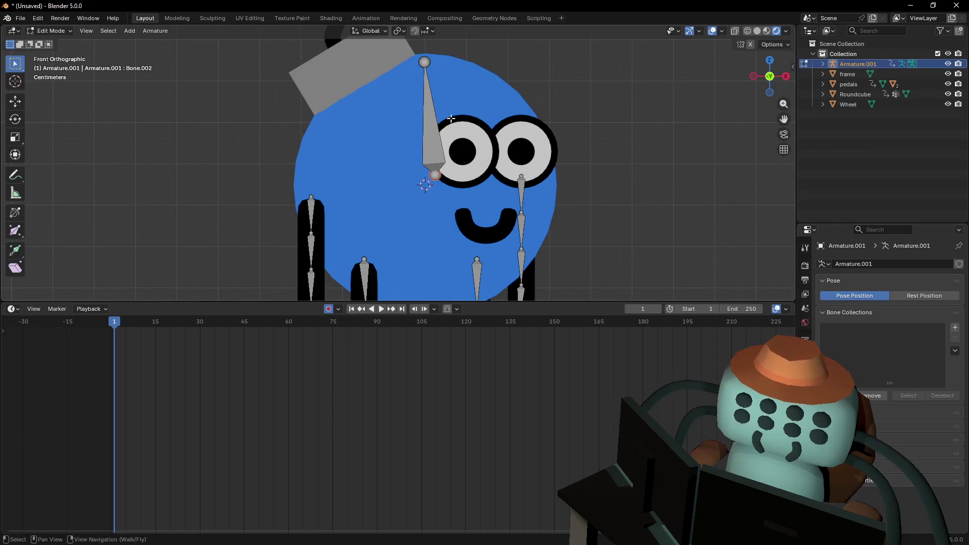
key(shift+s)
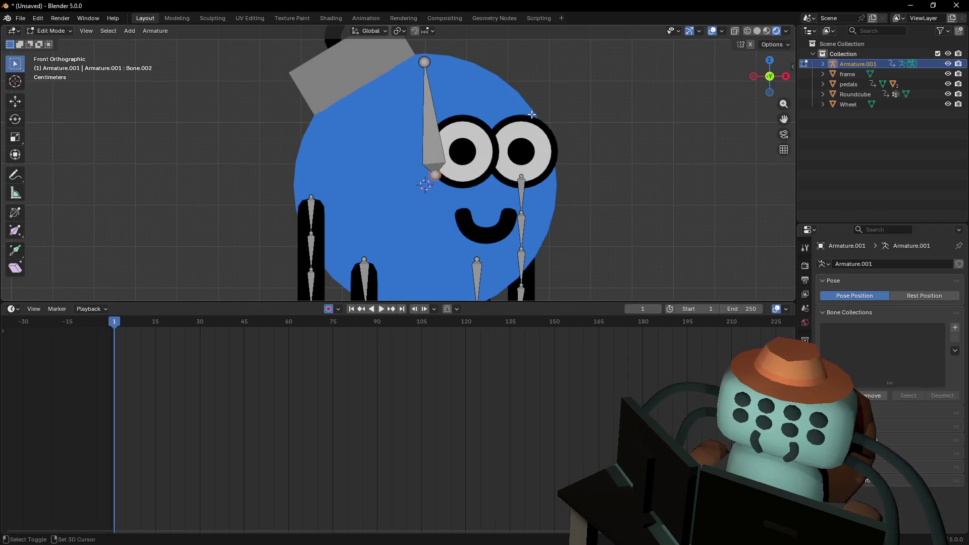
key(shift+s)
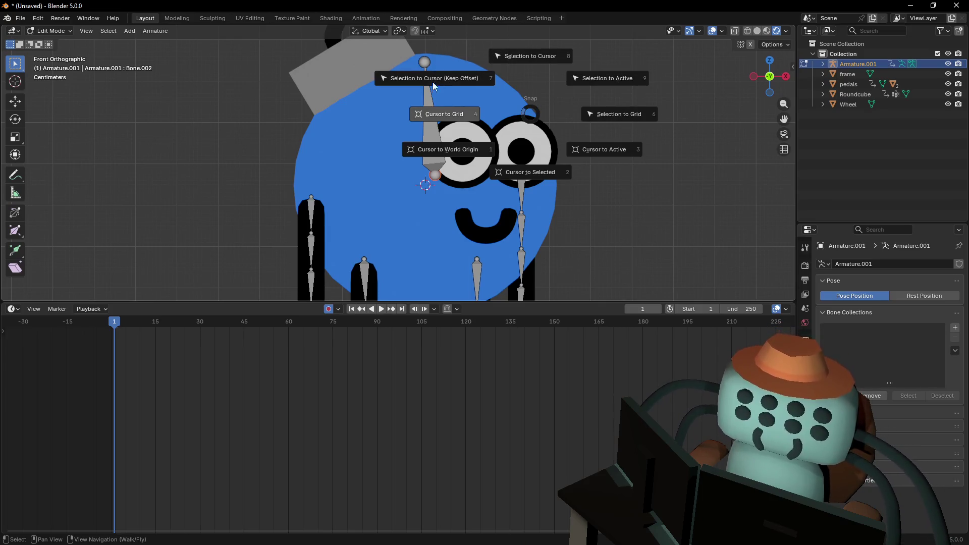
key(Escape)
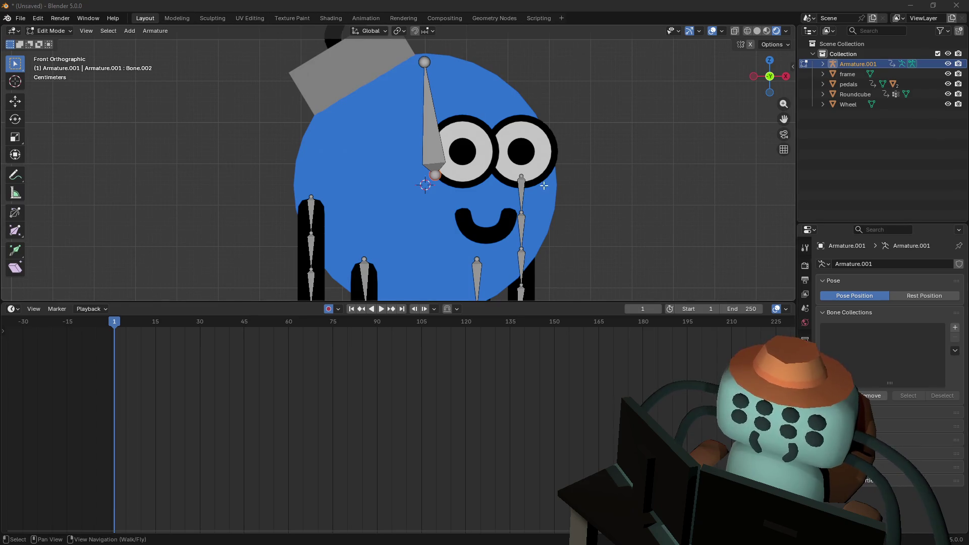
Snap the head bone's lower end to the 3D cursor and check the side and front views
shift+middle_drag(544, 185, 524, 189)
key(shift+s)
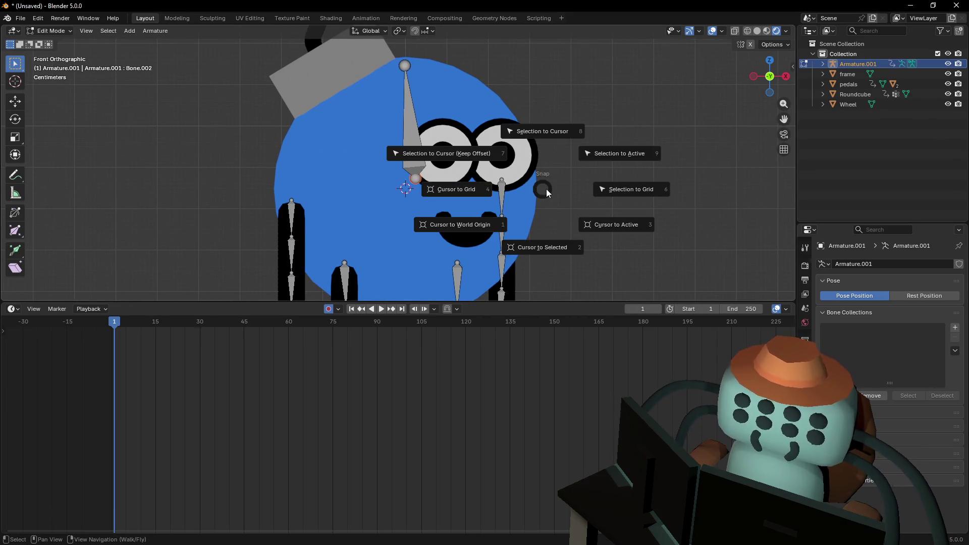
click(489, 151)
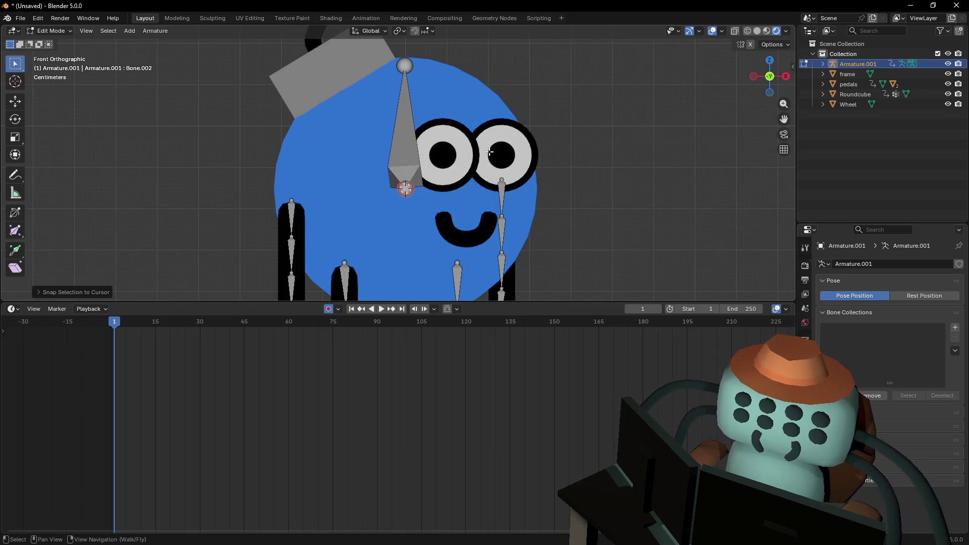
key(shift+grave)
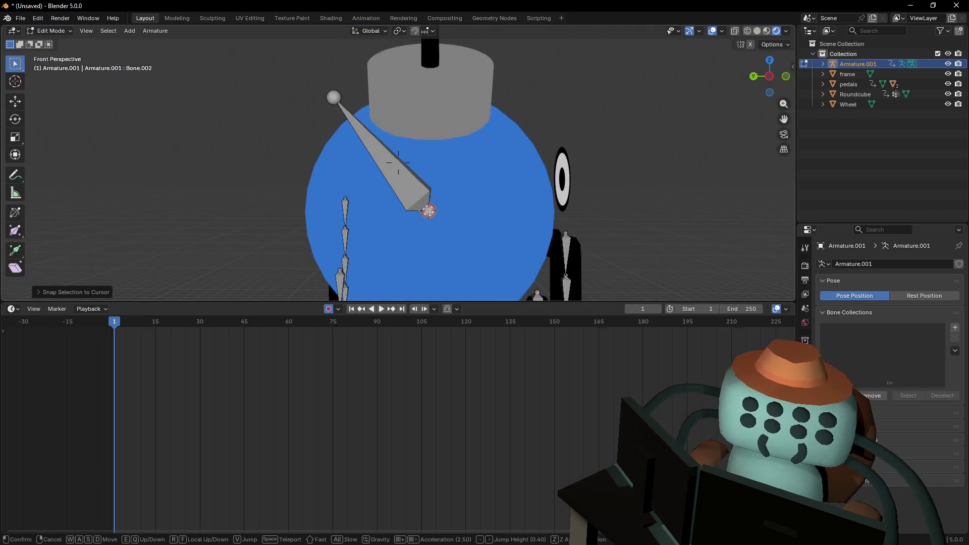
click(398, 162)
click(769, 77)
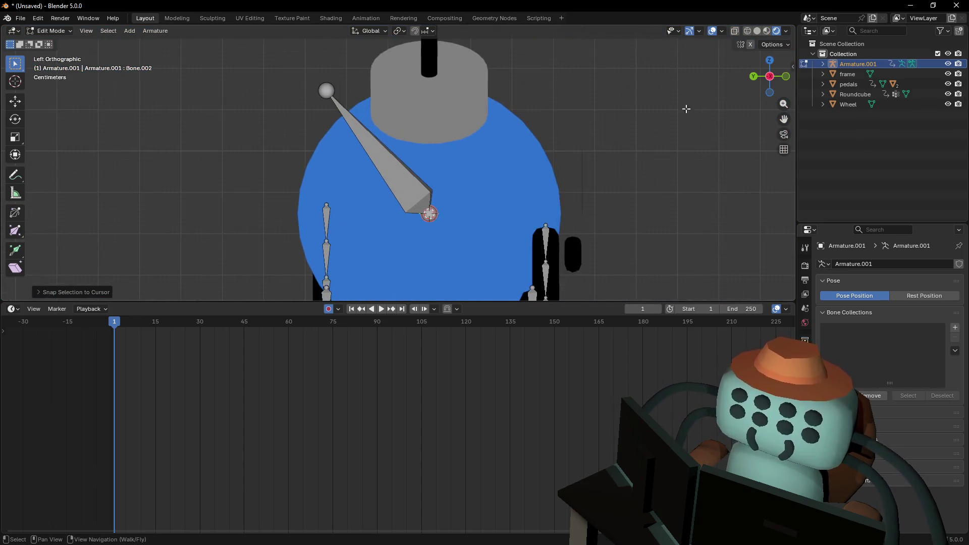
click(786, 76)
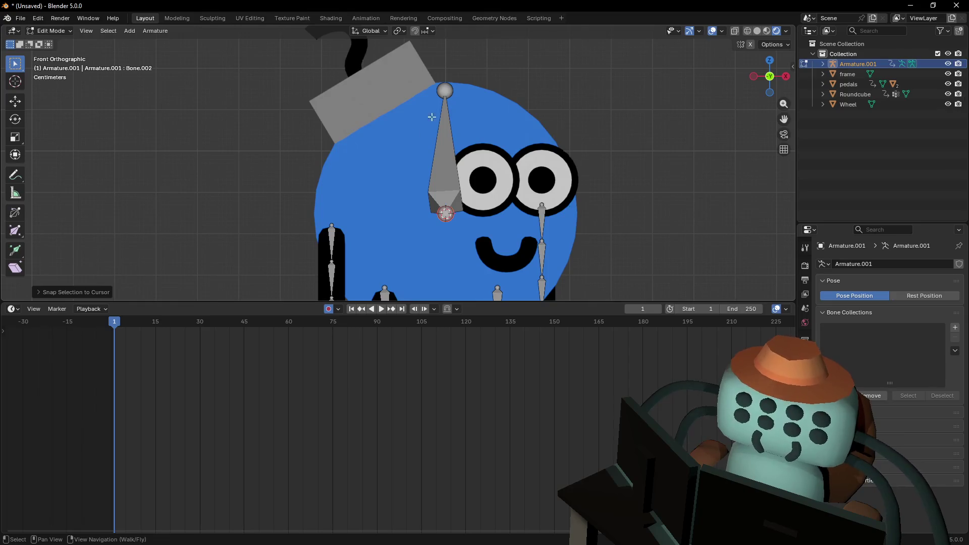
shift+middle_drag(451, 203, 451, 240)
Extrude a bone up from the head bone's end and delete the extra overlapping bone
key(e)
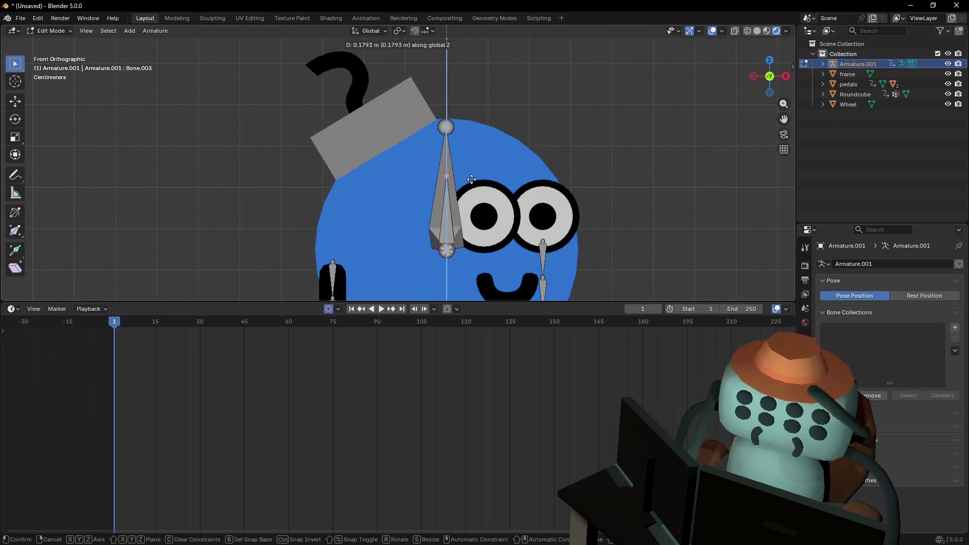
click(473, 171)
click(446, 127)
alt+click(448, 126)
click(448, 126)
alt+click(464, 105)
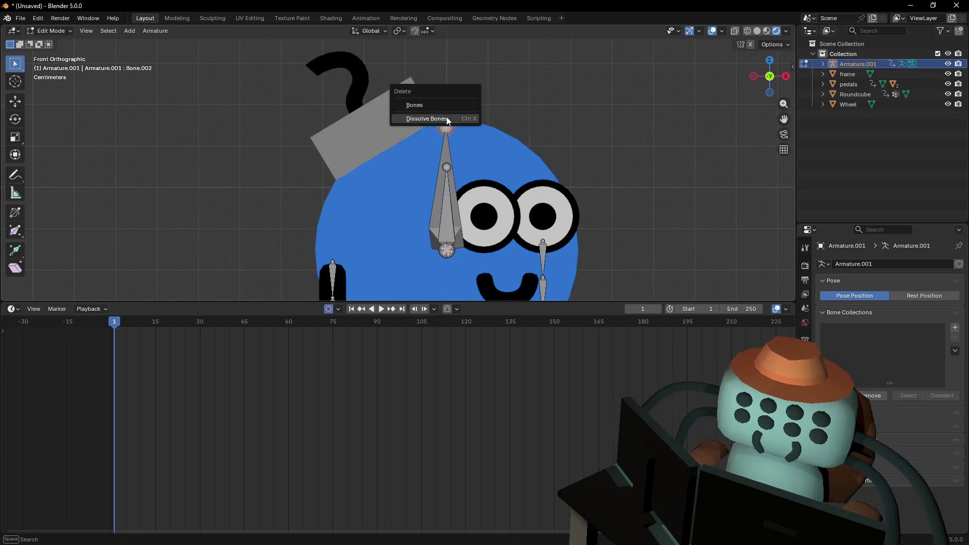
click(446, 116)
click(446, 151)
alt+click(446, 152)
click(447, 143)
alt+click(447, 141)
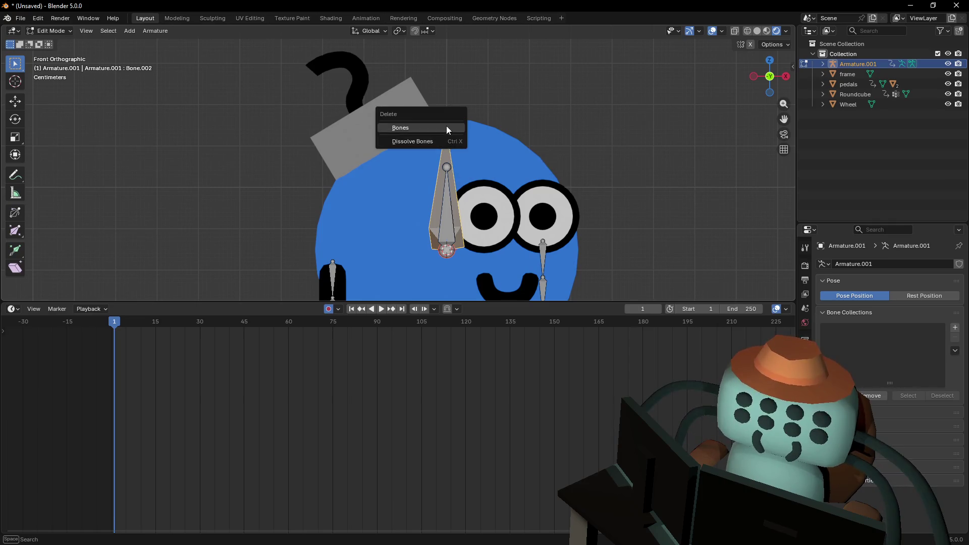
click(459, 131)
Reframe the whole rig in front view and test-rotate the bone beside the left eye
key(shift+grave)
key(s)
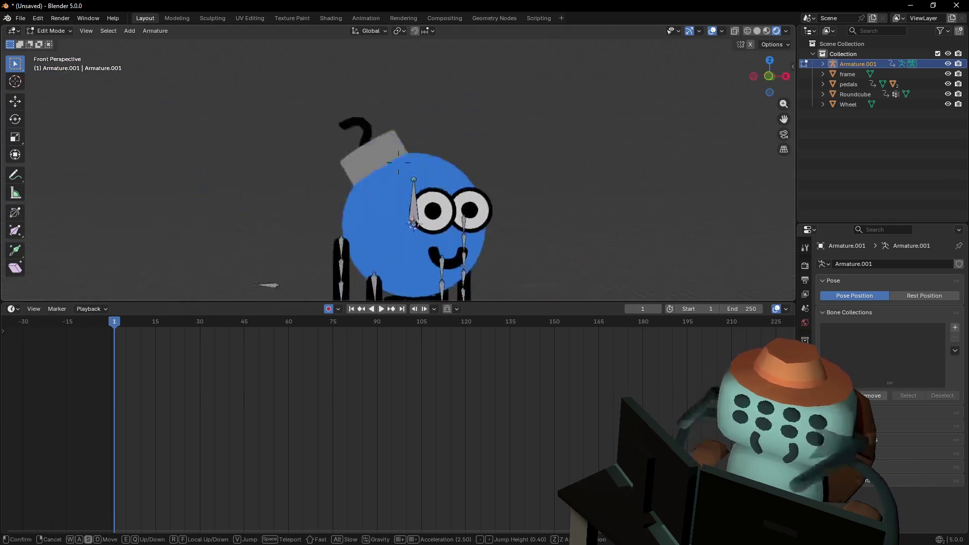
click(516, 192)
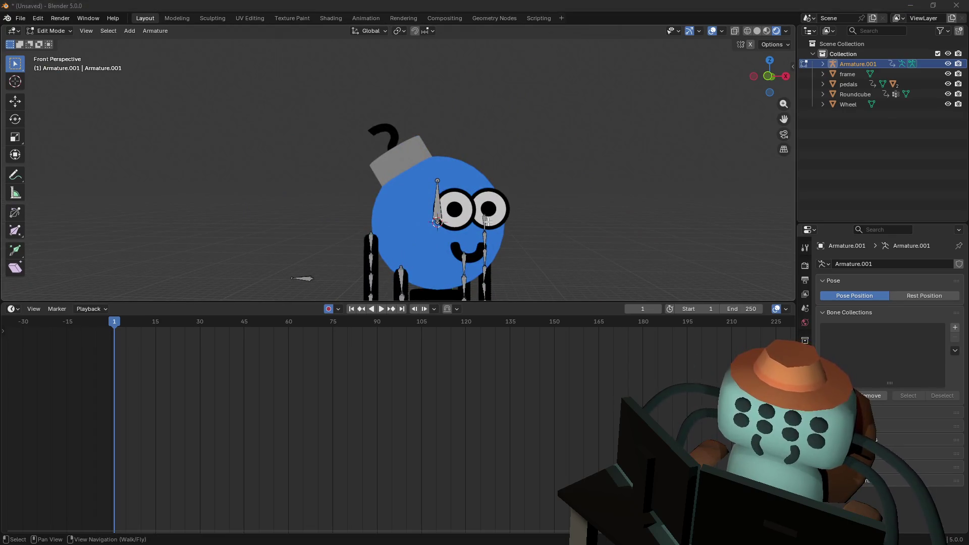
shift+middle_drag(488, 221, 781, 53)
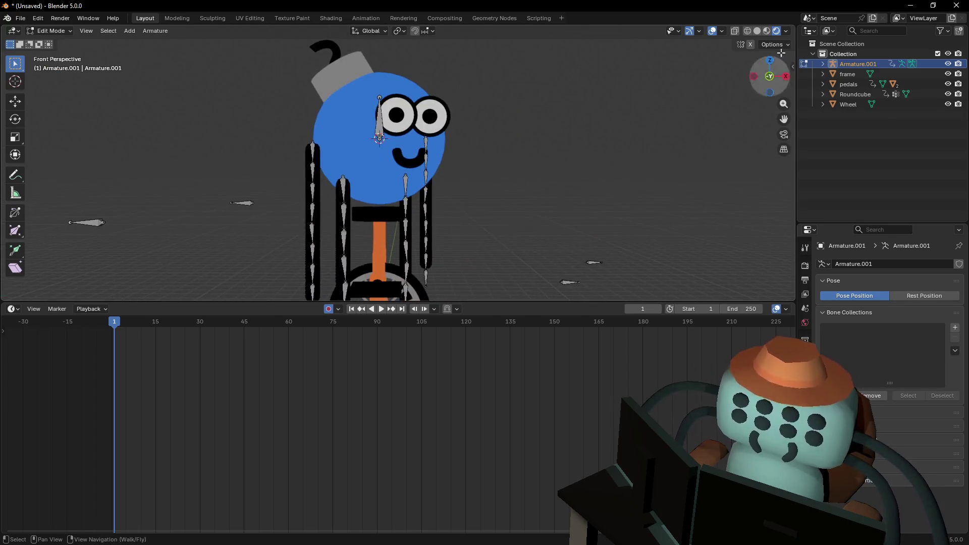
click(769, 76)
scroll(513, 151, down, 4)
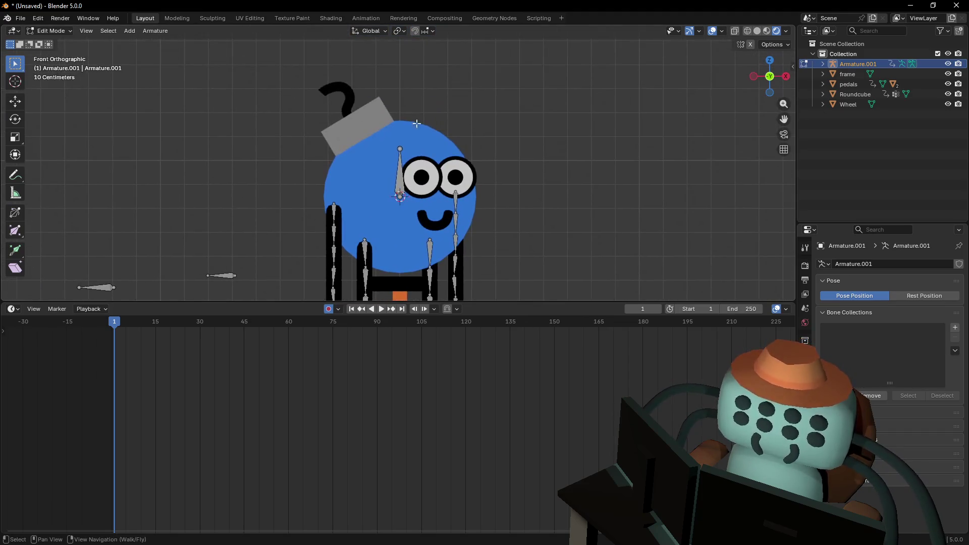
click(406, 180)
key(r)
key(Escape)
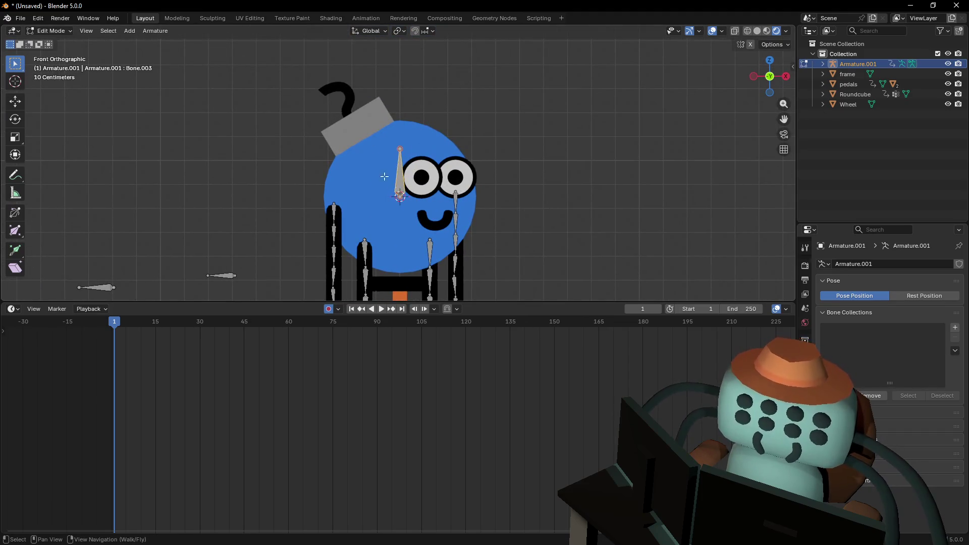
Select the top bone of the right cheek chain and switch the armature to Object Mode
scroll(404, 199, up, 2)
shift+middle_drag(403, 199, 408, 166)
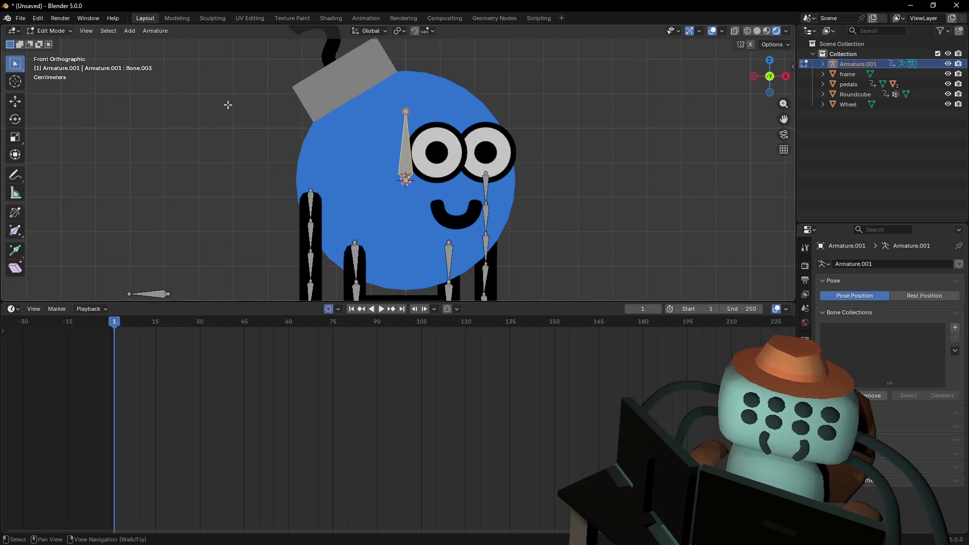
mouse_move(525, 224)
shift+middle_down()
mouse_move(511, 189)
mouse_move(483, 191)
shift+middle_up()
click(477, 146)
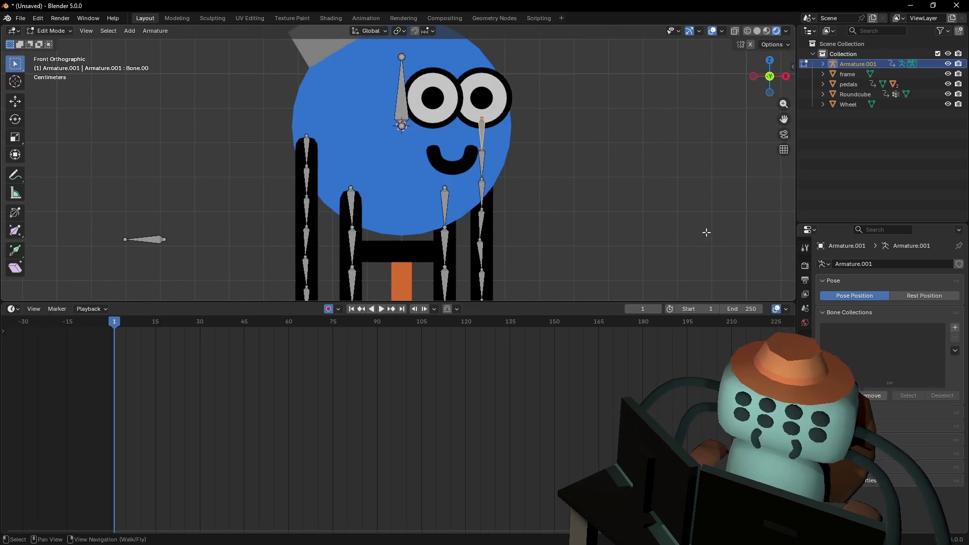
click(47, 31)
click(53, 43)
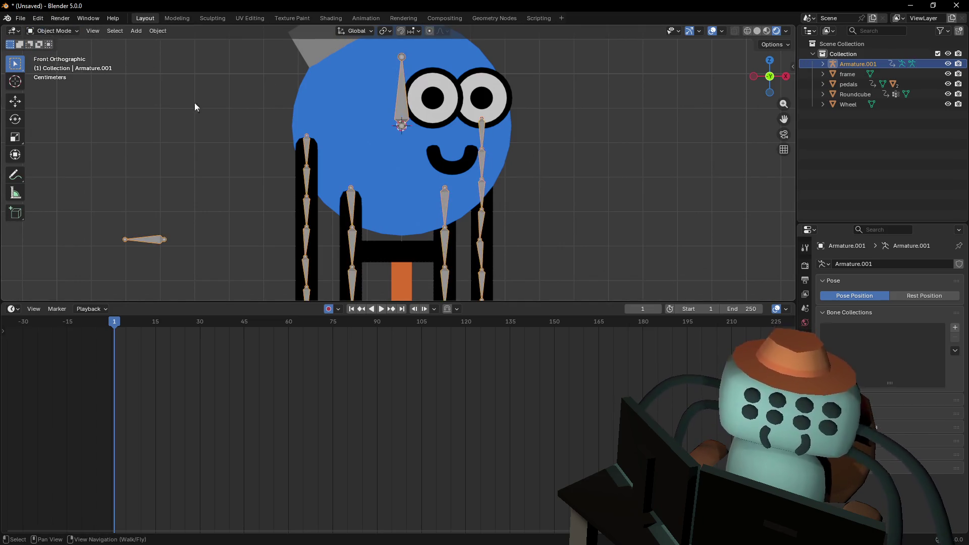
Switch to Pose Mode and give Bone.00 a Child Of constraint targeting Armature.001
scroll(398, 148, down, 2)
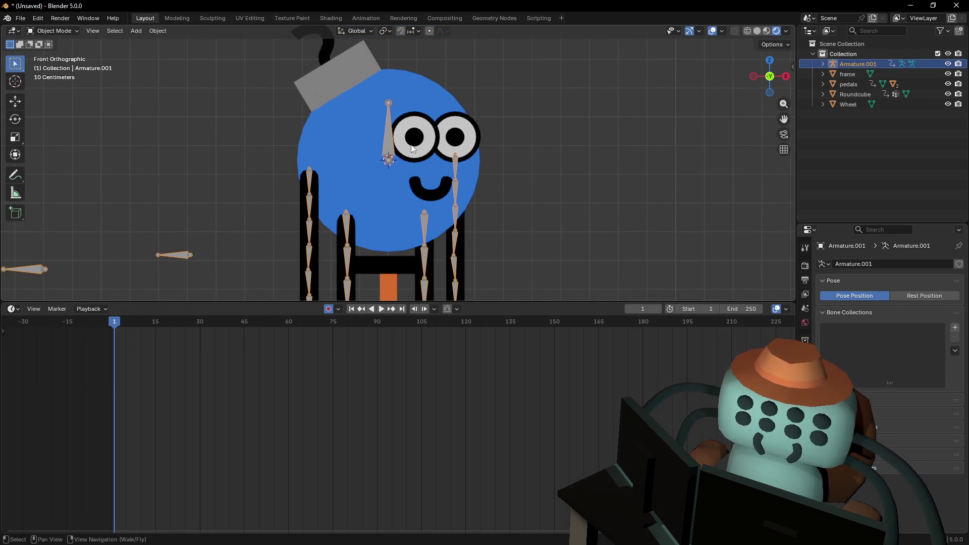
click(47, 32)
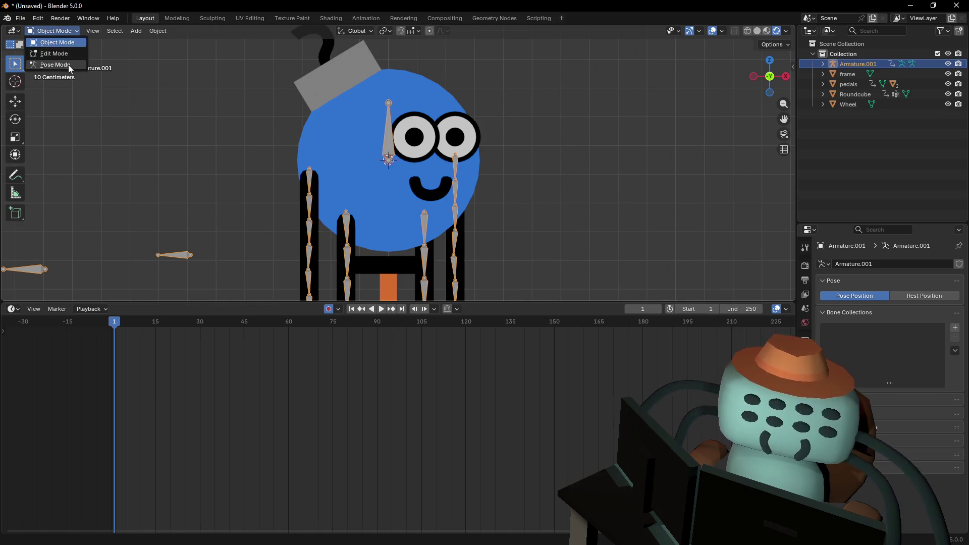
click(68, 64)
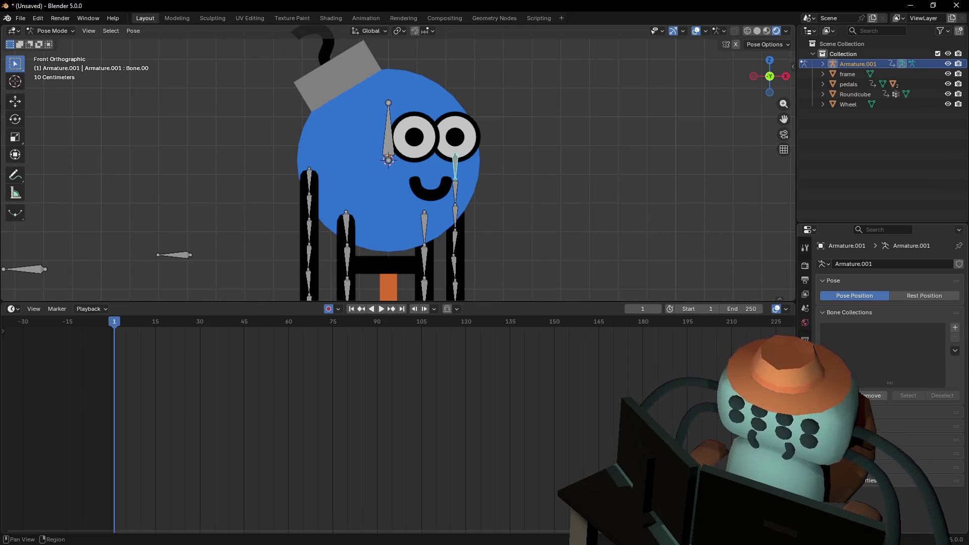
click(805, 411)
click(856, 267)
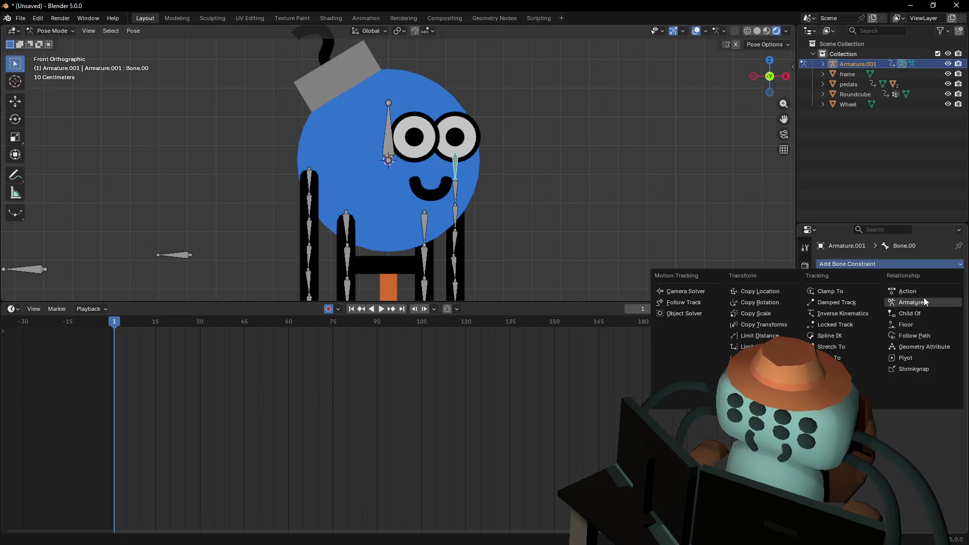
click(908, 312)
click(944, 297)
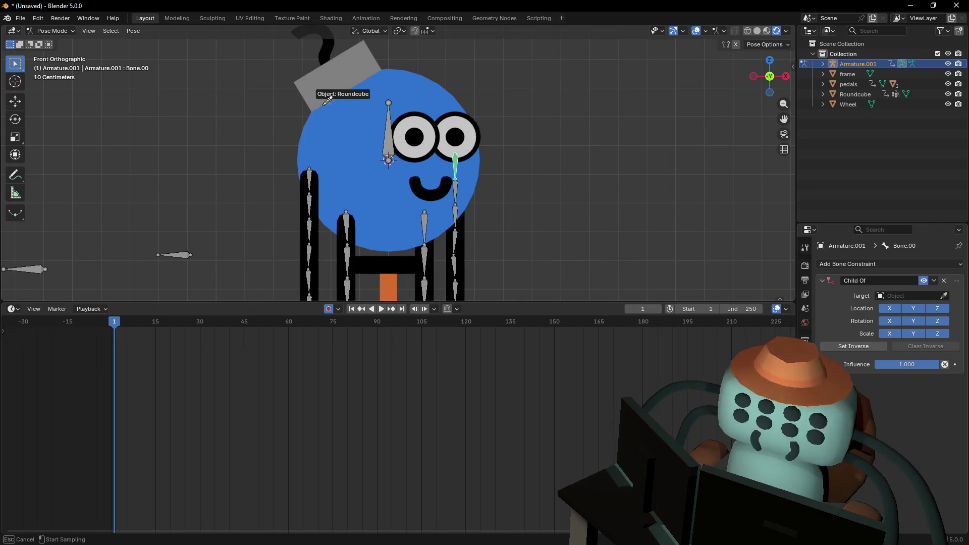
click(388, 130)
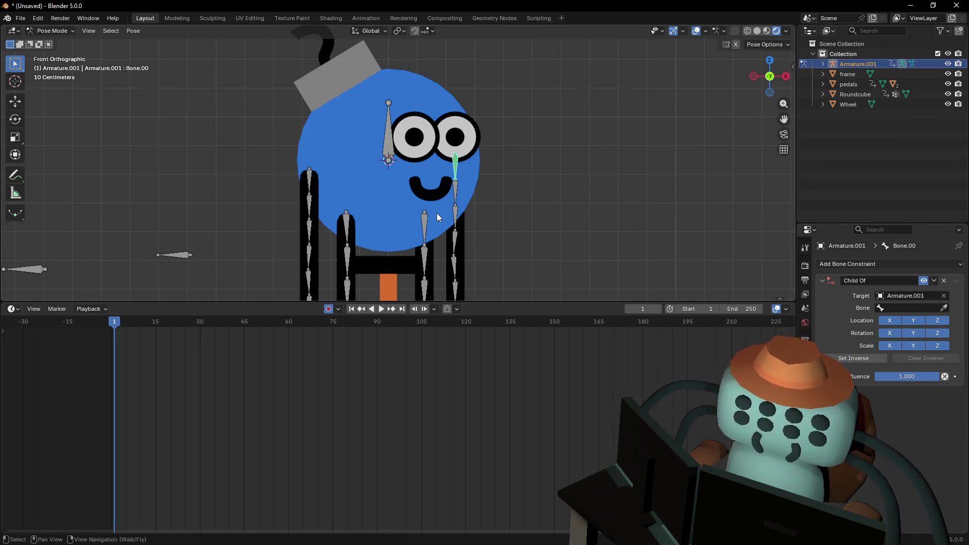
Give Bone.16 a Child Of constraint targeting Armature.001, removing a mistaken Armature constraint
click(425, 225)
click(934, 260)
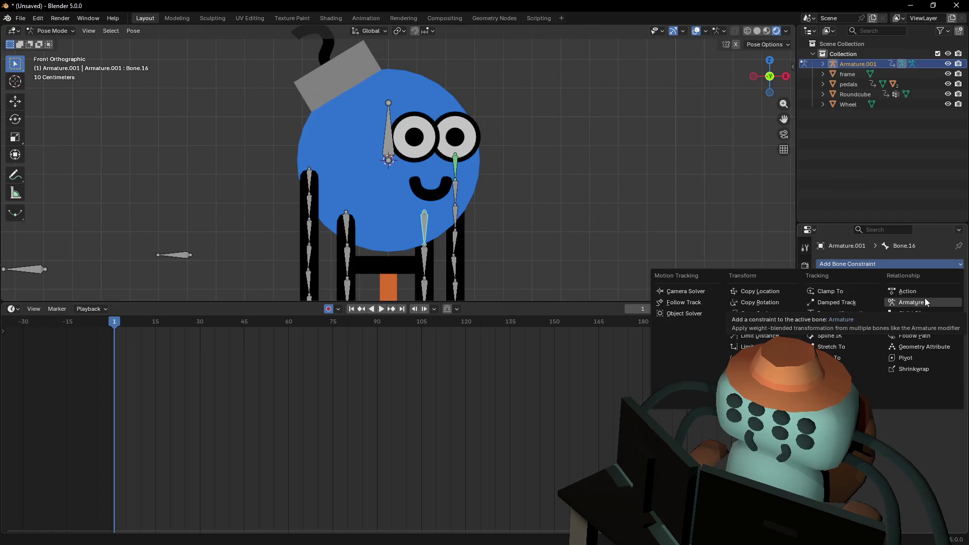
click(923, 301)
click(945, 283)
click(902, 260)
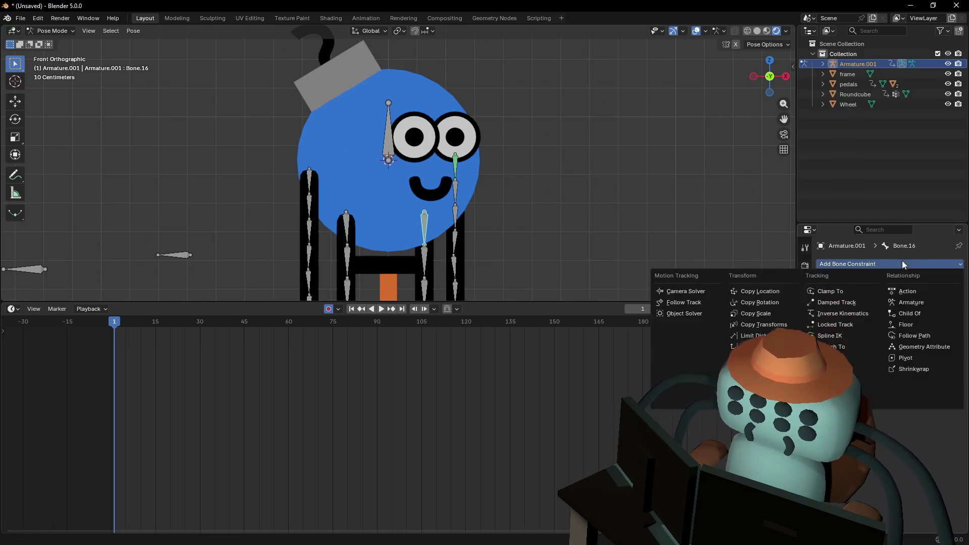
click(916, 313)
click(942, 296)
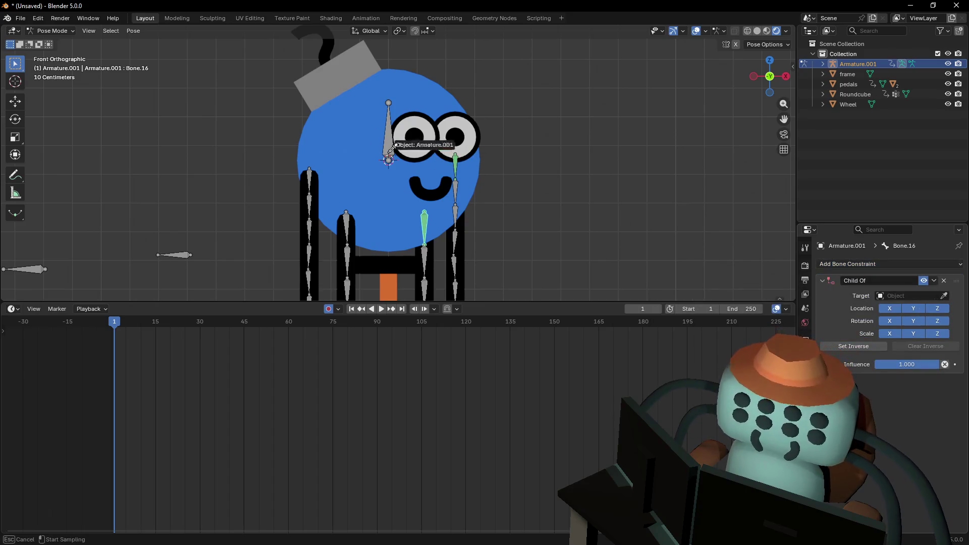
click(389, 143)
Add a Child Of constraint to Bone.08 with Armature.001 as target
click(345, 231)
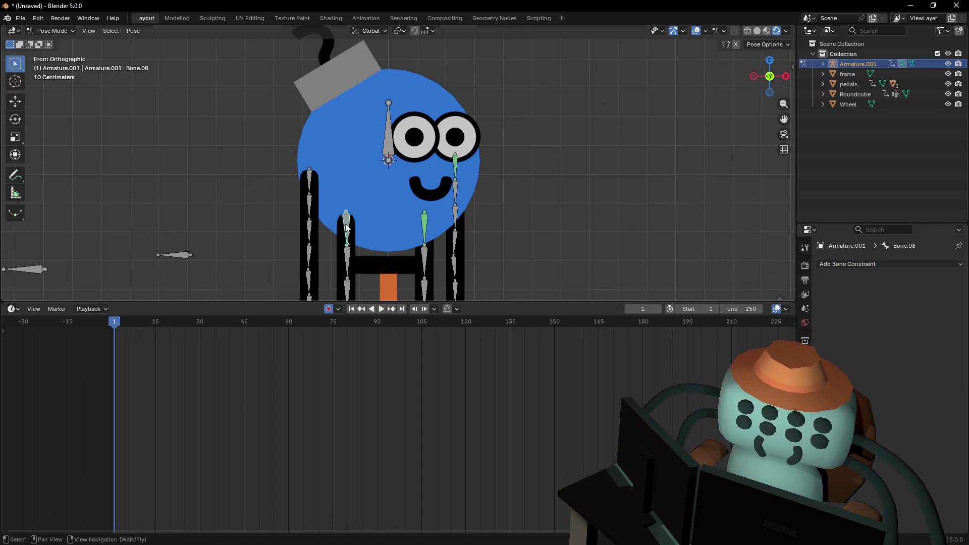
click(896, 263)
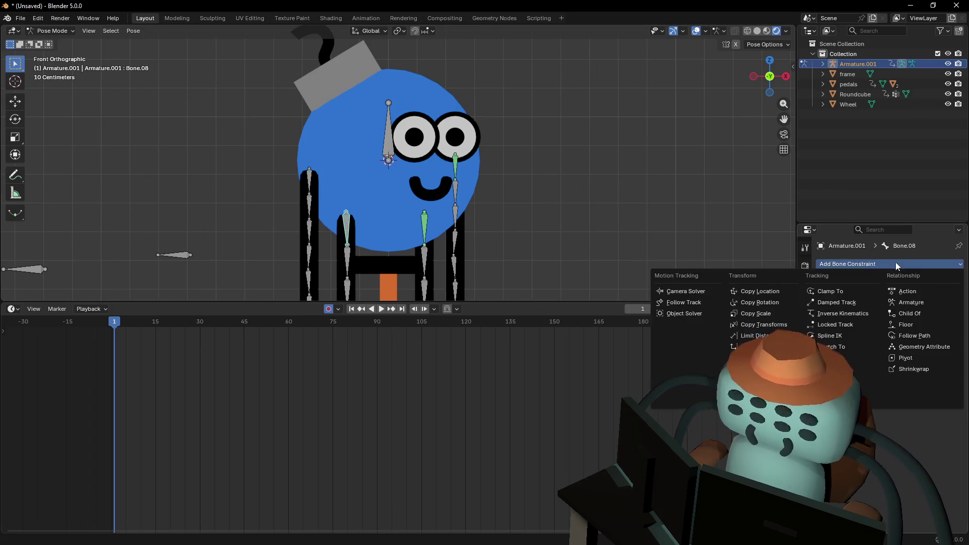
click(921, 313)
click(942, 297)
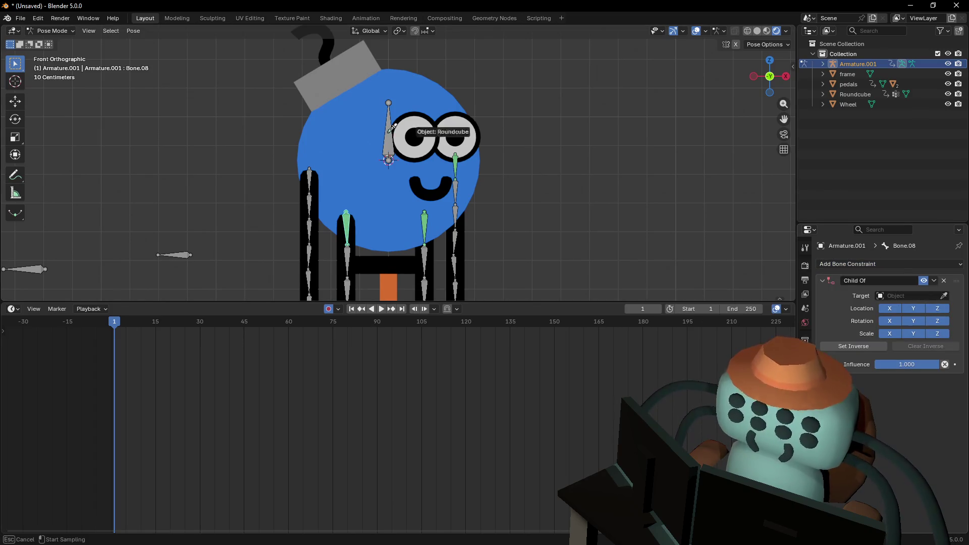
click(323, 171)
Add a Child Of constraint to Bone.24 targeting Armature.001, then select head bone Bone.003
click(309, 184)
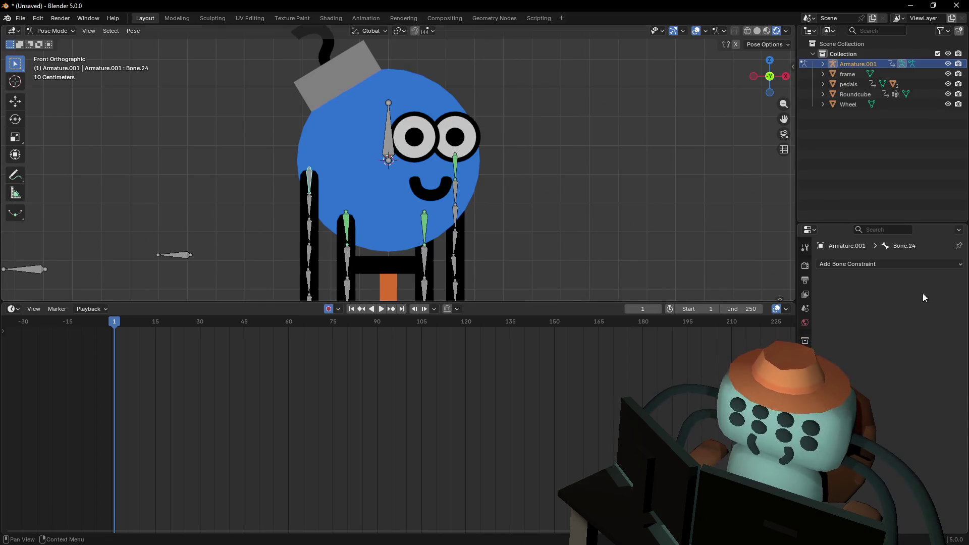
click(929, 261)
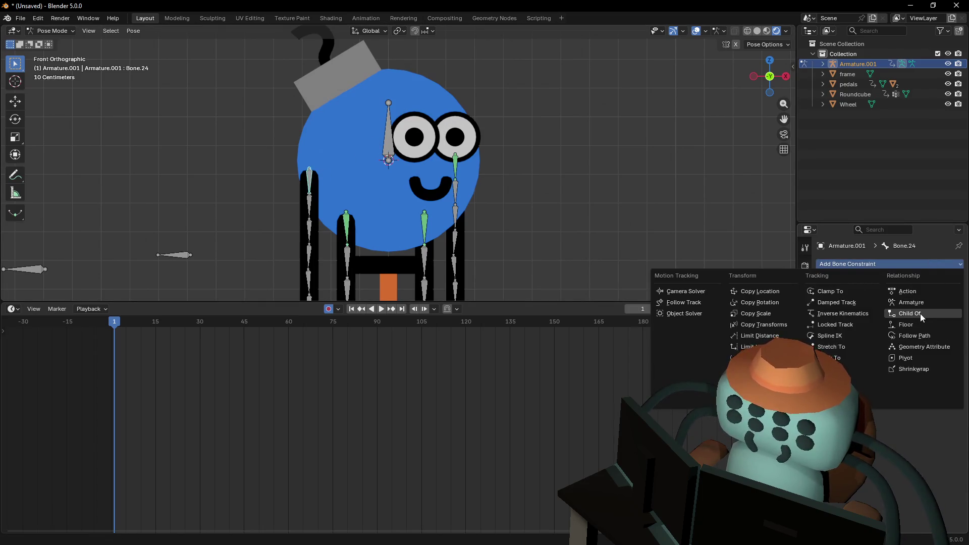
click(919, 314)
click(943, 296)
click(394, 144)
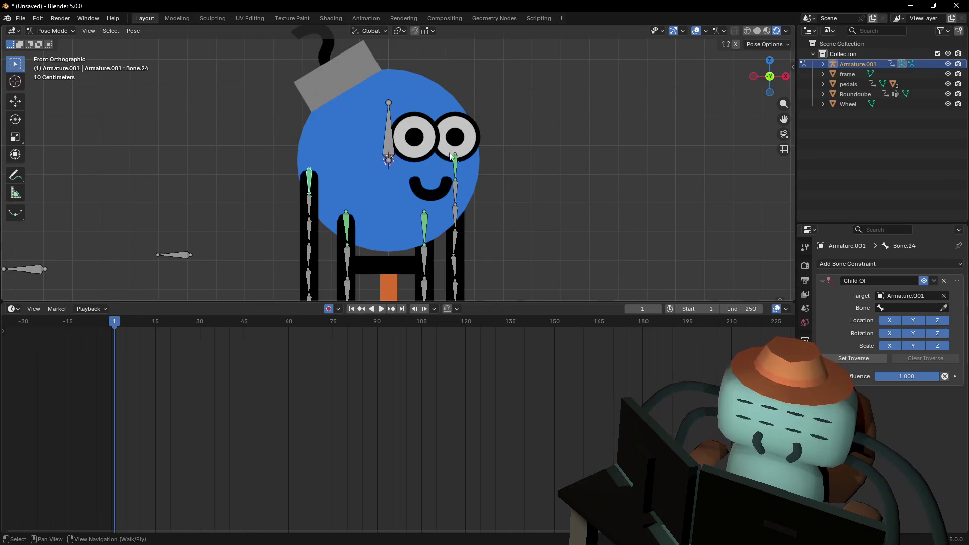
key(shift+grave)
click(450, 133)
click(469, 135)
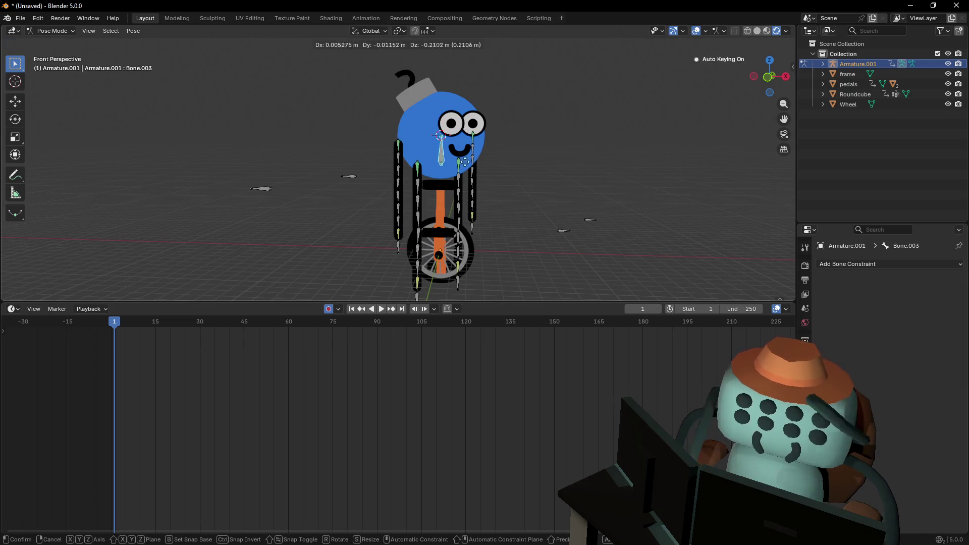
In front view, set Bone.00's Child Of constraint bone to the head bone Bone.003
click(472, 131)
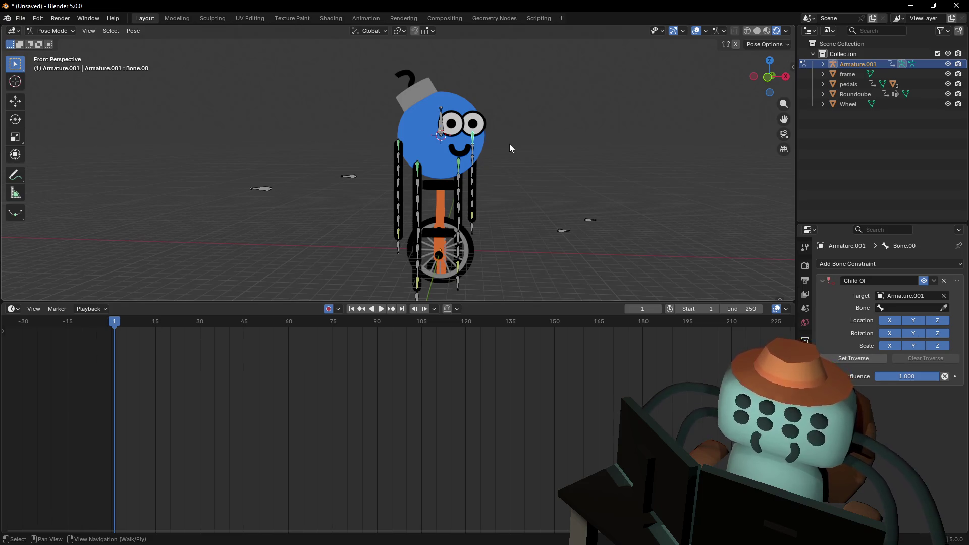
key(KP_1)
scroll(752, 156, up, 4)
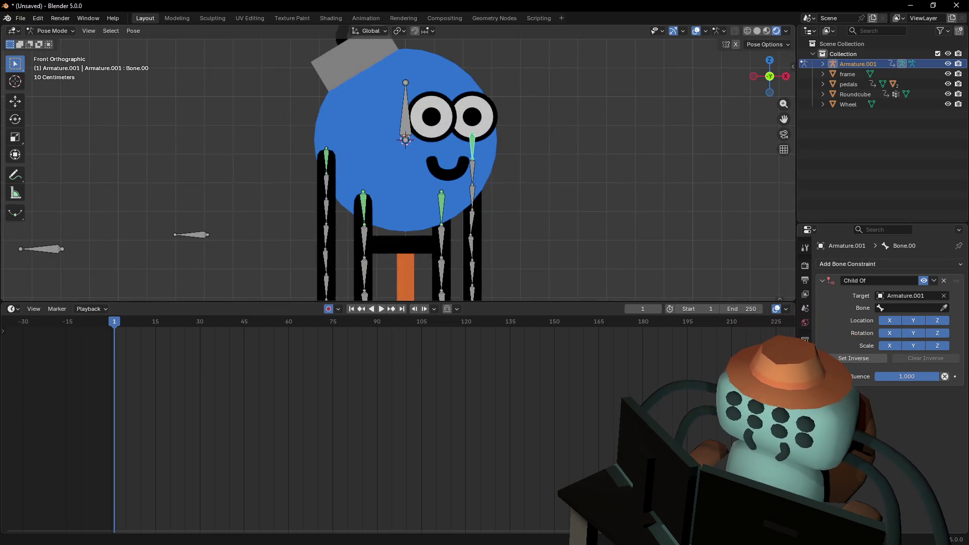
shift+middle_drag(519, 117, 521, 145)
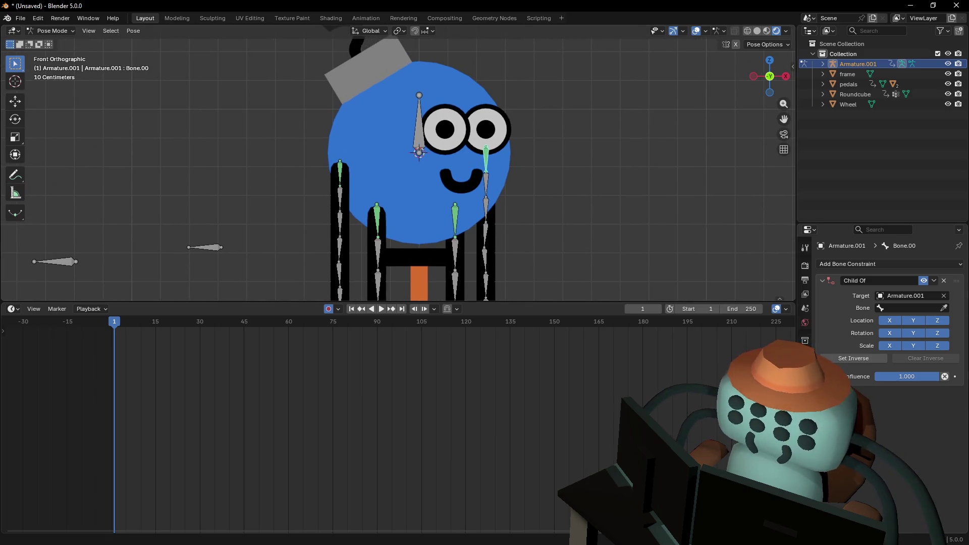
click(944, 307)
click(419, 115)
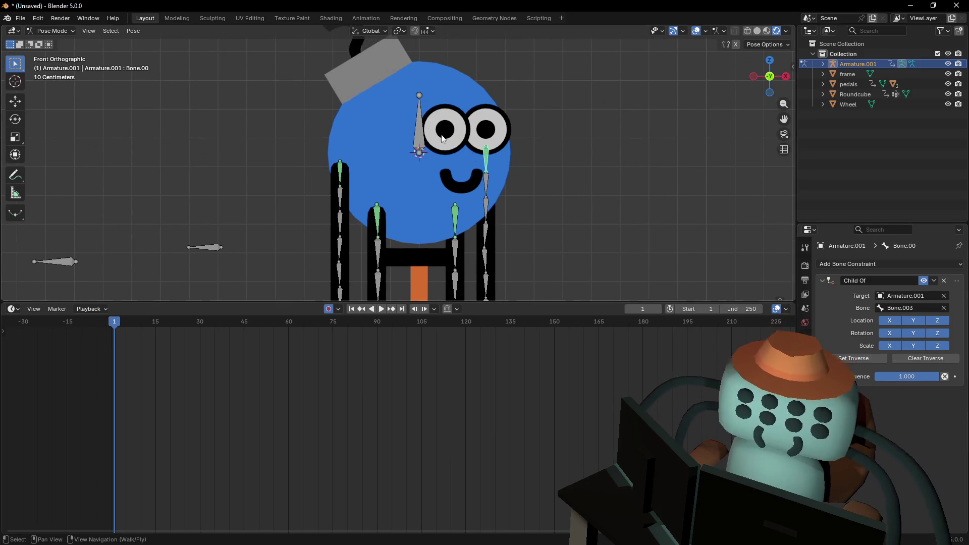
Set the Child Of targets of Bone.16 and Bone.08 to Bone.003
click(457, 217)
click(944, 308)
click(415, 132)
click(377, 217)
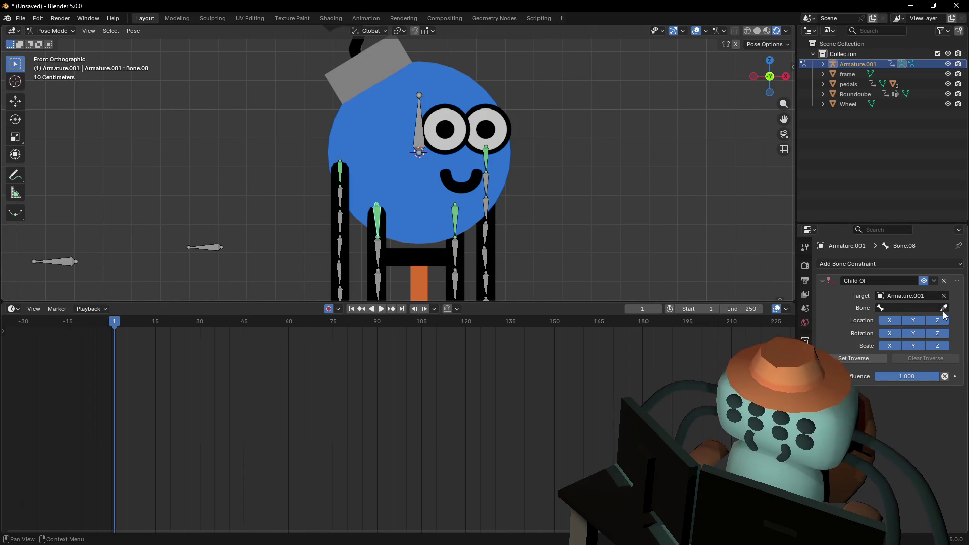
click(943, 308)
click(418, 128)
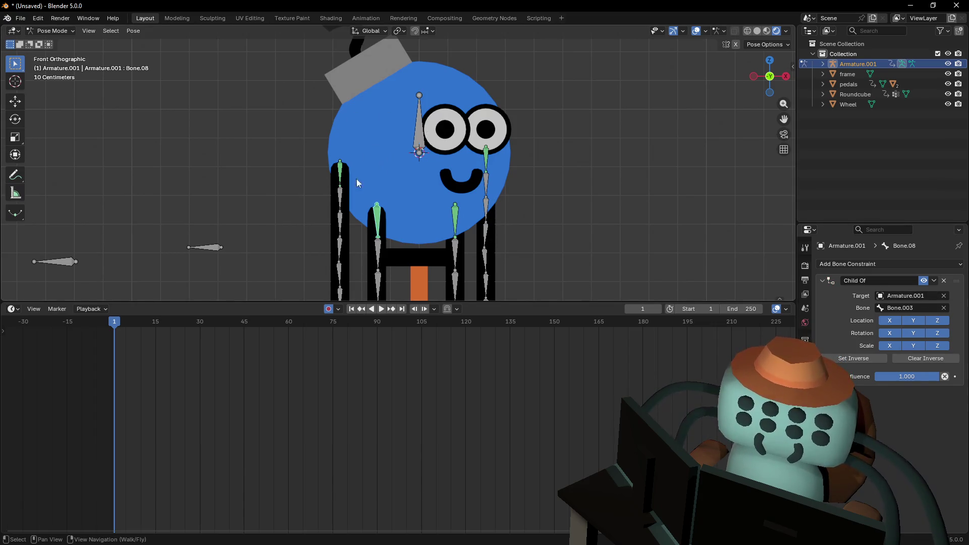
Set Bone.24's Child Of target to Bone.003, then select the head bone
click(353, 163)
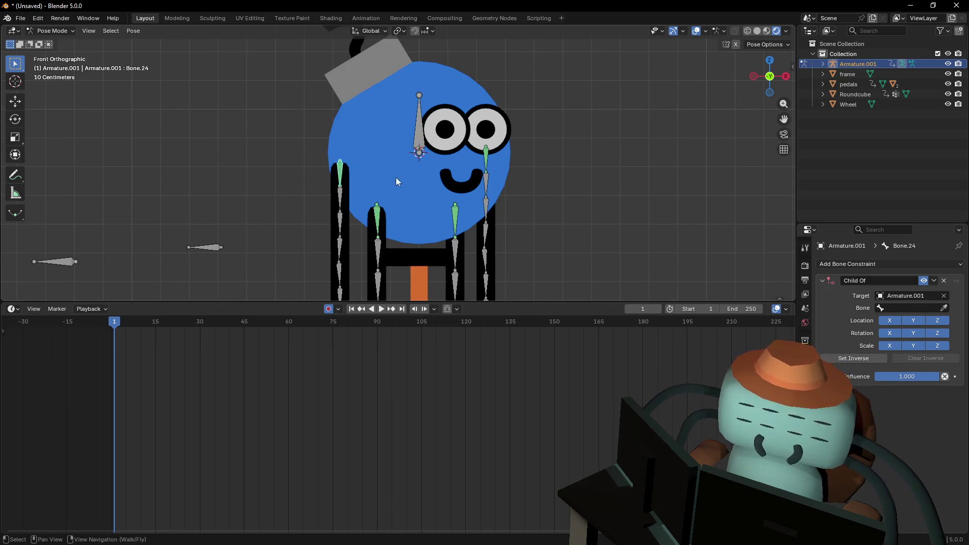
click(944, 307)
click(424, 120)
click(421, 123)
Test-move and test-rotate Bone.003 to confirm the limbs follow, cancelling each test
key(g)
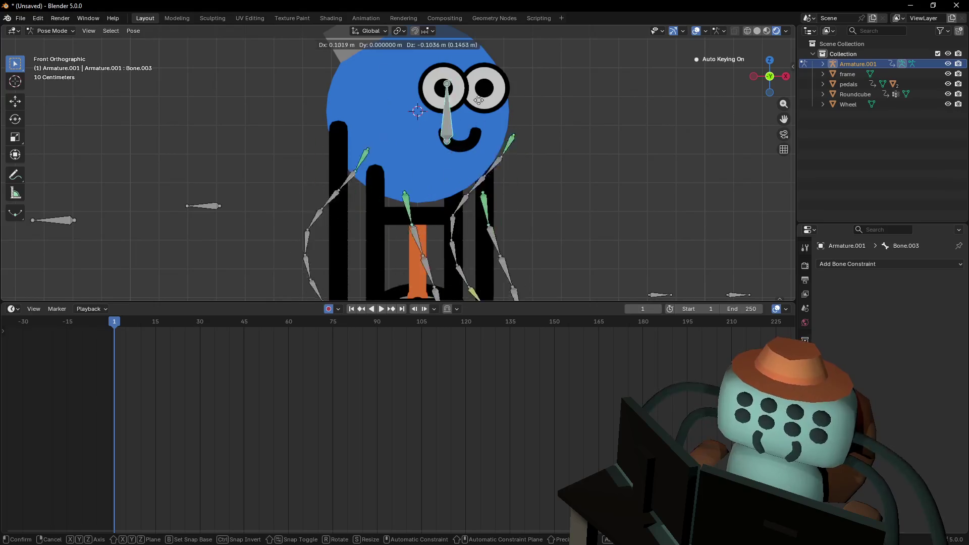
scroll(475, 151, down, 4)
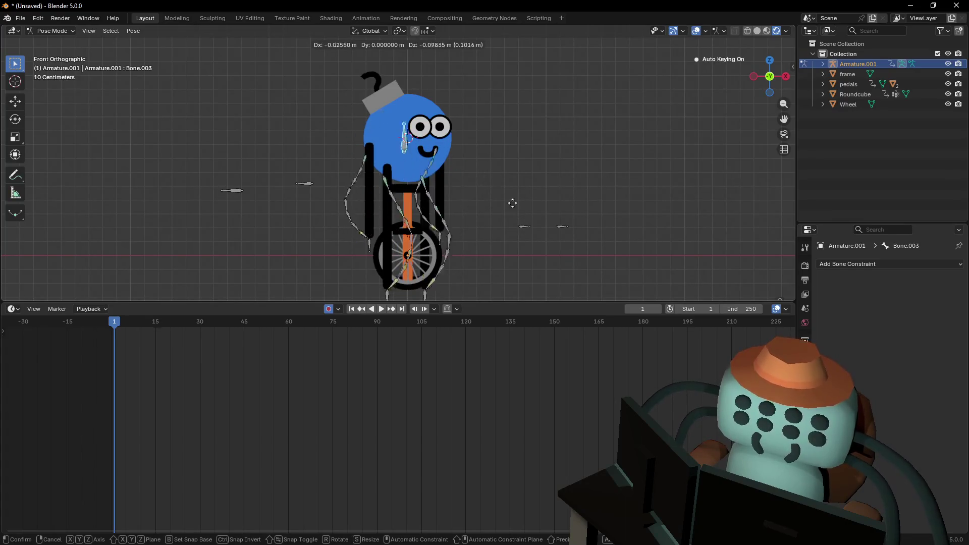
right_click(492, 230)
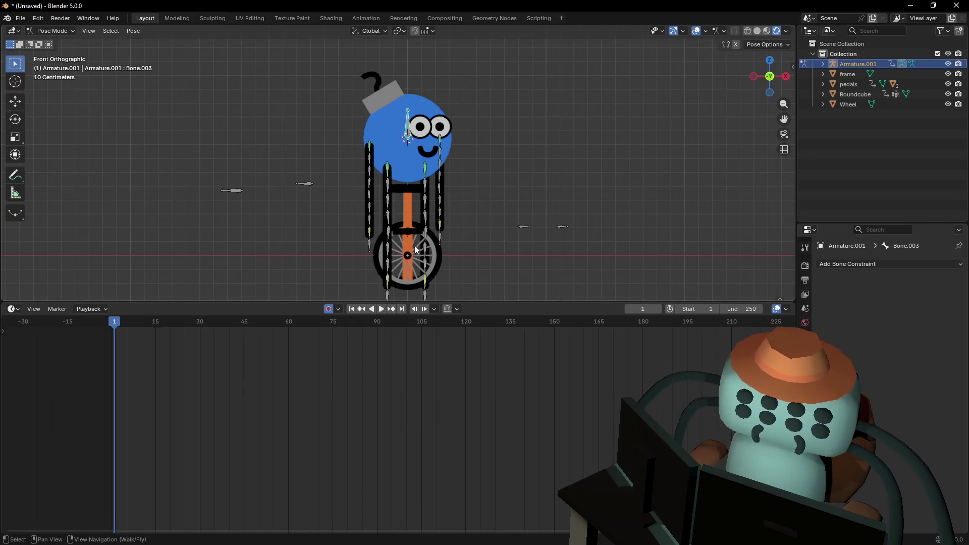
key(r)
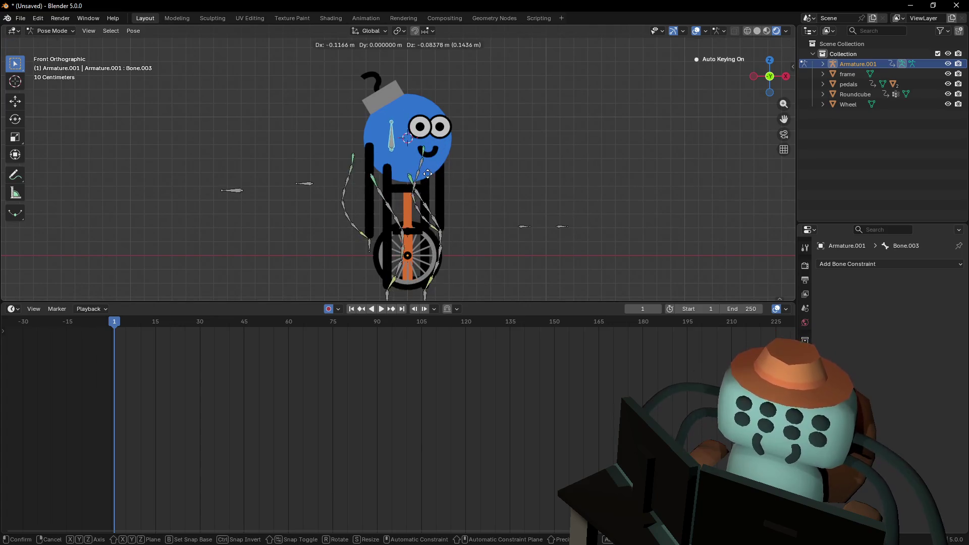
right_click(411, 250)
scroll(419, 217, up, 3)
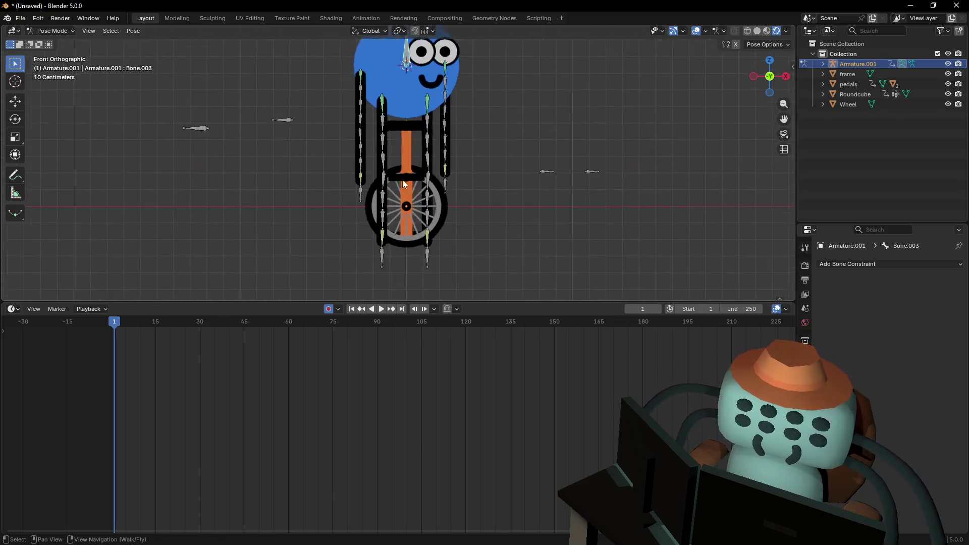
scroll(411, 229, up, 1)
key(r)
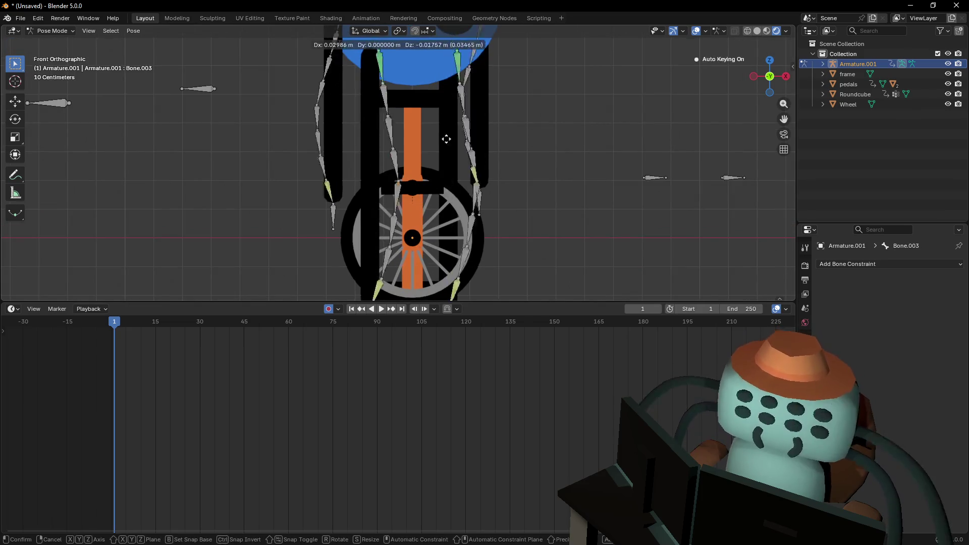
right_click(447, 175)
scroll(448, 175, down, 2)
key(g)
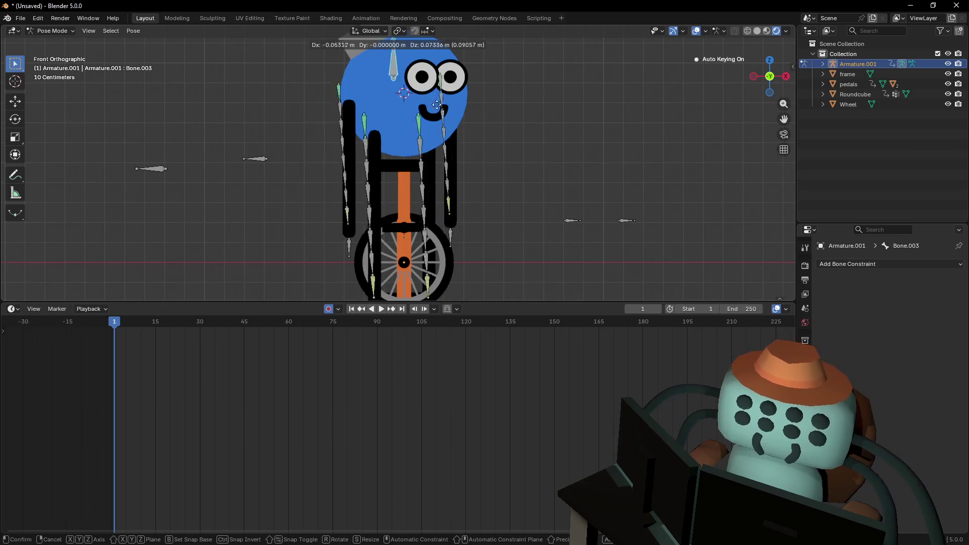
key(Escape)
Return Armature.001 to Object Mode and select the frame object
key(shift+grave)
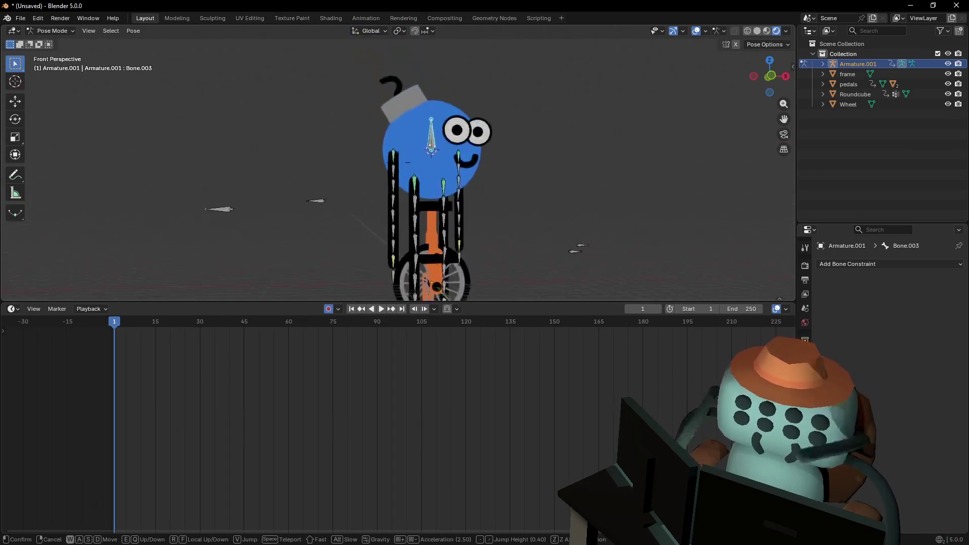
key(w)
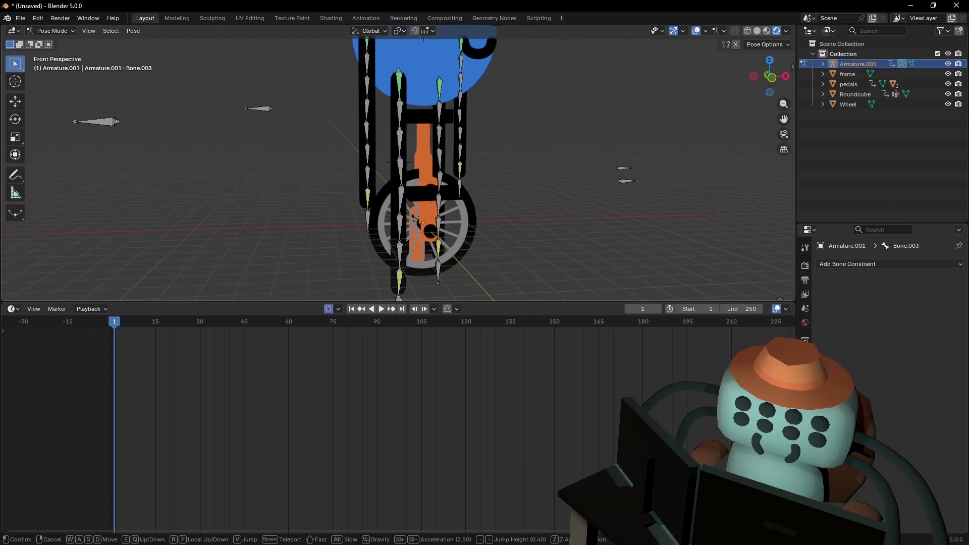
key(a)
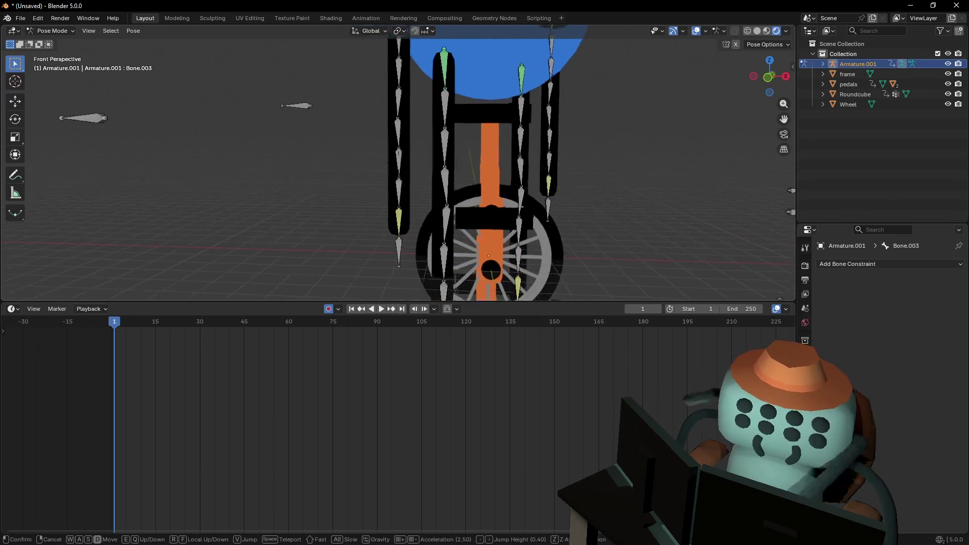
click(525, 154)
shift+middle_drag(540, 149, 443, 150)
click(59, 32)
click(57, 42)
click(449, 165)
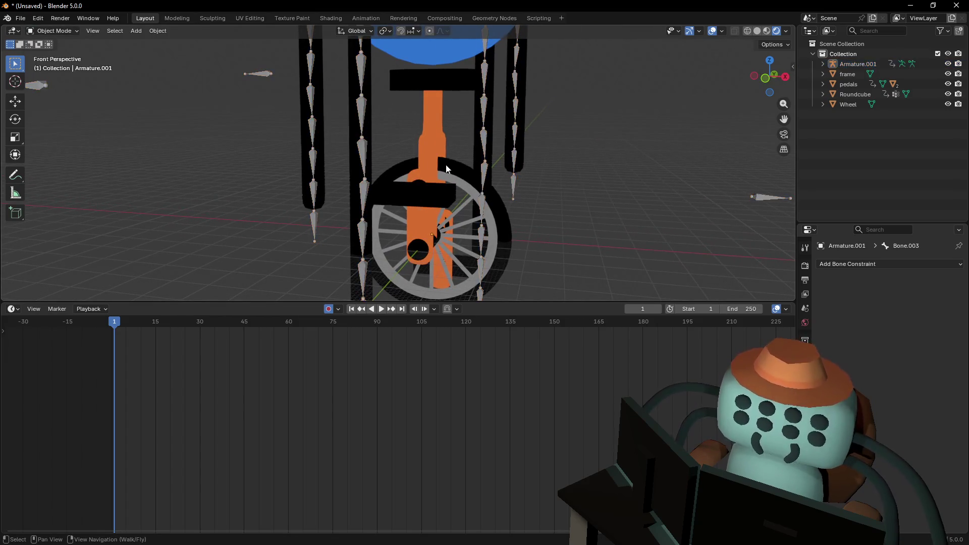
Select the pedals, test a rotation and cancel it, then reframe on the wheel
click(449, 153)
key(shift+grave)
key(w)
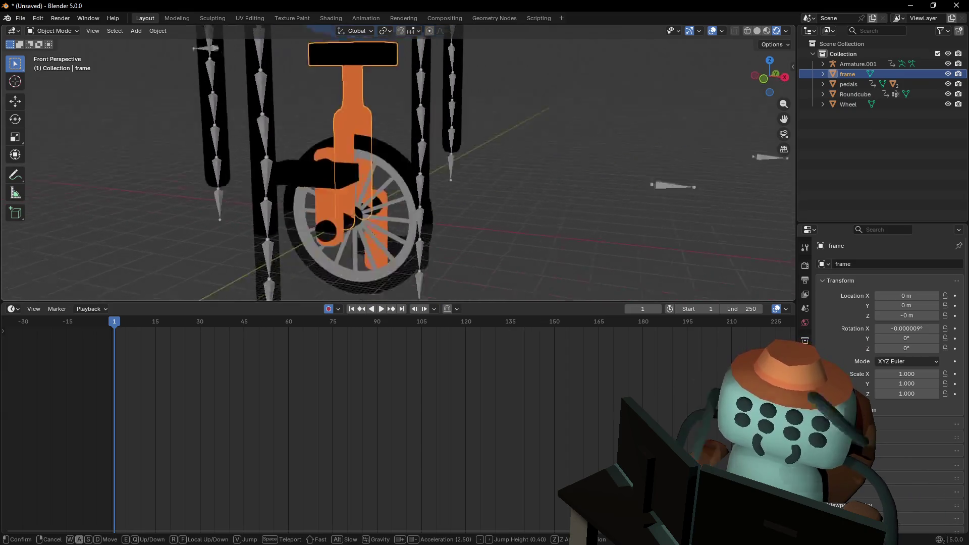
click(381, 193)
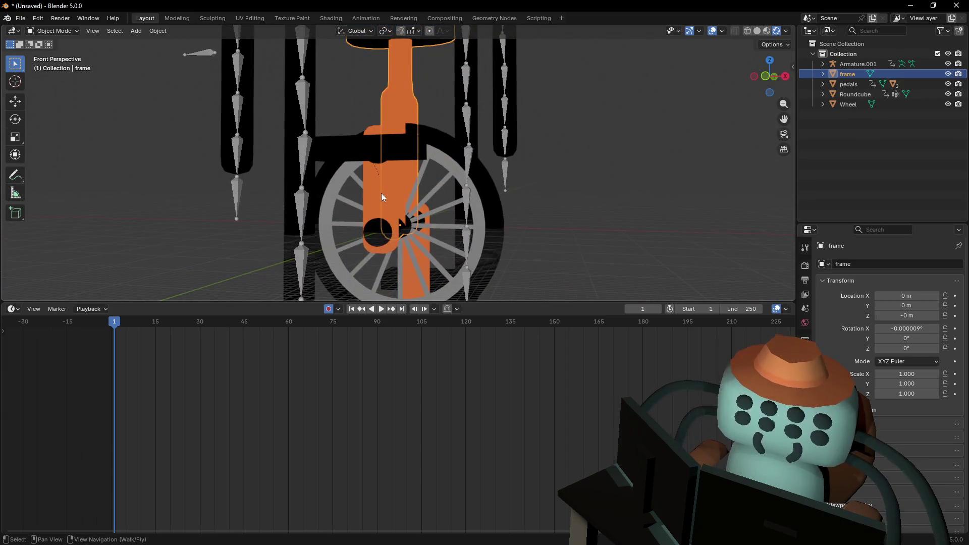
click(381, 193)
key(r)
key(Escape)
scroll(423, 168, down, 3)
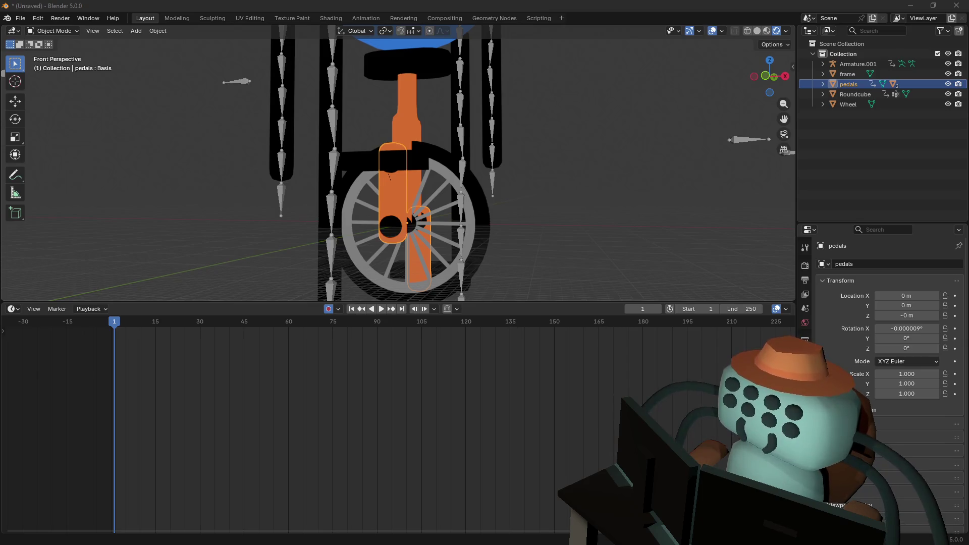
mouse_move(568, 191)
shift+middle_down()
mouse_move(504, 212)
mouse_move(455, 151)
mouse_move(425, 164)
mouse_move(436, 171)
mouse_move(353, 77)
mouse_move(395, 142)
shift+middle_up()
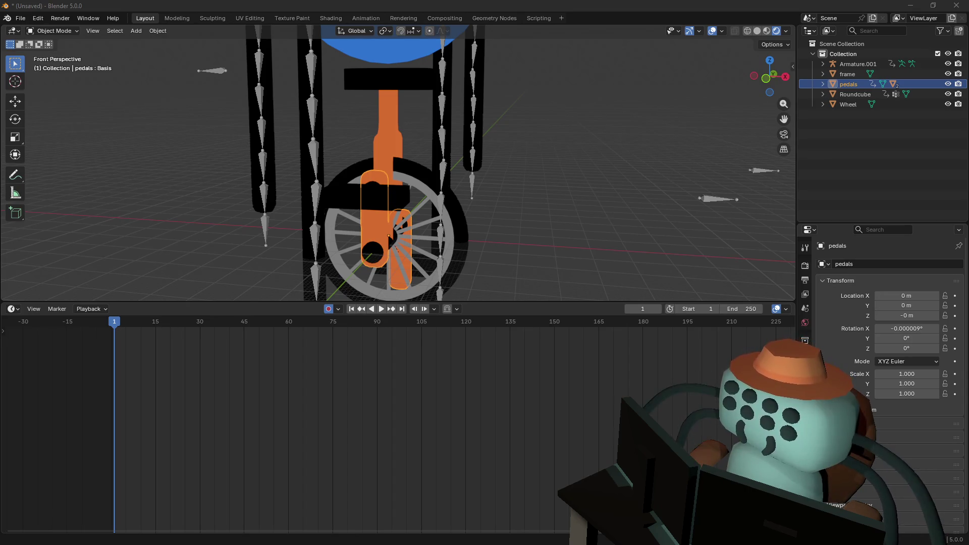
Fly around to view the whole character and select the Armature.001 rig
key(shift+grave)
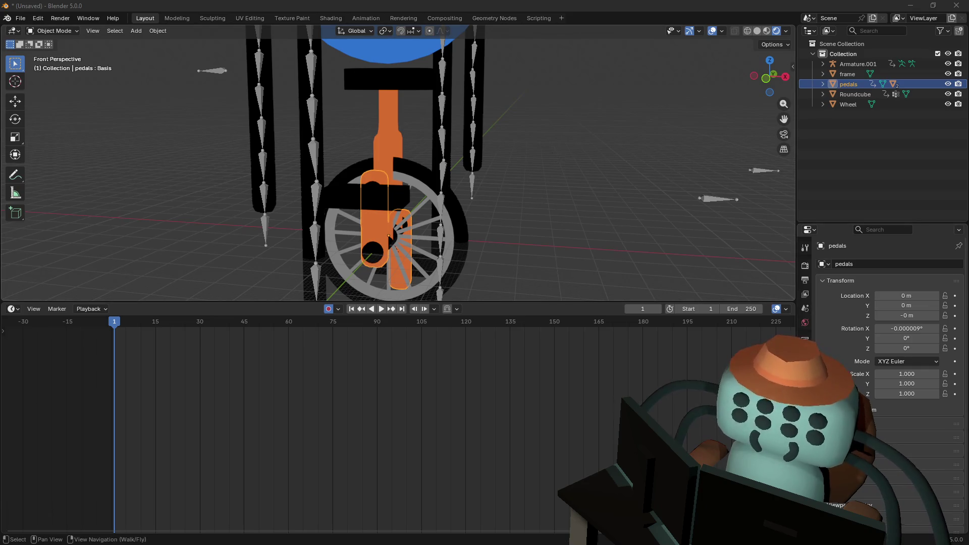
click(557, 154)
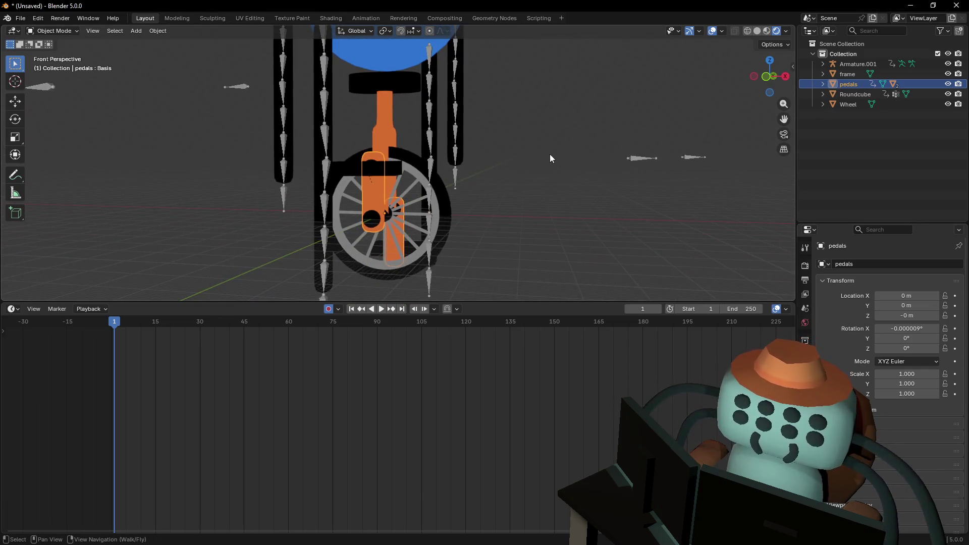
key(shift+grave)
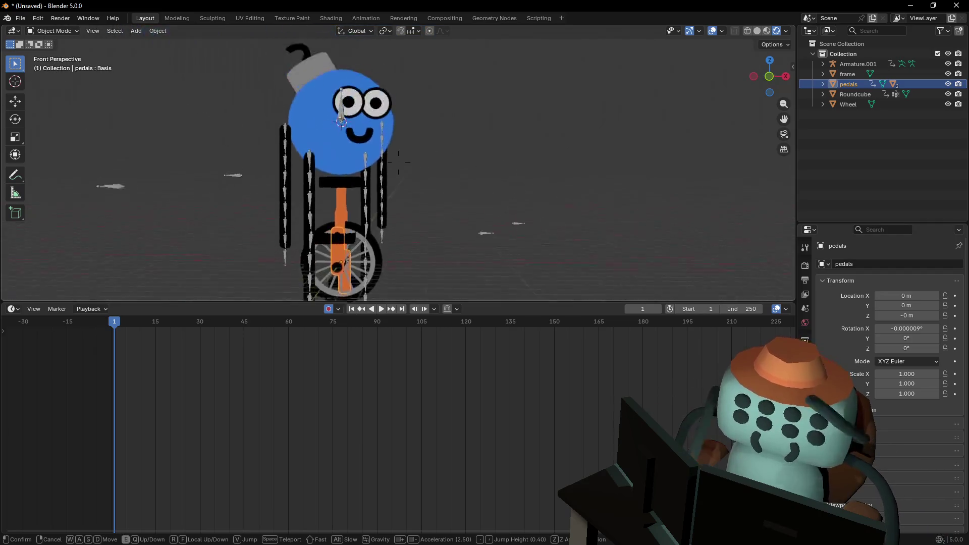
click(498, 169)
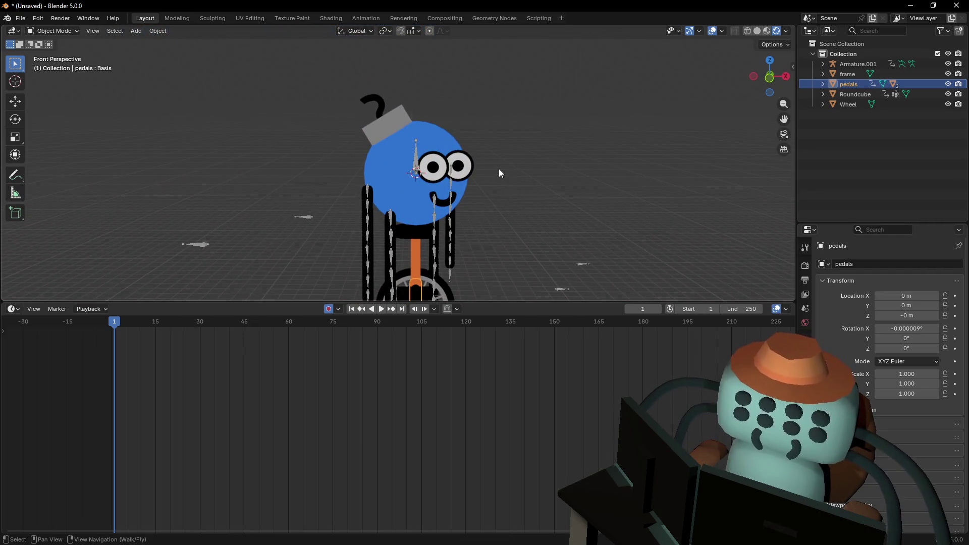
key(shift+grave)
key(w)
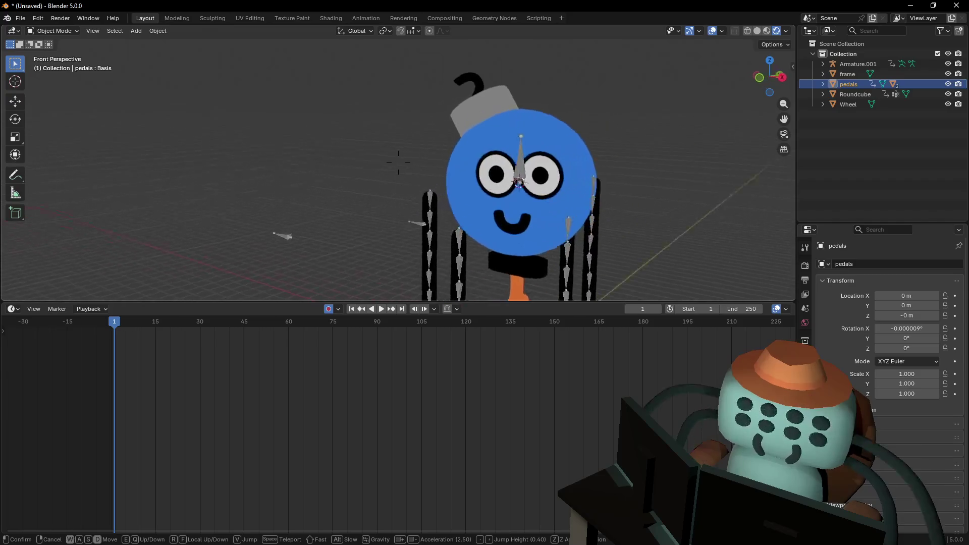
key(d)
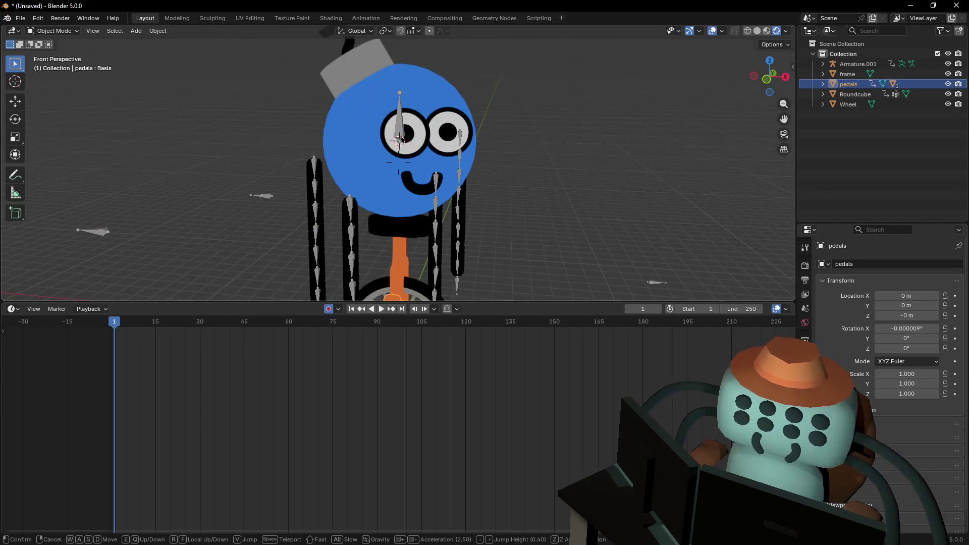
click(501, 165)
click(404, 135)
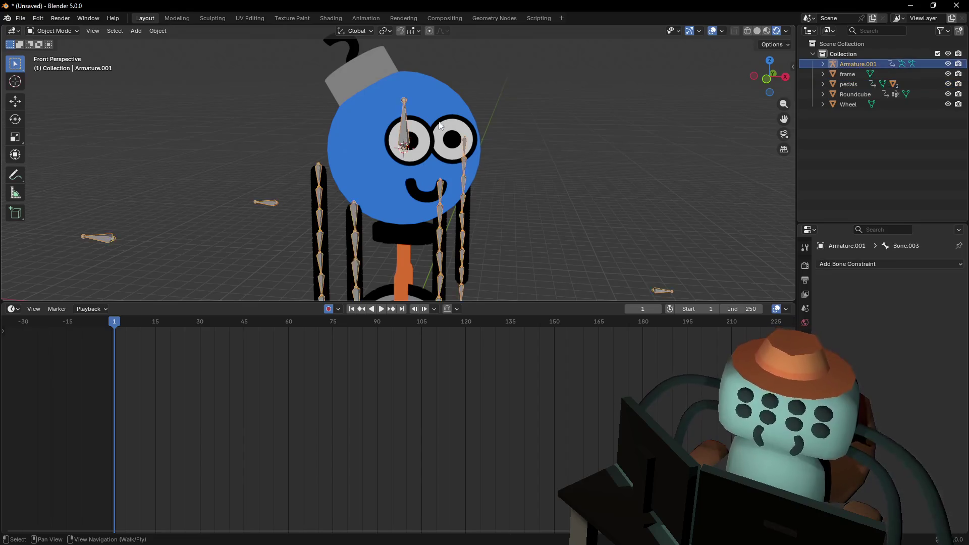
mouse_move(418, 158)
right_down()
mouse_move(422, 212)
mouse_move(429, 187)
mouse_move(581, 159)
right_up()
Switch to Front Orthographic view, zoom in, and select the frame object
click(769, 77)
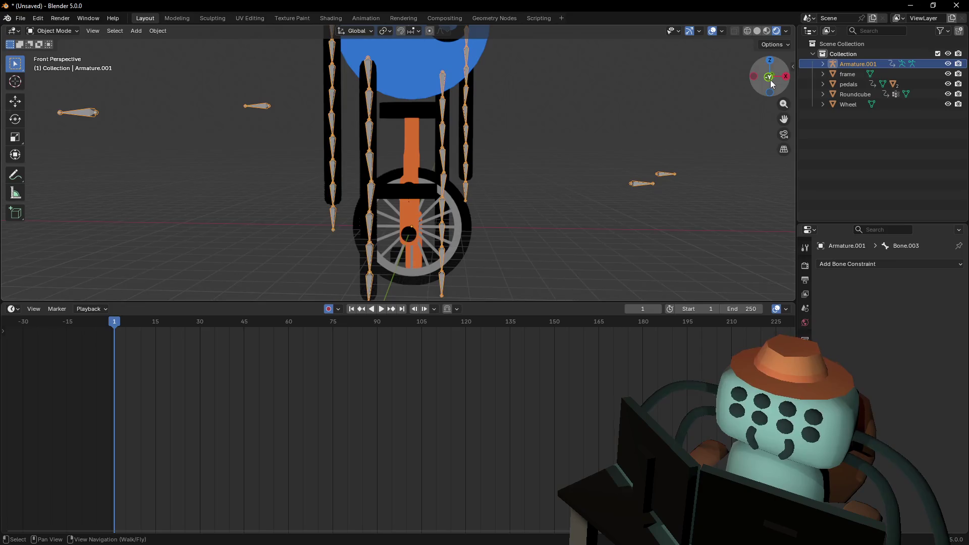
scroll(419, 135, up, 4)
scroll(426, 202, up, 2)
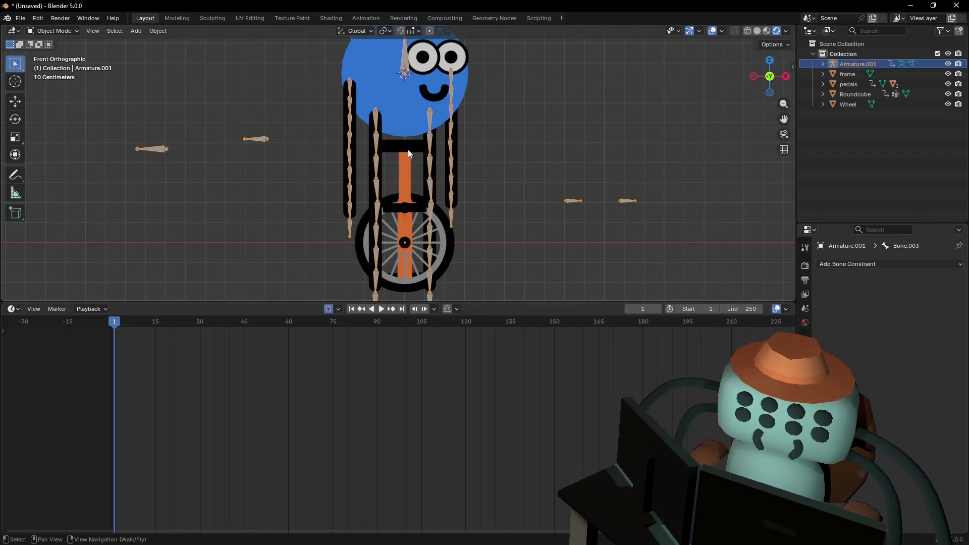
shift+scroll(414, 220, down, 3)
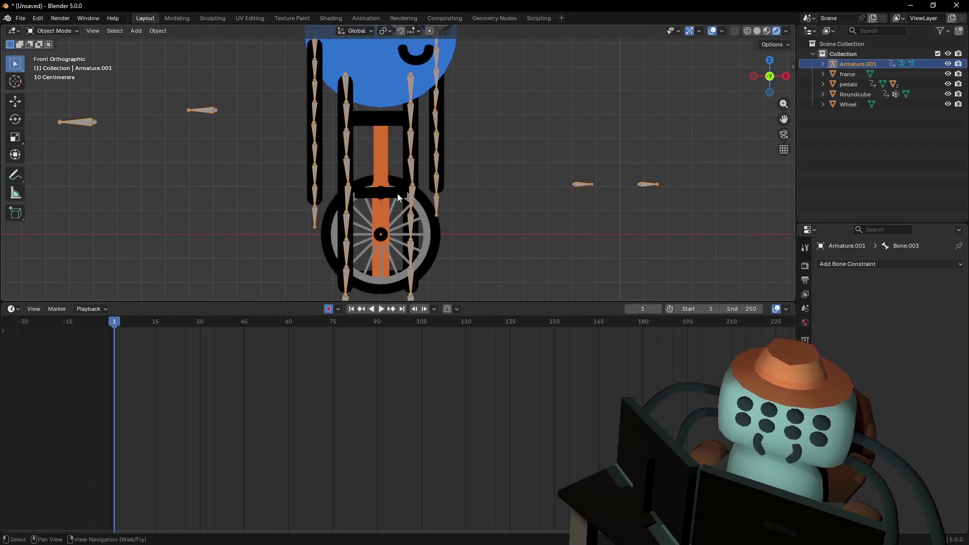
click(394, 170)
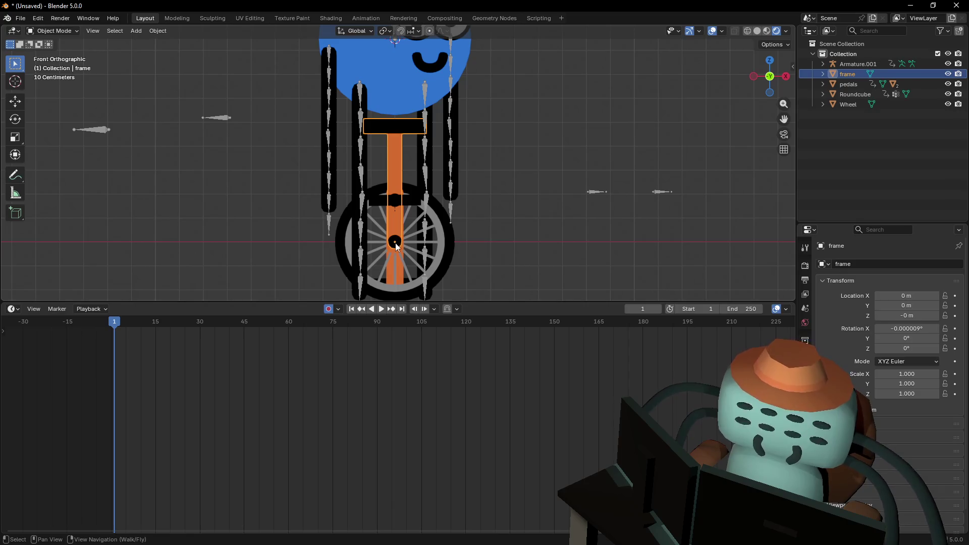
Snap the 3D cursor to the world origin via Shift+S
scroll(403, 143, down, 3)
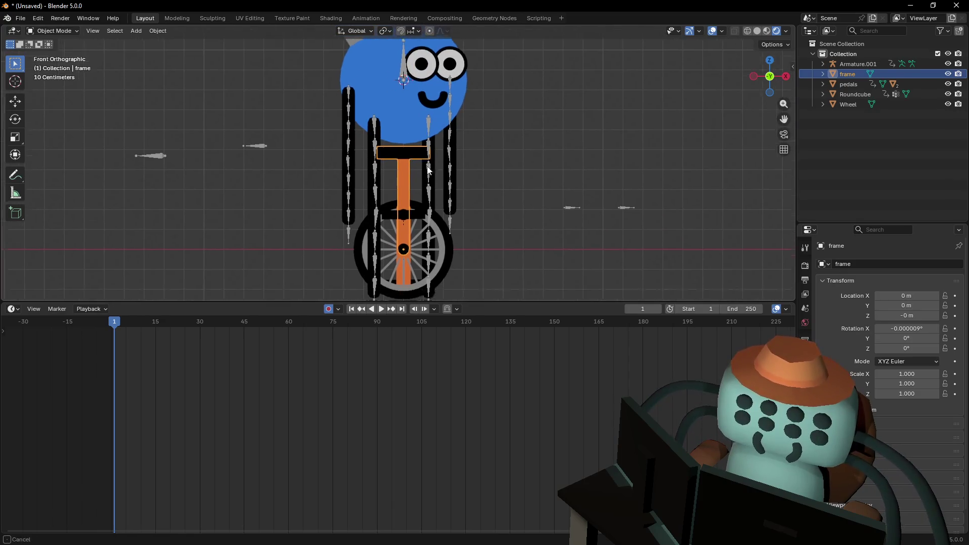
key(shift+a)
key(Escape)
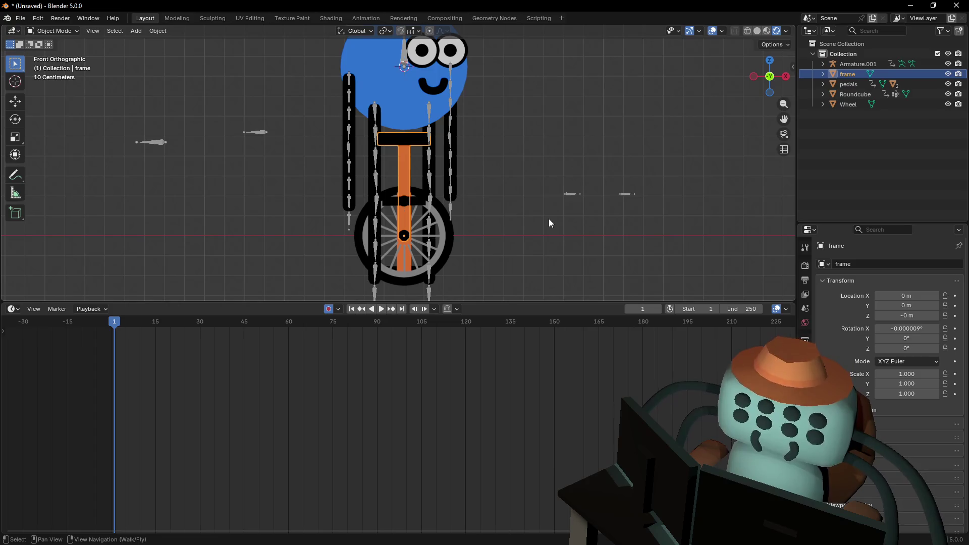
key(shift+s)
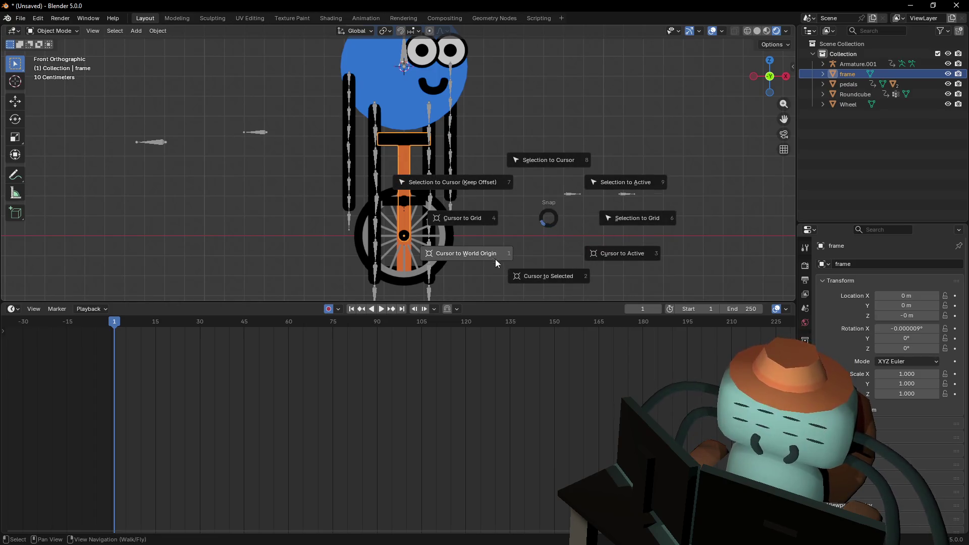
click(495, 252)
Check the wheel hub from the right, back and front orthographic views
key(shift+grave)
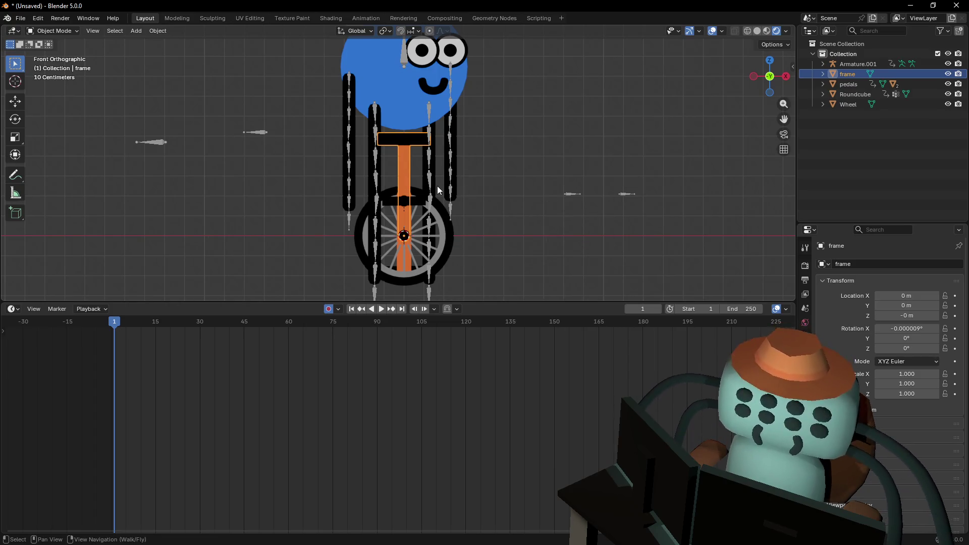
key(w)
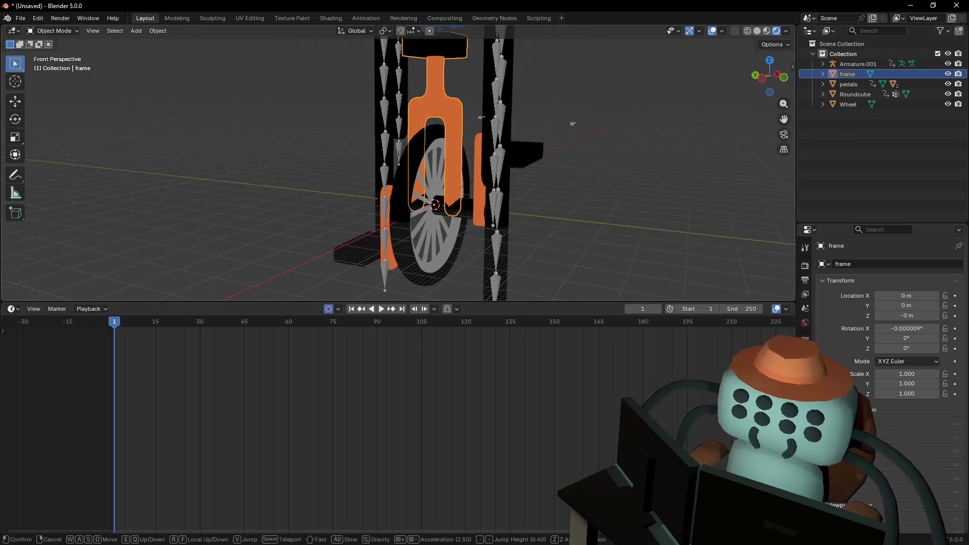
click(800, 79)
click(758, 77)
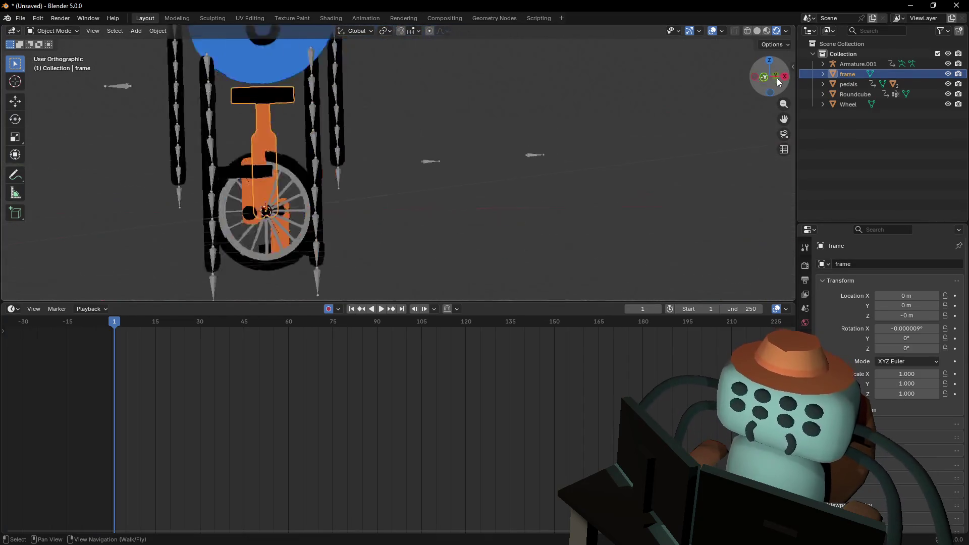
click(785, 77)
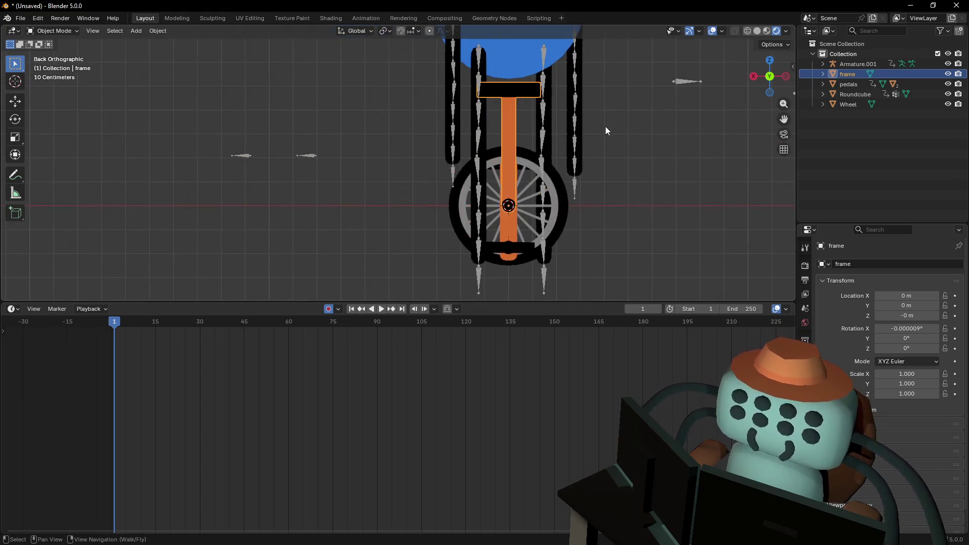
click(769, 76)
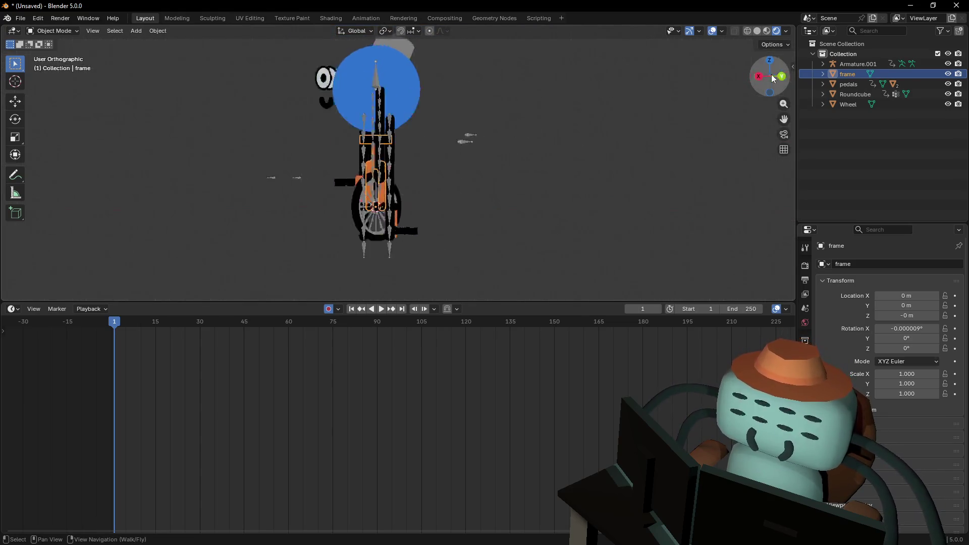
Zoom in on the wheel hub and test-rotate the frame around it, cancelling the rotation
scroll(401, 184, up, 3)
shift+middle_drag(397, 177, 399, 178)
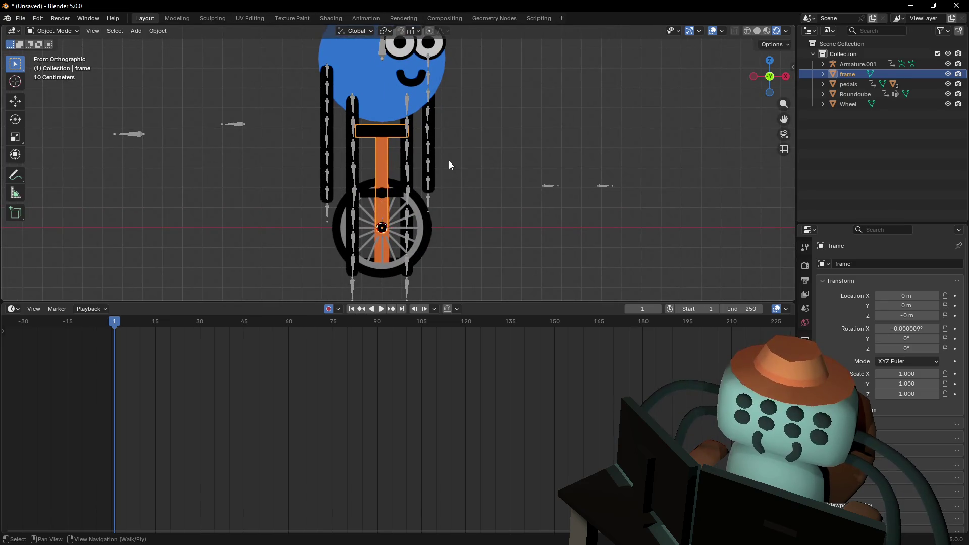
scroll(441, 168, up, 4)
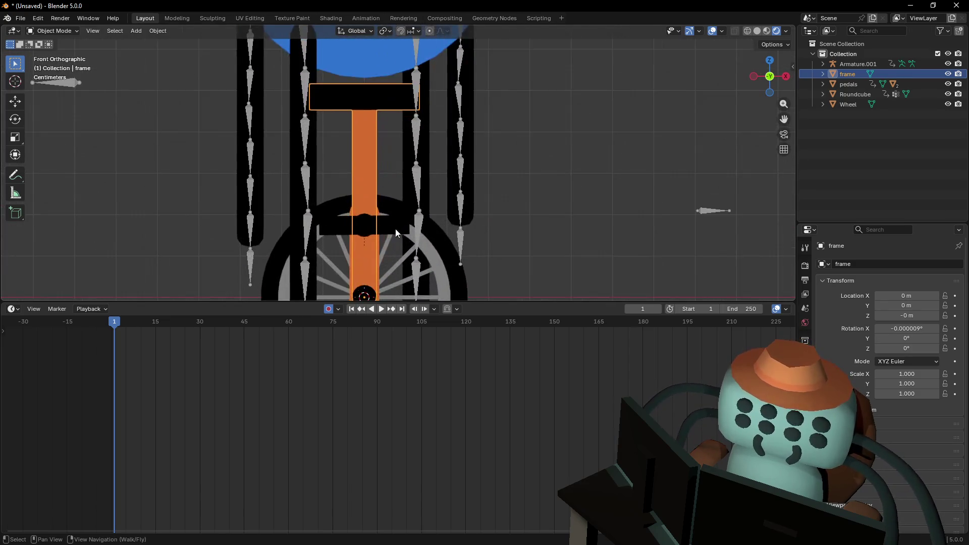
shift+middle_drag(393, 224, 419, 114)
scroll(398, 181, up, 4)
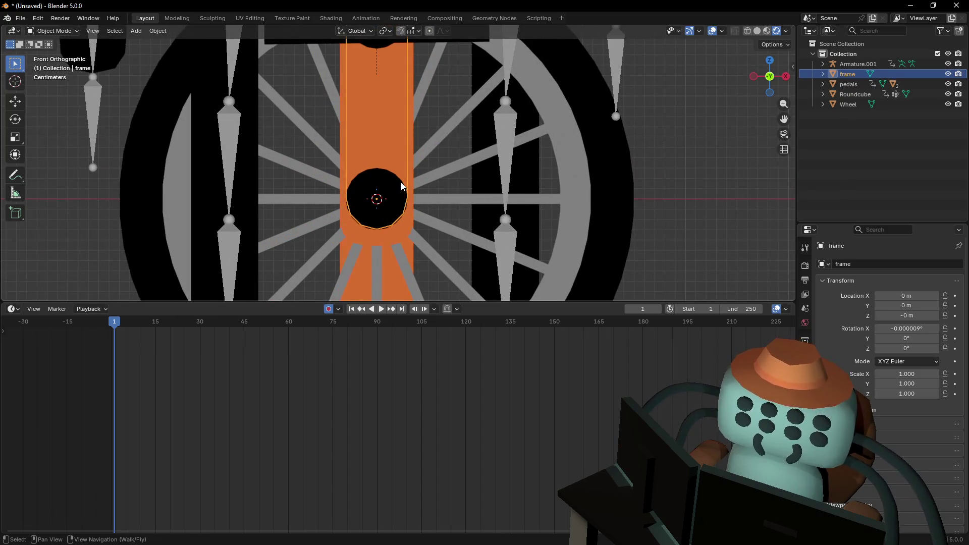
scroll(405, 183, down, 6)
shift+middle_drag(422, 122, 416, 202)
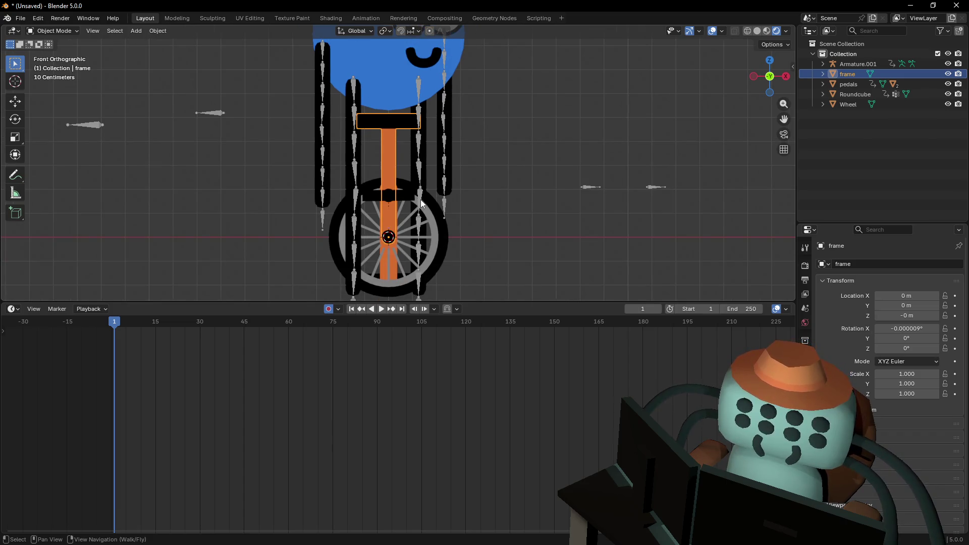
mouse_move(416, 204)
shift+middle_down()
mouse_move(422, 218)
mouse_move(430, 180)
shift+middle_up()
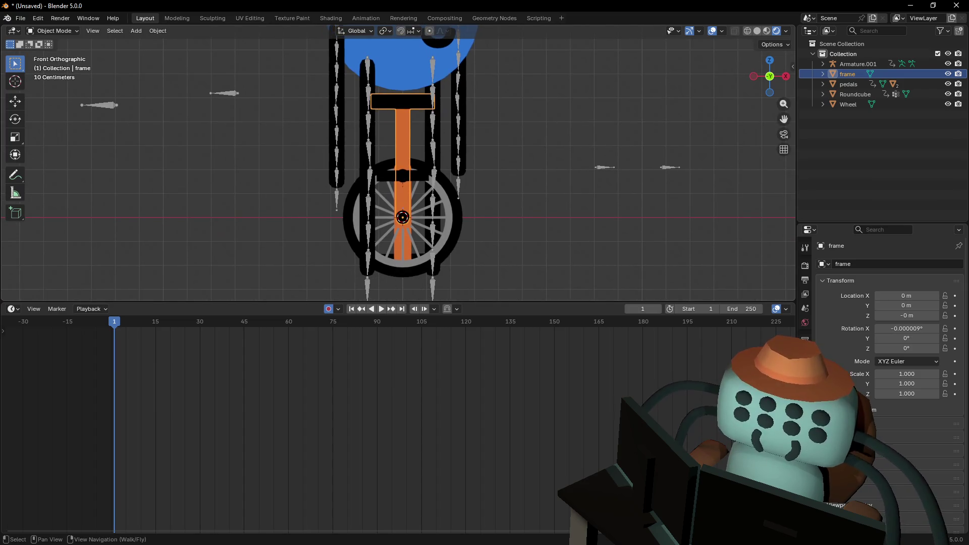
key(r)
key(Escape)
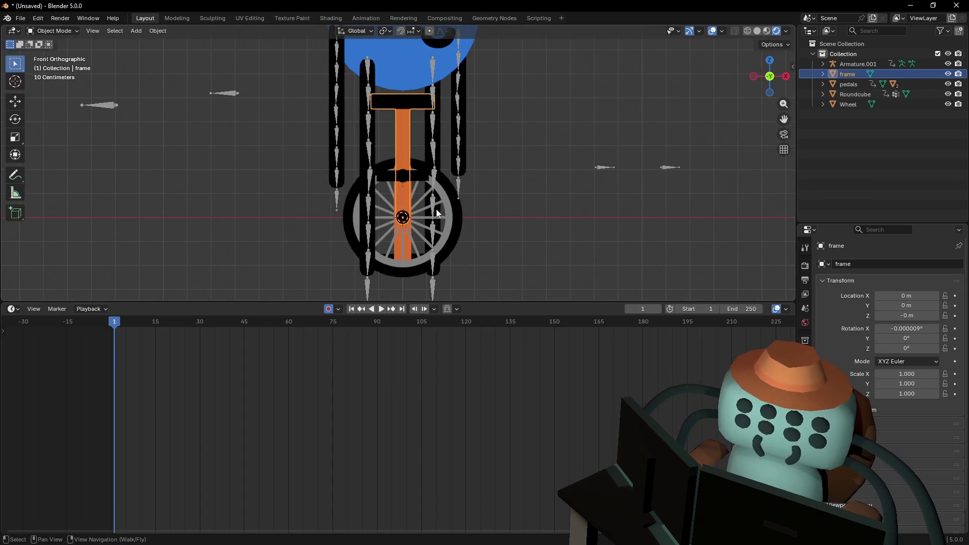
shift+middle_drag(437, 210, 440, 225)
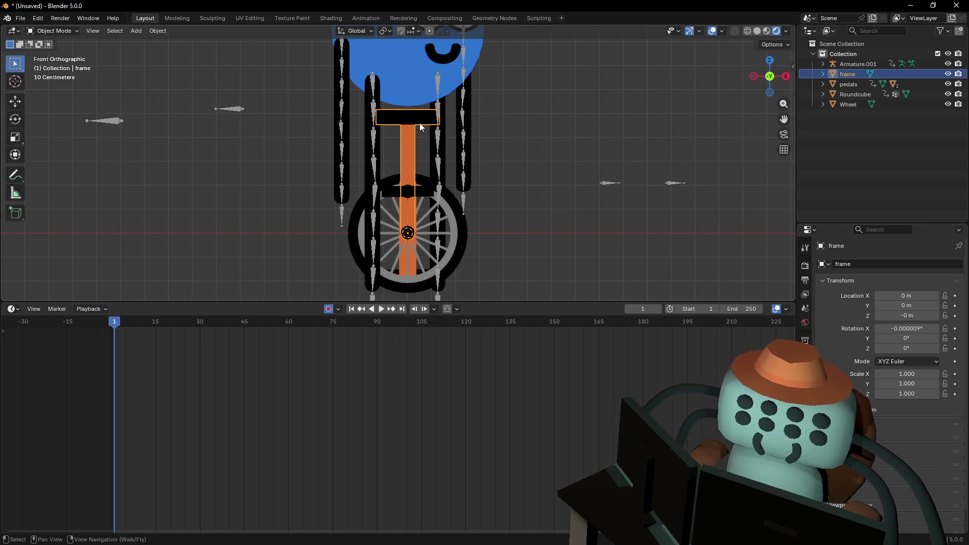
key(shift+a)
Select Armature.001 and switch it into Edit Mode
mouse_move(415, 138)
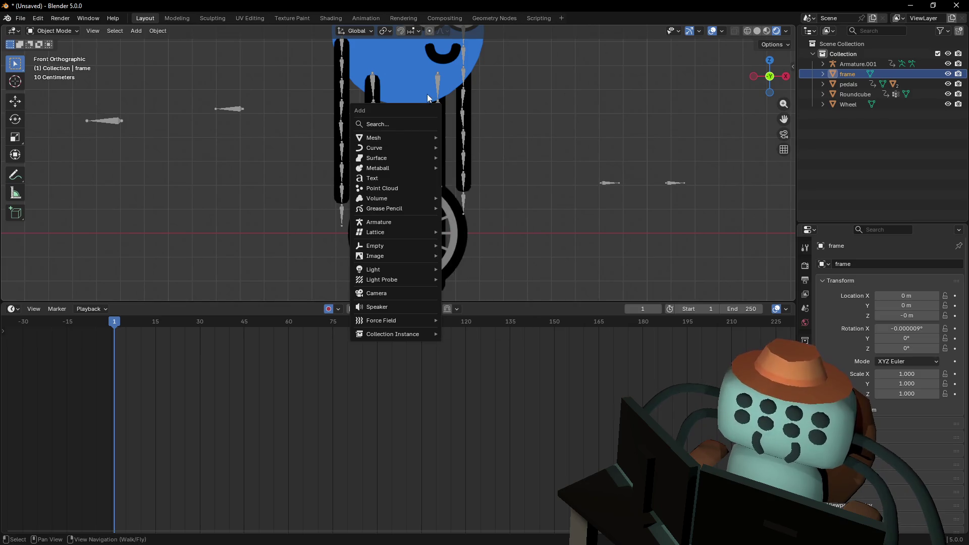
key(Escape)
mouse_move(464, 118)
shift+middle_down()
mouse_move(441, 85)
mouse_move(452, 117)
mouse_move(494, 146)
mouse_move(497, 118)
mouse_move(449, 115)
mouse_move(441, 93)
shift+middle_up()
click(449, 106)
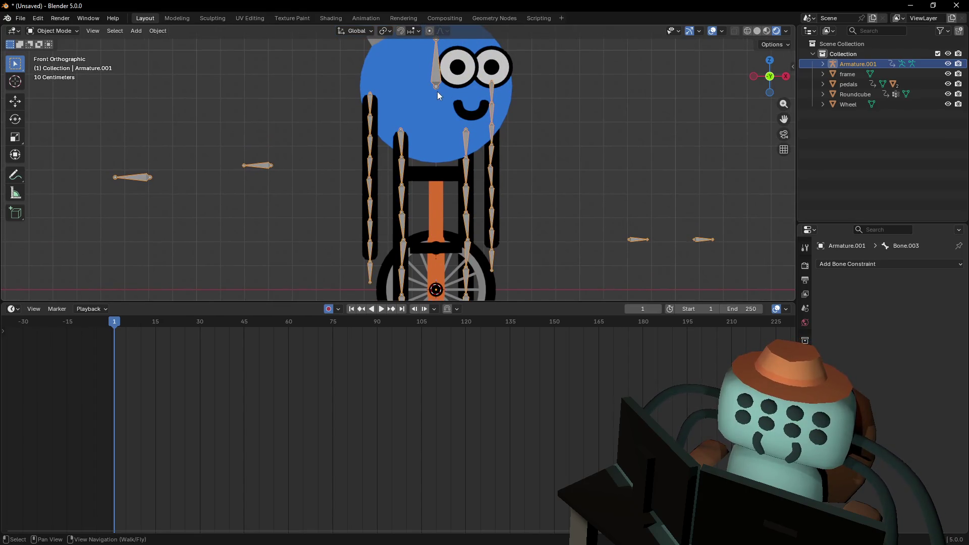
mouse_move(459, 138)
shift+middle_down()
mouse_move(429, 116)
mouse_move(413, 149)
shift+middle_up()
click(39, 33)
click(50, 53)
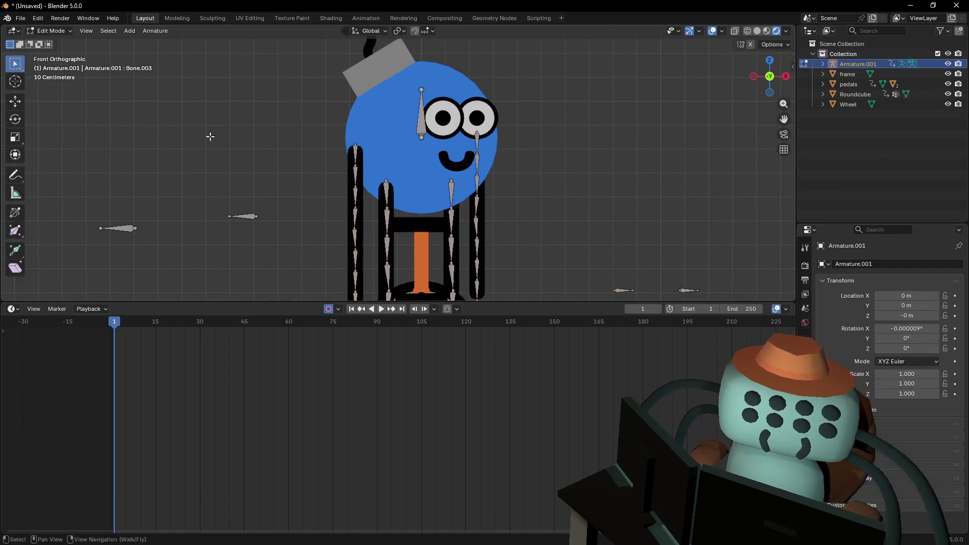
Extrude Bone.005 from Bone.003, disconnect it, and move it down into the head
key(e)
click(424, 151)
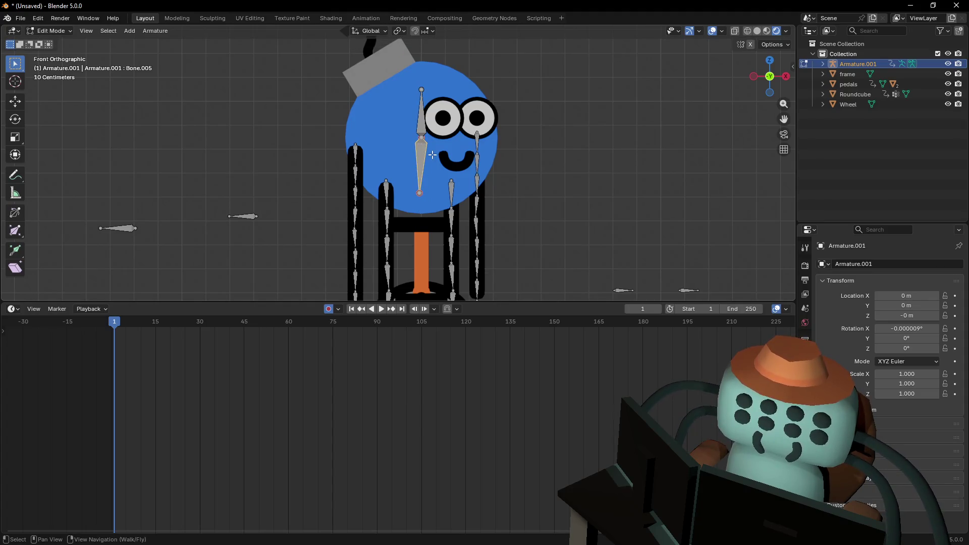
key(ctrl+p)
key(g)
click(427, 171)
shift+middle_drag(428, 180, 427, 95)
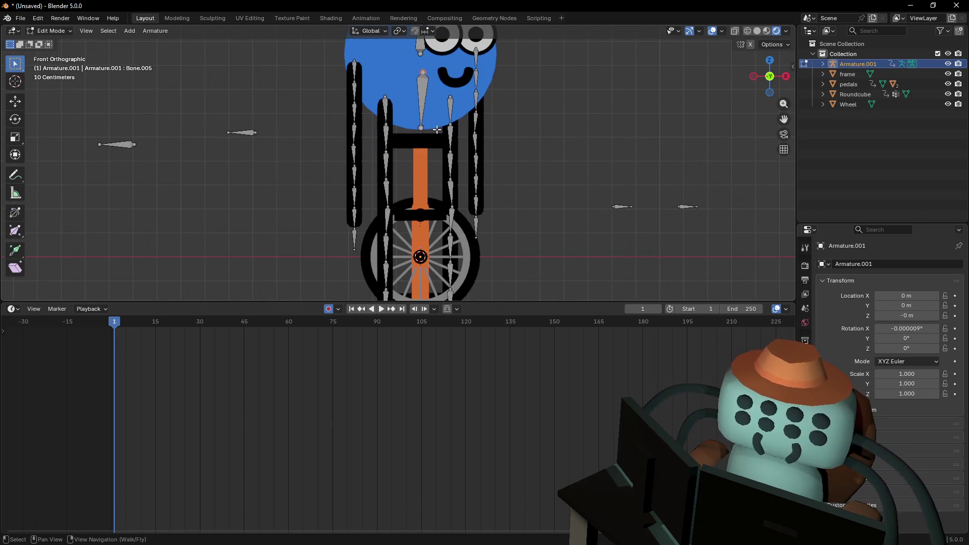
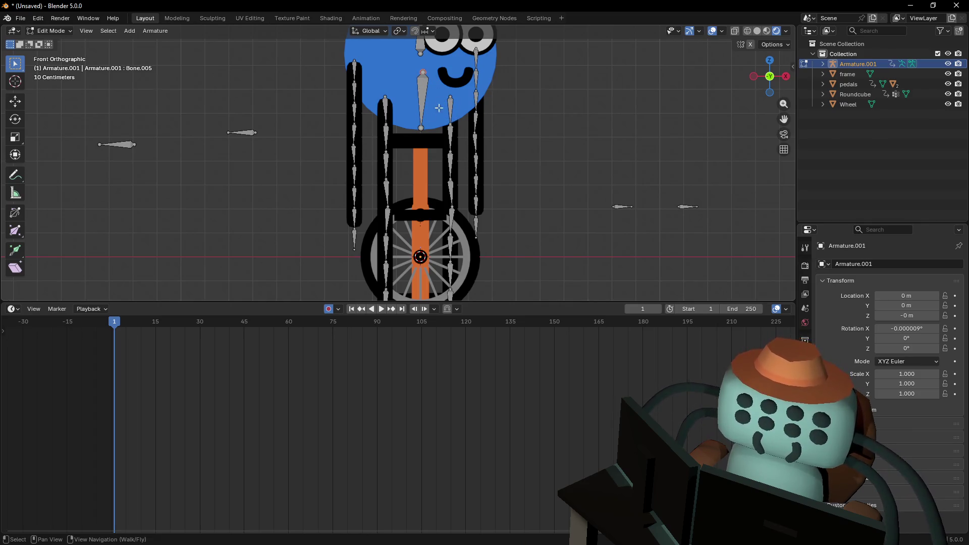
Snap the selected bone to the 3D cursor, then select the bone head above the seat post
key(shift+s)
click(444, 61)
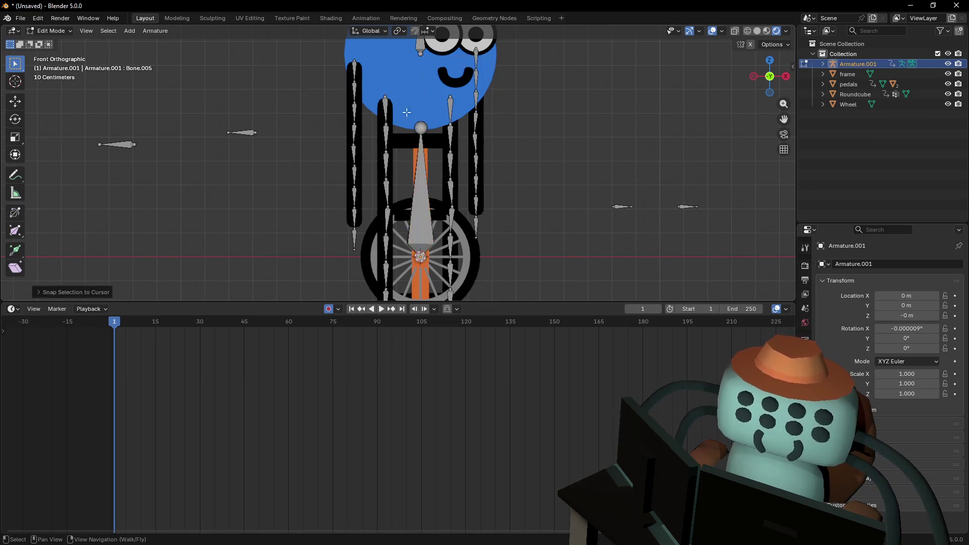
shift+middle_drag(456, 193, 458, 176)
click(424, 111)
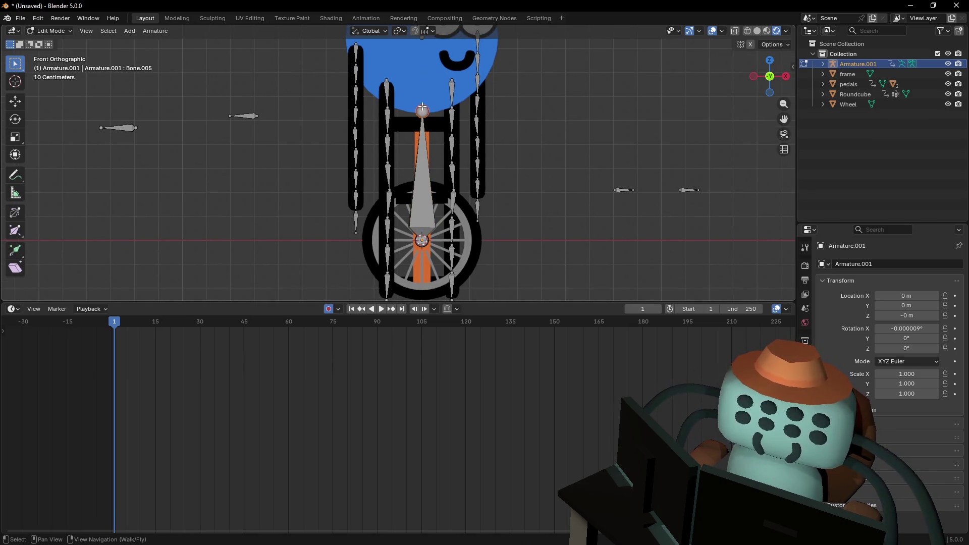
shift+middle_drag(424, 111, 425, 136)
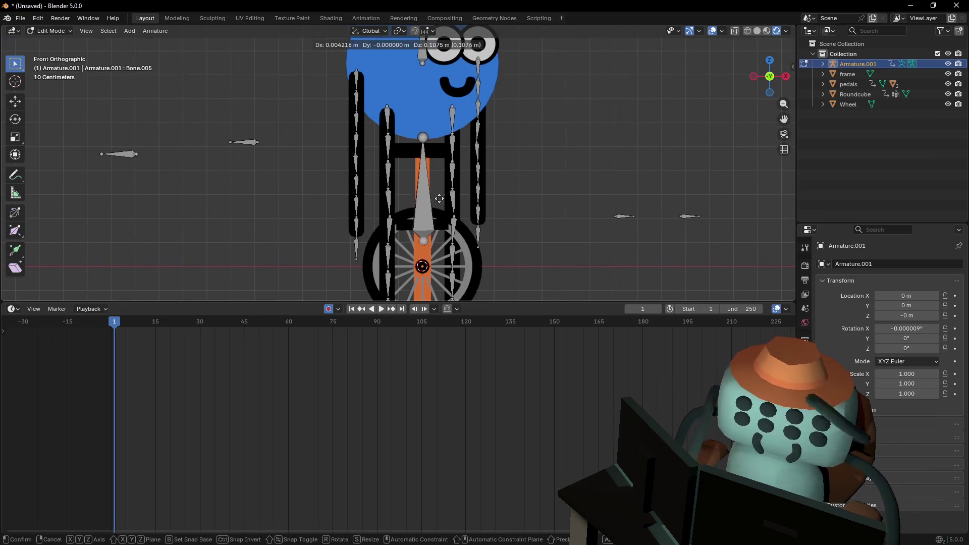
Move the bone head vertically along Z to its new position
key(g)
key(z)
key(Escape)
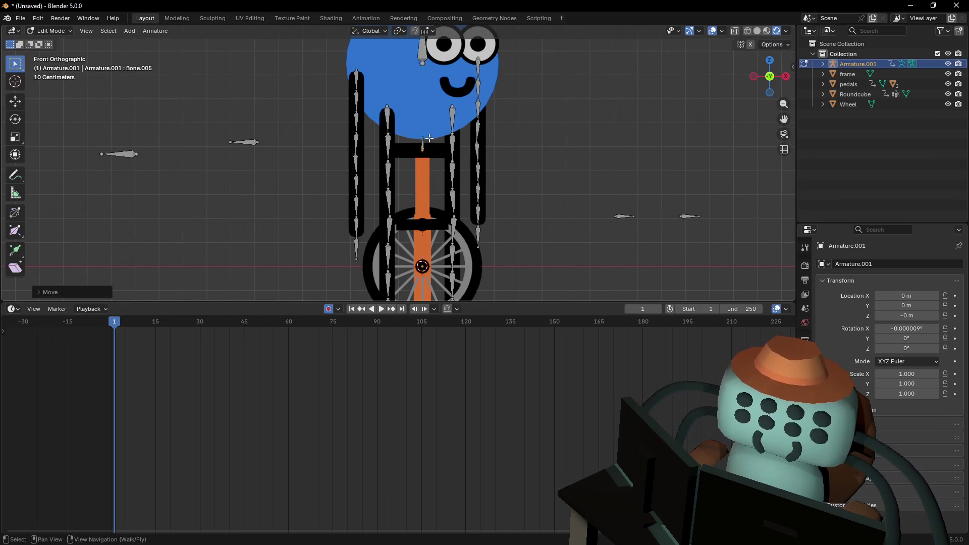
shift+middle_drag(437, 176, 417, 129)
key(g)
key(z)
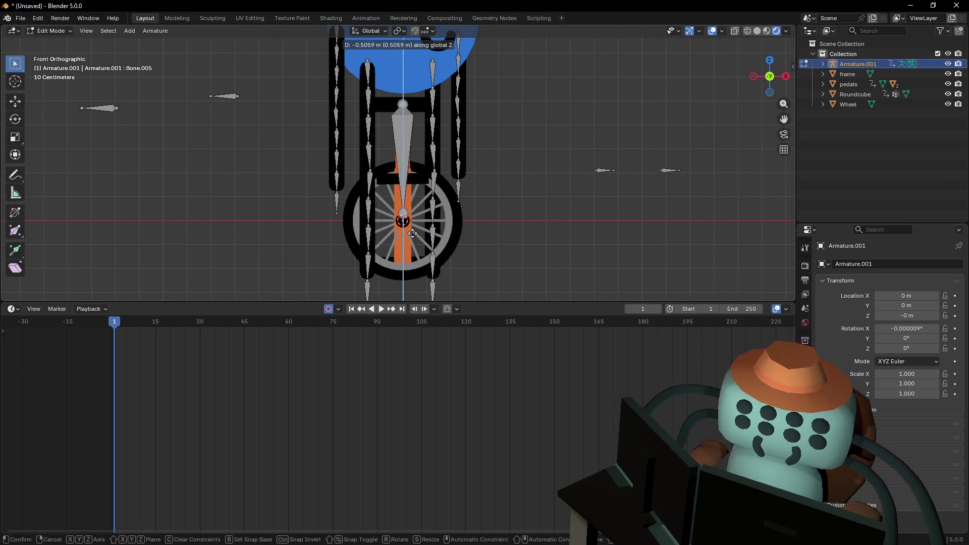
click(410, 208)
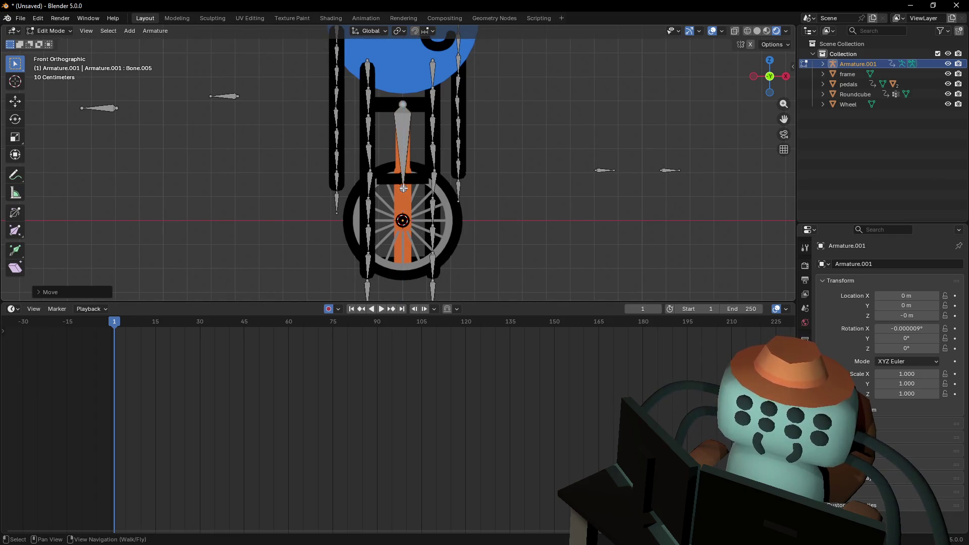
click(429, 195)
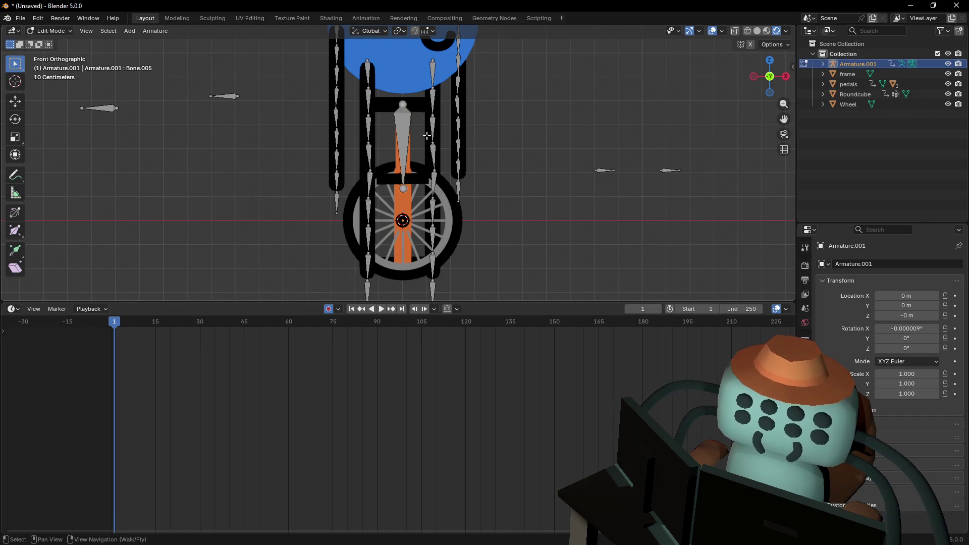
key(ctrl+z)
key(ctrl+shift+z)
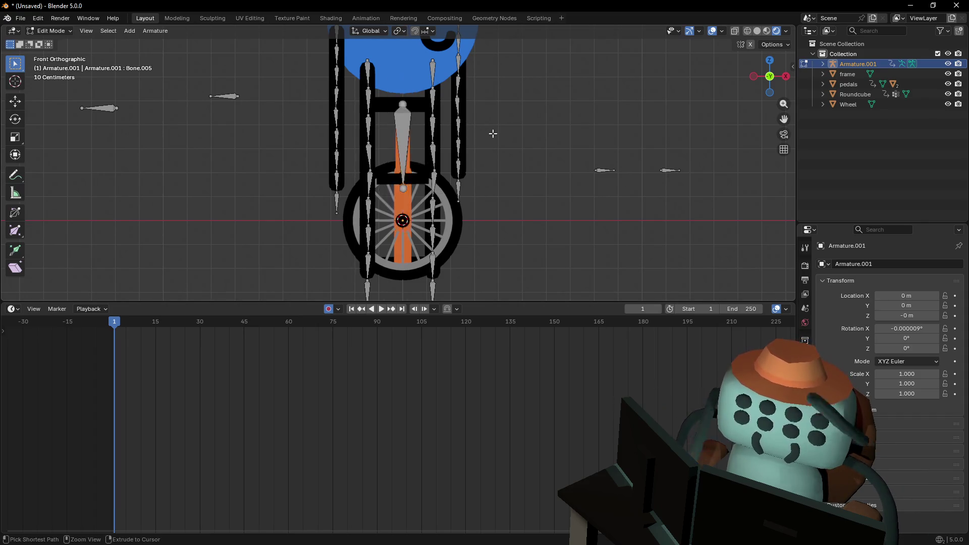
Snap the central bone onto the 3D cursor at the wheel hub and select the seat-post bone
click(403, 115)
shift+middle_drag(417, 177, 433, 176)
key(alt+a)
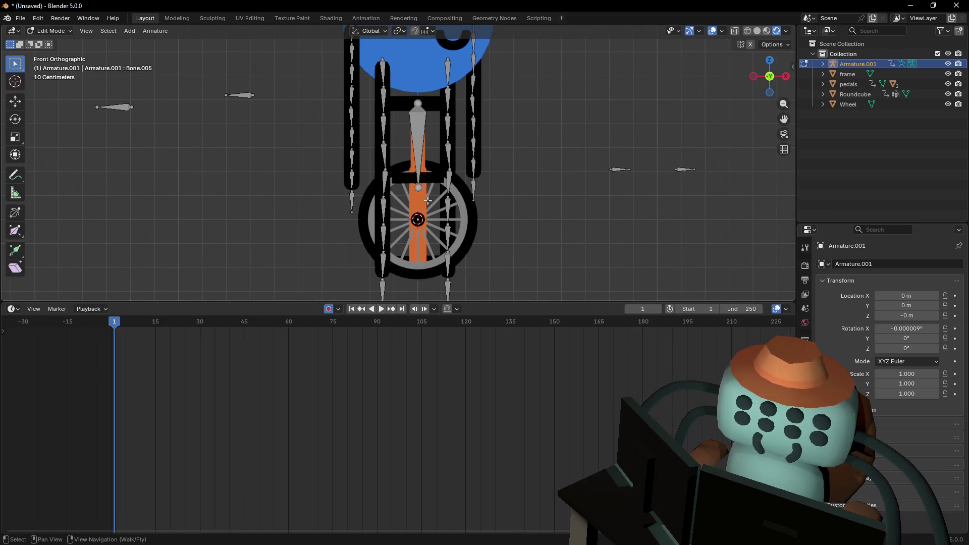
key(shift+s)
click(441, 130)
mouse_move(434, 223)
shift+middle_down()
mouse_move(443, 206)
mouse_move(437, 217)
shift+middle_up()
click(424, 162)
click(125, 34)
Subdivide the seat-post bone with 3 cuts
mouse_move(110, 33)
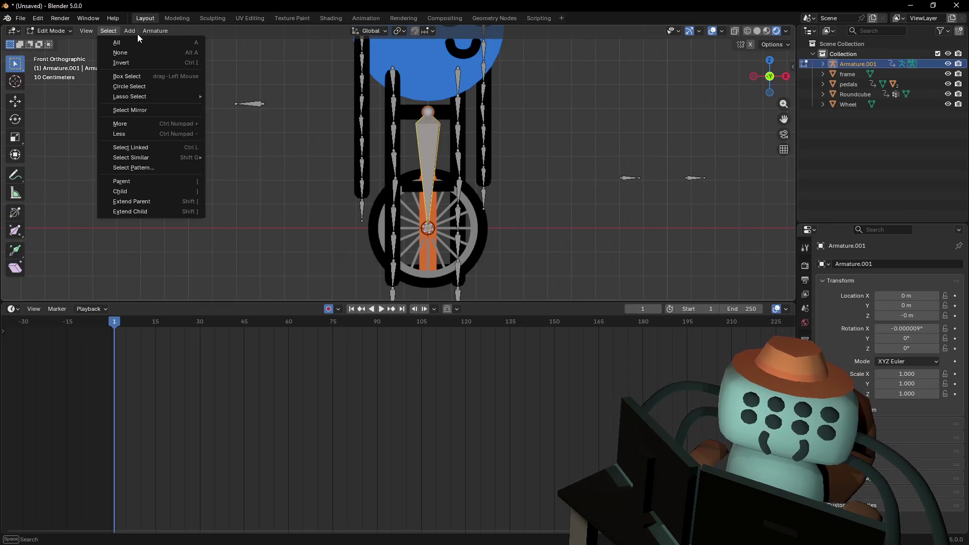
click(150, 31)
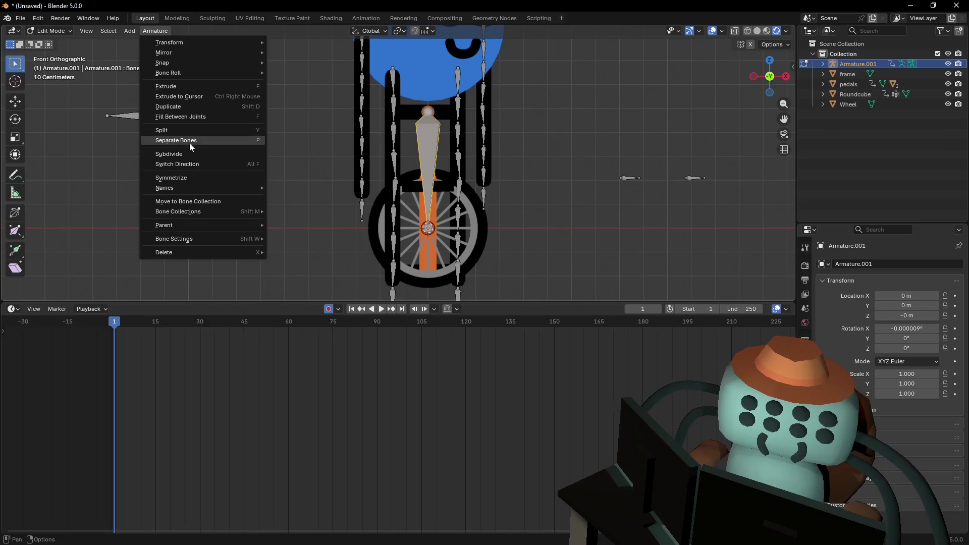
click(193, 156)
click(64, 294)
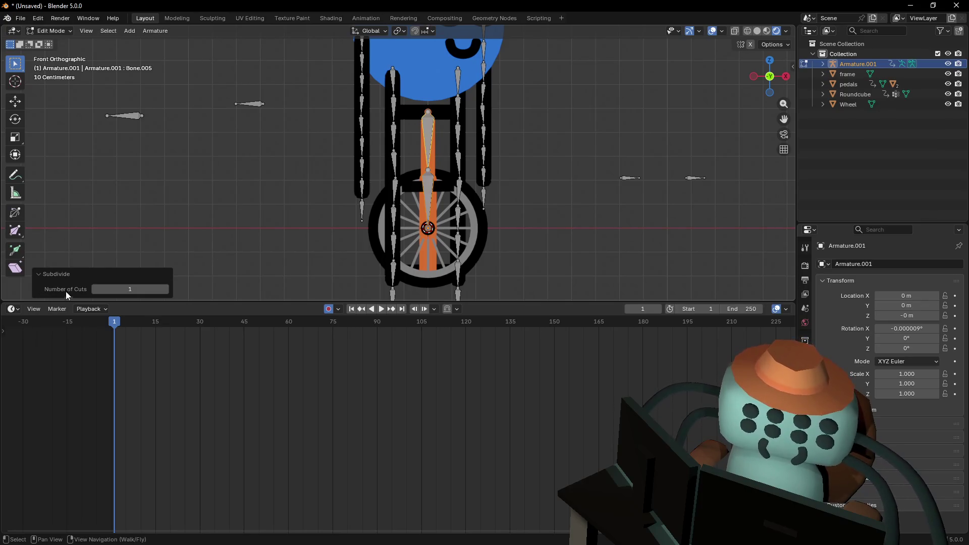
click(151, 289)
text(3)
key(Return)
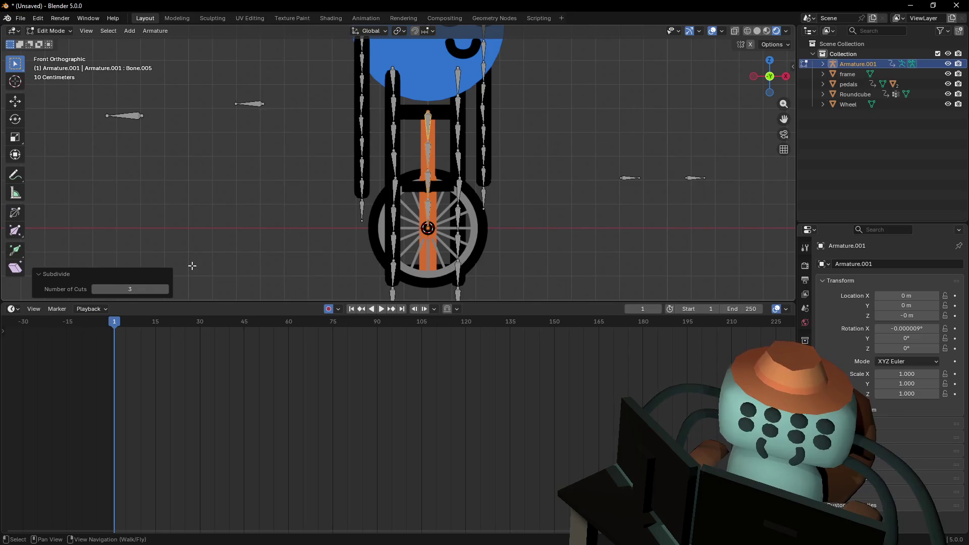
In front orthographic view, extrude a new bone vertically along Z from the hub joint
middle_drag(589, 130, 477, 172)
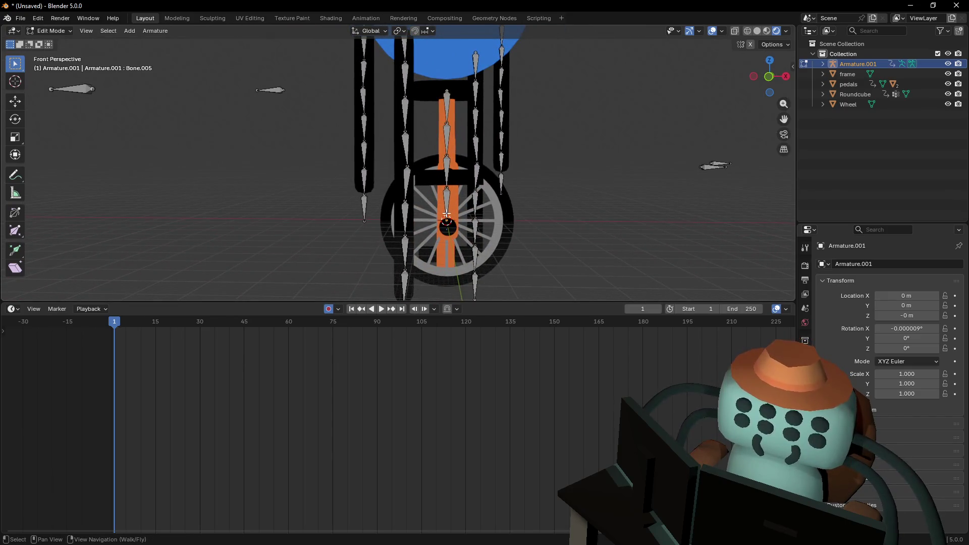
click(768, 76)
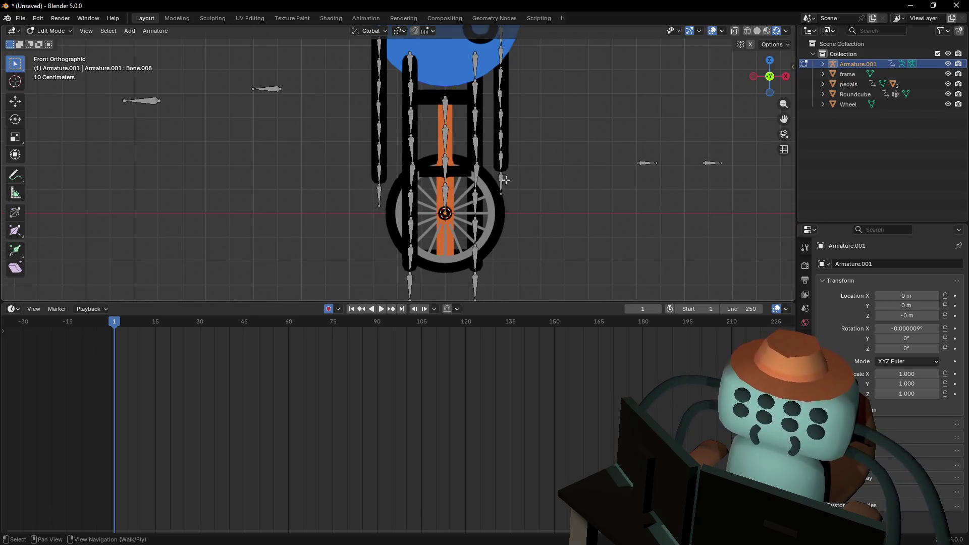
shift+middle_drag(504, 184, 476, 126)
key(e)
key(z)
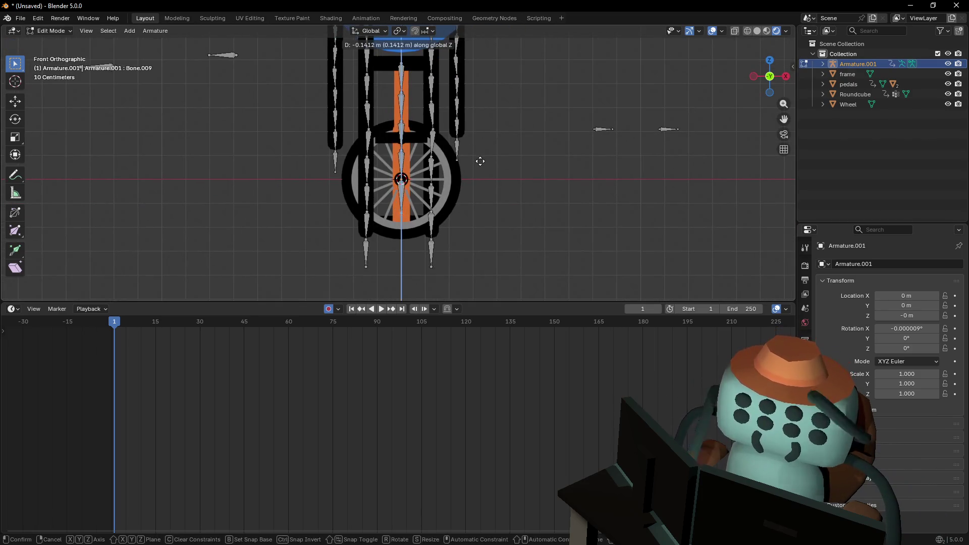
click(480, 160)
Clear the parent of the new Bone.009 at the wheel centre
shift+middle_drag(471, 166, 451, 196)
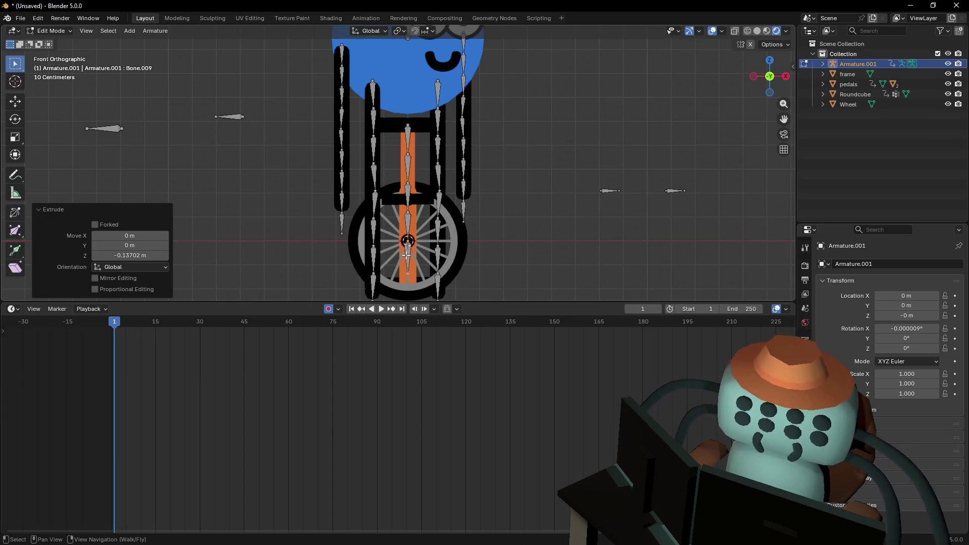
click(407, 255)
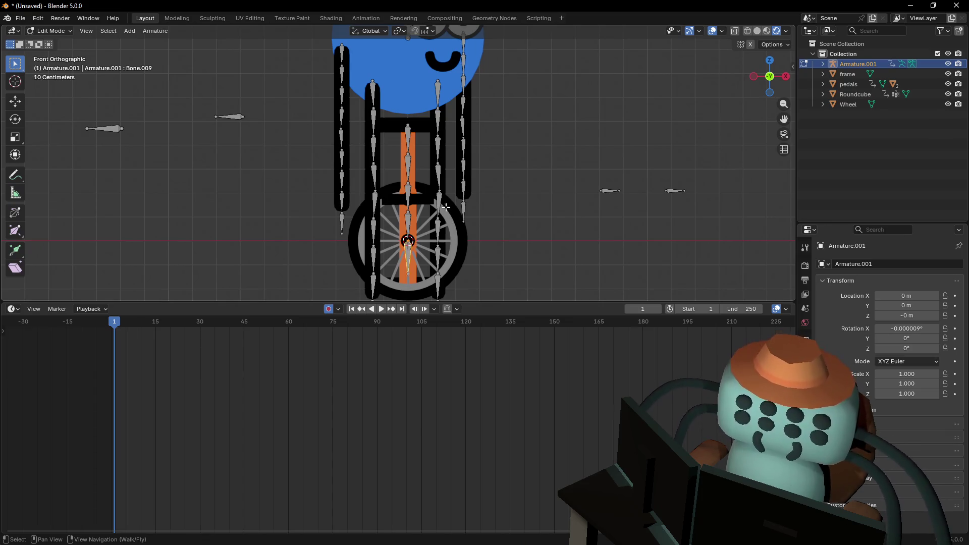
key(alt+p)
click(438, 231)
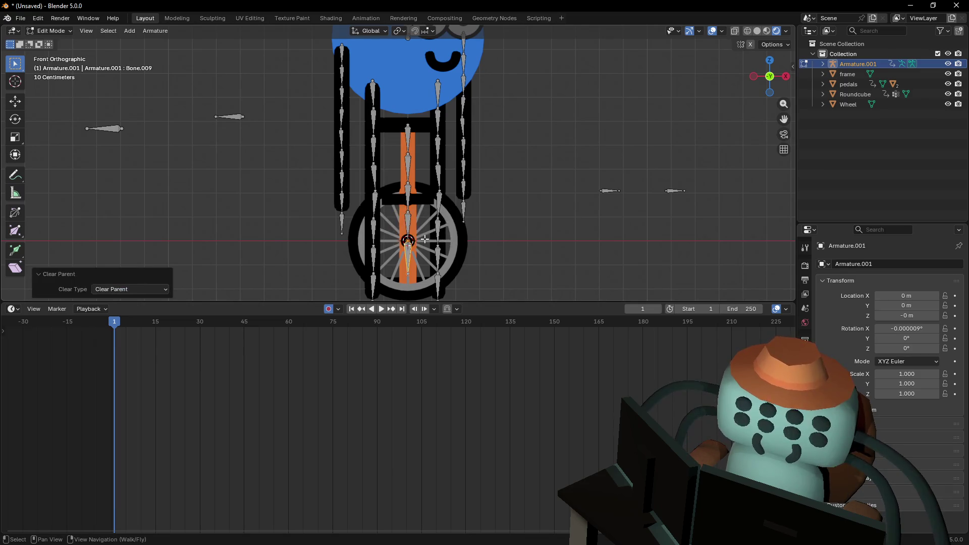
shift+scroll(421, 201, up, 3)
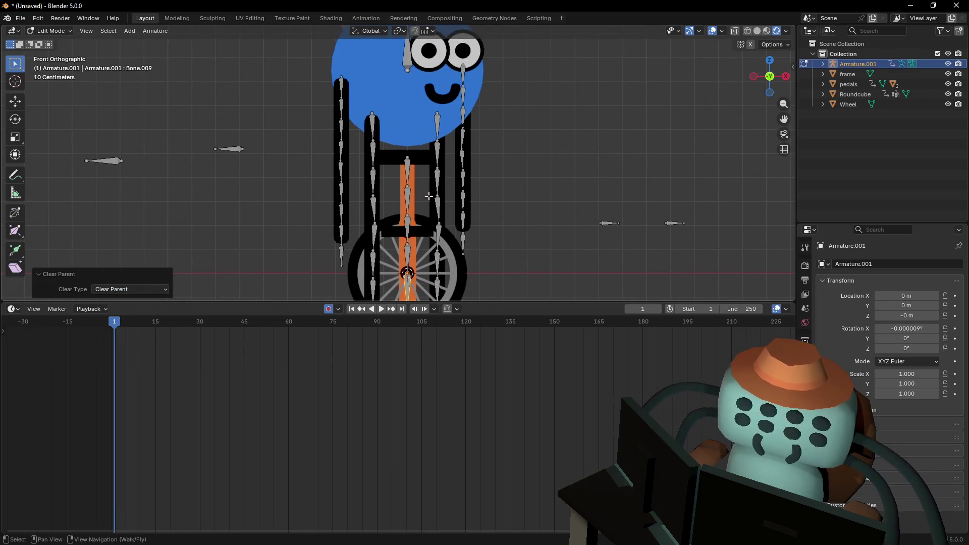
Switch to Pose Mode, select Bone.008 and show its Bone properties tab
shift+scroll(425, 191, down, 4)
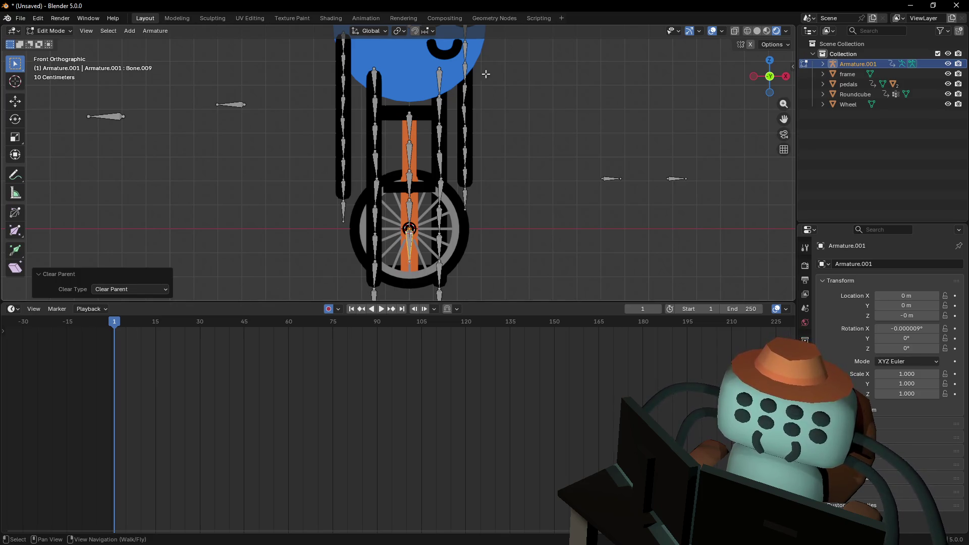
shift+scroll(440, 78, up, 4)
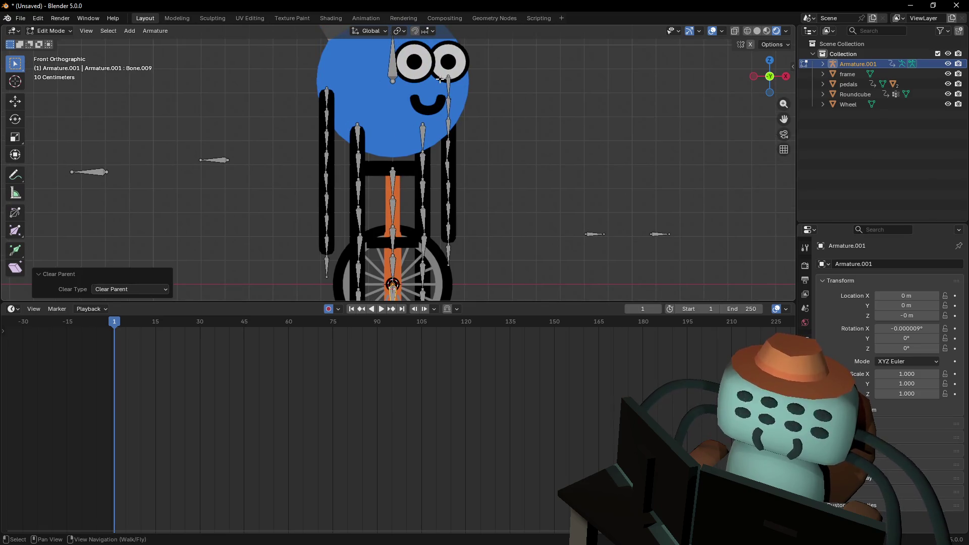
shift+scroll(411, 113, down, 2)
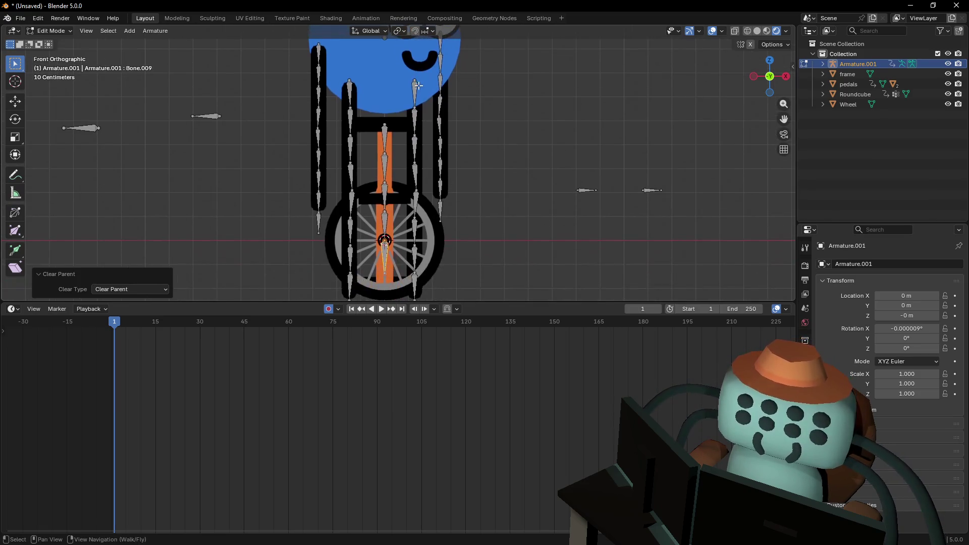
shift+scroll(435, 187, down, 3)
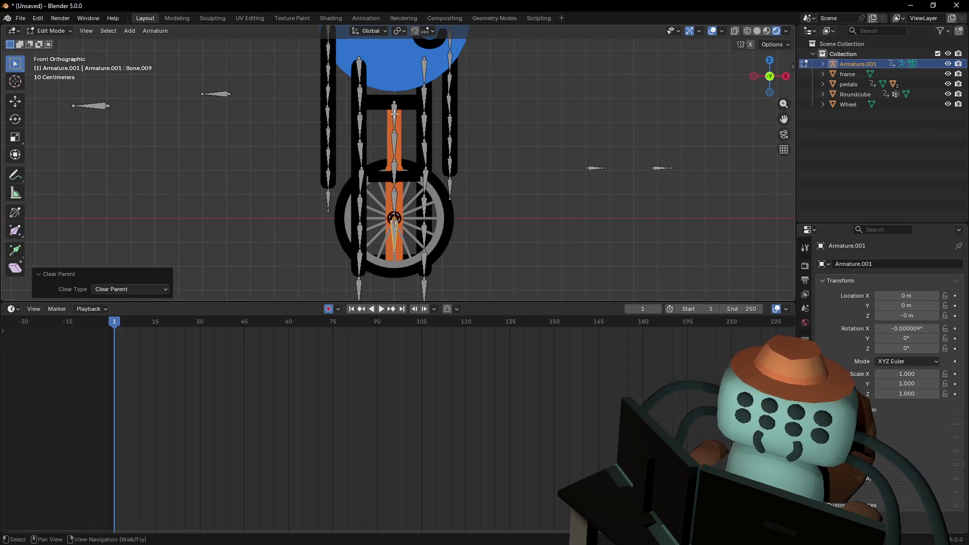
click(53, 32)
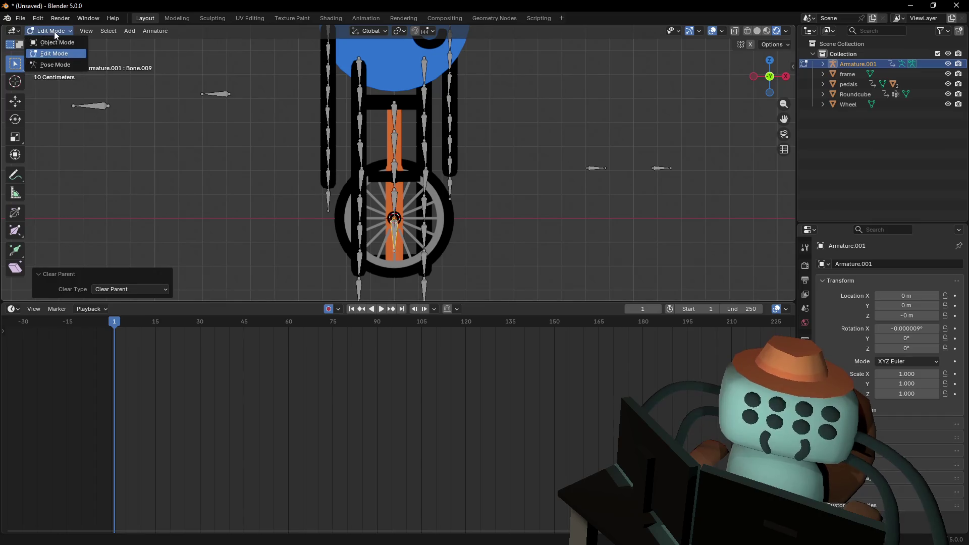
click(55, 65)
click(401, 198)
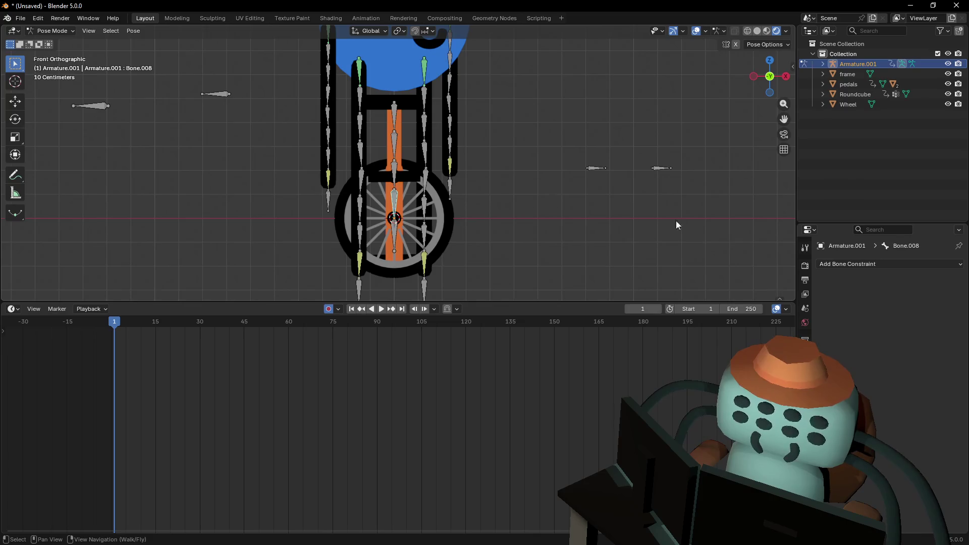
click(805, 407)
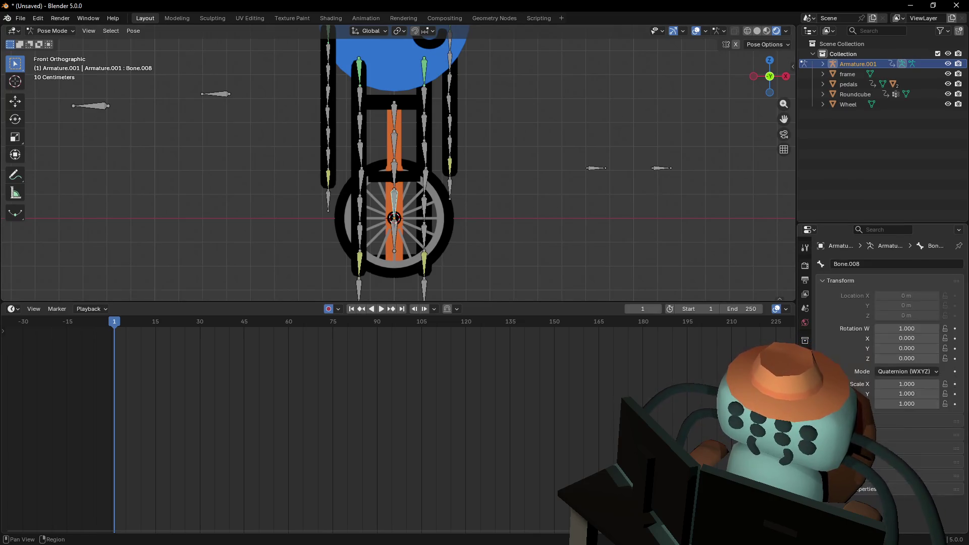
Back in Edit Mode, select Bone.006 to read its head, tail and 0.12121 m length
click(389, 203)
key(Tab)
click(402, 181)
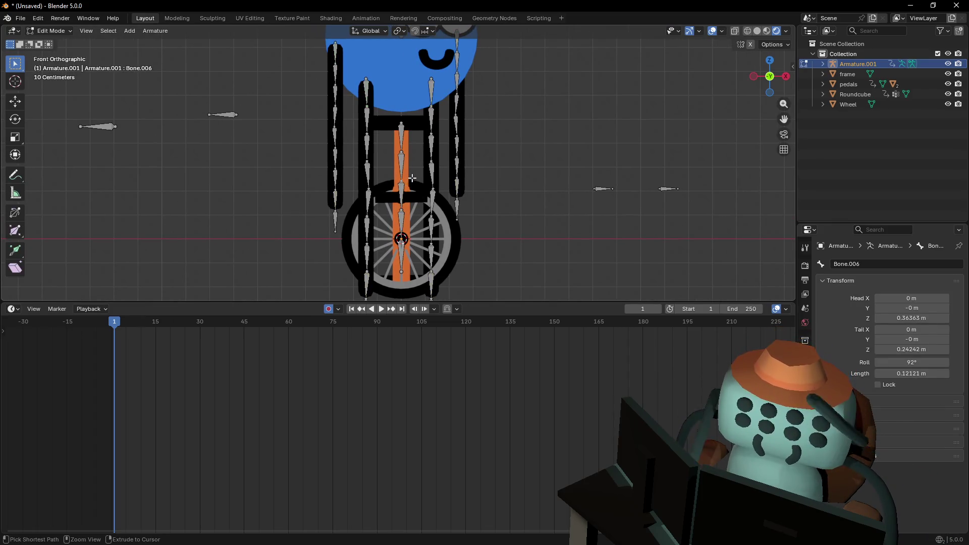
Extrude a horizontal bone along X from Bone.006's tip
key(e)
key(x)
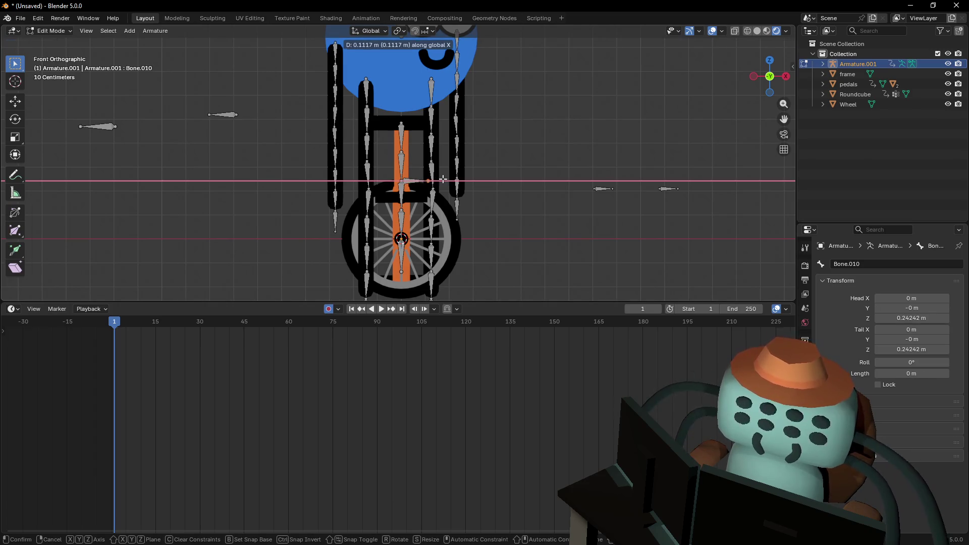
click(446, 178)
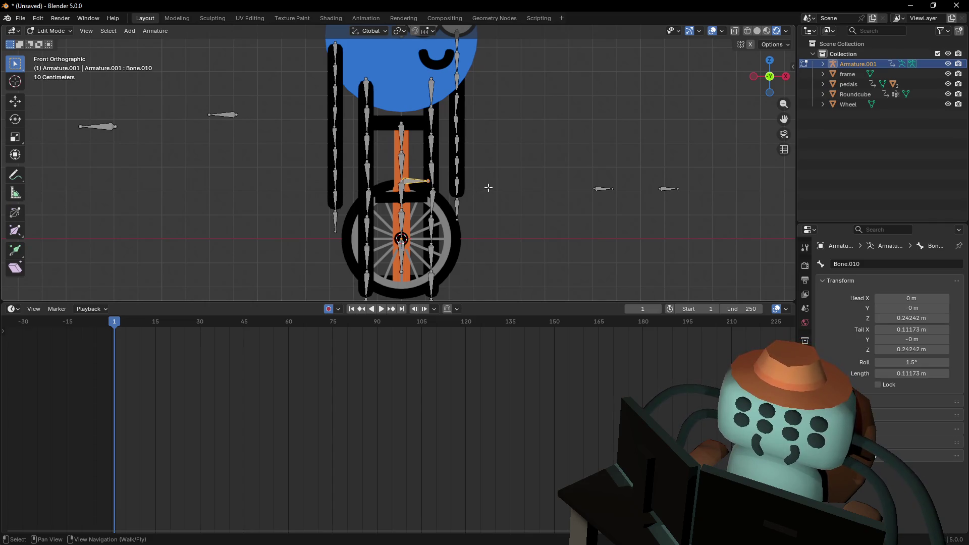
key(g)
key(Escape)
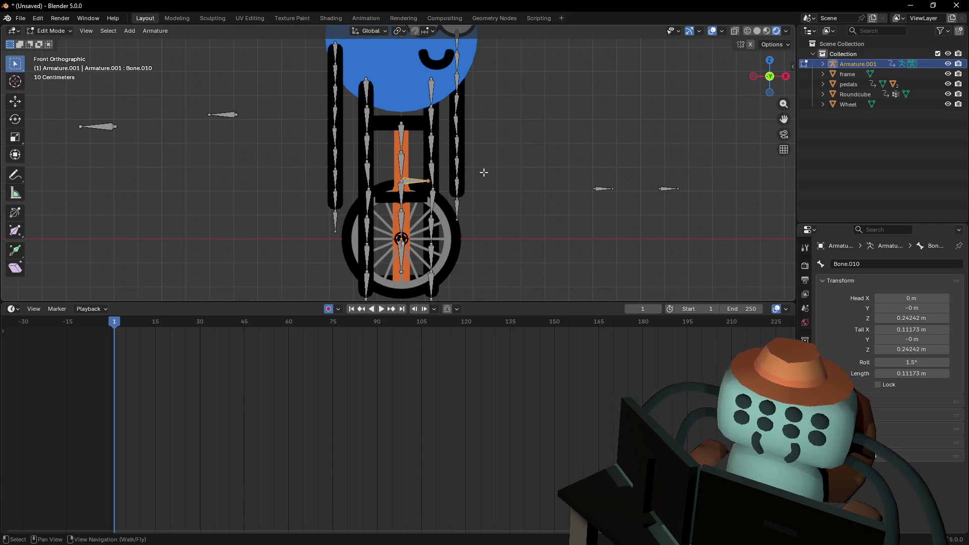
Clear Bone.010's parent and move it off to the left of the unicycle
key(alt+p)
click(489, 167)
key(g)
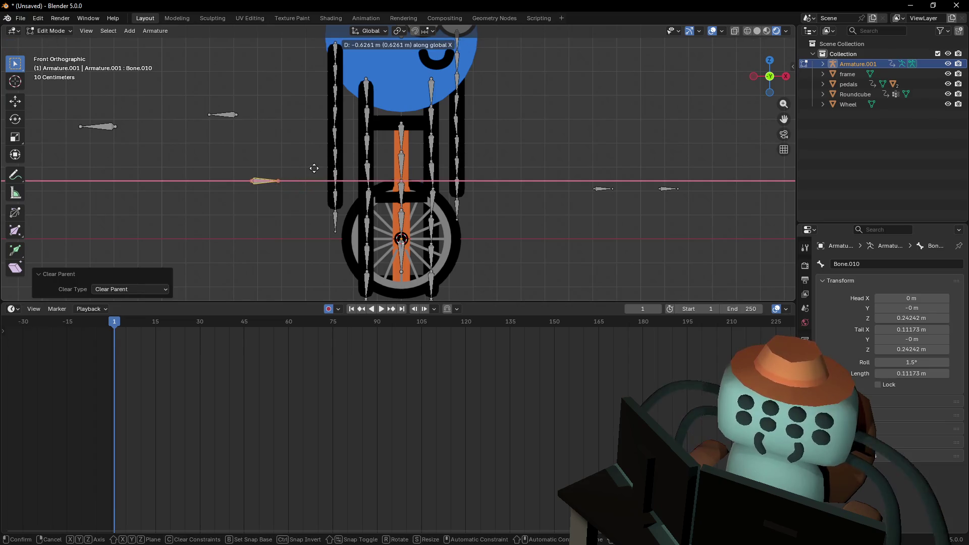
click(317, 166)
Select the centre bones in edit mode and nudge Bone.008 slightly
key(ctrl+Tab)
click(403, 190)
key(Tab)
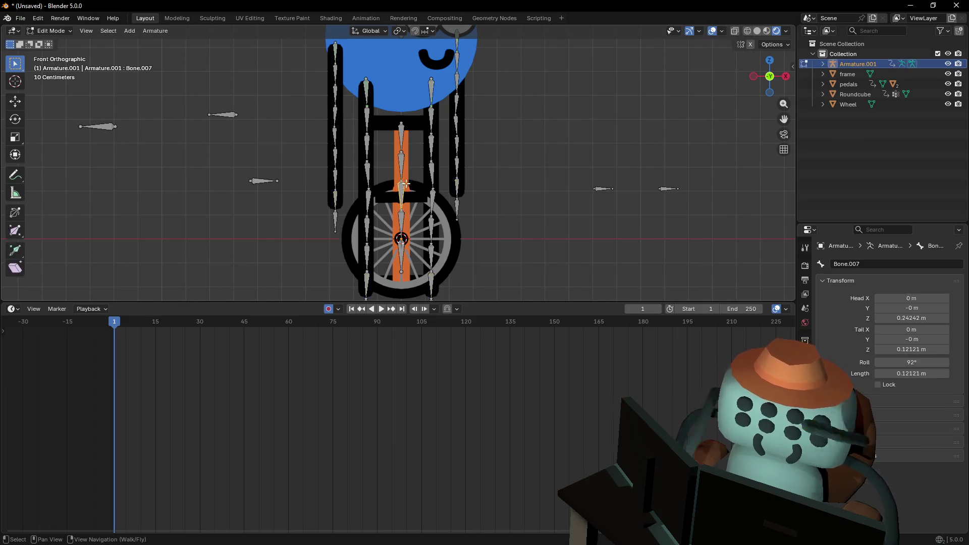
click(403, 183)
key(g)
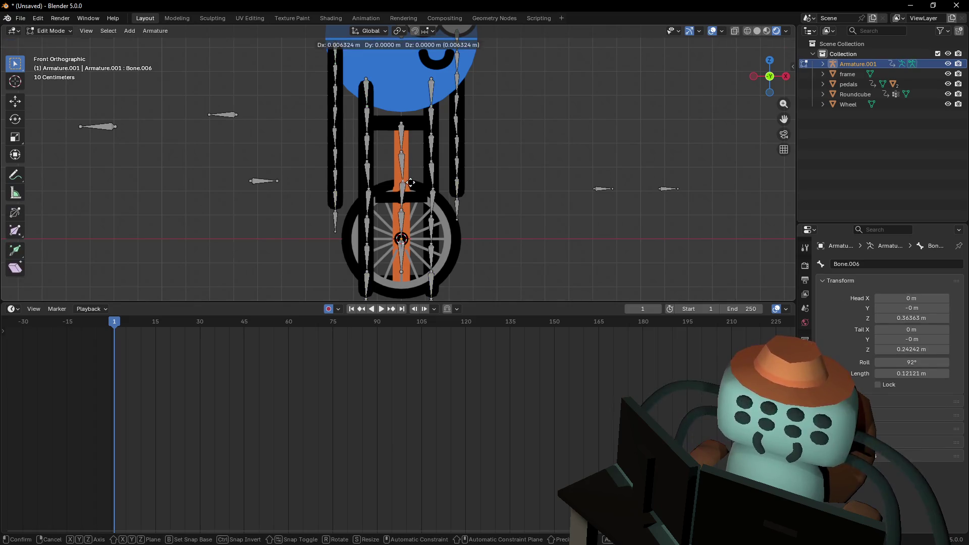
key(Escape)
shift+click(401, 176)
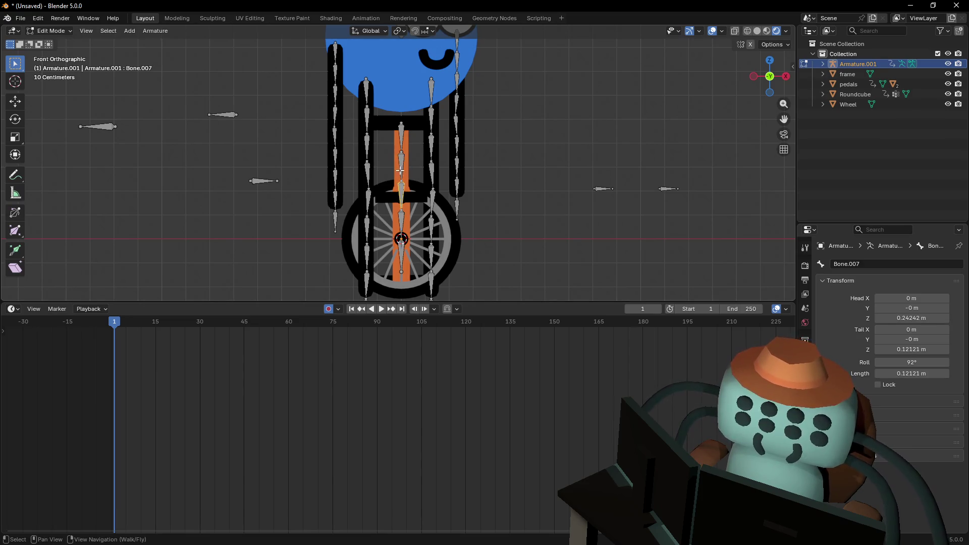
click(416, 187)
key(g)
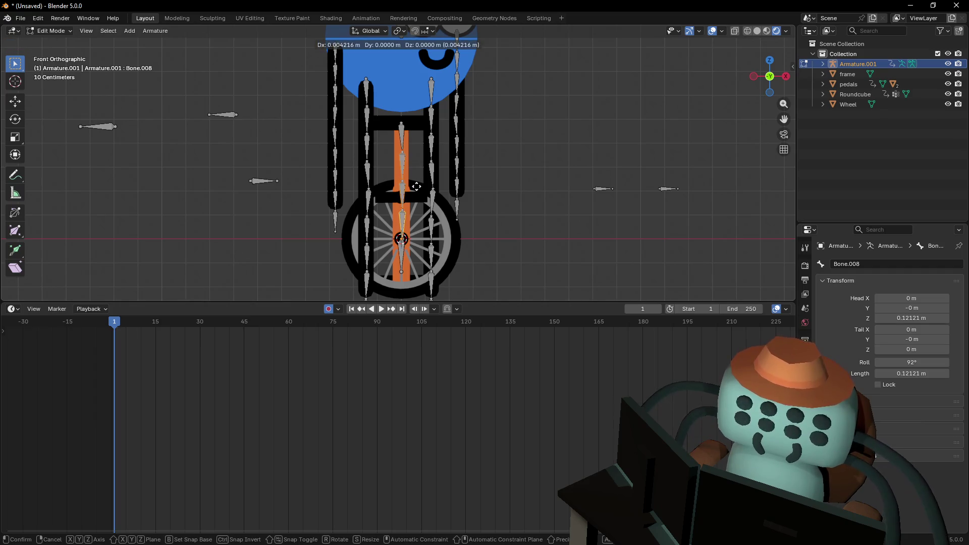
click(415, 186)
Shift Bone.006 and Bone.007 slightly sideways along X
click(408, 181)
key(g)
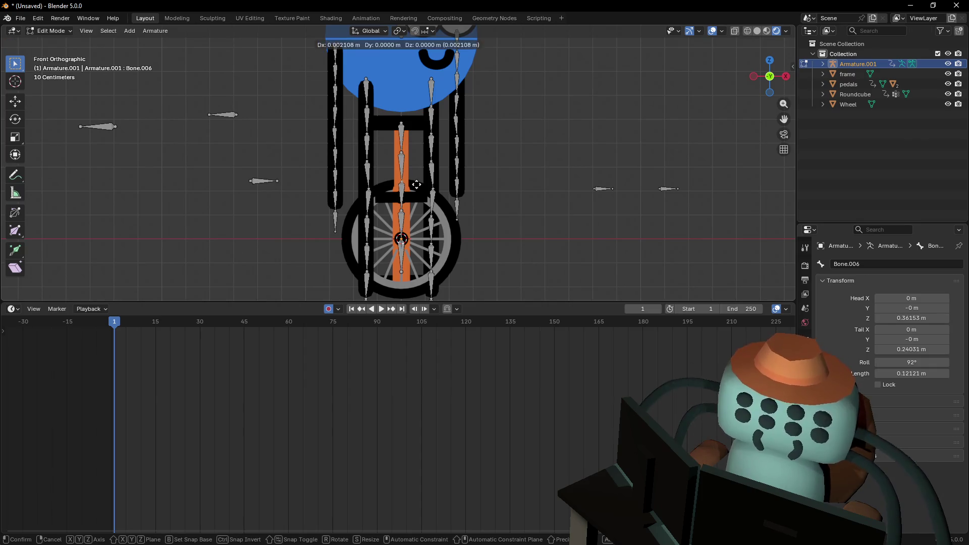
key(x)
click(417, 184)
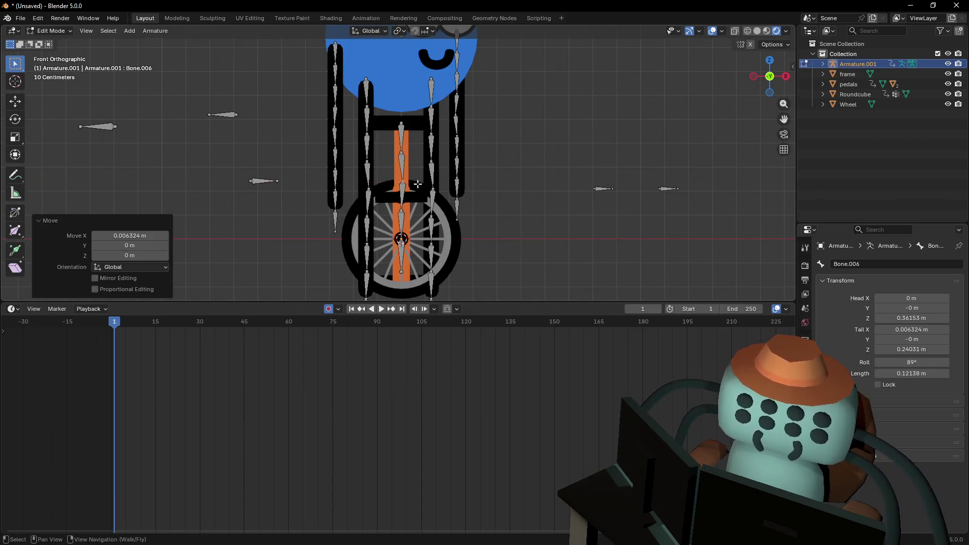
click(403, 157)
click(401, 211)
key(g)
key(x)
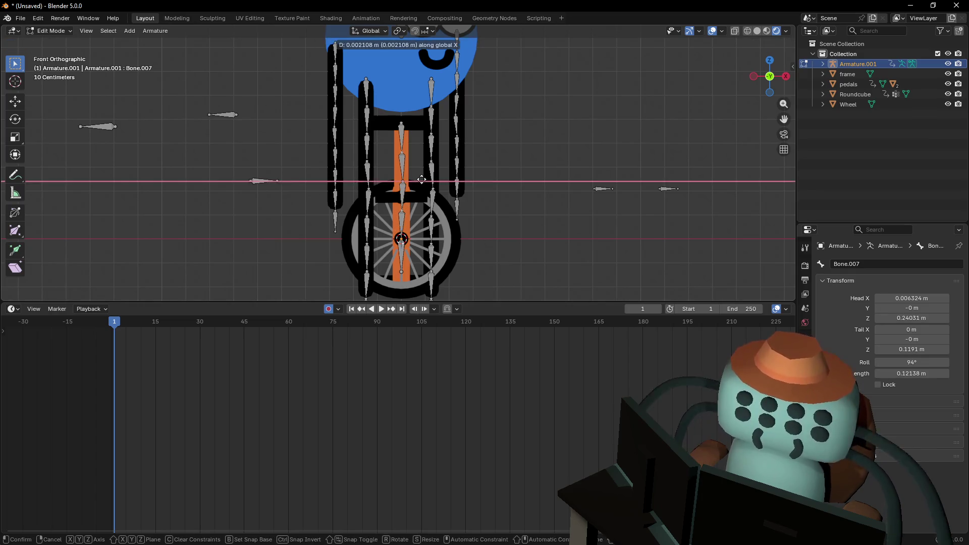
click(421, 179)
Move Bone.010 along X to the right of the unicycle and enter pose mode
click(264, 181)
key(g)
key(x)
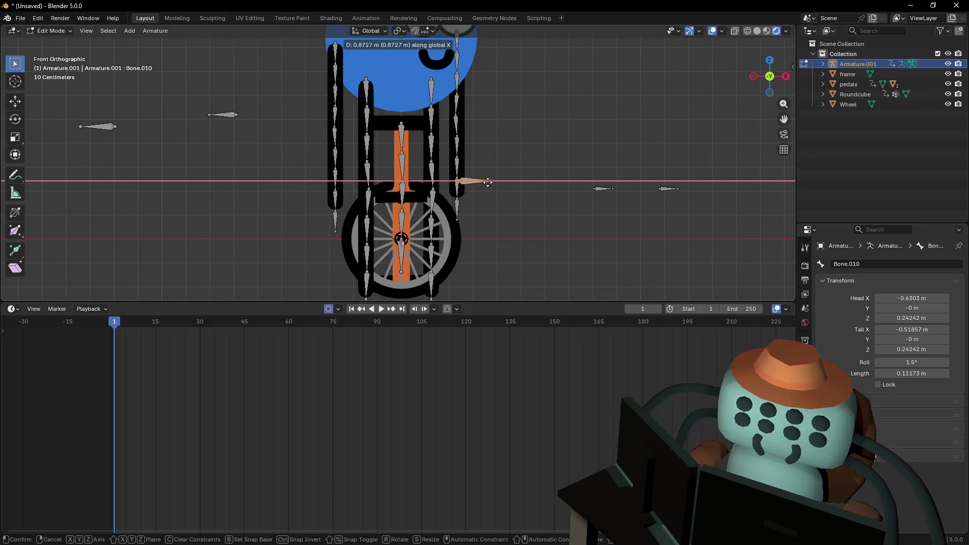
click(515, 182)
key(ctrl+Tab)
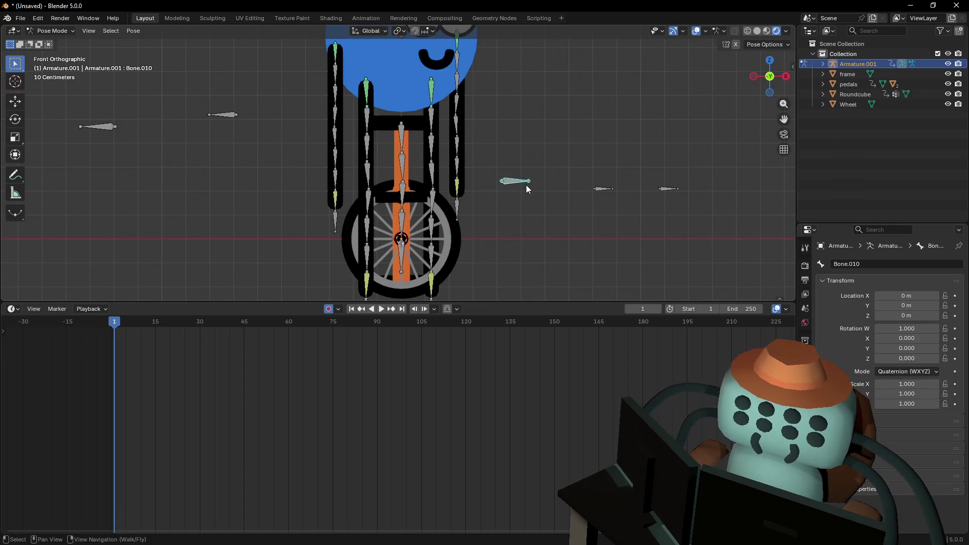
Add an IK constraint without targets to Bone.008 and show its constraint settings
click(402, 197)
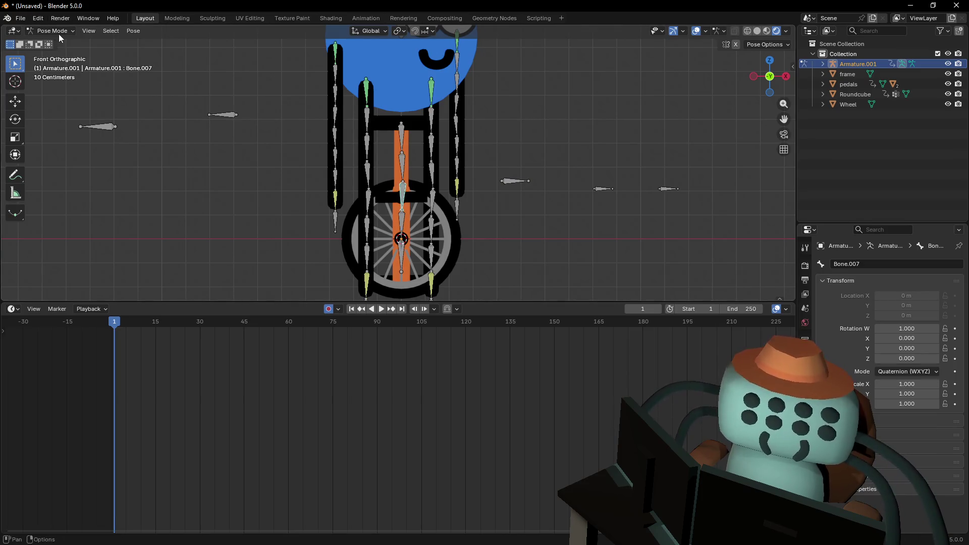
click(402, 222)
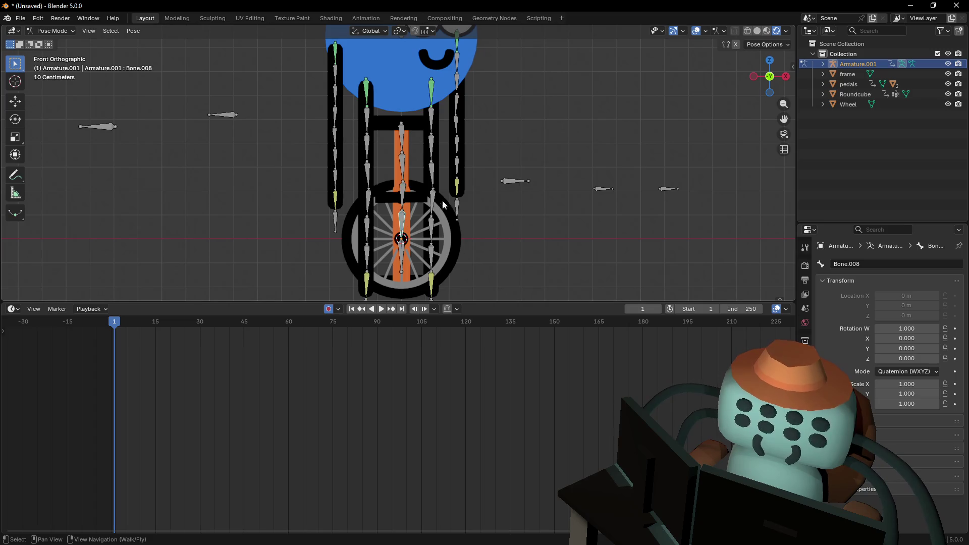
key(shift+i)
click(672, 297)
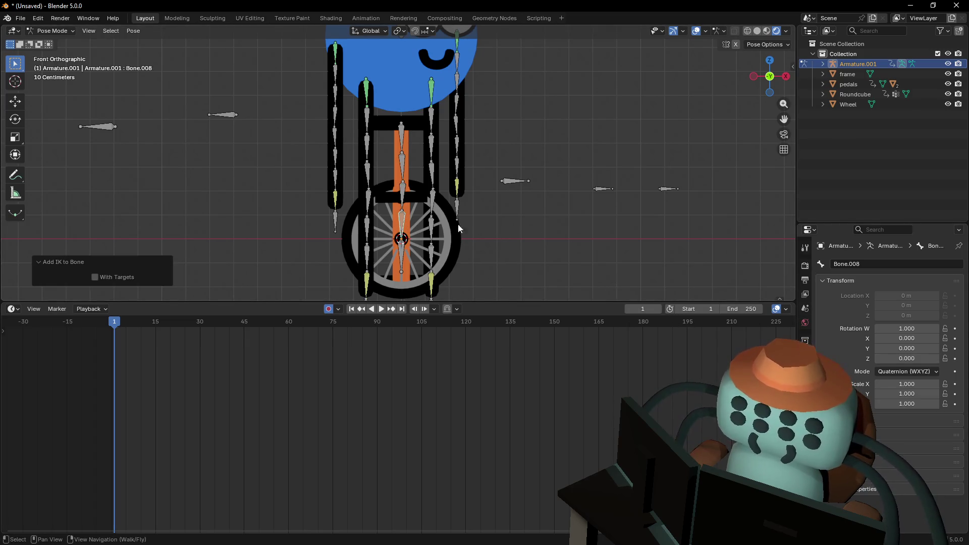
click(402, 224)
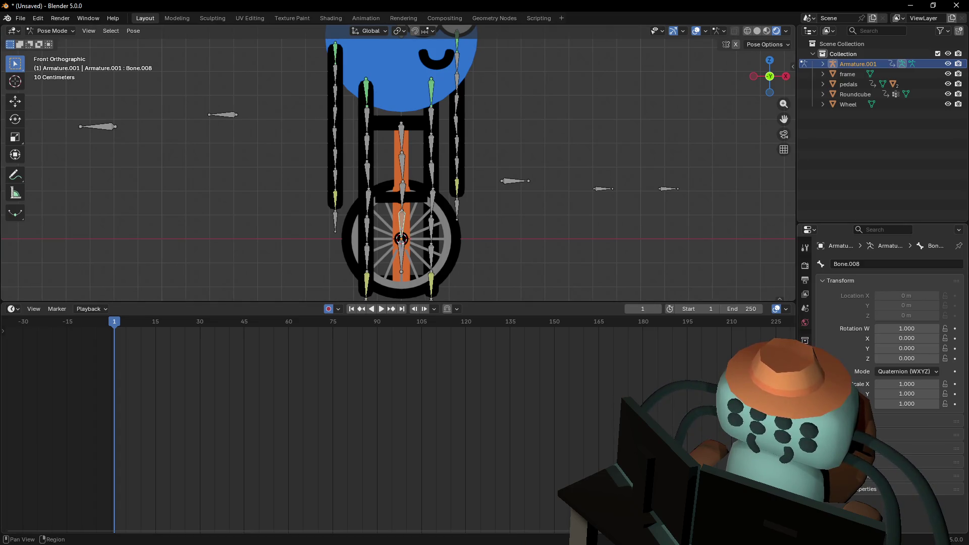
click(805, 397)
click(805, 404)
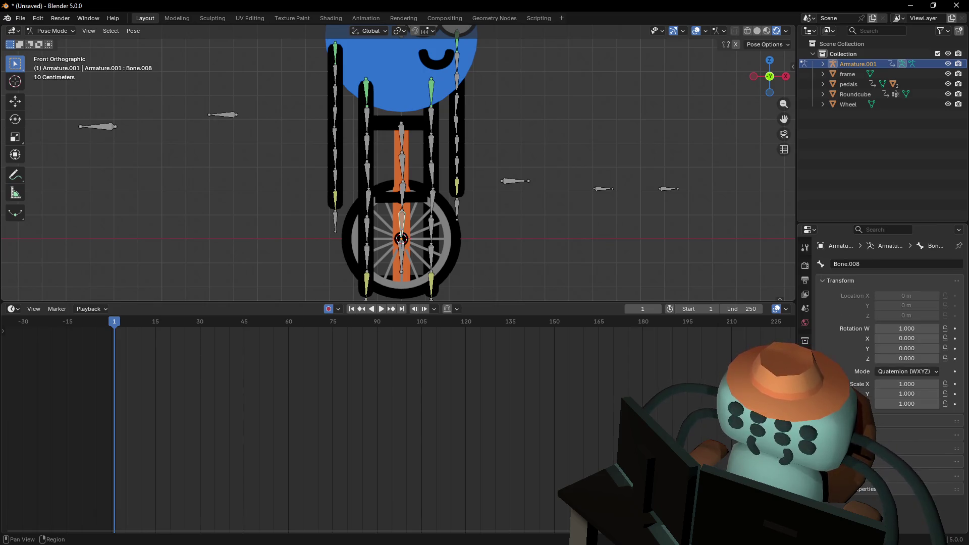
click(805, 418)
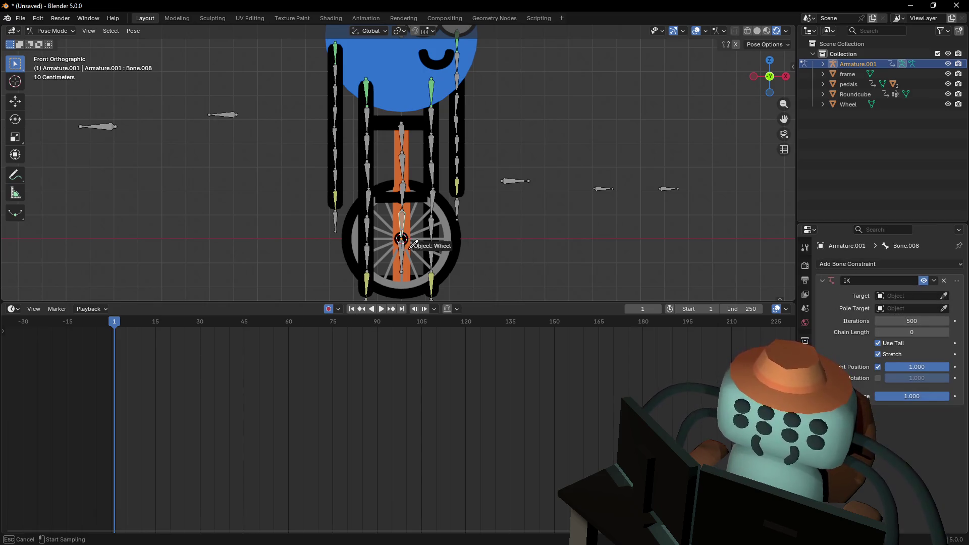
Set the IK target to Armature.001/Bone.009 and pole target to Armature.001/Bone.010
click(401, 231)
click(943, 309)
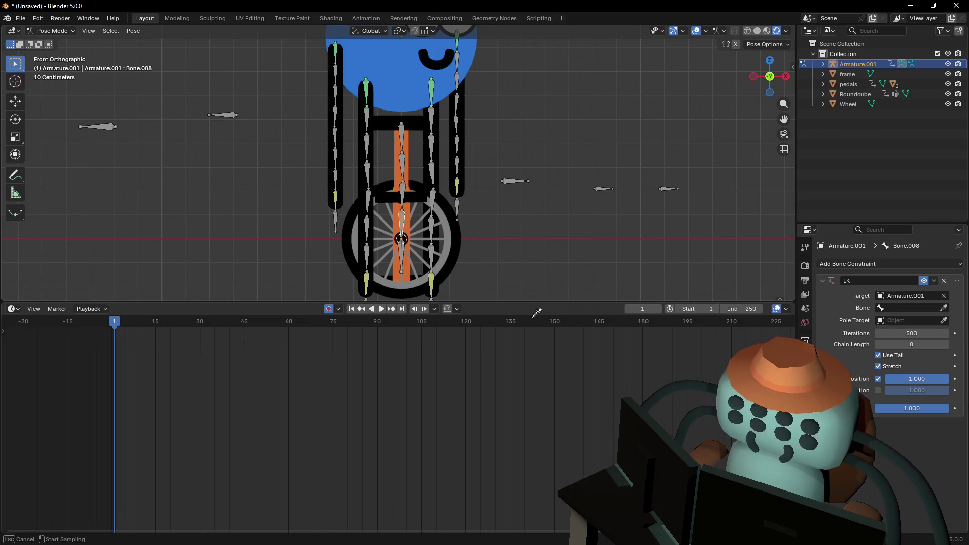
click(405, 253)
click(944, 321)
click(943, 332)
click(510, 177)
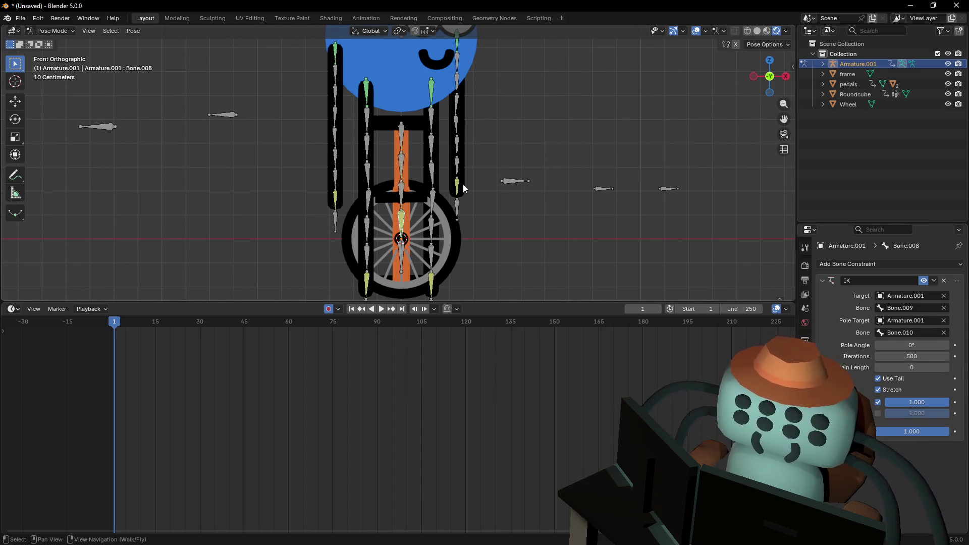
Set the IK pole angle to 90°
key(shift+grave)
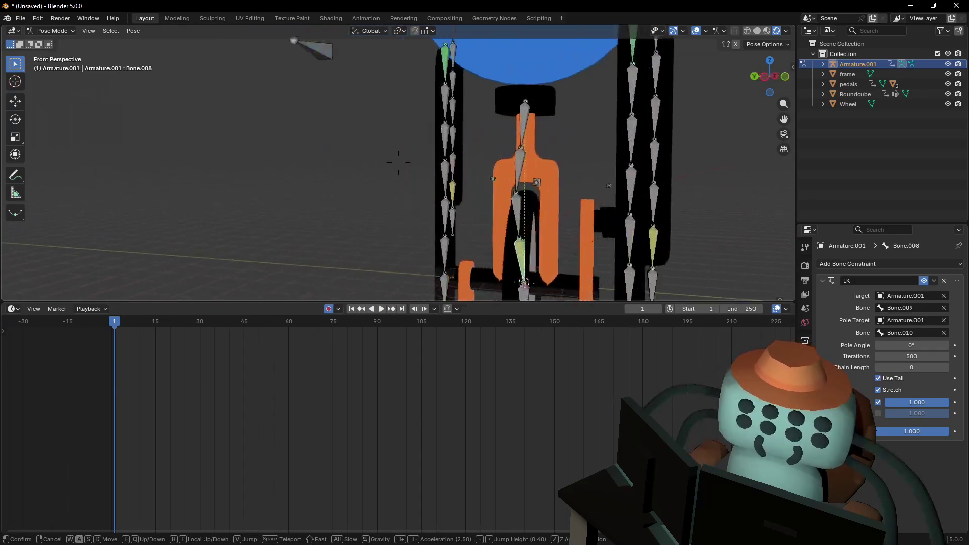
click(486, 189)
click(919, 345)
text(90)
key(Return)
Inspect the IK chain, return to front view and grab Bone.009 to test the crank
key(shift+grave)
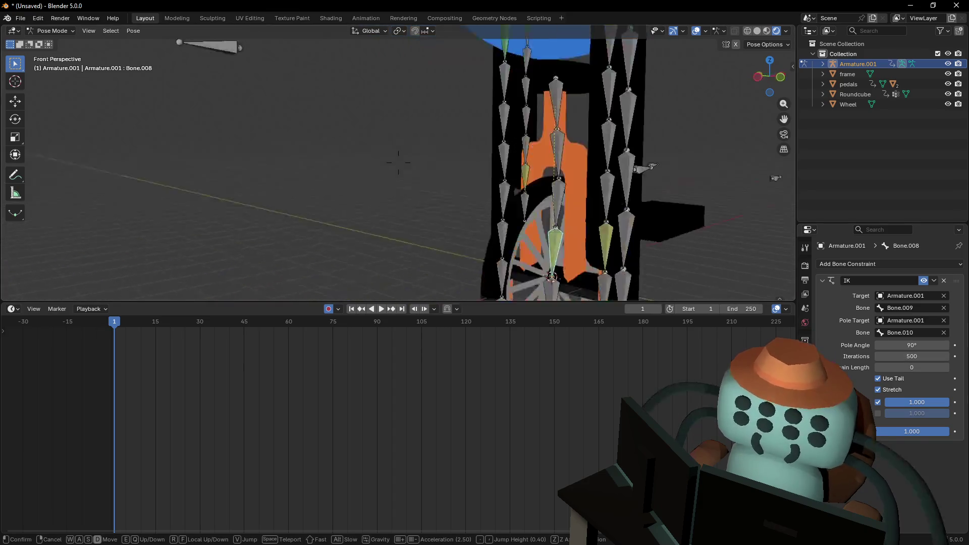
key(s)
key(s)
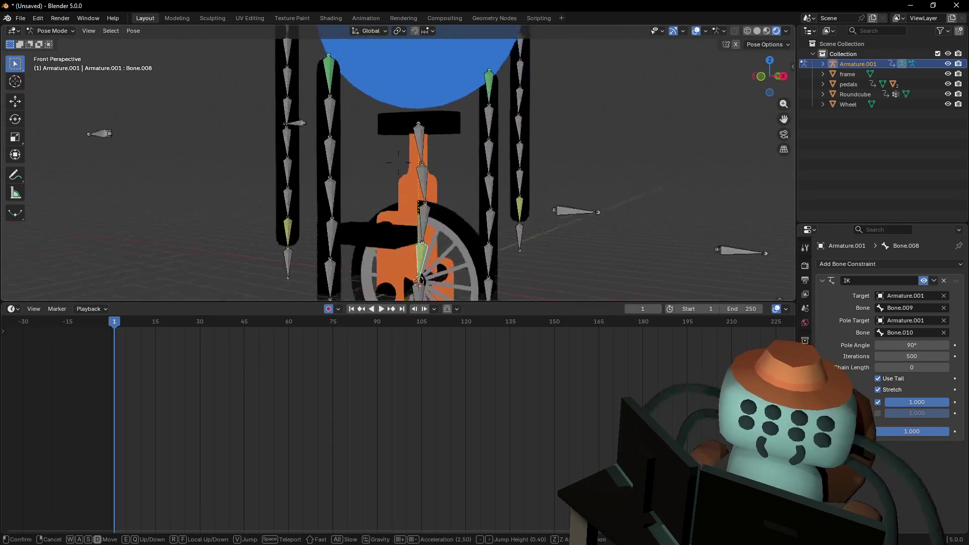
key(Return)
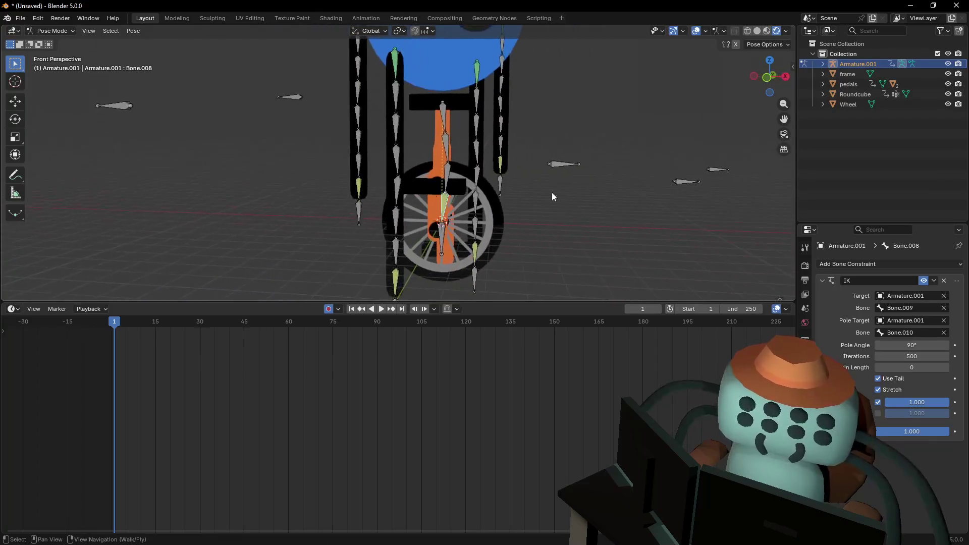
click(760, 77)
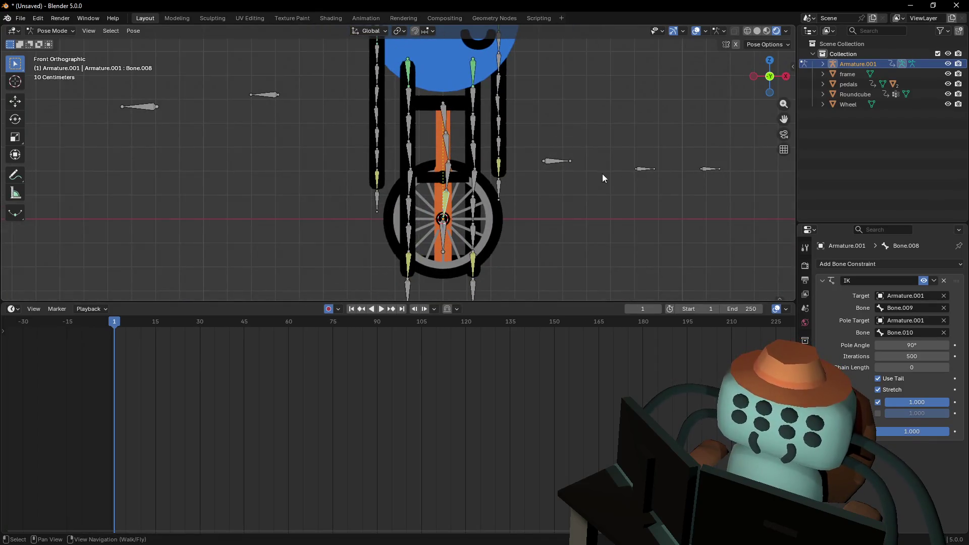
click(444, 232)
key(g)
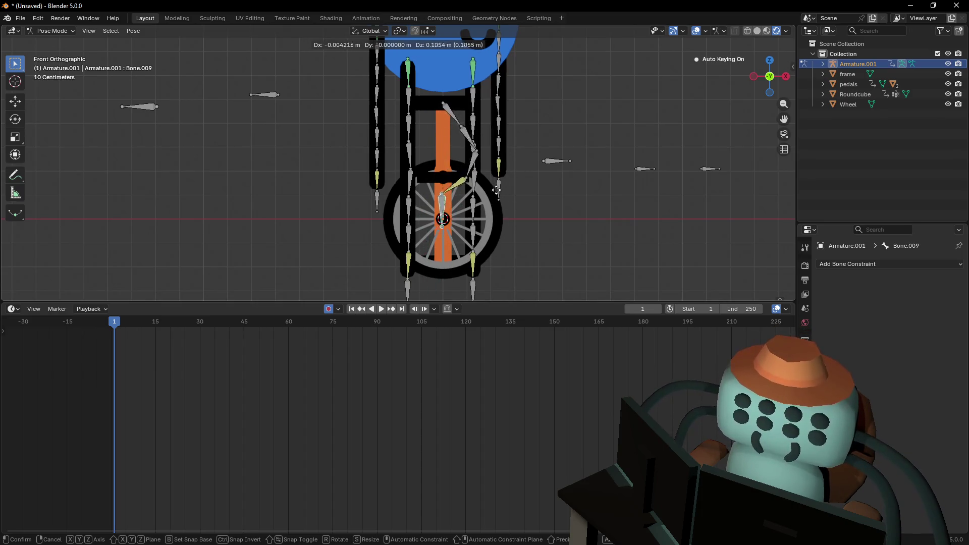
Cancel the IK test, check Bone.005's transform values, then show Armature.001's armature data properties
key(Escape)
mouse_move(457, 107)
shift+middle_down()
mouse_move(457, 145)
mouse_move(435, 134)
shift+middle_up()
scroll(435, 135, up, 2)
click(430, 228)
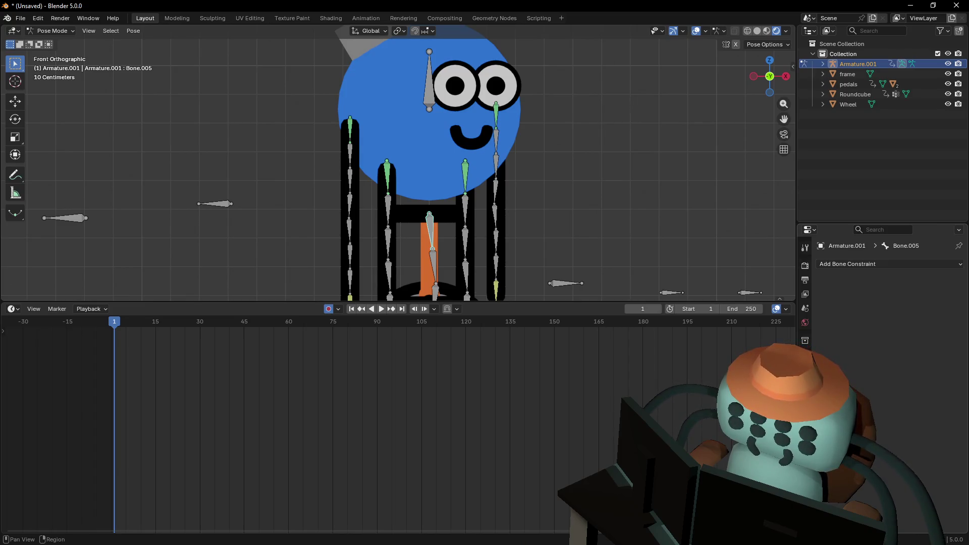
mouse_move(605, 209)
shift+middle_down()
mouse_move(611, 159)
mouse_move(622, 174)
mouse_move(595, 192)
mouse_move(600, 212)
shift+middle_up()
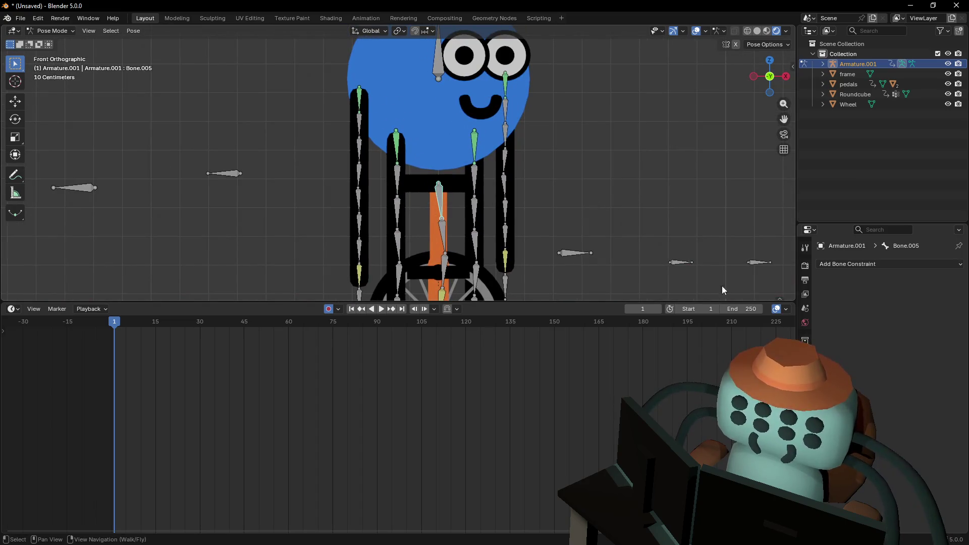
click(805, 411)
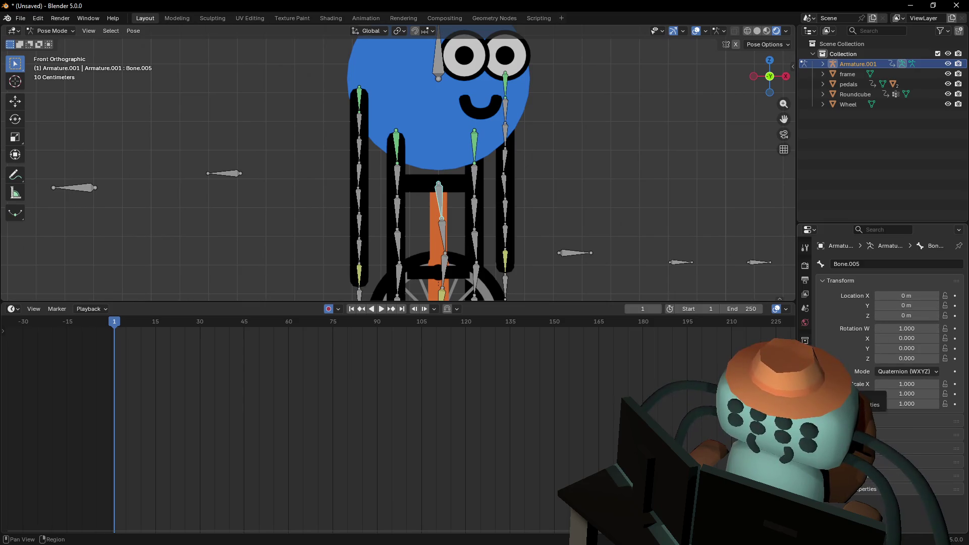
click(804, 385)
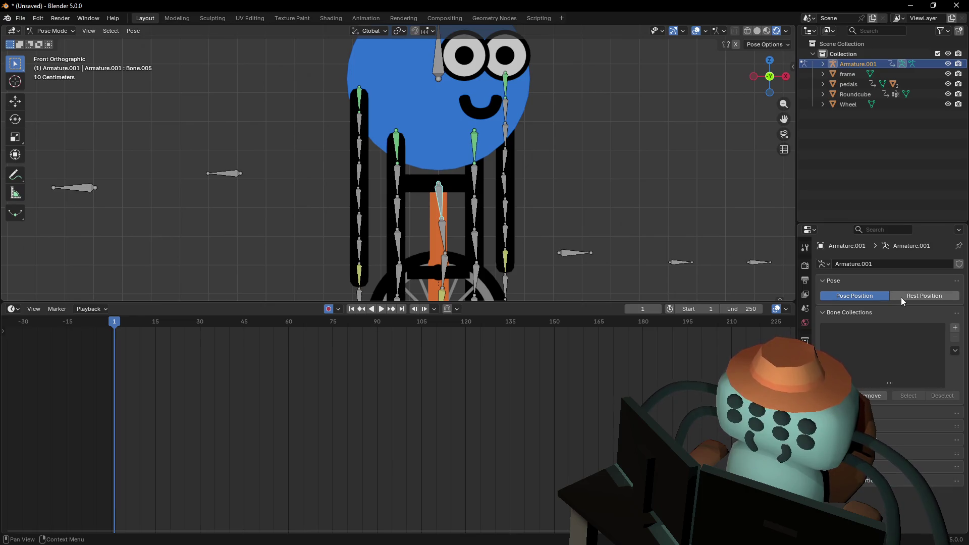
Add a Child Of constraint to Bone.005 targeting Armature.001, bone Bone.003
click(805, 397)
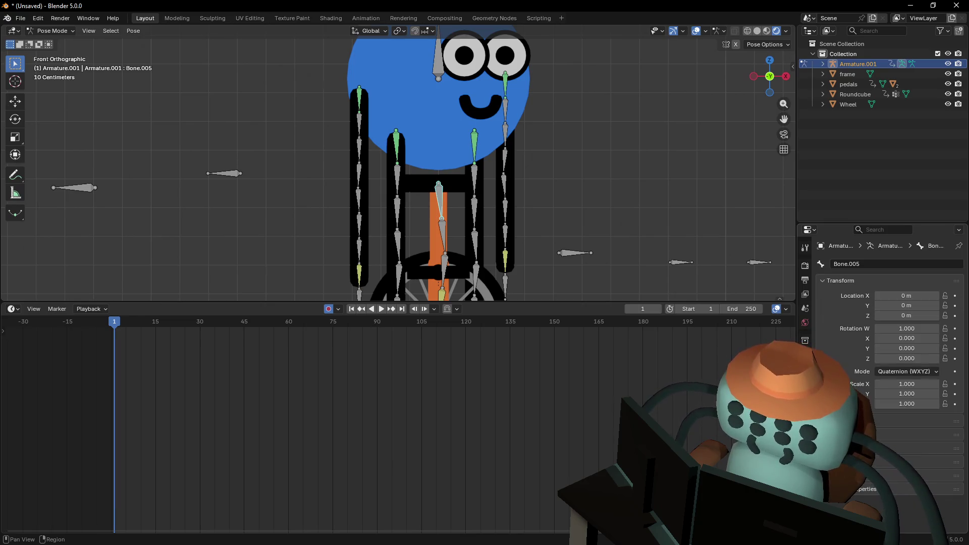
click(805, 411)
click(889, 264)
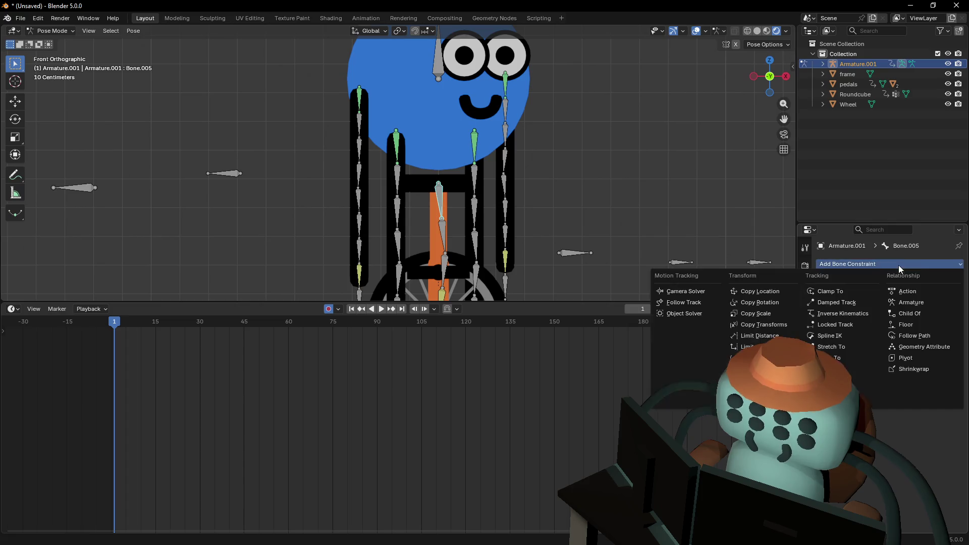
click(910, 314)
click(944, 296)
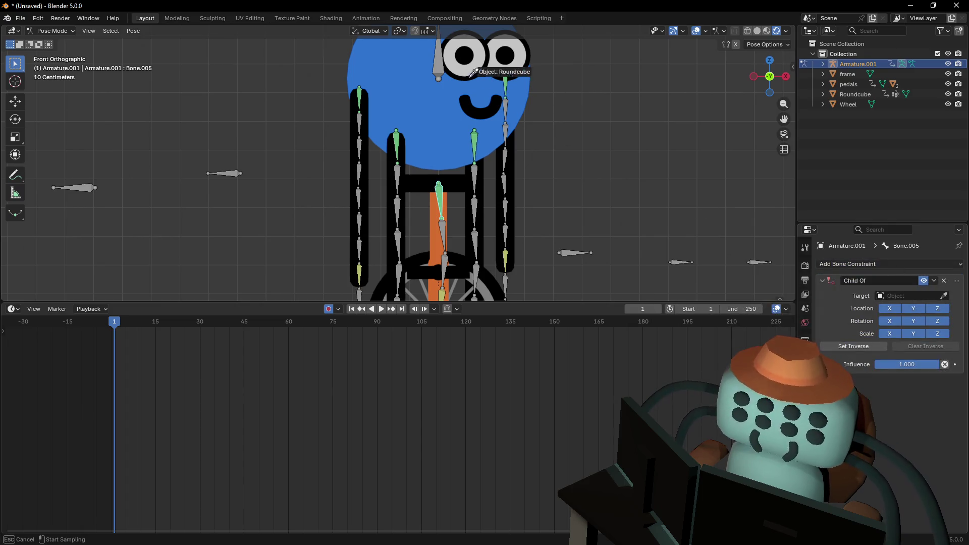
click(439, 76)
scroll(449, 135, down, 1)
click(943, 308)
click(428, 83)
Test the constraint by moving Bone.003 along Z, then cancel the move
shift+middle_drag(429, 82, 444, 120)
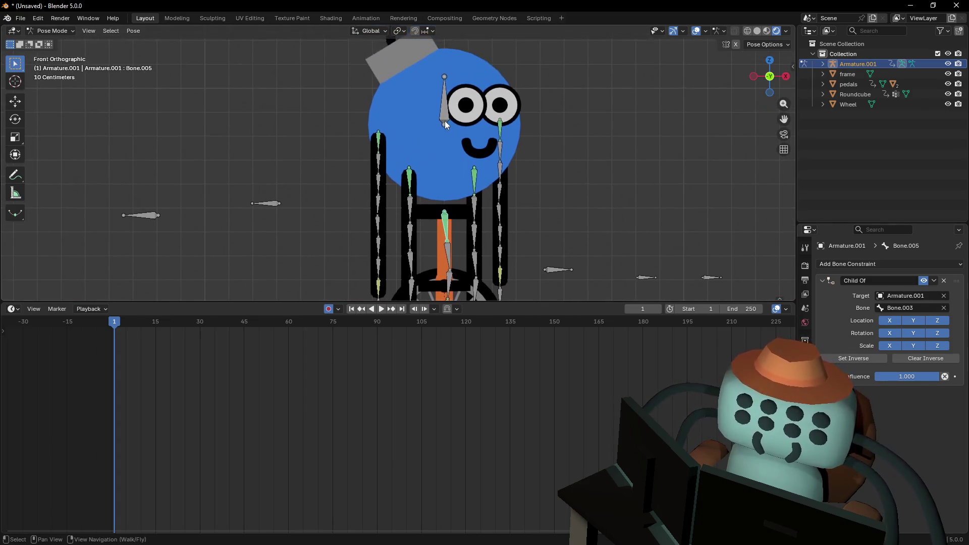
click(444, 120)
key(g)
key(z)
scroll(474, 134, down, 3)
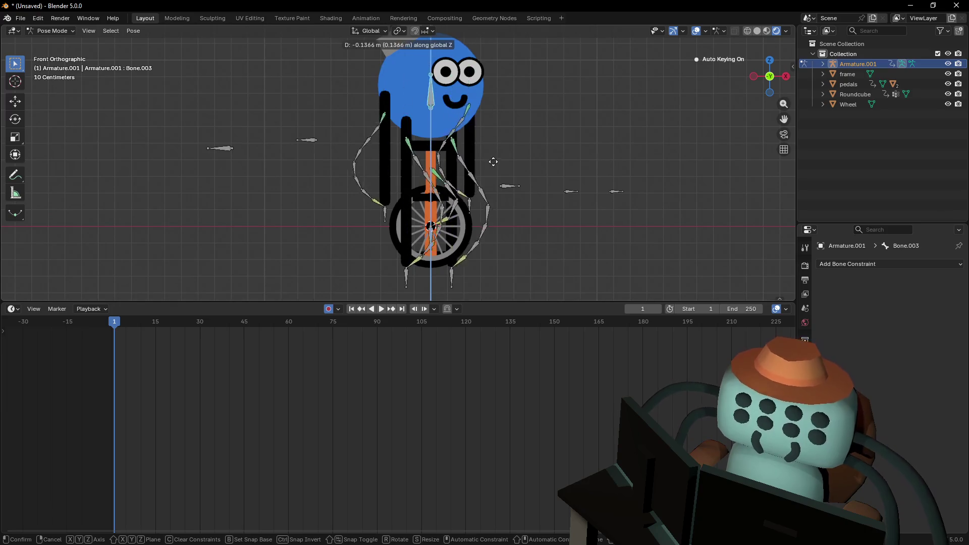
key(Escape)
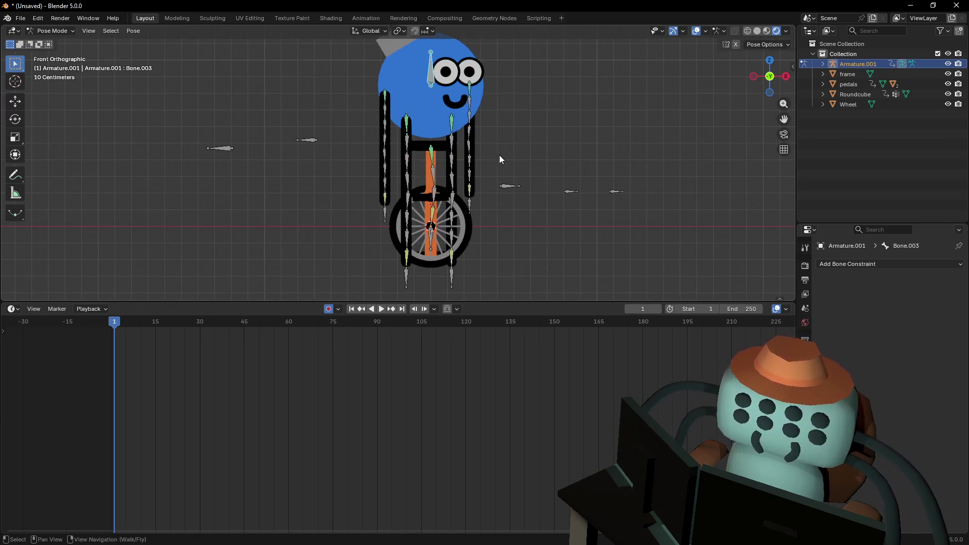
Repeat the vertical test move of Bone.003, cancel it, and switch to Object Mode
scroll(517, 154, up, 5)
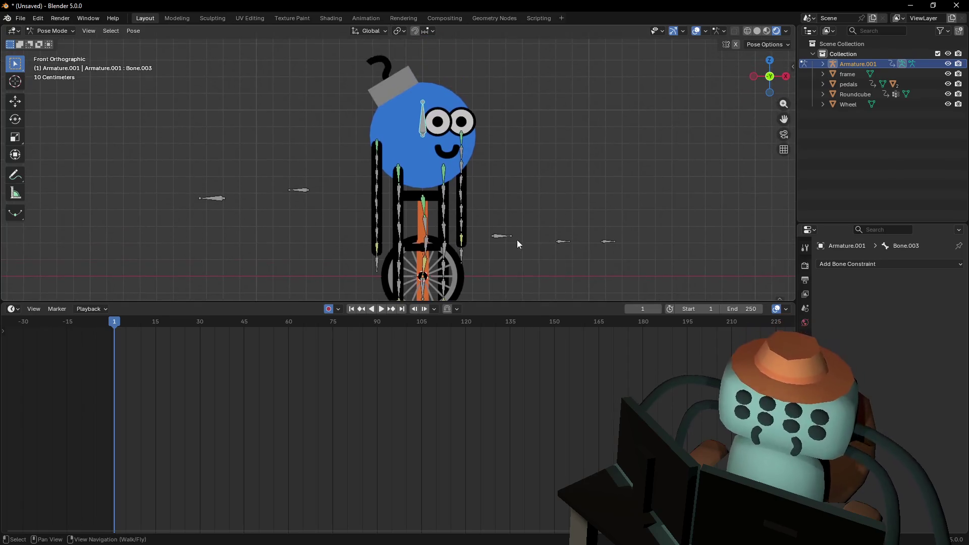
scroll(540, 214, right, 2)
scroll(540, 214, up, 2)
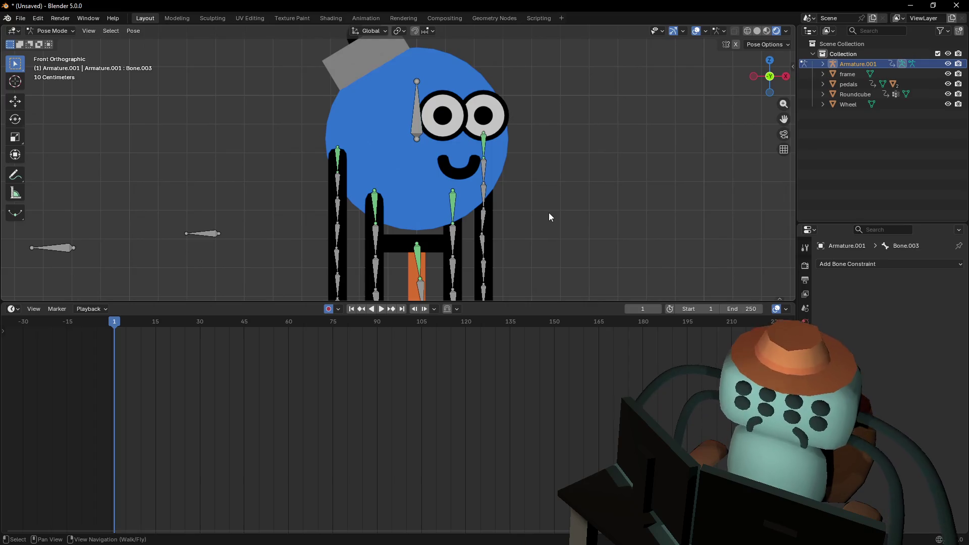
key(g)
key(z)
key(Escape)
shift+middle_drag(508, 198, 513, 111)
scroll(516, 156, down, 2)
scroll(499, 144, left, 1)
scroll(500, 143, down, 1)
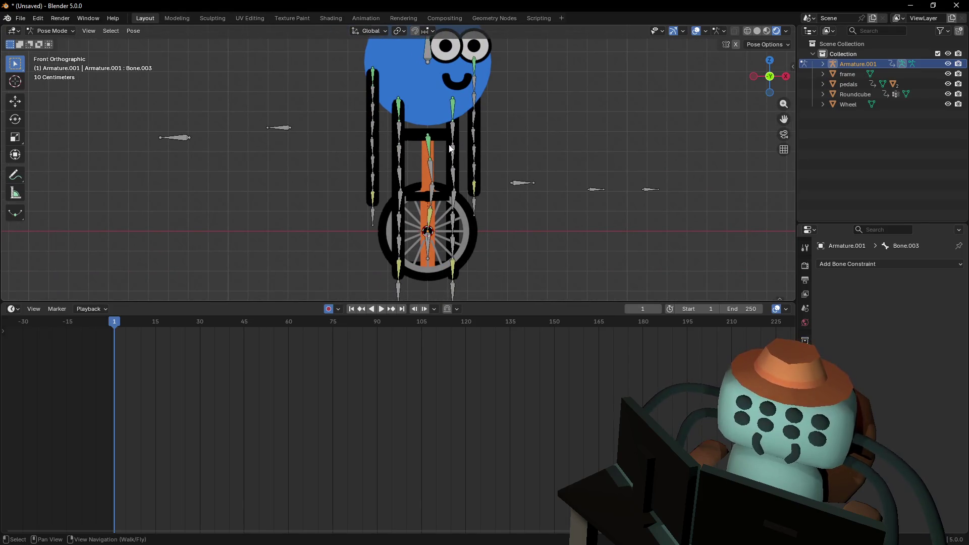
click(51, 31)
click(50, 42)
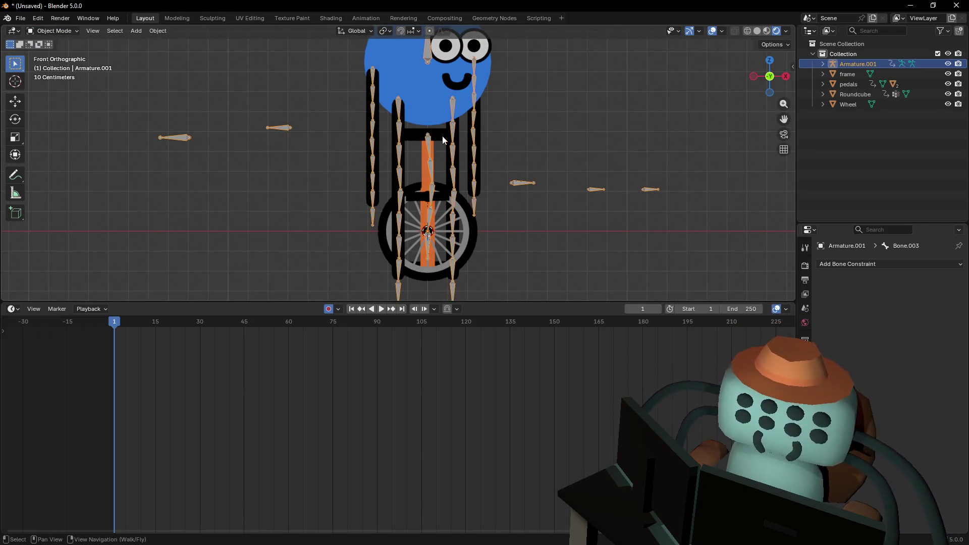
Fly in to the wheel hub and select the frame, Wheel and pedals
click(427, 135)
key(shift+grave)
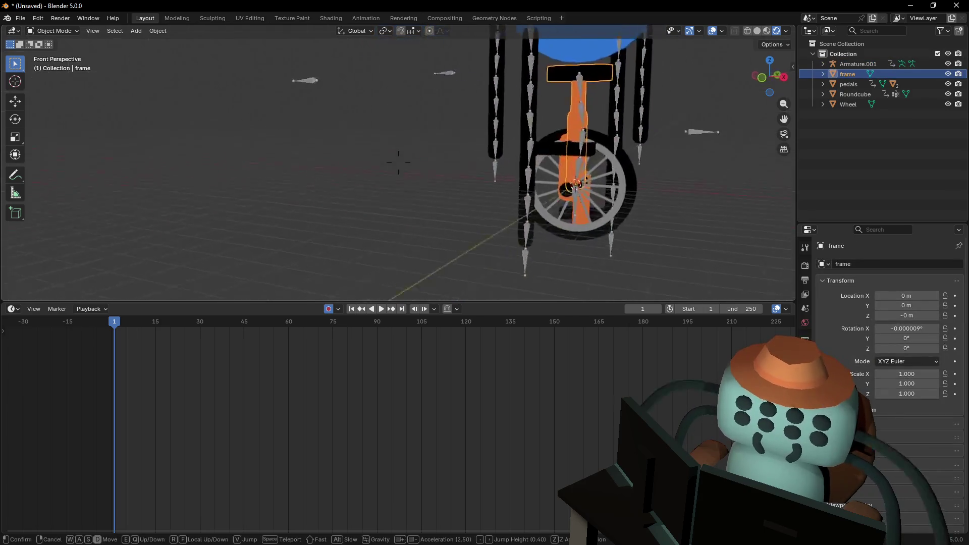
key(w)
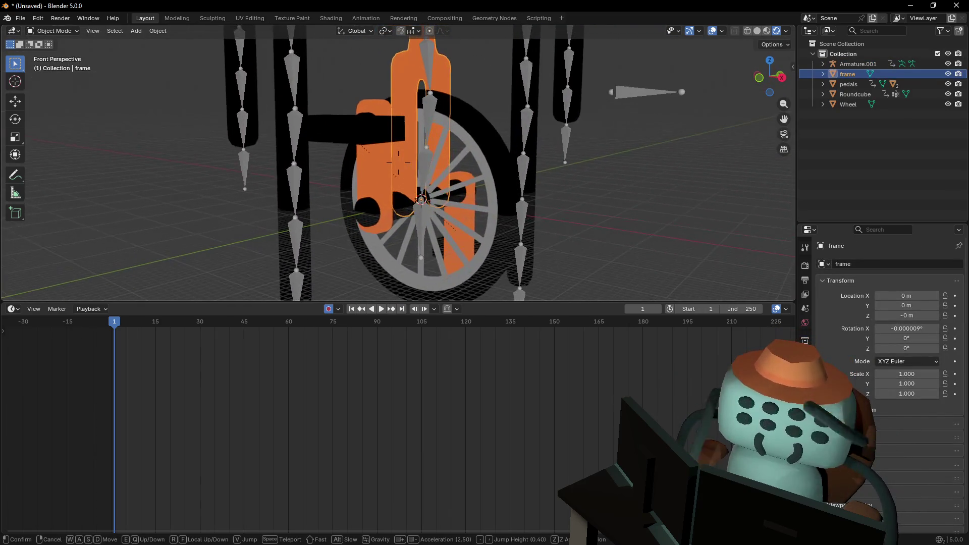
click(472, 189)
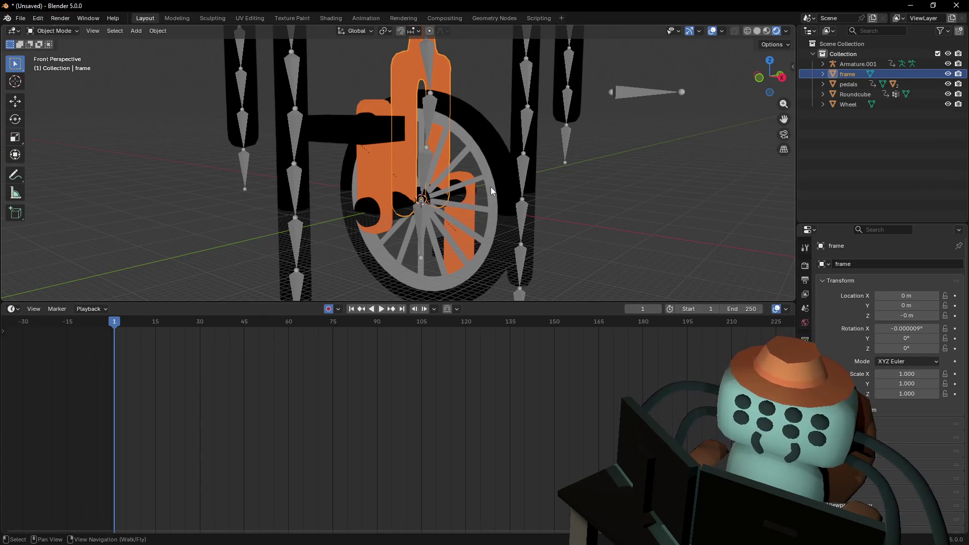
key(shift+grave)
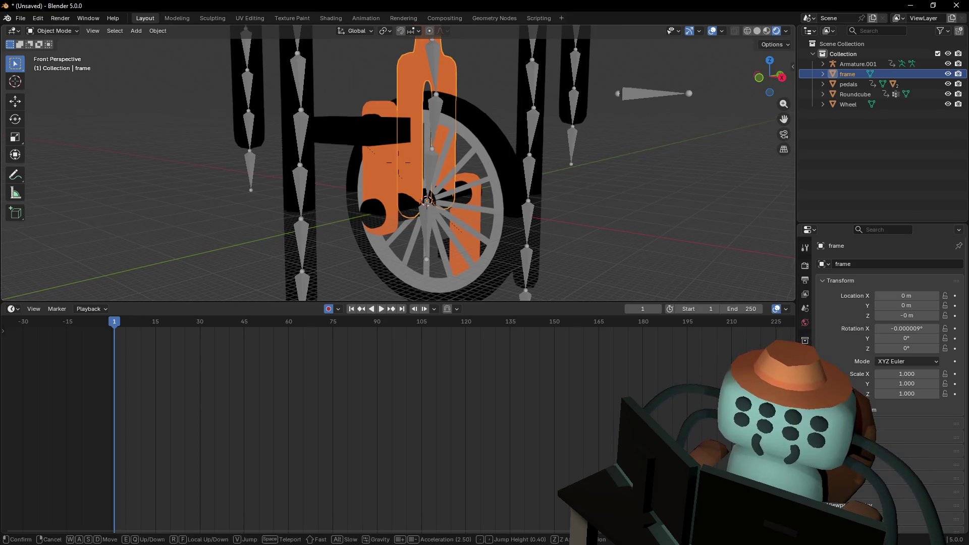
click(450, 148)
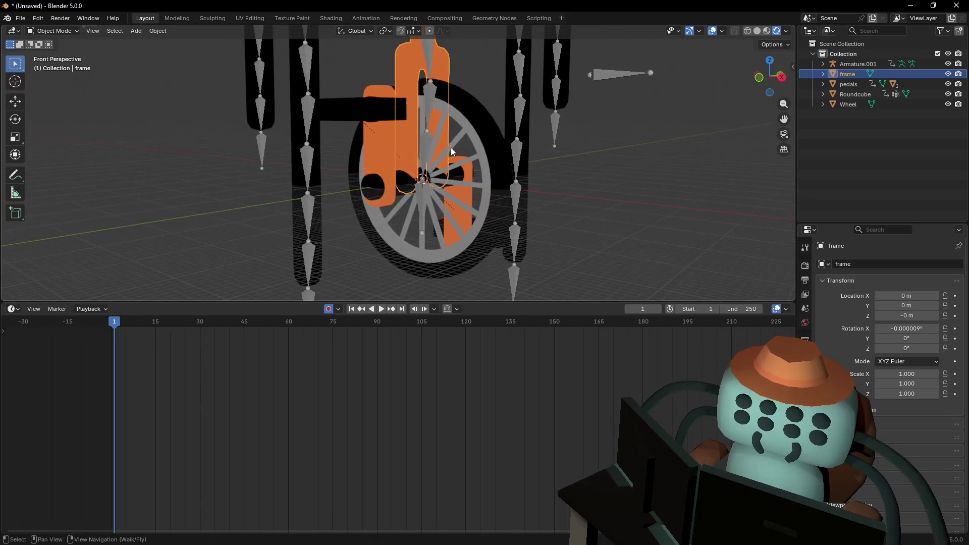
click(416, 155)
shift+middle_drag(400, 103, 418, 60)
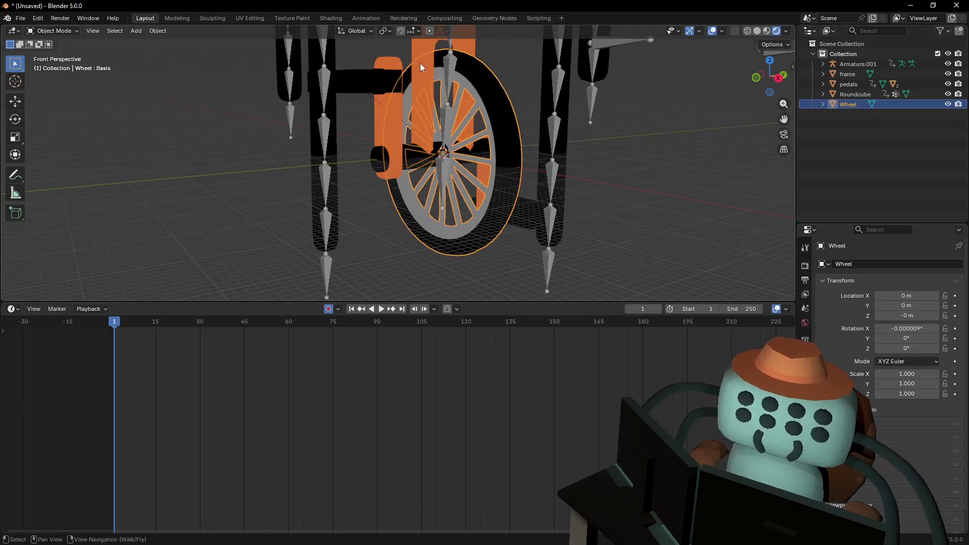
click(437, 65)
shift+click(489, 90)
shift+click(395, 114)
key(shift+grave)
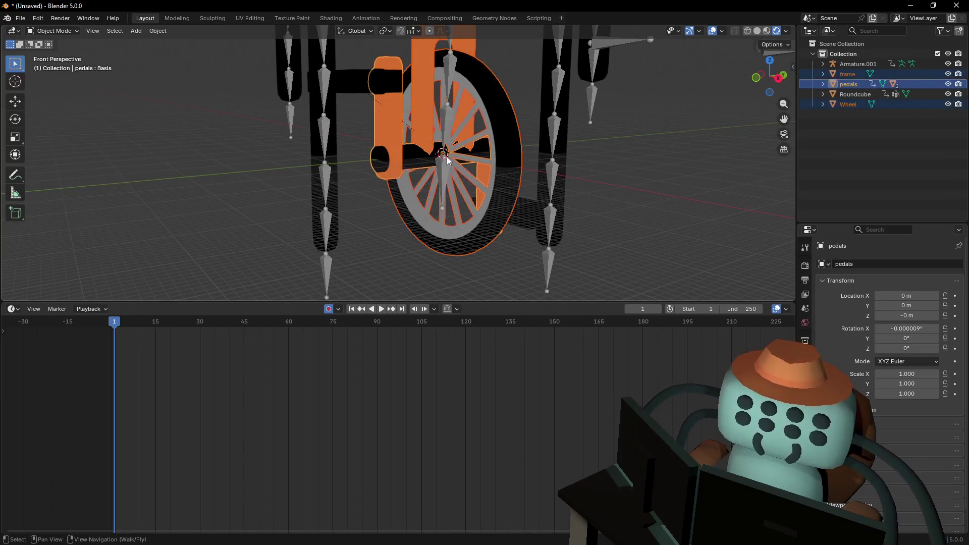
click(416, 202)
Add the pedal plates, crank and Wheel to the selection, with the frame active last
click(515, 262)
middle_drag(515, 262, 384, 234)
shift+click(350, 196)
shift+click(341, 137)
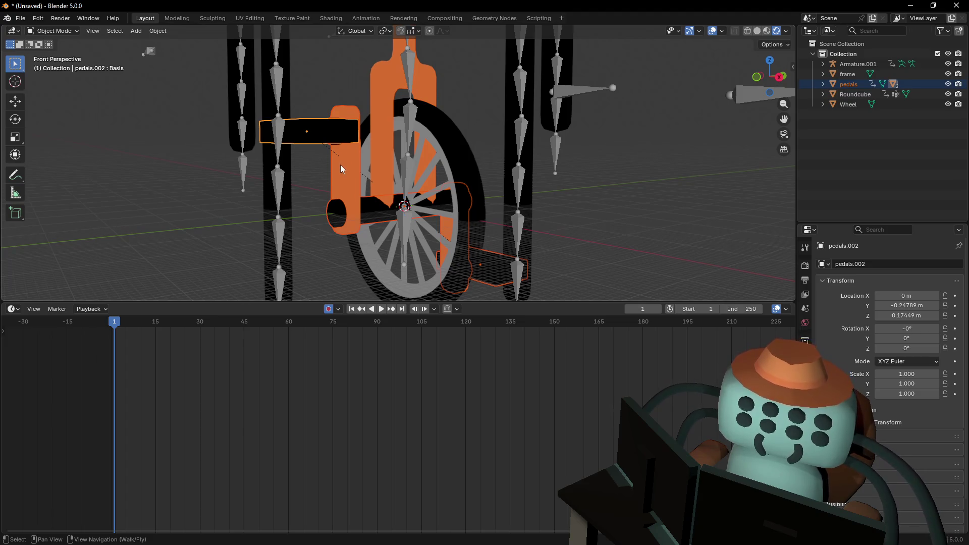
shift+click(402, 161)
shift+click(387, 101)
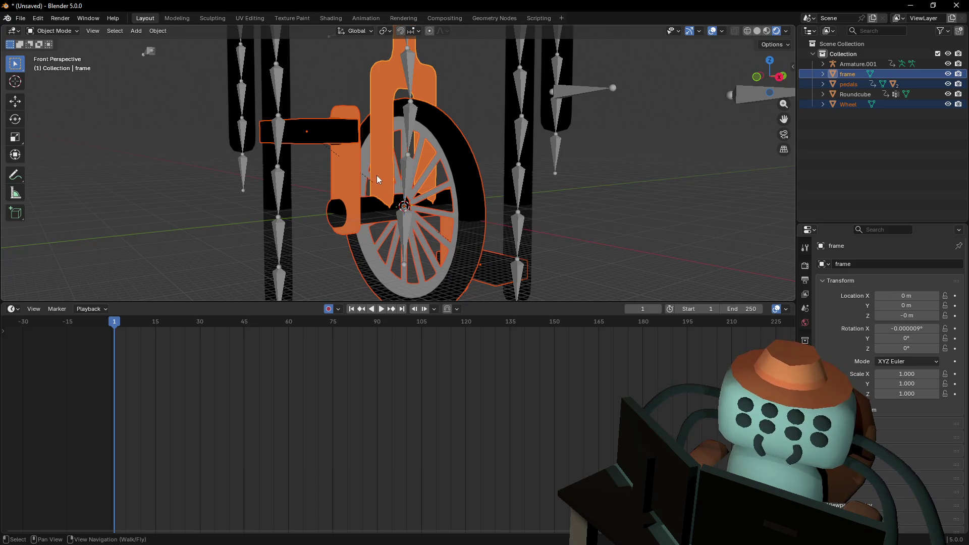
Parent the Wheel and pedal parts to the frame using Ctrl+P, Object
key(ctrl+p)
click(382, 183)
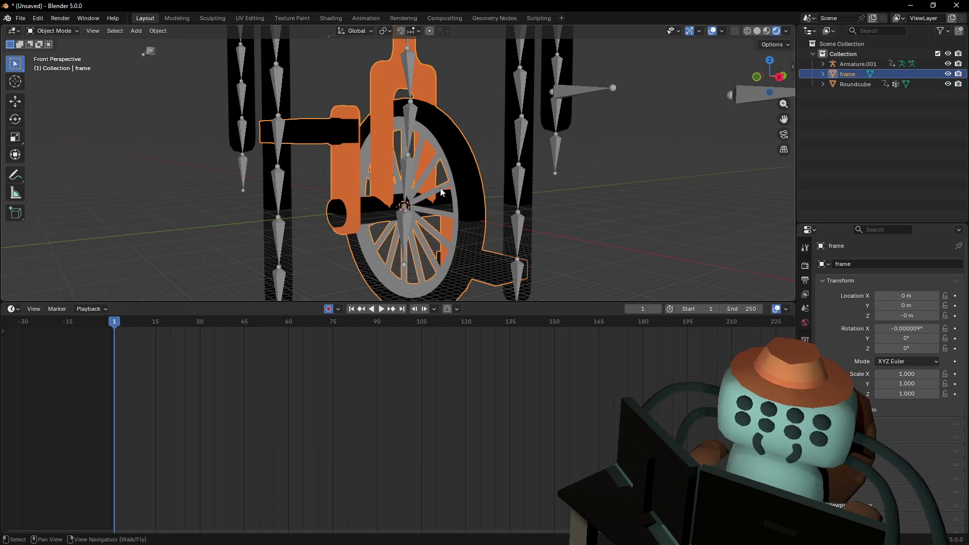
key(KP_Decimal)
key(shift+grave)
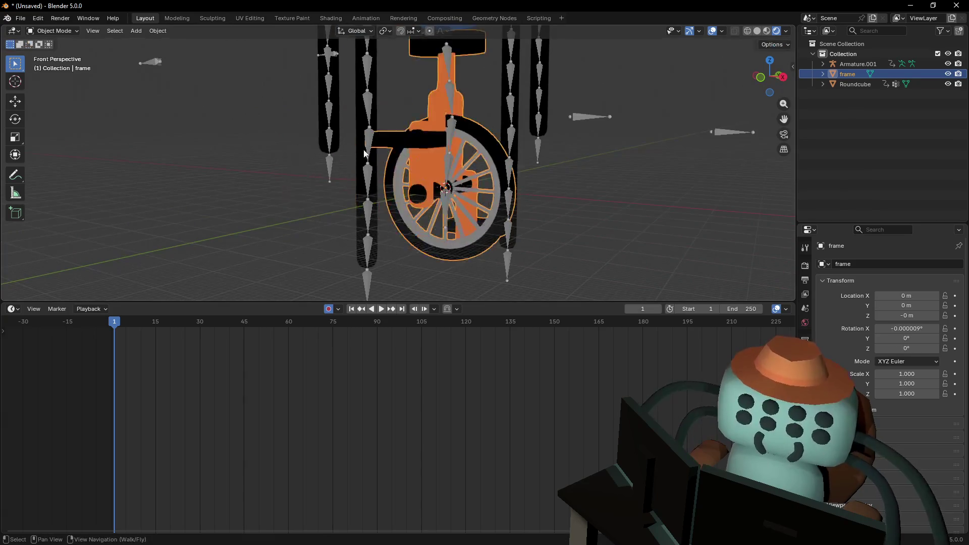
key(w)
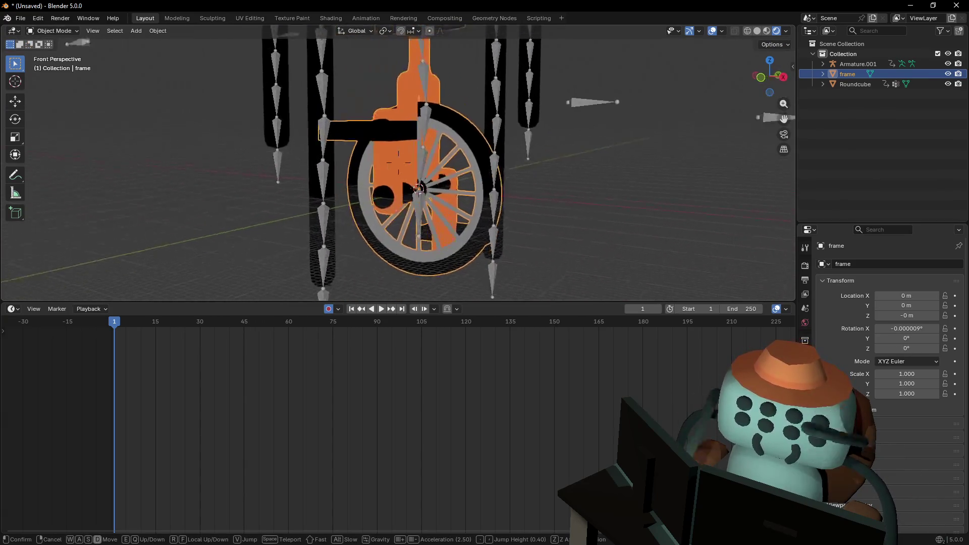
key(Escape)
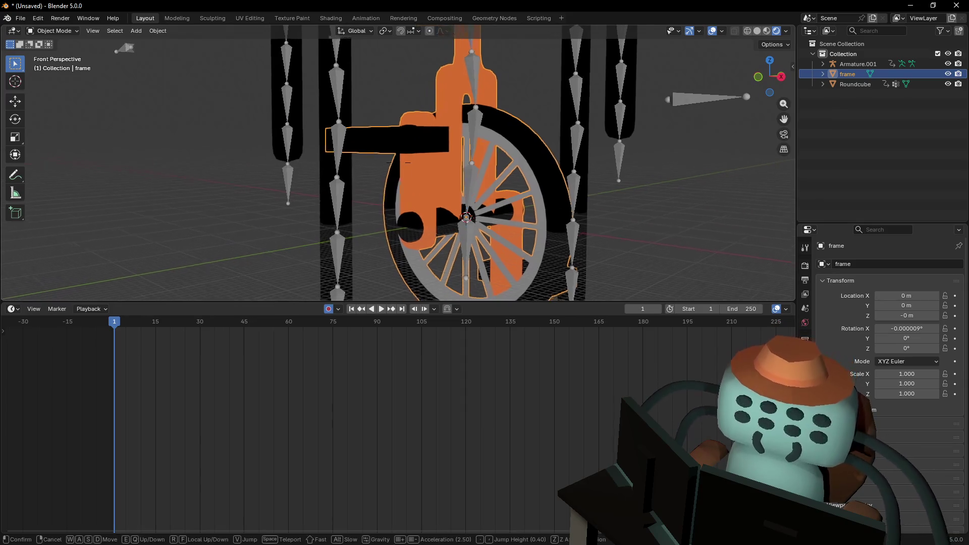
key(shift+grave)
key(w)
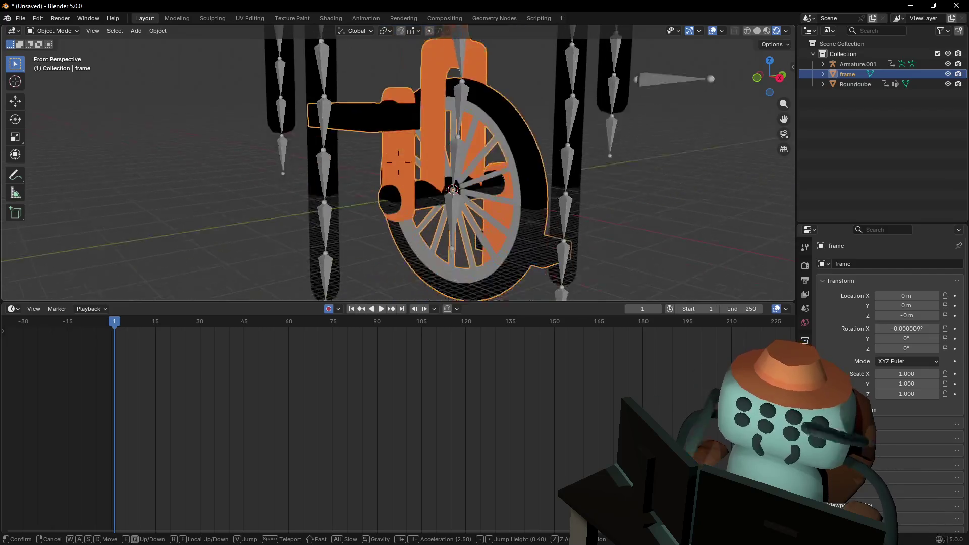
click(448, 197)
key(shift+grave)
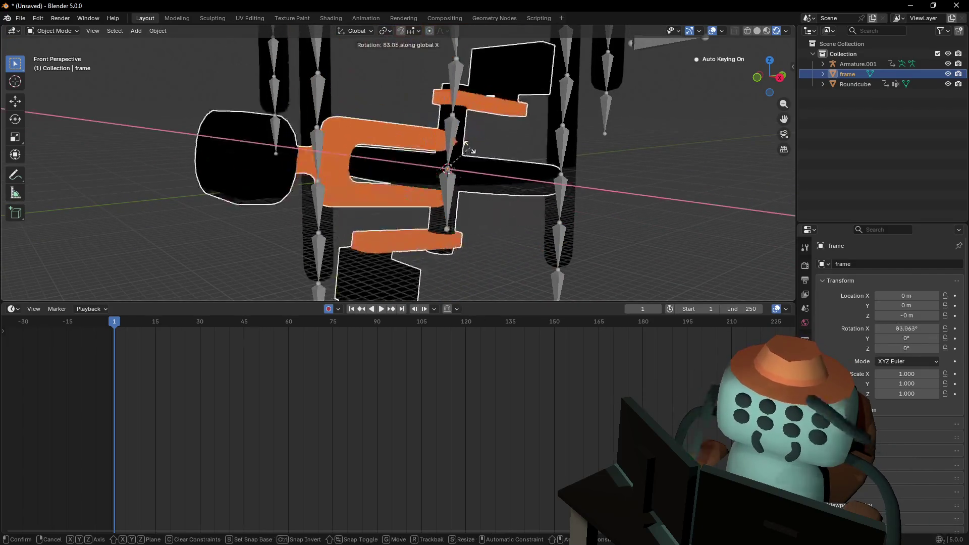
click(479, 187)
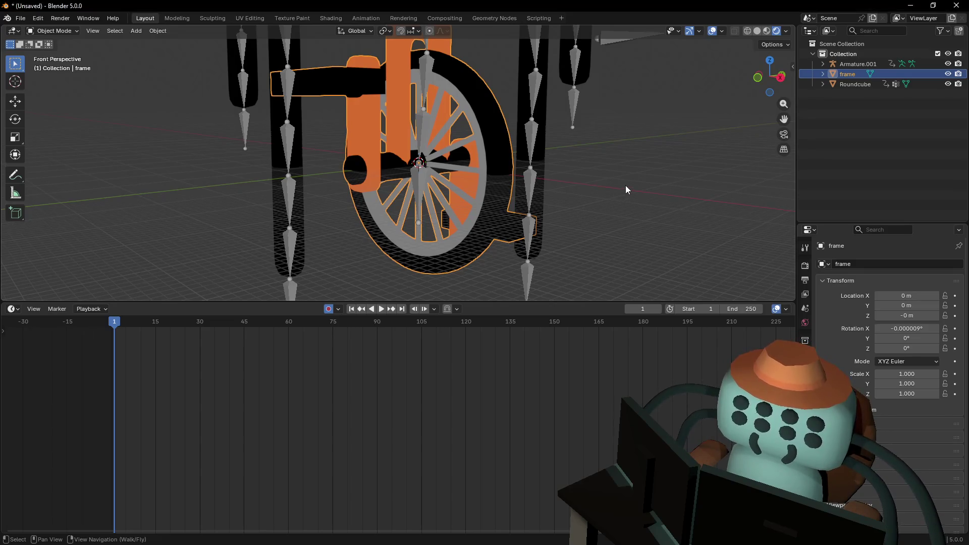
click(599, 194)
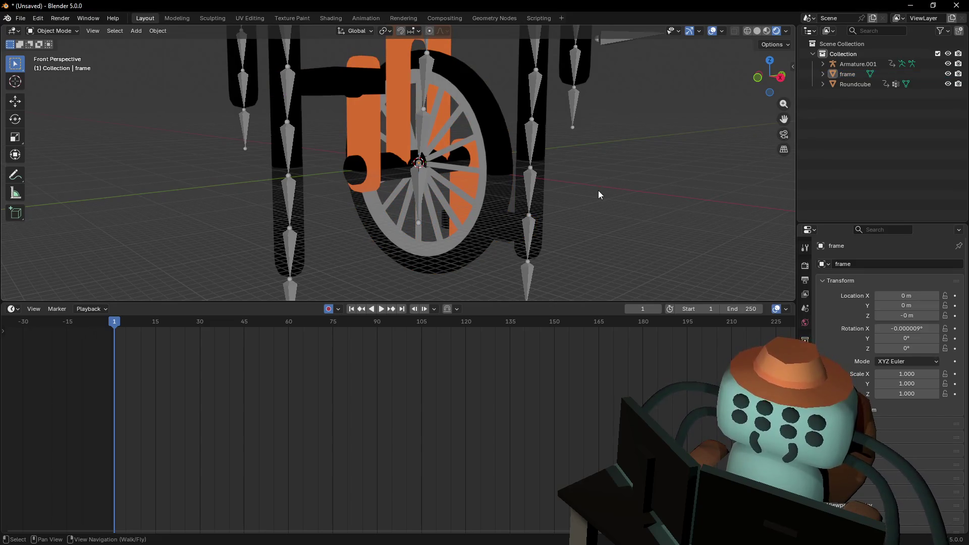
mouse_move(598, 194)
middle_down()
mouse_move(565, 190)
mouse_move(598, 194)
middle_up()
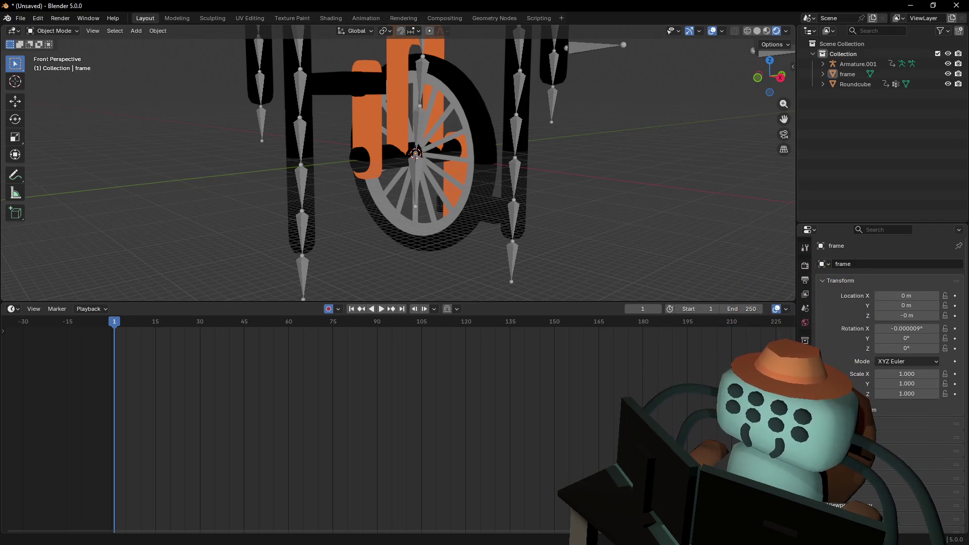
key(shift+grave)
key(s)
key(w)
key(Return)
click(496, 220)
key(r)
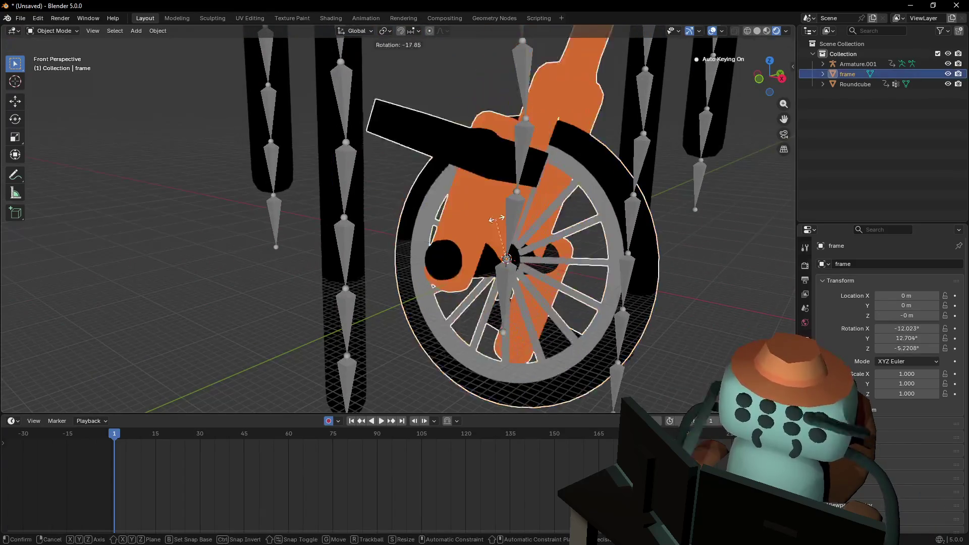
key(Escape)
key(shift+grave)
key(Return)
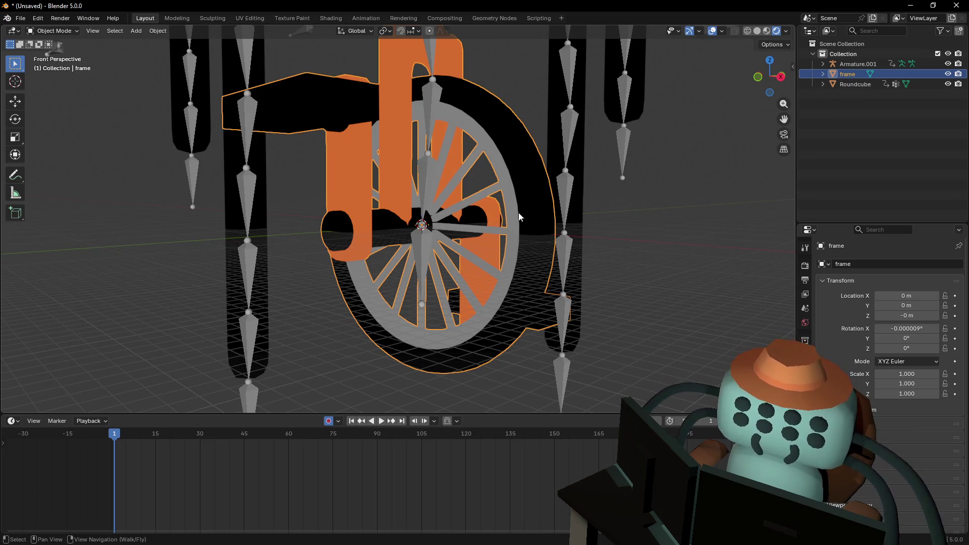
scroll(522, 218, down, 5)
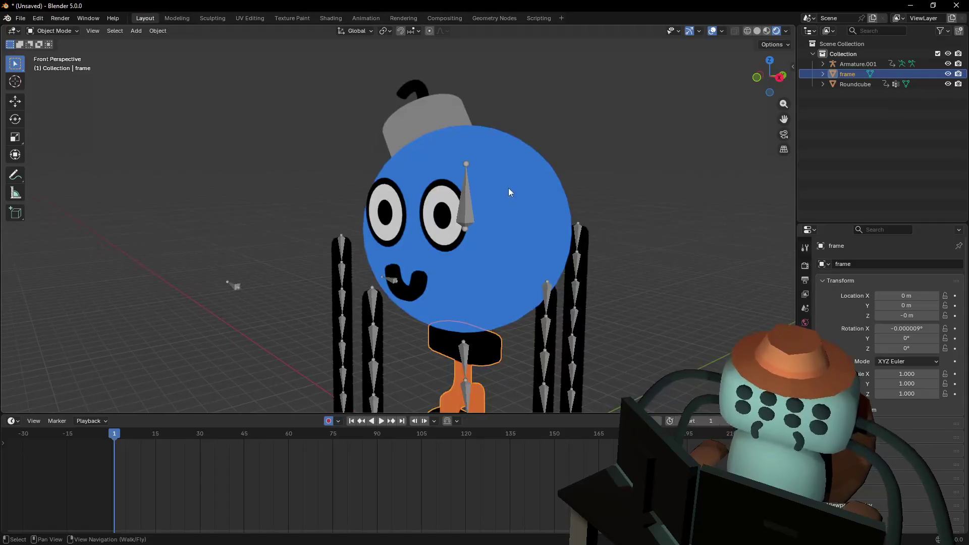
click(508, 187)
key(r)
key(Escape)
scroll(477, 244, up, 3)
click(476, 243)
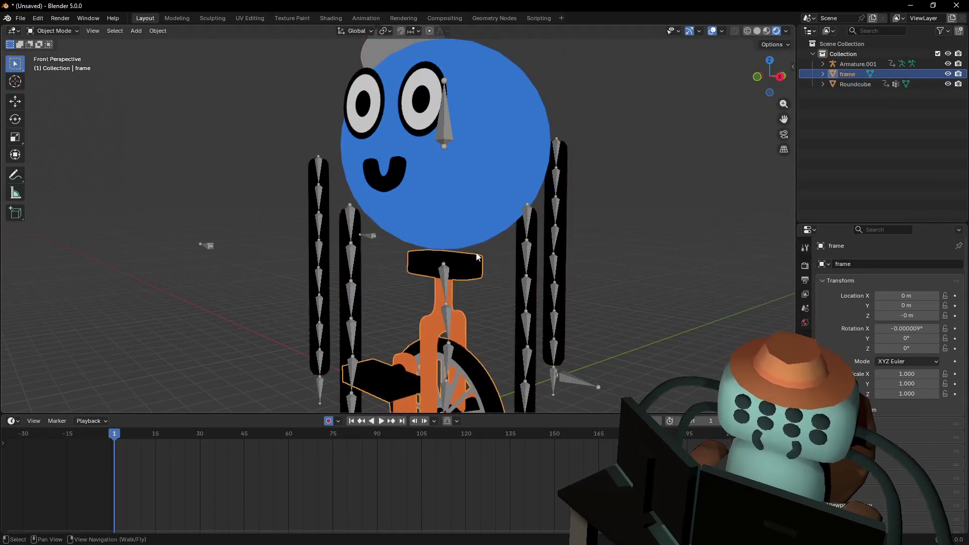
key(r)
key(Escape)
key(KP_Decimal)
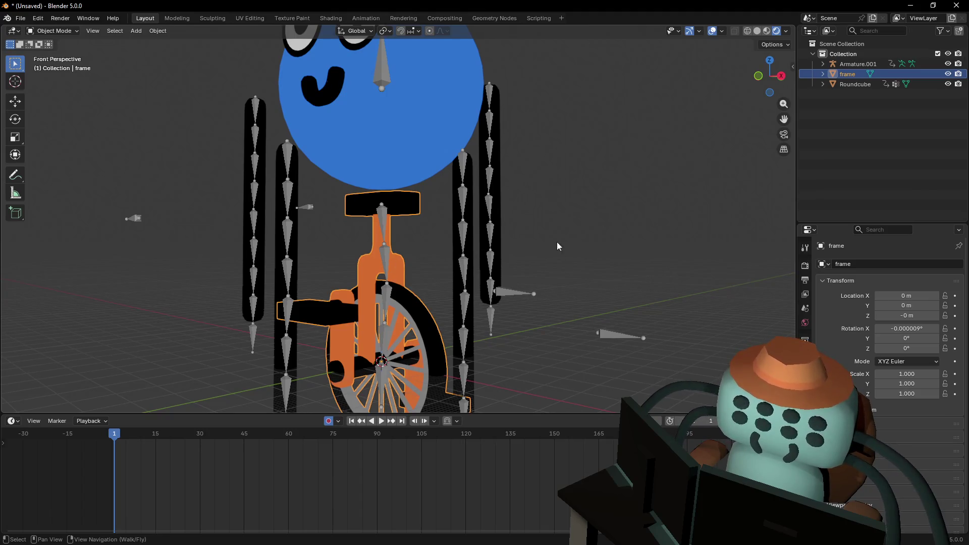
middle_drag(531, 198, 569, 214)
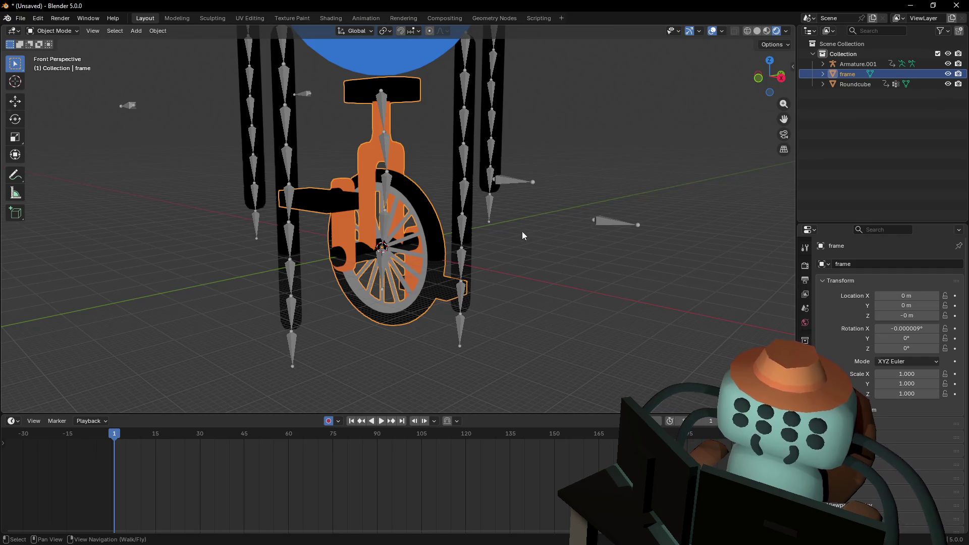
key(shift+grave)
Select the Roundcube head and the frame, join them, then undo that join
click(458, 146)
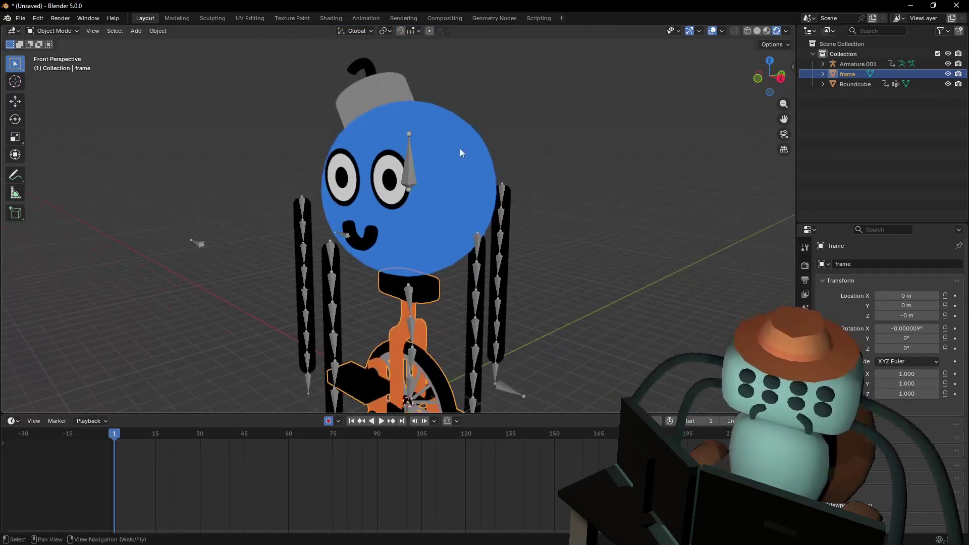
click(460, 174)
click(436, 288)
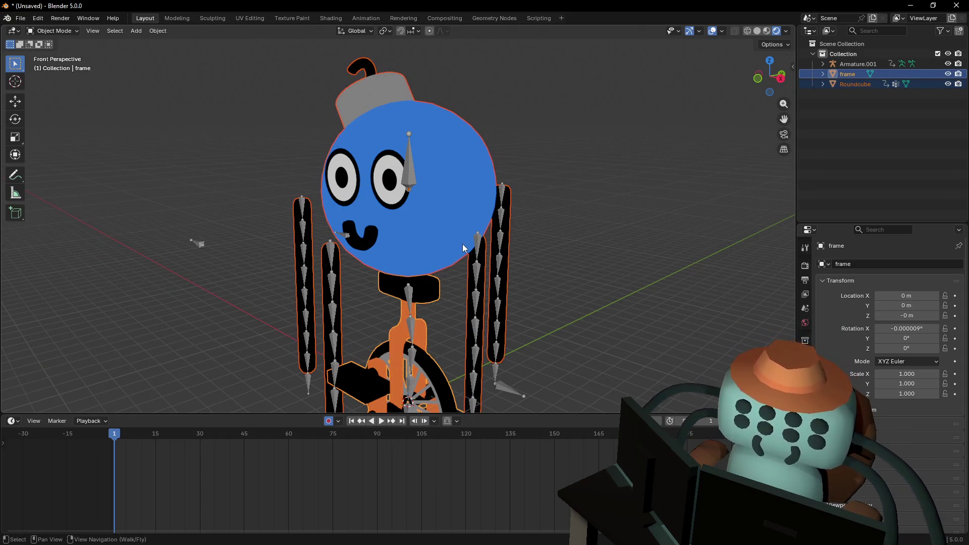
mouse_move(531, 242)
middle_down()
mouse_move(585, 202)
mouse_move(572, 188)
middle_up()
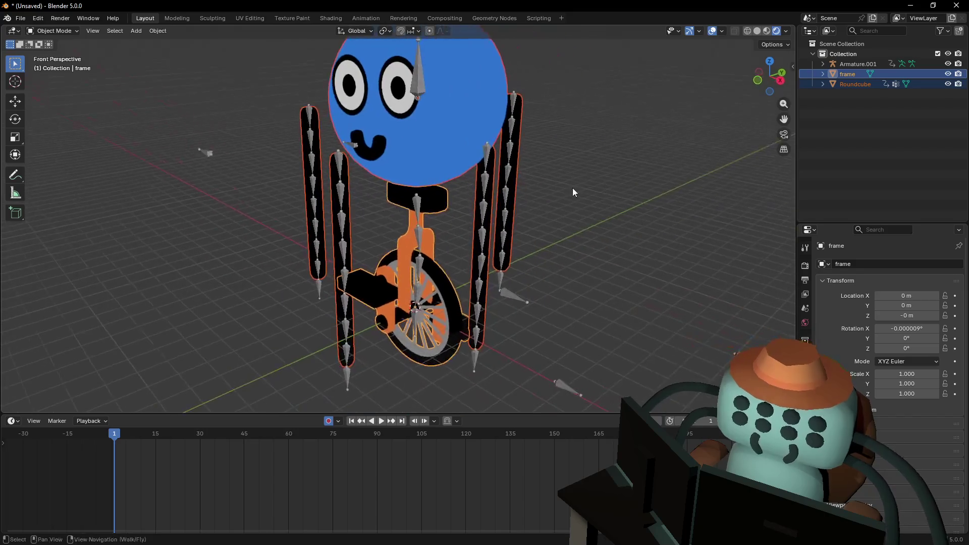
click(443, 118)
click(476, 189)
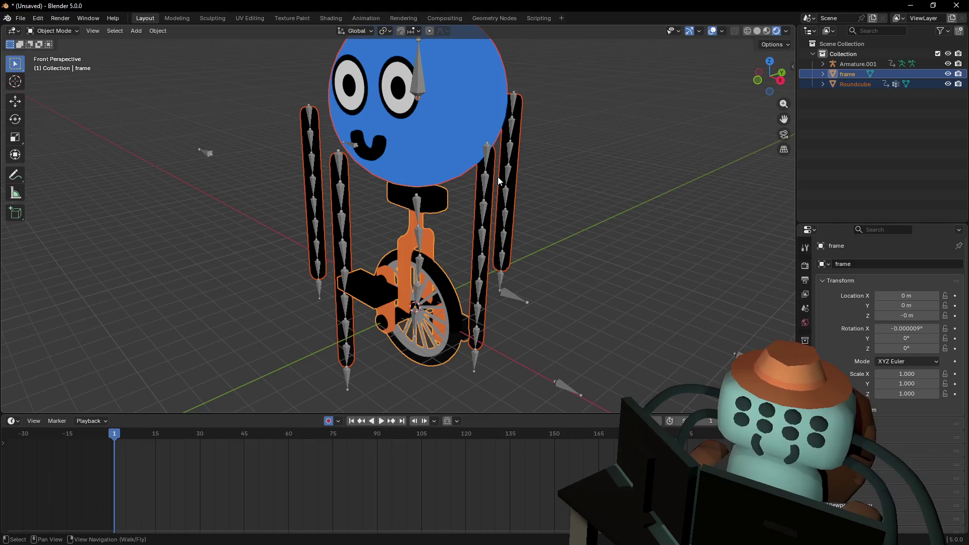
key(ctrl+j)
key(ctrl+z)
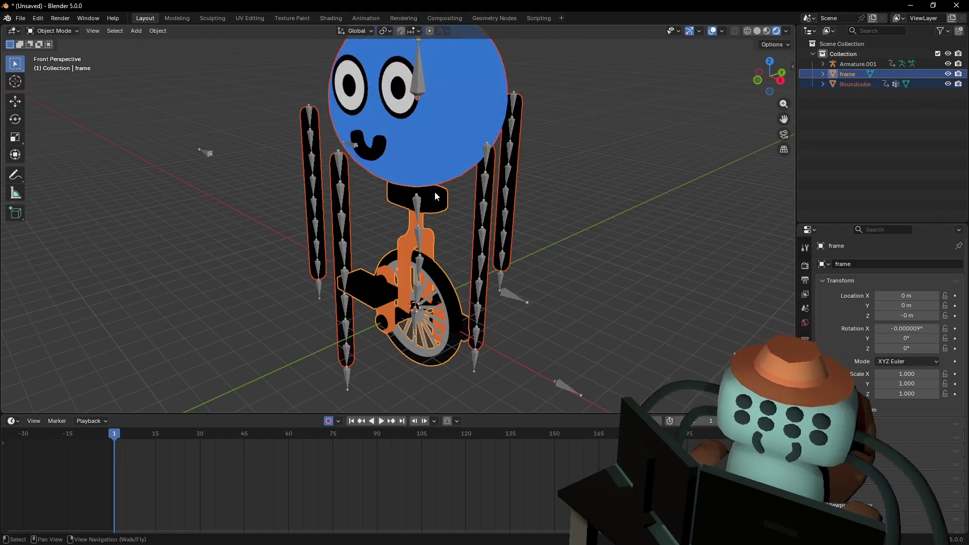
Join the frame into the Roundcube mesh with Roundcube as the active object
shift+click(447, 142)
key(ctrl+j)
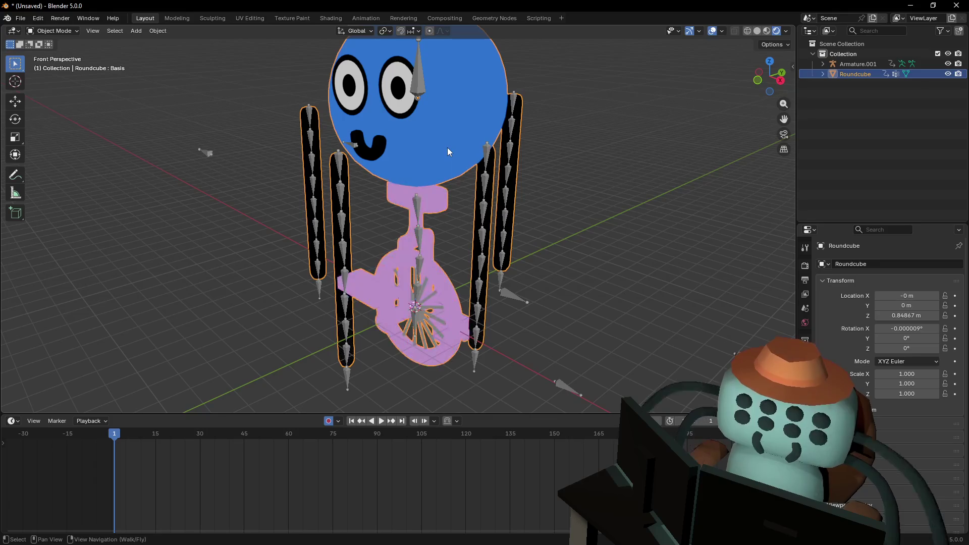
key(shift+grave)
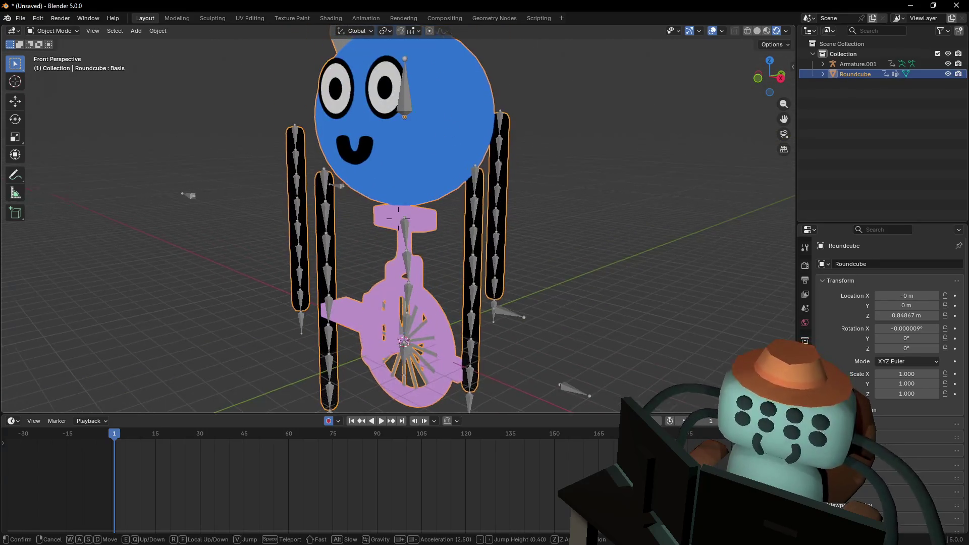
key(w)
key(Return)
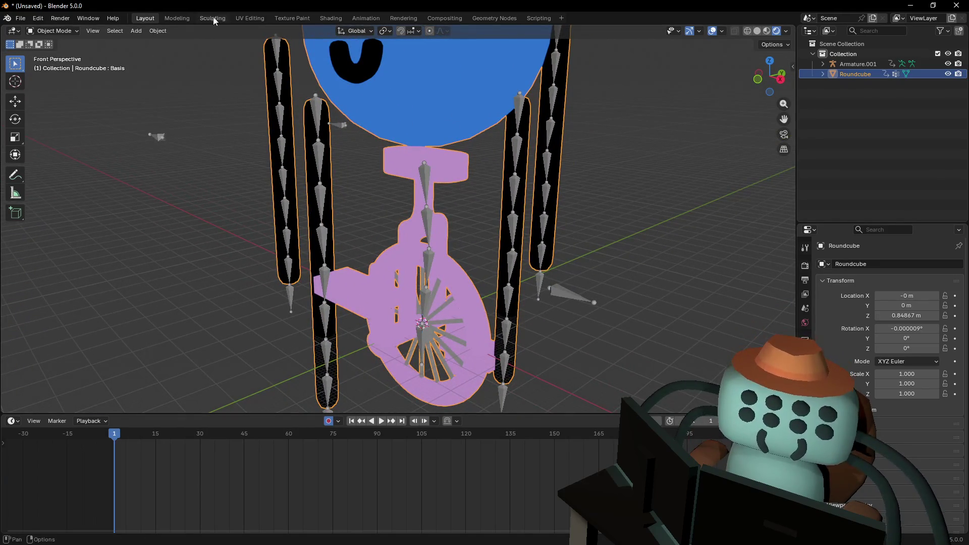
click(185, 17)
Go to the UV Editing workspace with palette.png and frame the joined mesh
middle_drag(207, 41, 255, 5)
click(247, 18)
key(KP_Decimal)
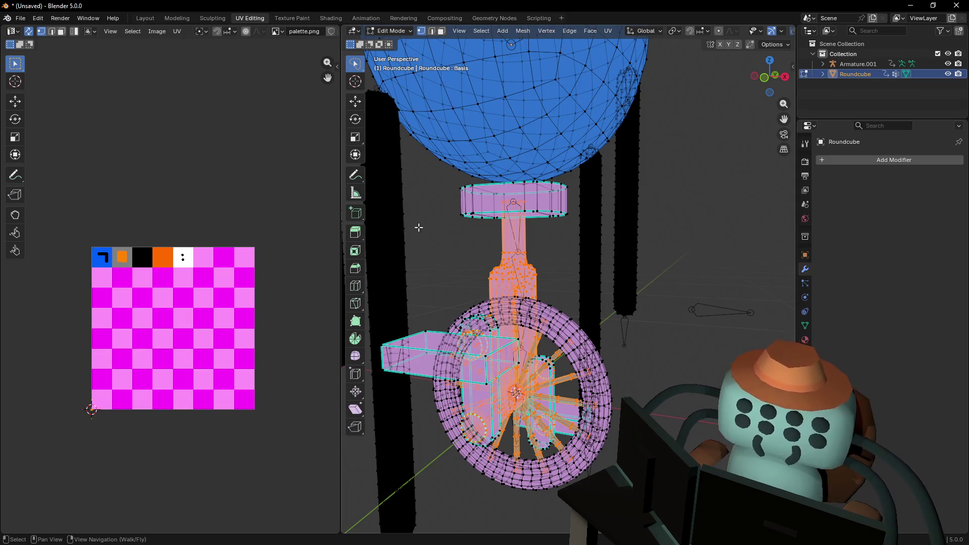
mouse_move(448, 239)
middle_down()
mouse_move(479, 236)
mouse_move(449, 239)
middle_up()
click(473, 233)
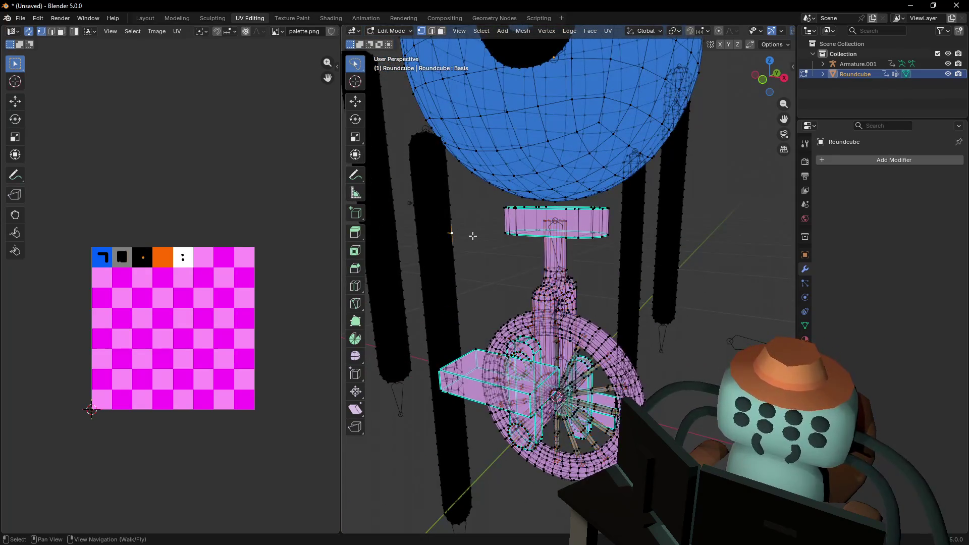
scroll(500, 249, up, 3)
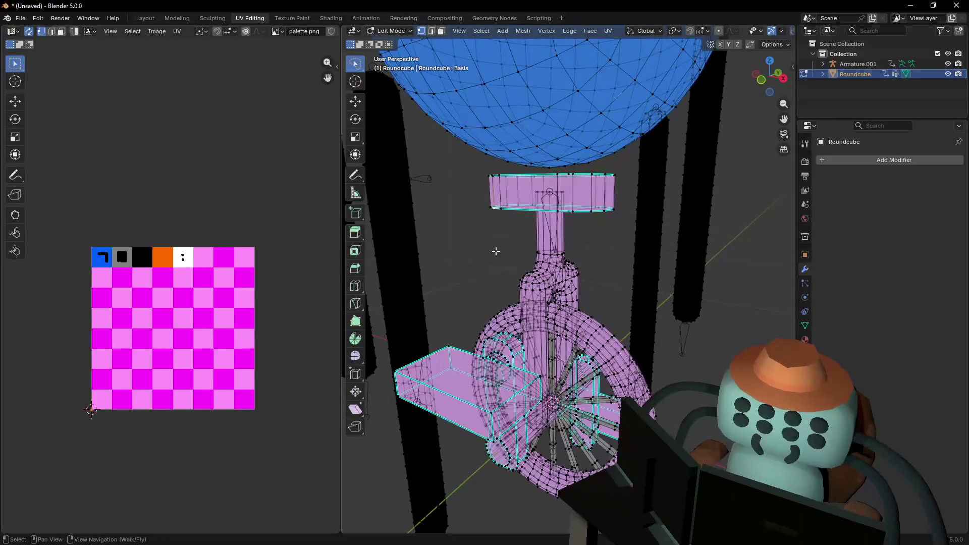
middle_drag(497, 251, 496, 251)
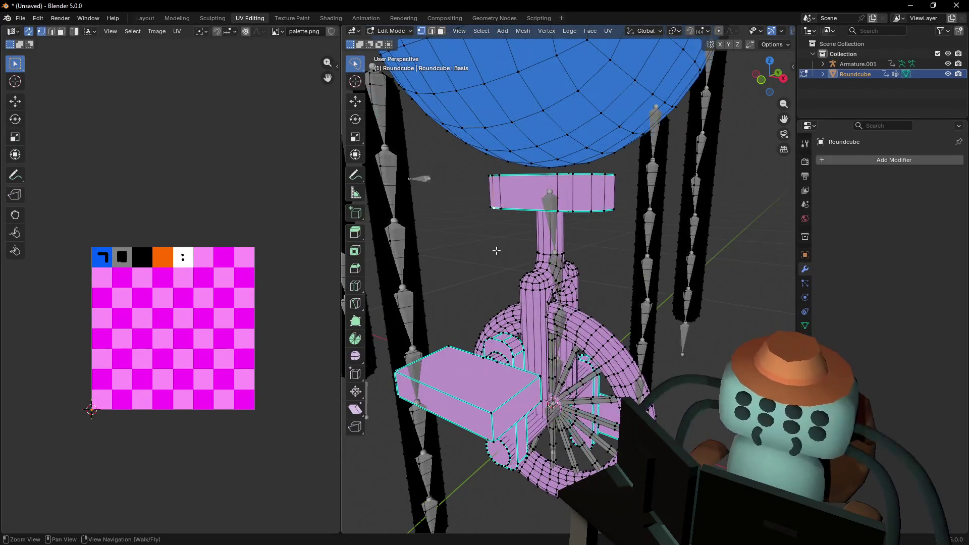
middle_drag(590, 201, 598, 190)
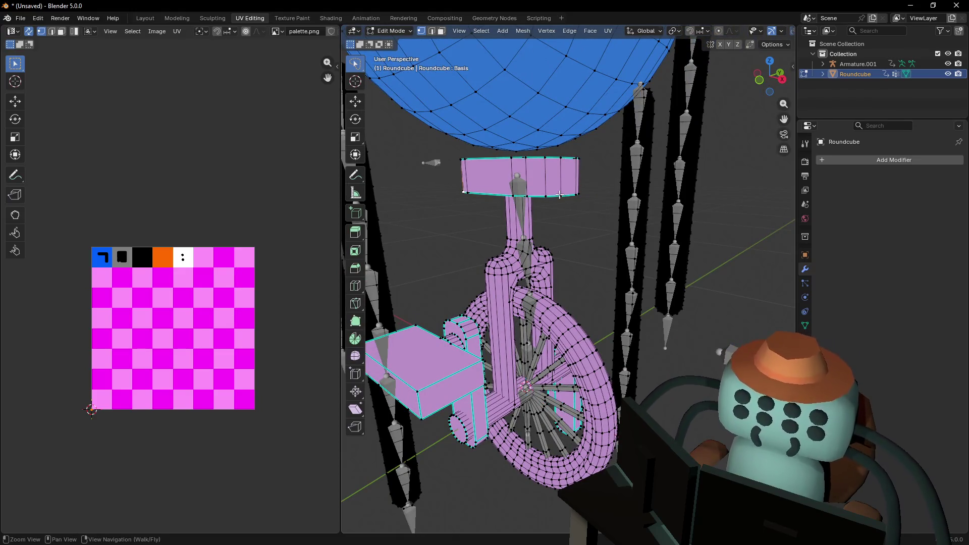
Select the linked seat, pedal box, wheel ring and axle pieces in face select mode
key(ctrl+l)
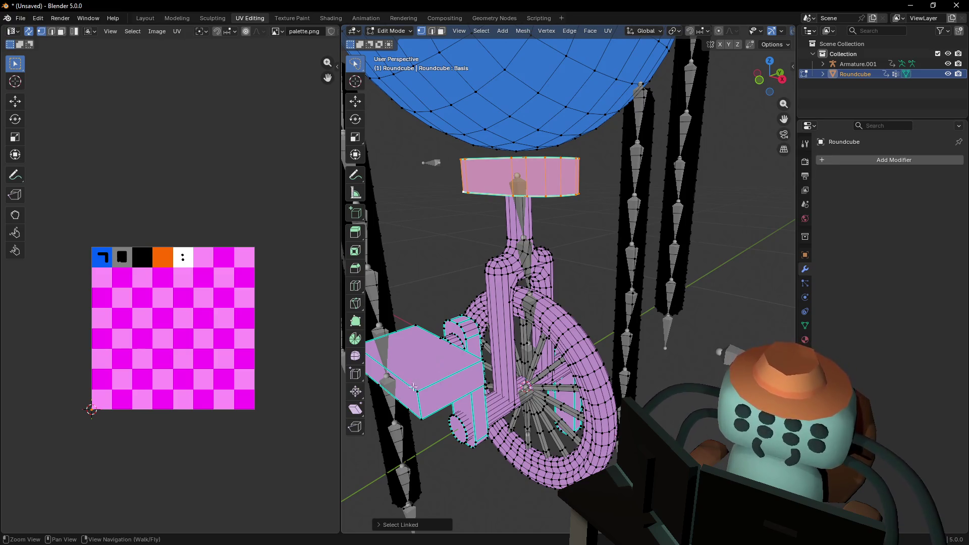
key(l)
mouse_move(549, 381)
middle_down()
mouse_move(560, 376)
mouse_move(601, 399)
middle_up()
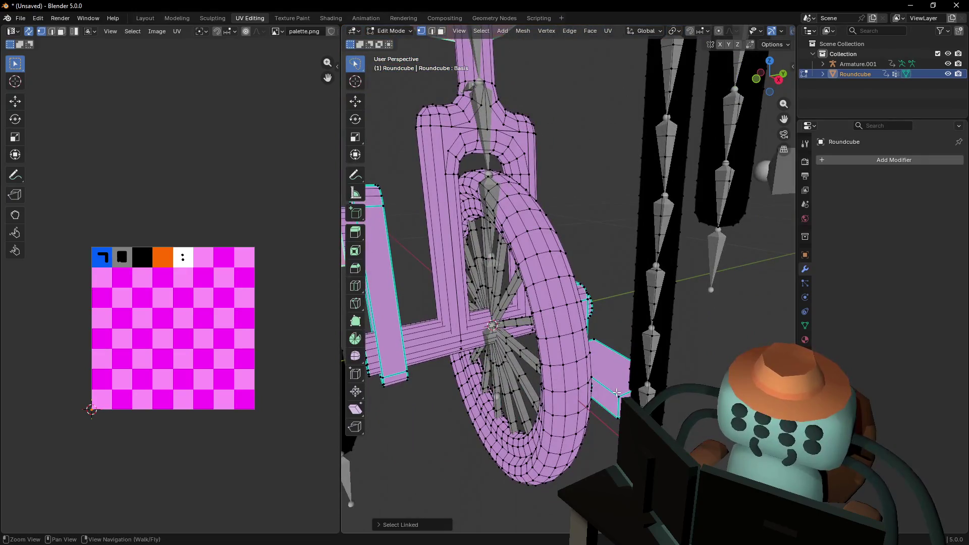
key(l)
key(shift+grave)
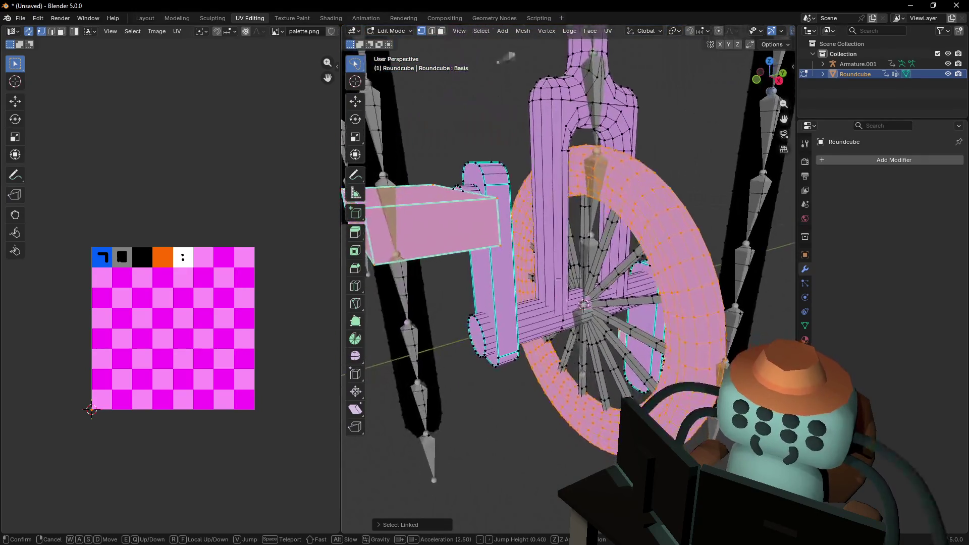
click(529, 327)
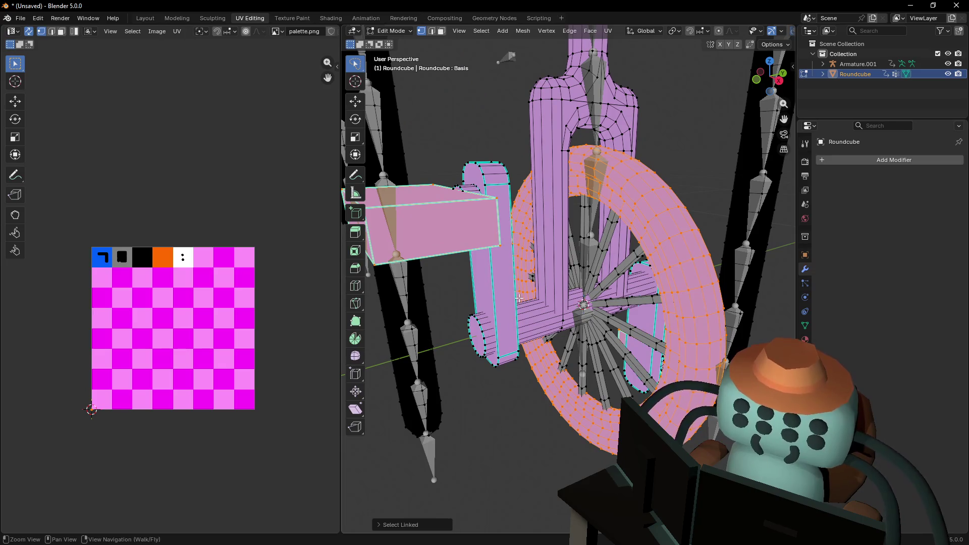
key(3)
key(l)
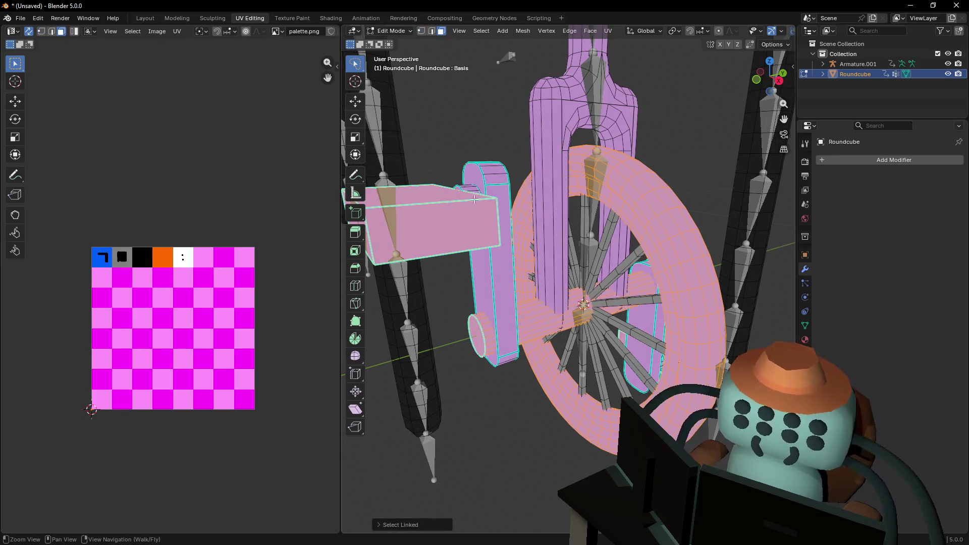
middle_drag(637, 269, 651, 300)
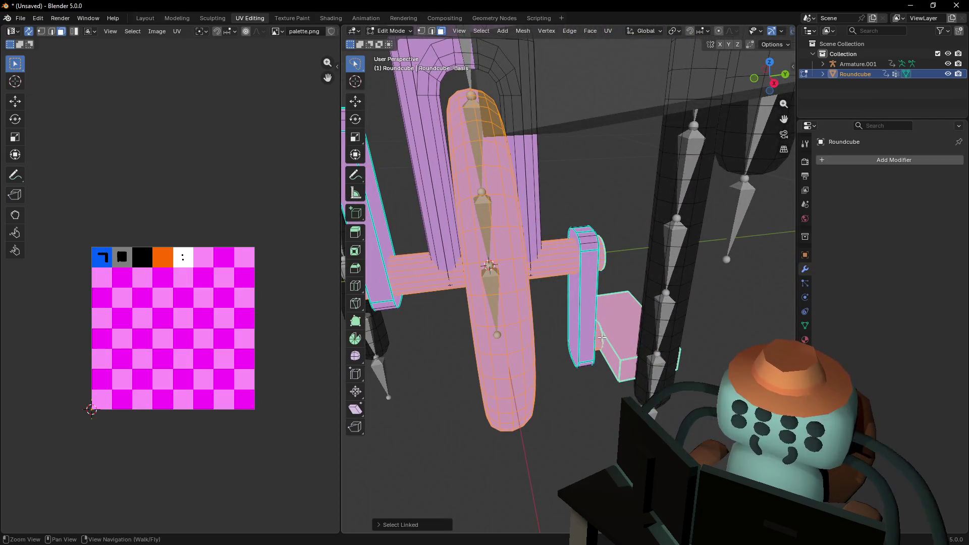
key(shift+grave)
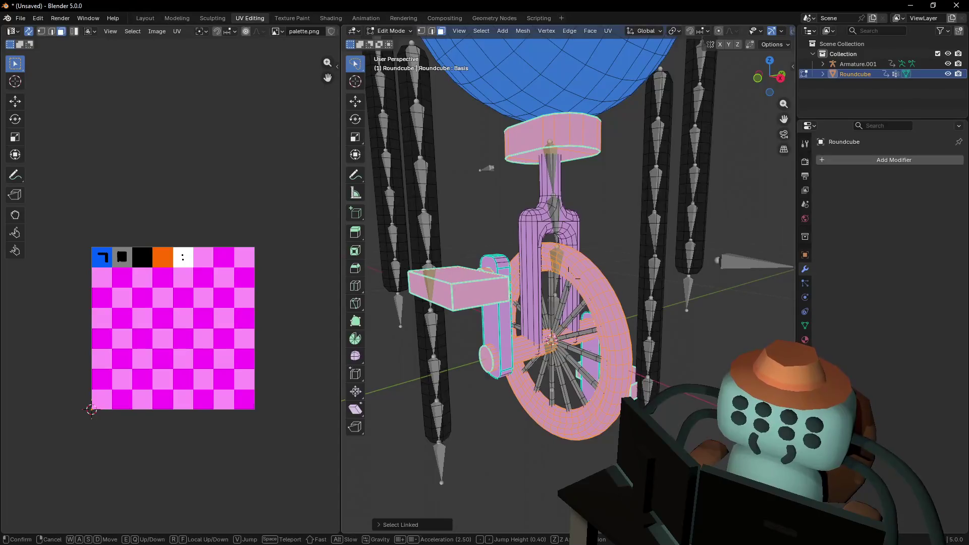
key(w)
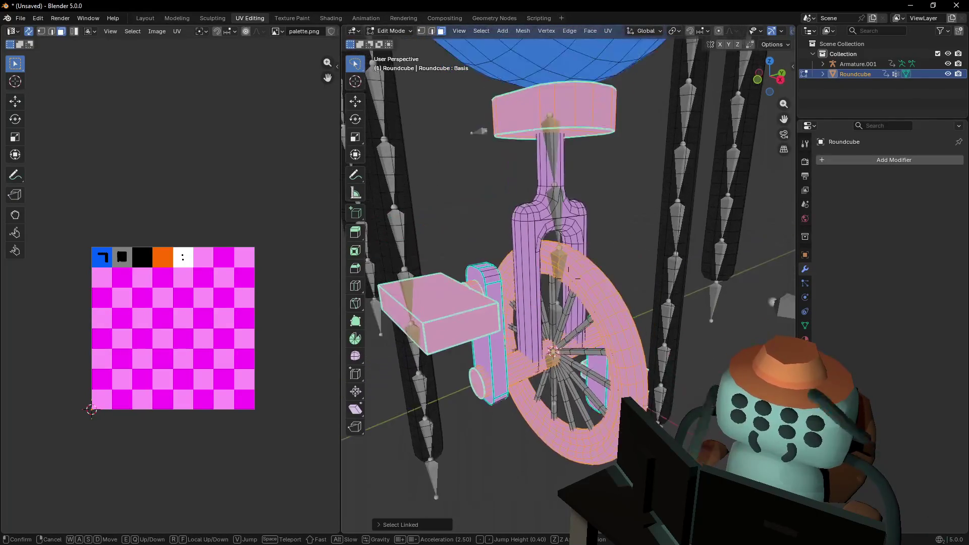
click(568, 259)
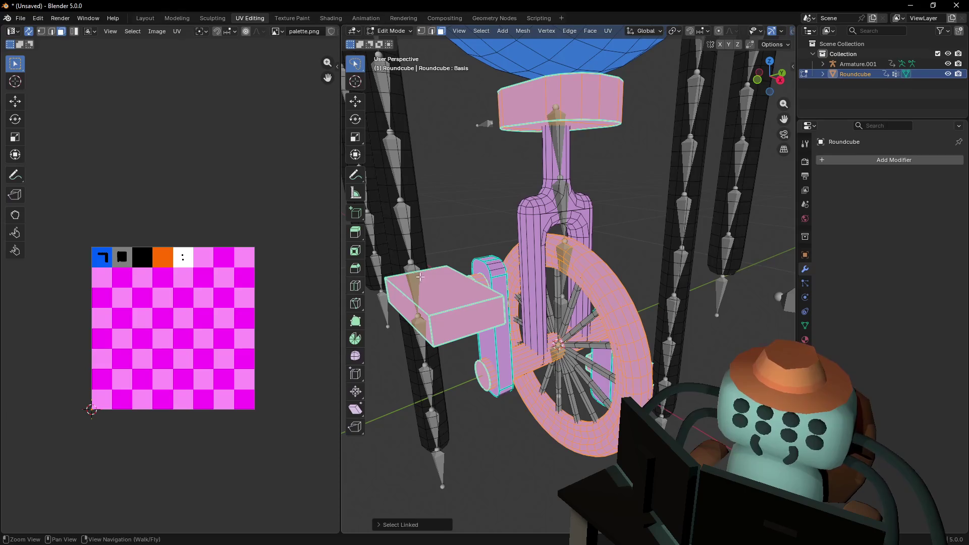
Reselect from the seat, adding fork, wheel, spokes, crank column and pedal box
key(a)
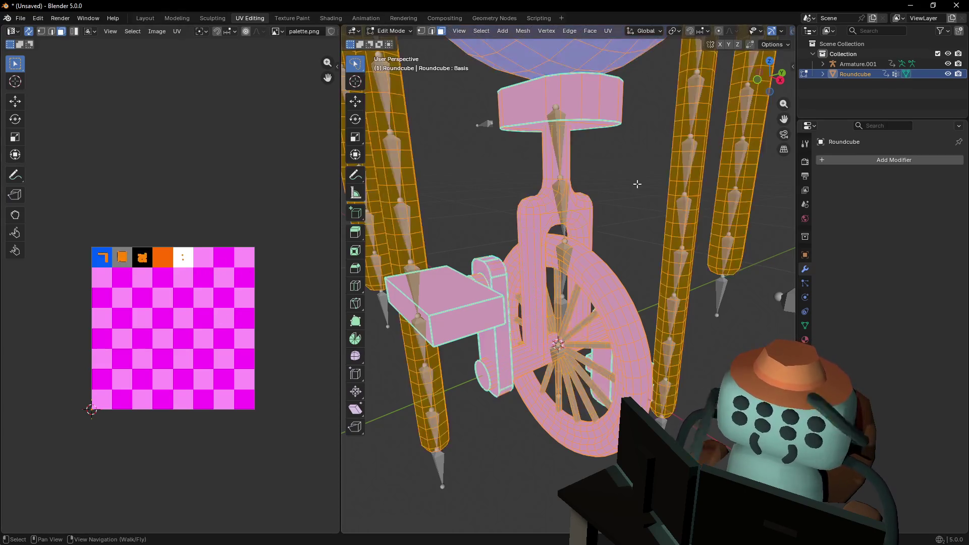
click(604, 178)
click(602, 107)
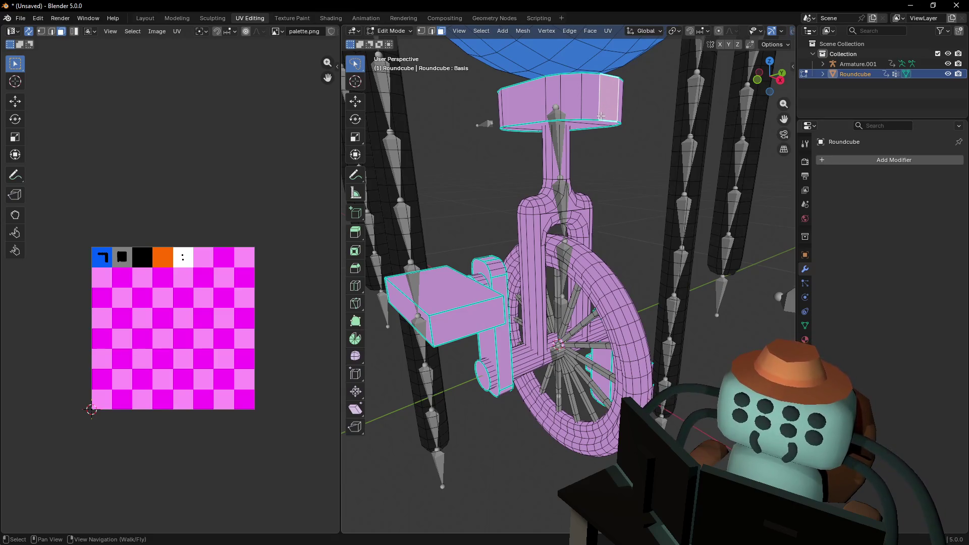
key(l)
key(l)
key(l)
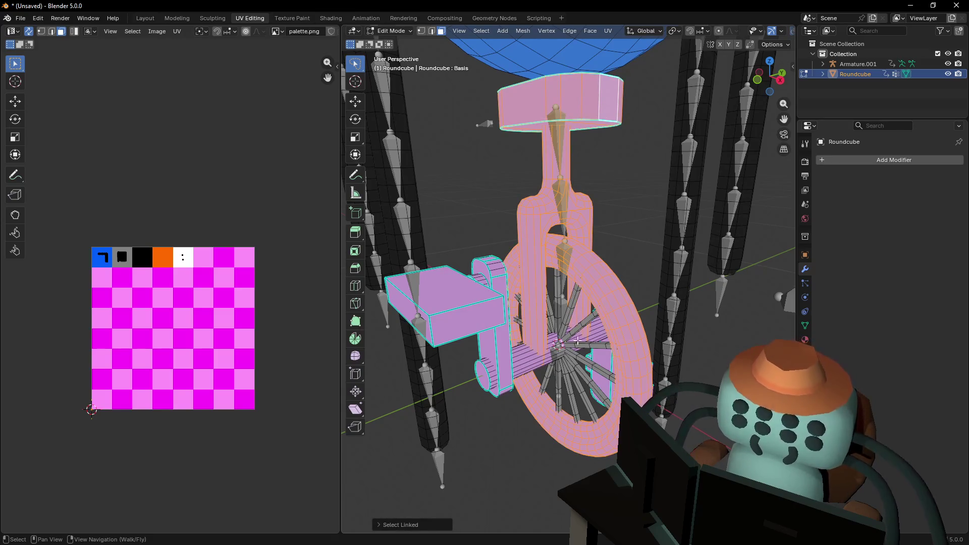
key(l)
key(l)
key(l)
key(l)
key(l)
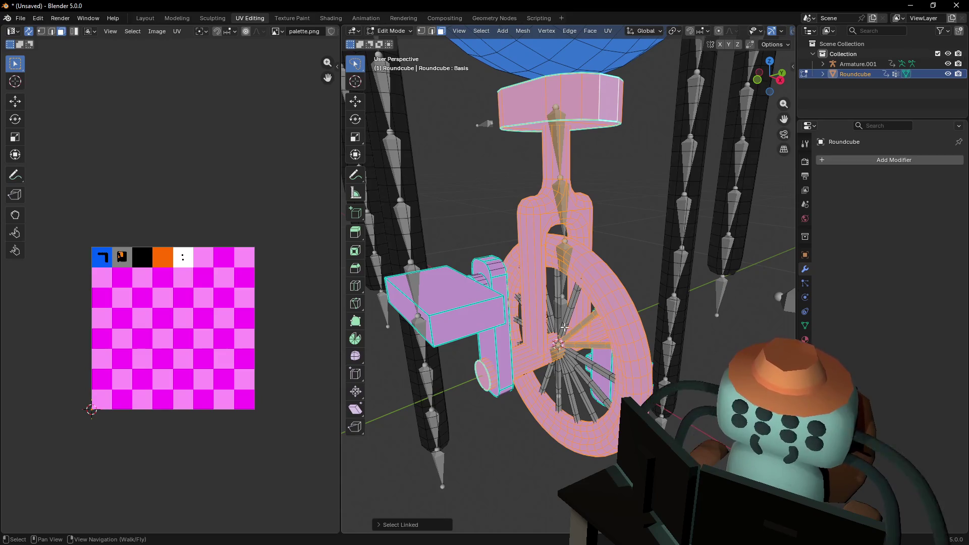
key(l)
key(l)
key(l)
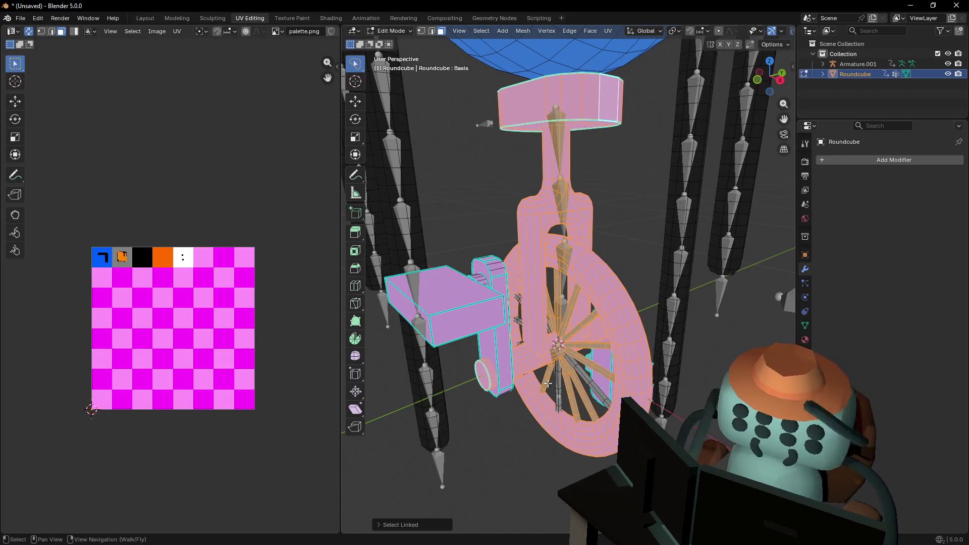
key(l)
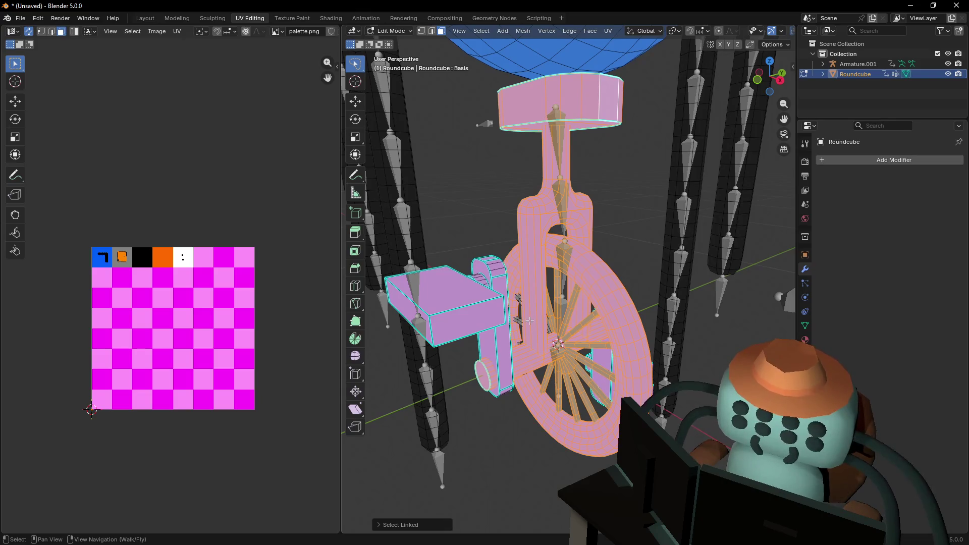
key(l)
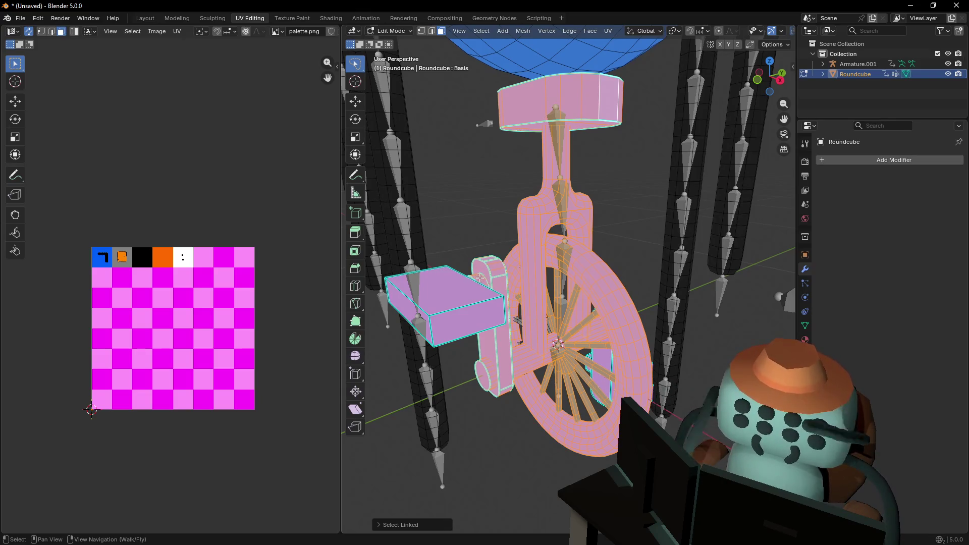
key(l)
Add the other crank, pedal and right-side spokes, cancelling an accidental transform
key(shift+grave)
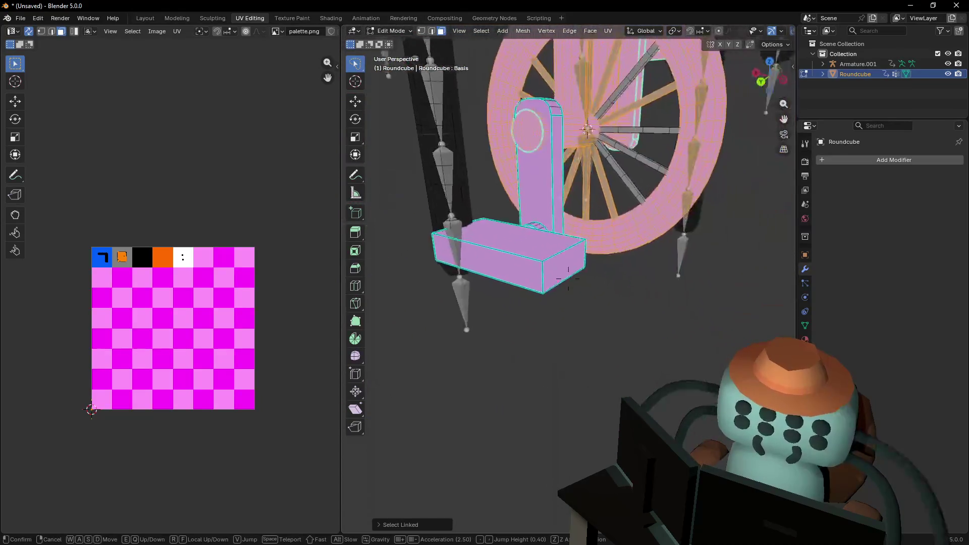
click(574, 365)
key(l)
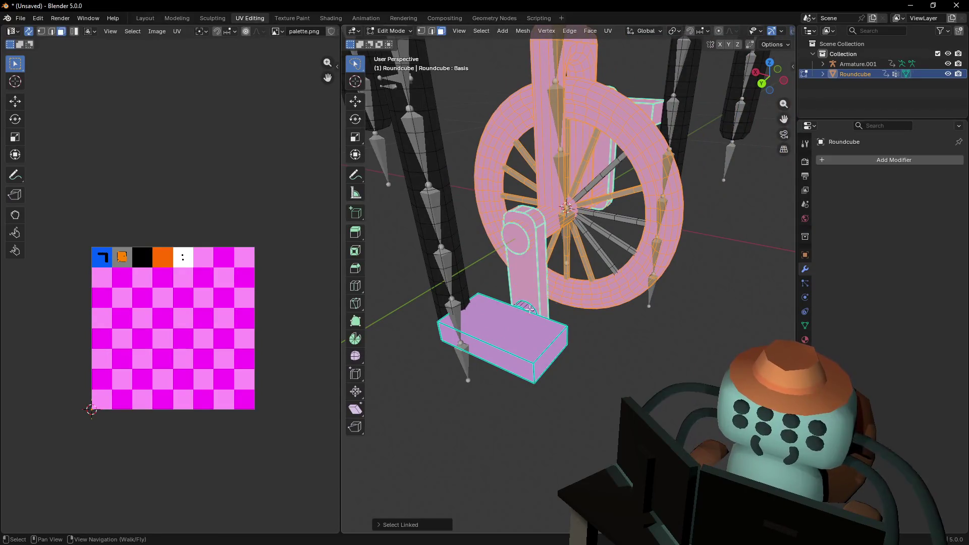
key(l)
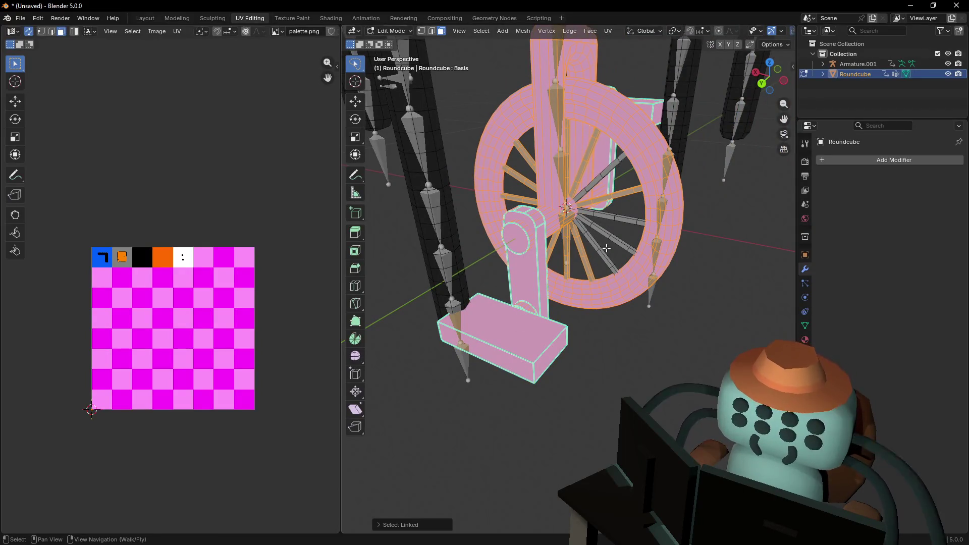
key(l)
key(l)
key(l)
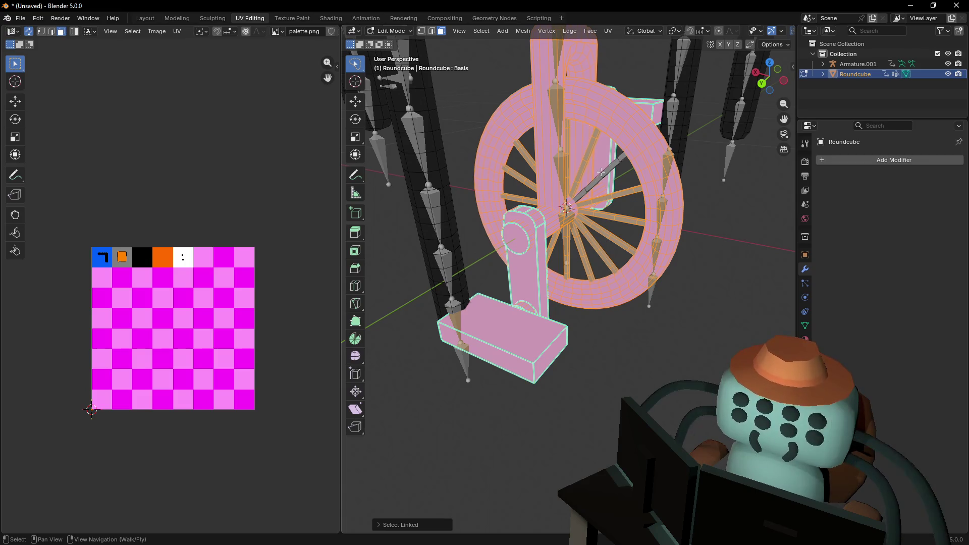
key(l)
key(shift+grave)
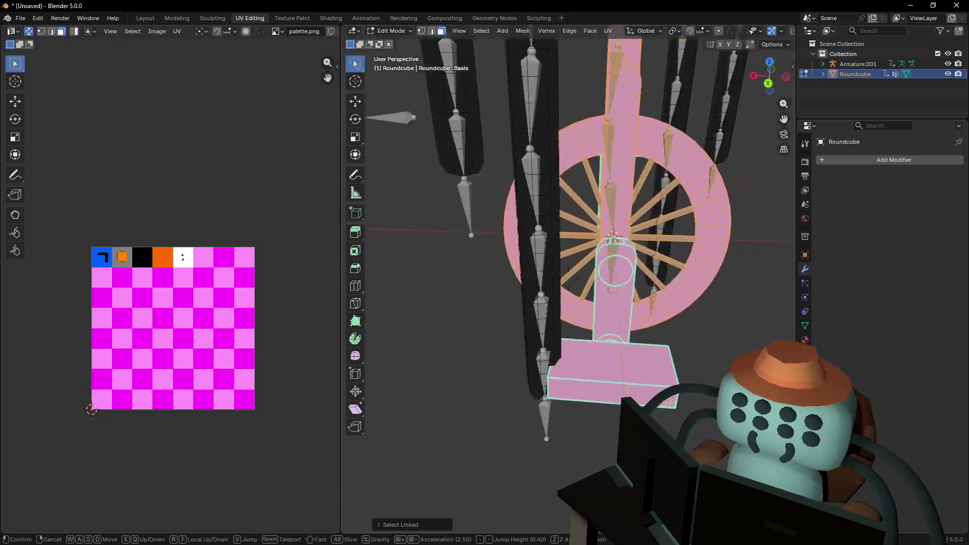
key(w)
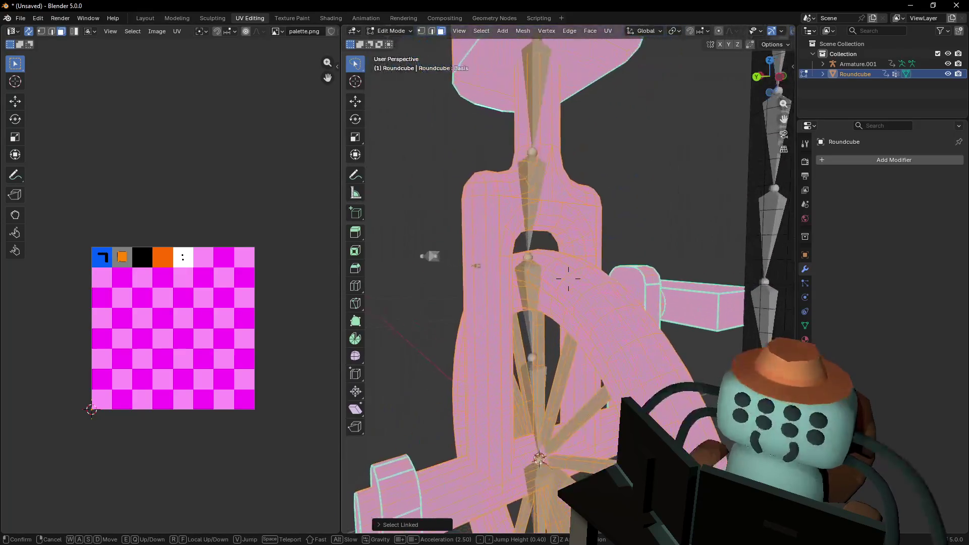
click(568, 278)
key(r)
key(g)
middle_drag(666, 167, 629, 254)
right_click(769, 236)
scroll(610, 268, up, 4)
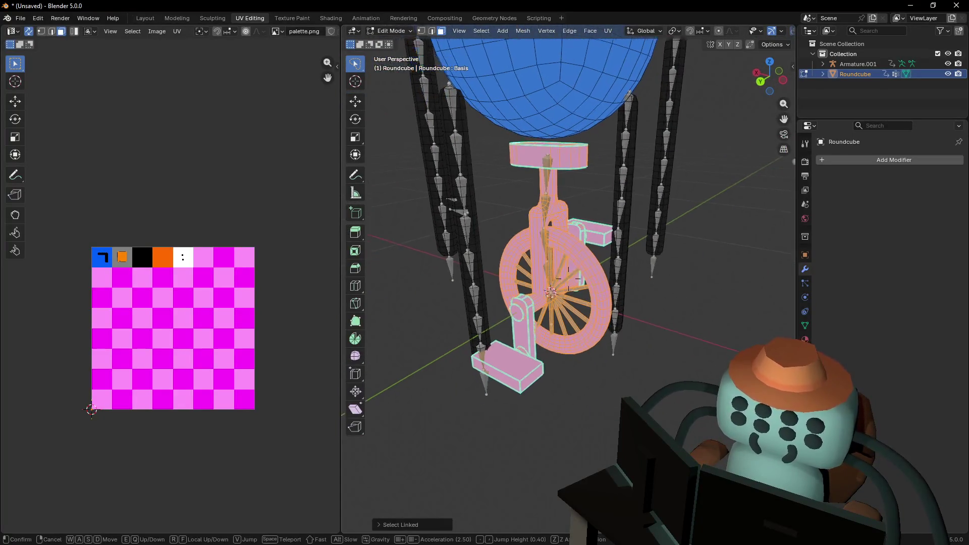
Smart UV Project the selected unicycle parts with default settings
key(u)
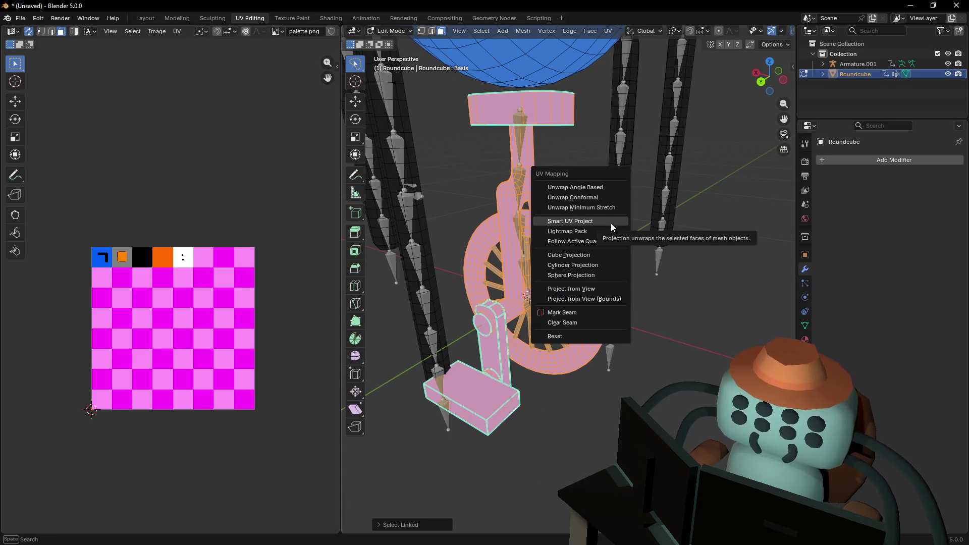
click(610, 223)
click(600, 324)
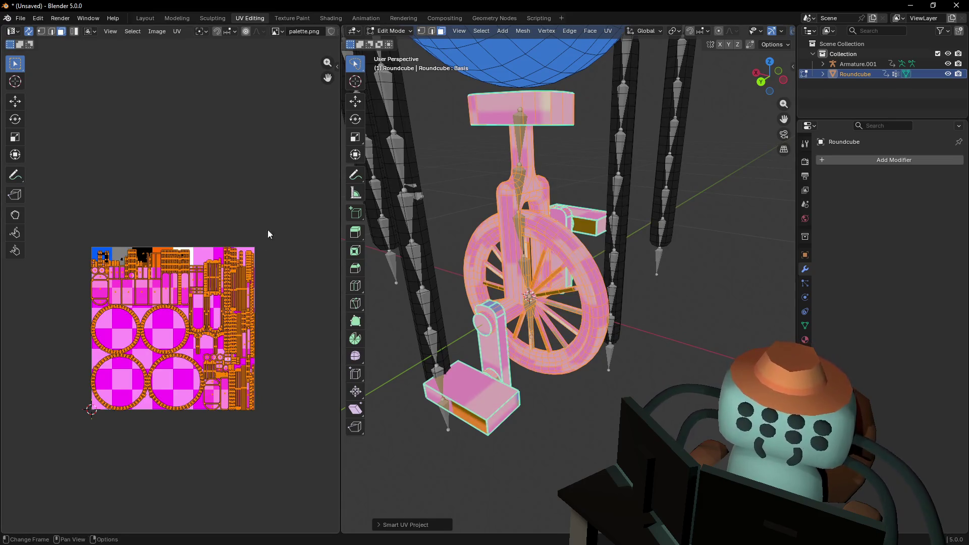
Shrink the UV islands onto the black palette cell and check the result in Object Mode
key(s)
click(197, 314)
key(g)
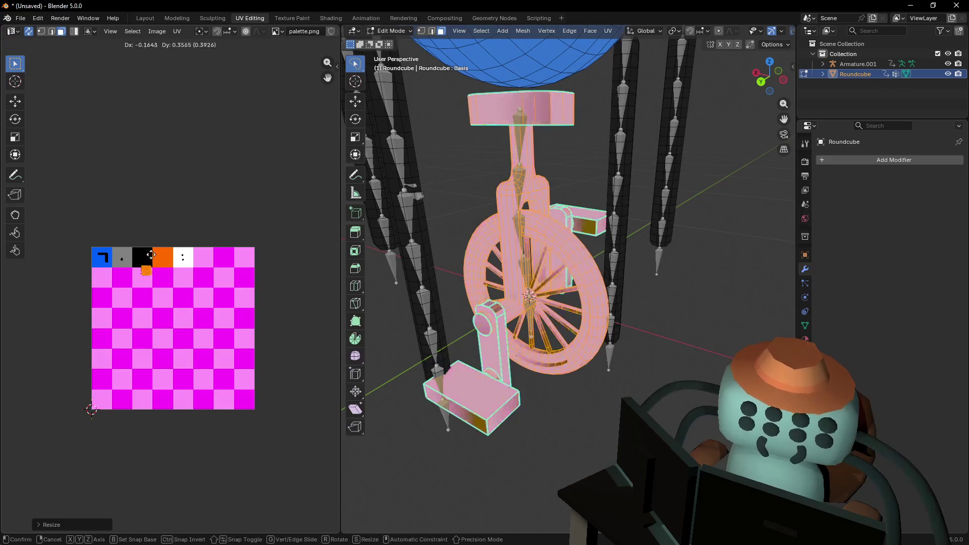
click(165, 244)
key(Tab)
middle_drag(567, 191, 547, 171)
key(Tab)
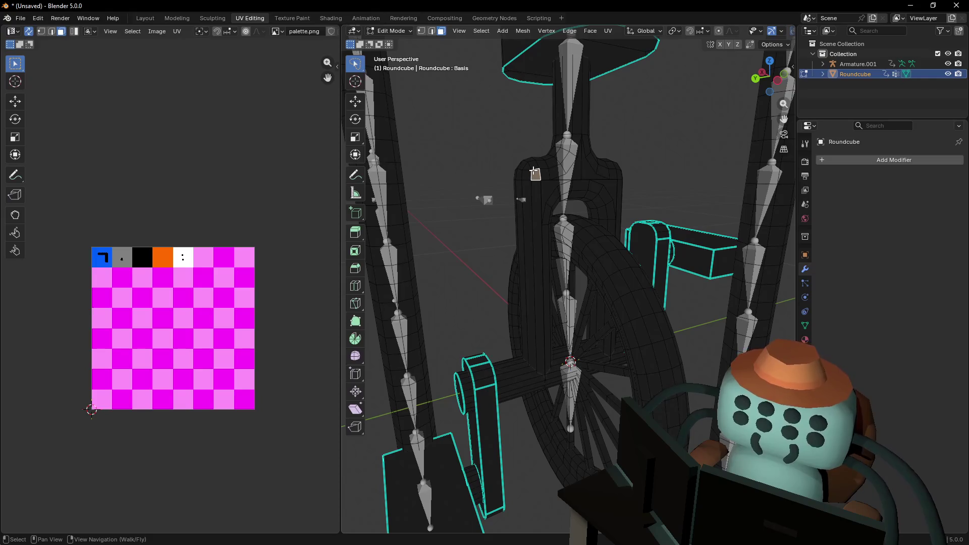
Select the fork and both crank arms as linked pieces
key(l)
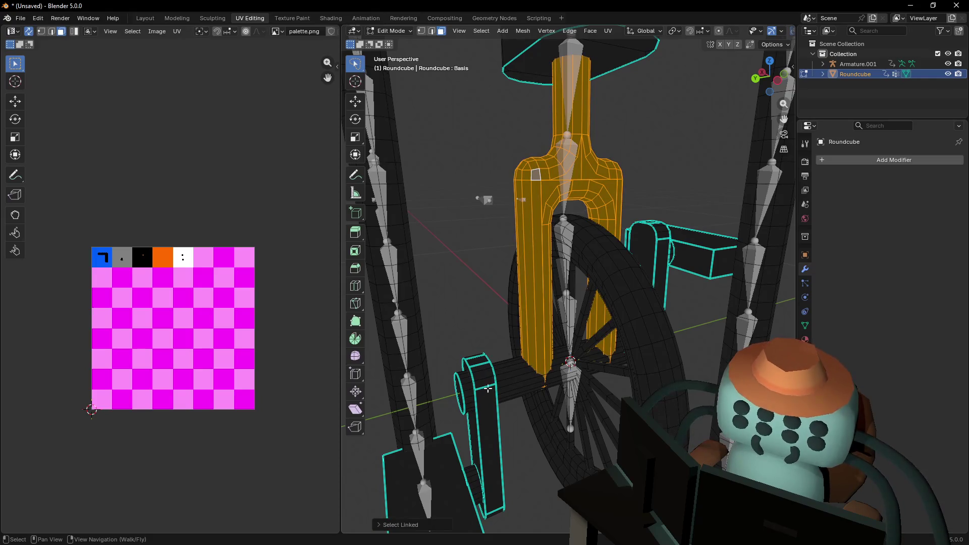
key(l)
key(l)
key(shift+grave)
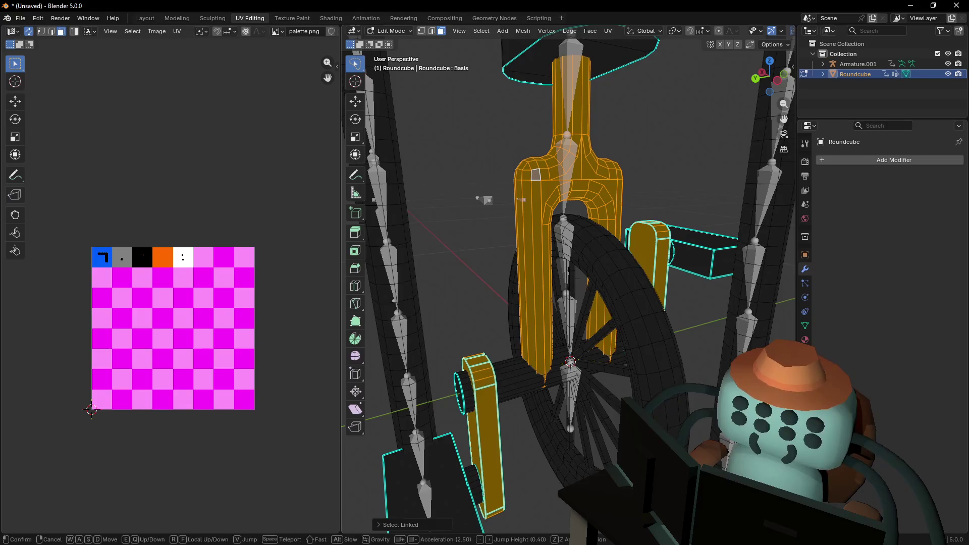
key(s)
click(630, 216)
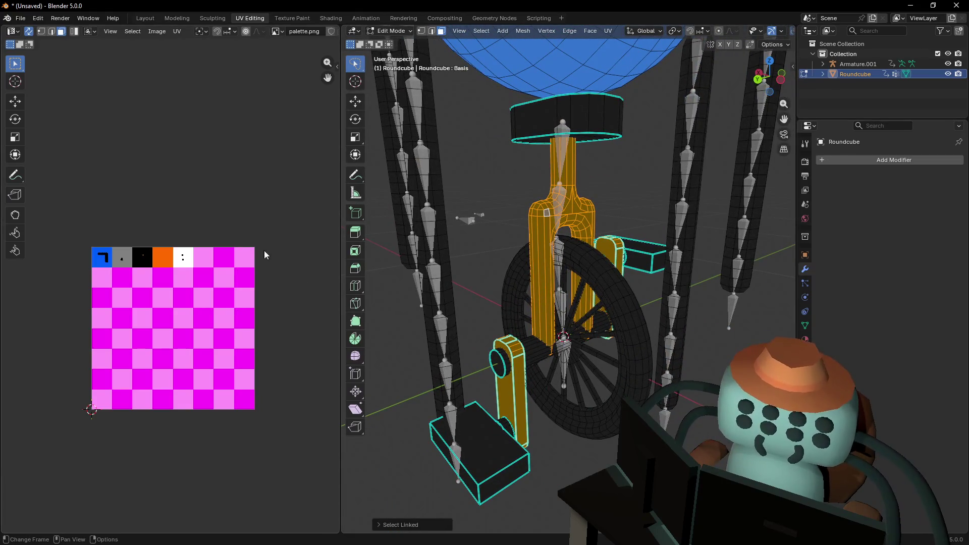
Move the fork and crank UVs onto the orange palette cell and check them in Object Mode
key(h)
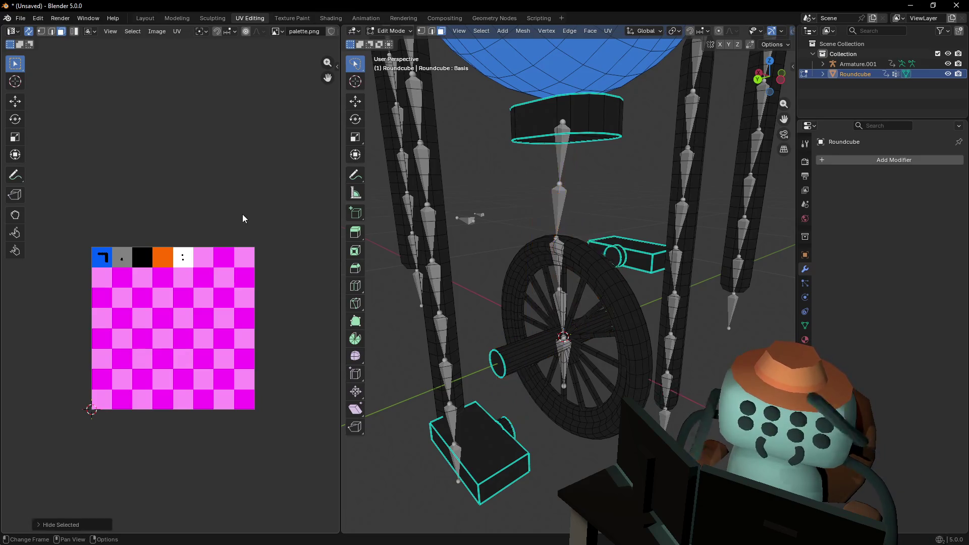
key(alt+h)
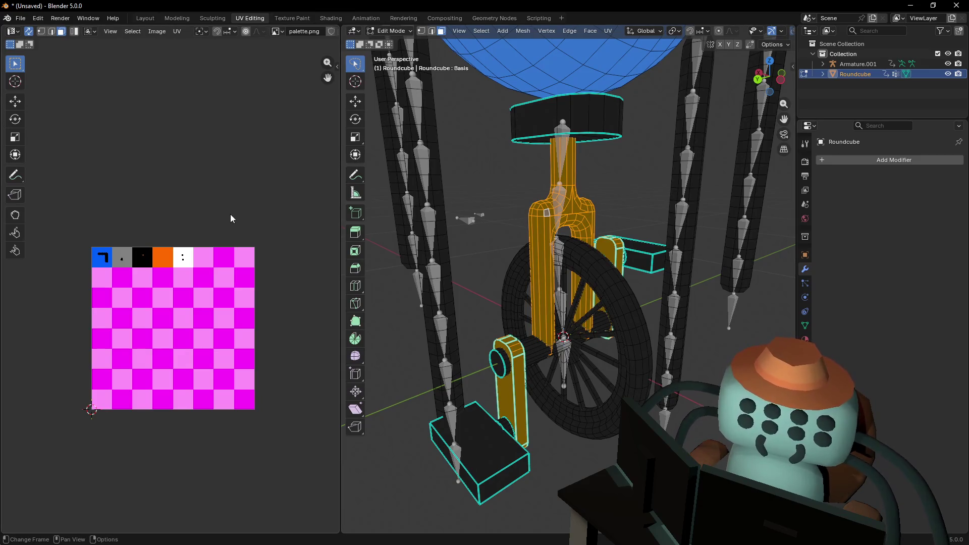
key(u)
key(g)
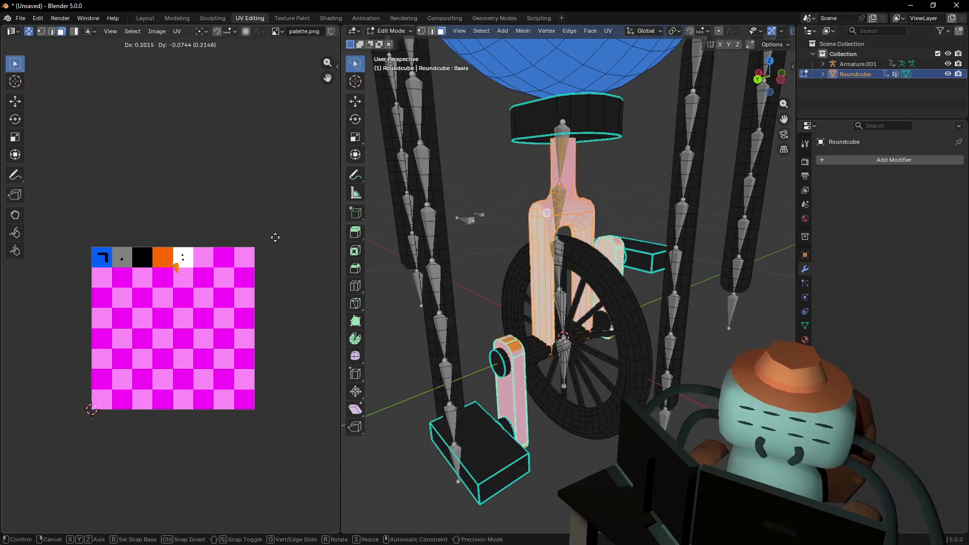
click(264, 225)
key(Tab)
middle_drag(552, 178, 574, 258)
Back in Edit Mode, deselect everything and zoom in to pick a wheel spoke face
key(Tab)
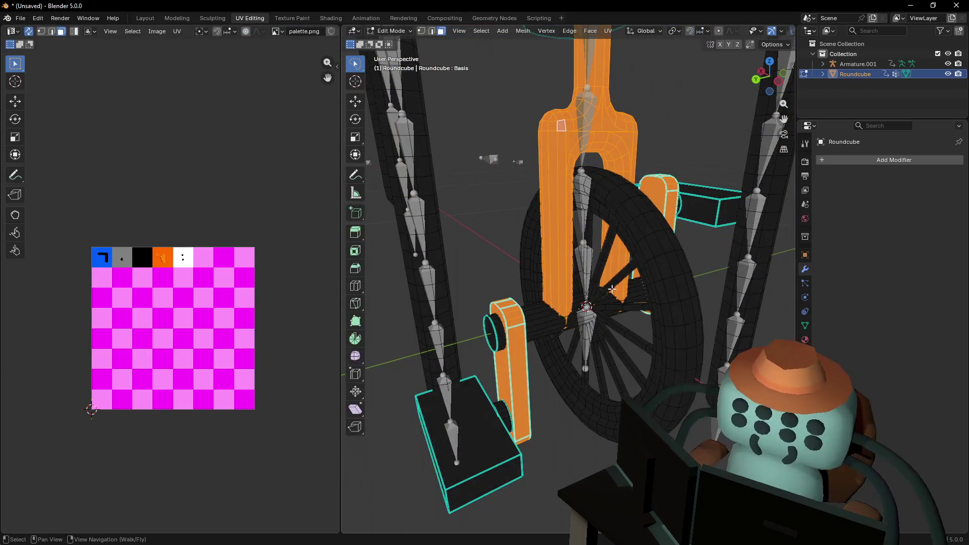
key(alt+a)
scroll(548, 314, up, 3)
mouse_move(565, 310)
middle_down()
mouse_move(589, 307)
mouse_move(604, 265)
middle_up()
click(600, 286)
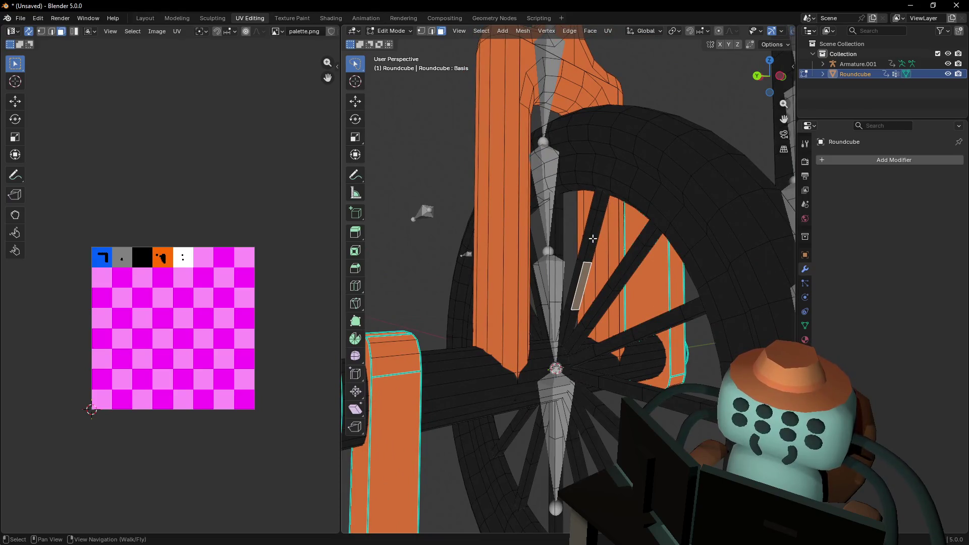
Select every wheel spoke, adding each linked spoke to the selection
key(ctrl+l)
key(l)
key(l)
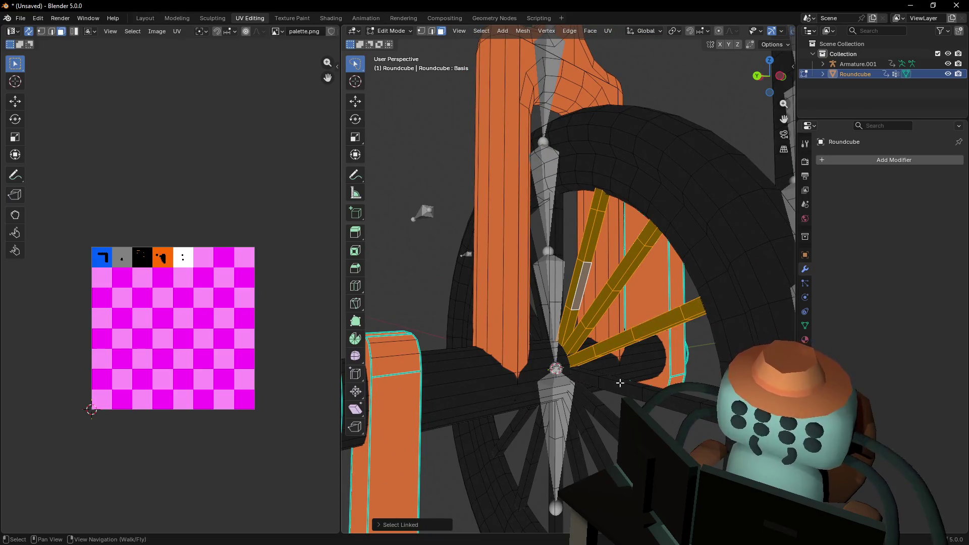
key(l)
key(l)
key(l)
key(l)
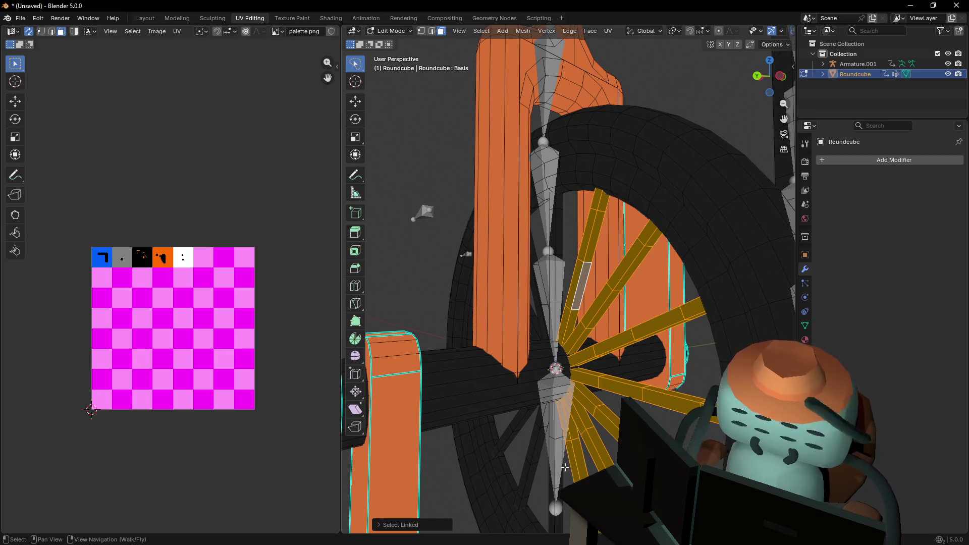
key(l)
key(l)
key(l)
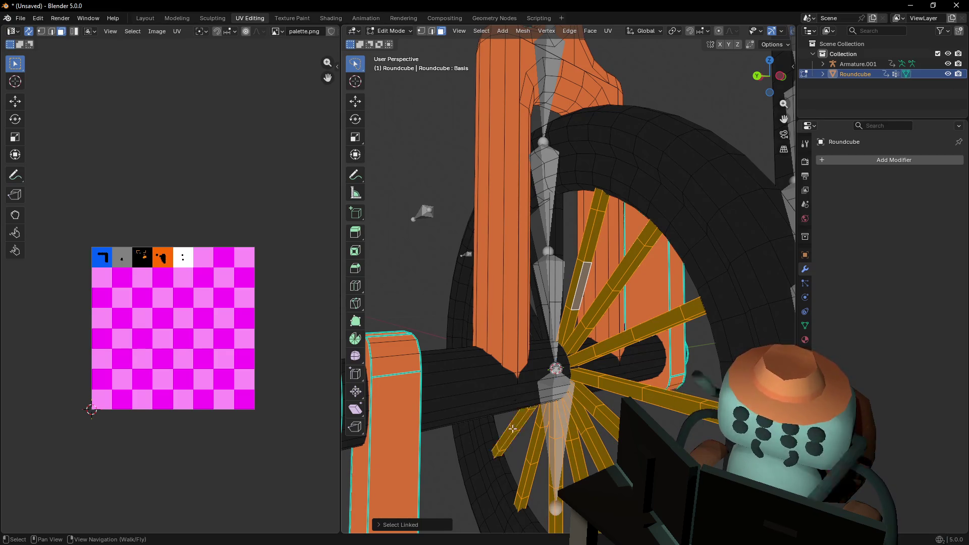
mouse_move(538, 306)
right_down()
mouse_move(455, 295)
mouse_move(499, 330)
right_up()
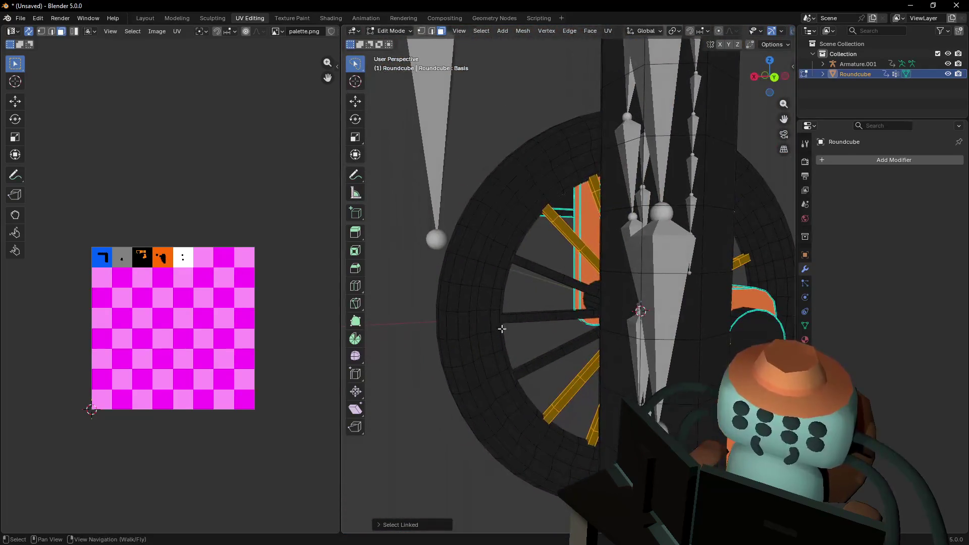
key(l)
key(l)
key(l)
Frame the wheel up close and switch out of and back into Edit Mode
mouse_move(529, 362)
right_down()
mouse_move(494, 348)
mouse_move(506, 273)
right_up()
key(d)
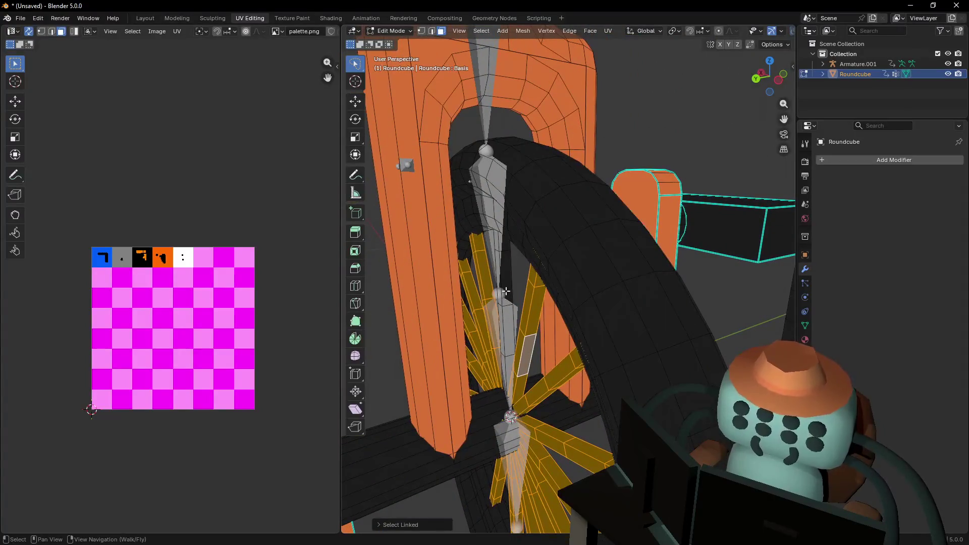
scroll(506, 272, down, 10)
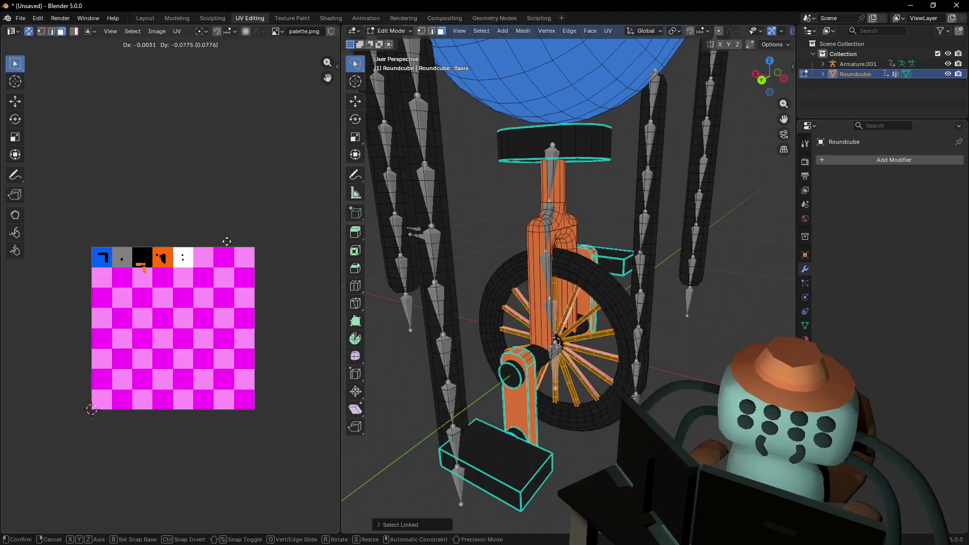
key(Tab)
mouse_move(631, 284)
right_down()
mouse_move(568, 278)
mouse_move(571, 237)
right_up()
key(Tab)
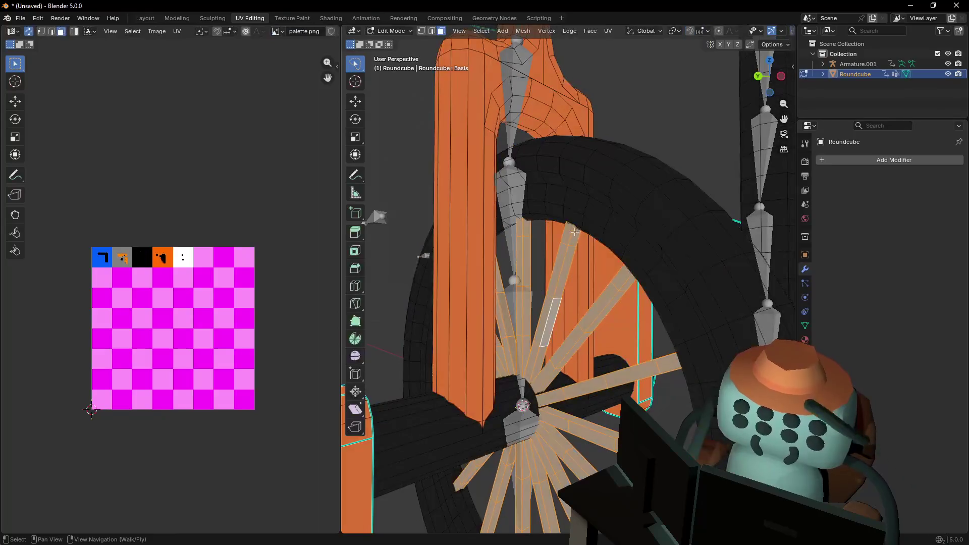
Move the UVs of the first rim face loops onto the pale tan palette area
alt+click(570, 197)
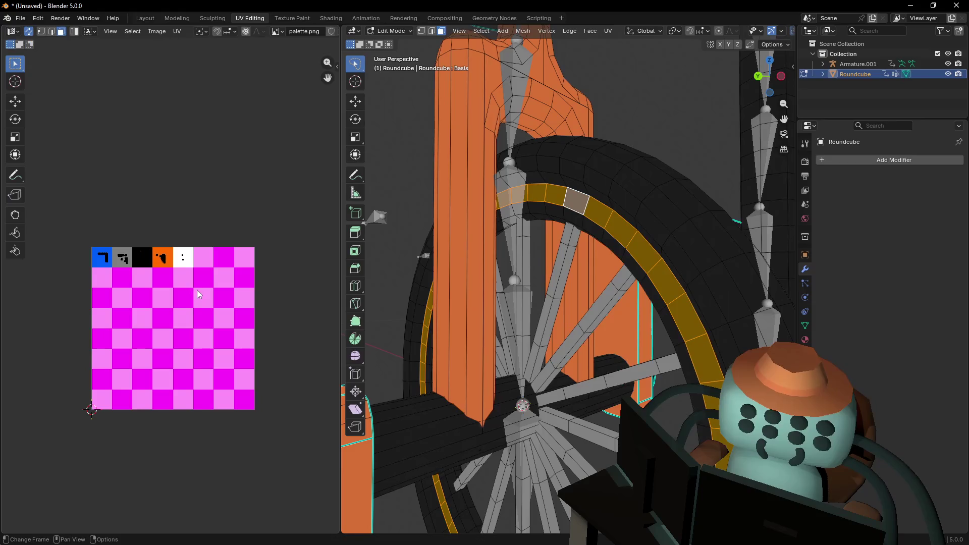
key(v)
click(197, 290)
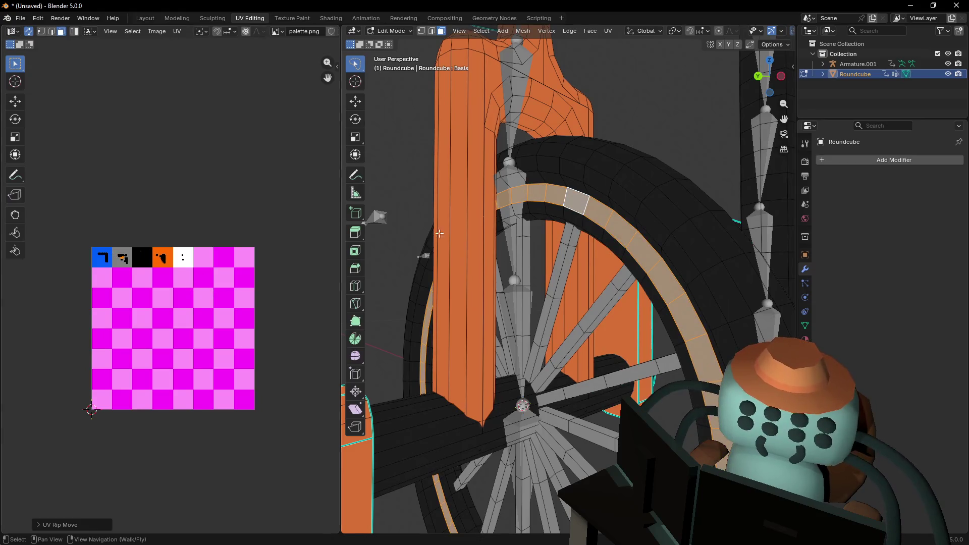
alt+click(541, 207)
key(g)
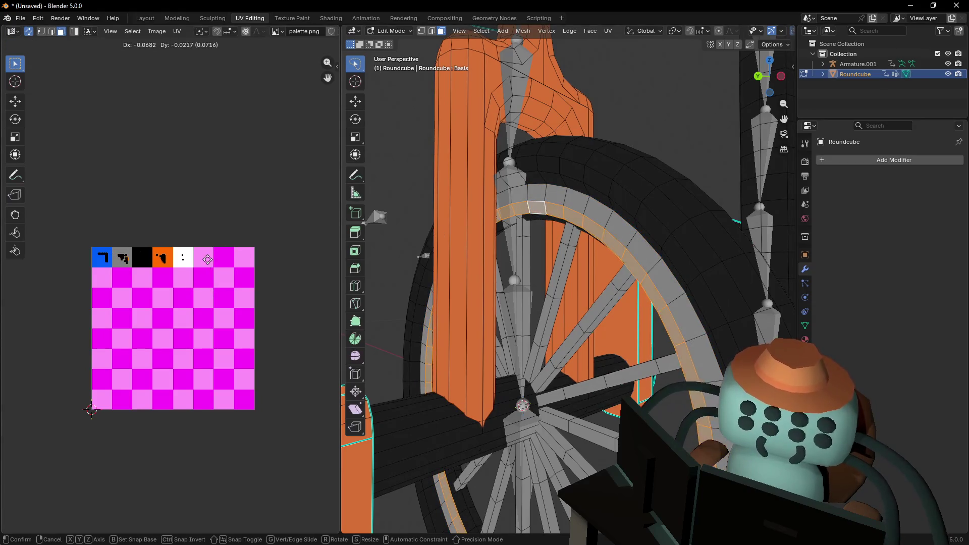
click(208, 259)
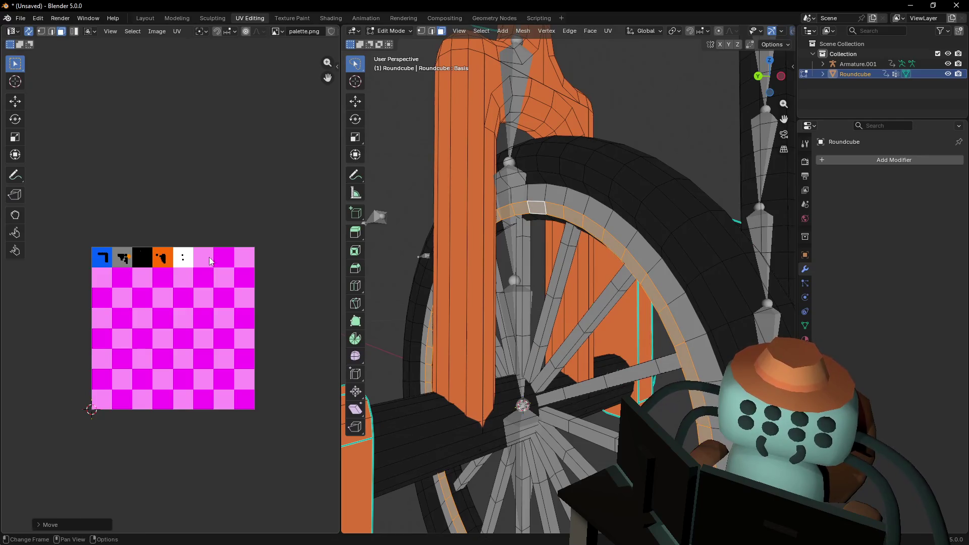
alt+click(534, 216)
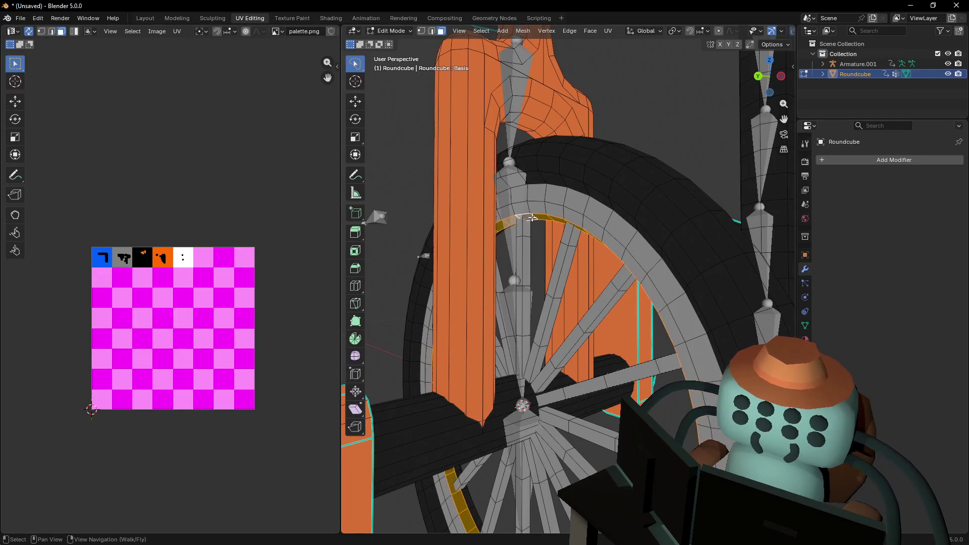
key(g)
click(225, 262)
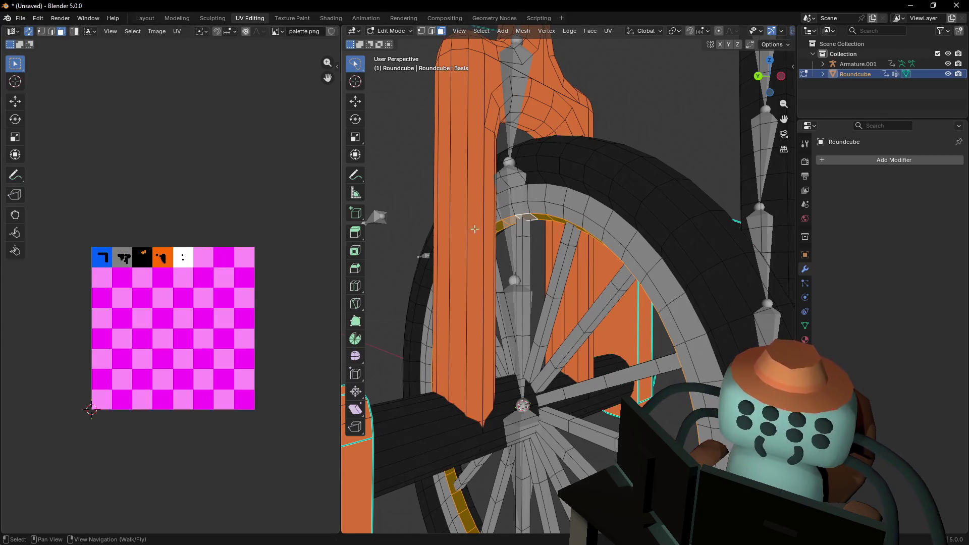
key(g)
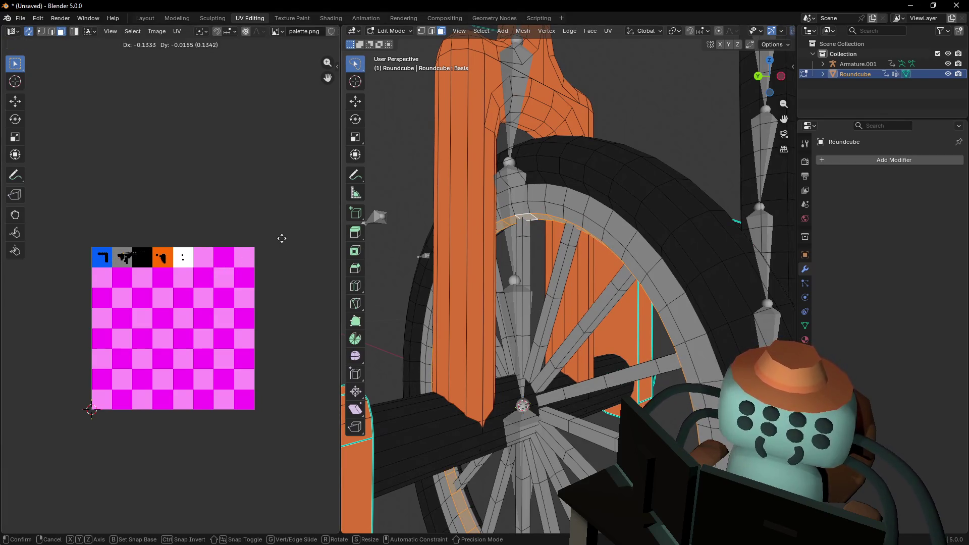
click(281, 238)
From a side view, recolour a longer loop along the rim to tan
middle_drag(571, 218, 590, 221)
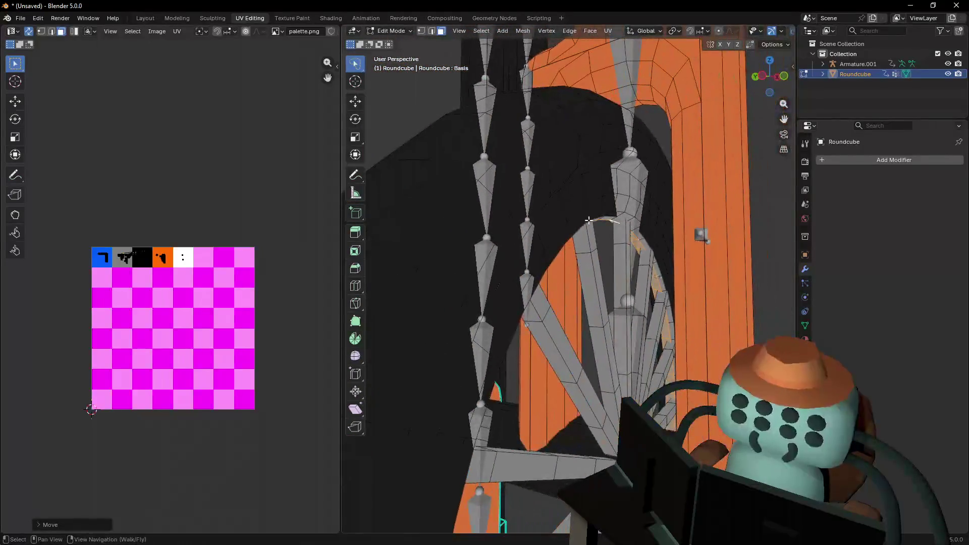
alt+click(651, 237)
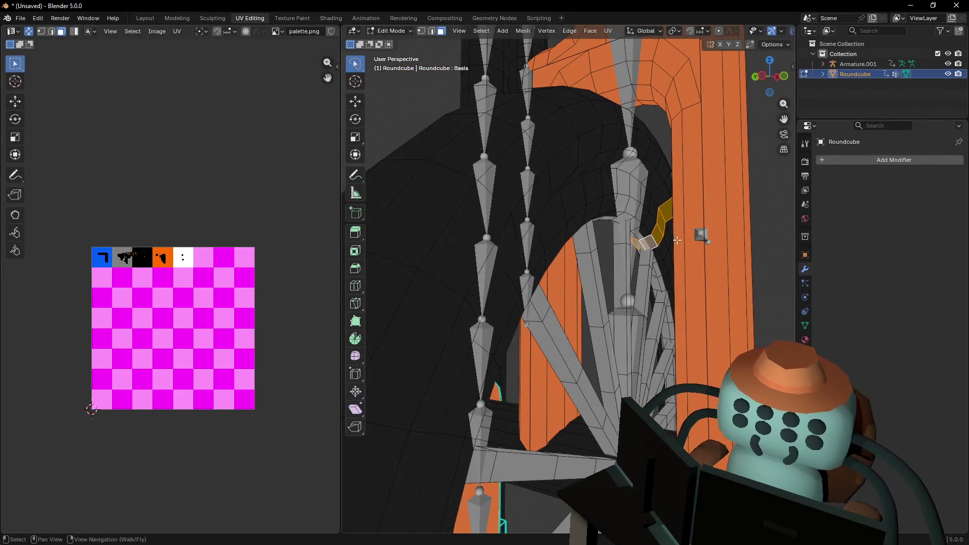
alt+click(648, 237)
key(g)
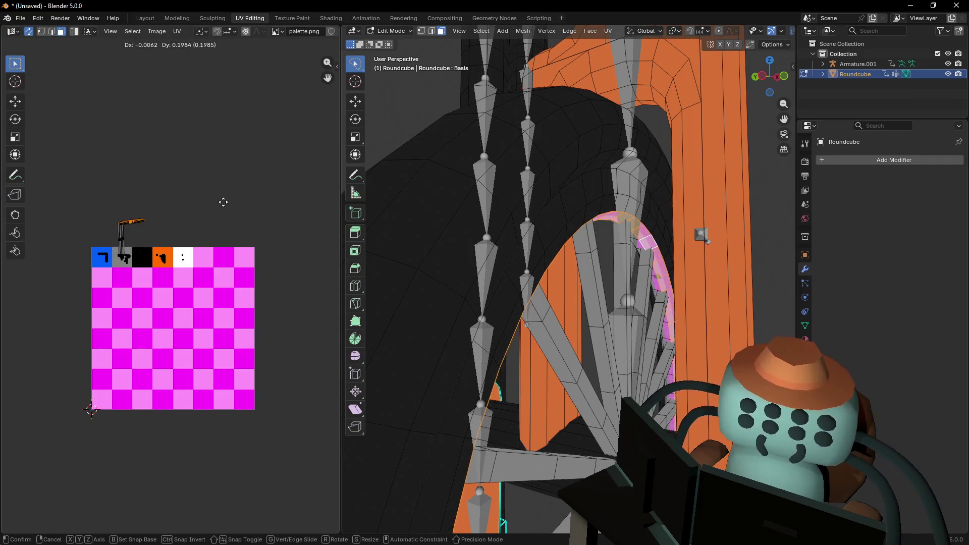
click(239, 196)
click(177, 207)
click(223, 238)
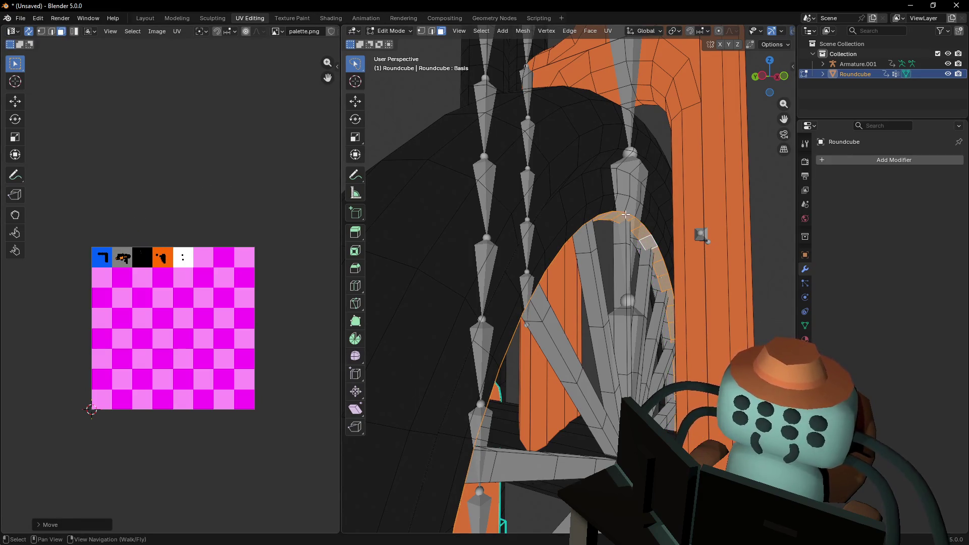
Recolour another rim face loop tan, undoing an accidental move back to black
alt+click(655, 227)
key(g)
click(199, 218)
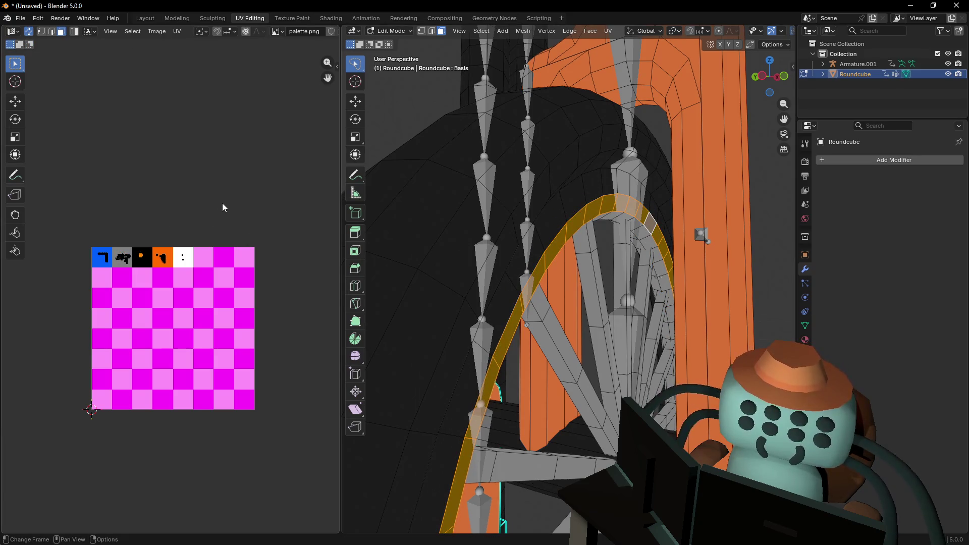
key(v)
click(203, 205)
key(ctrl+z)
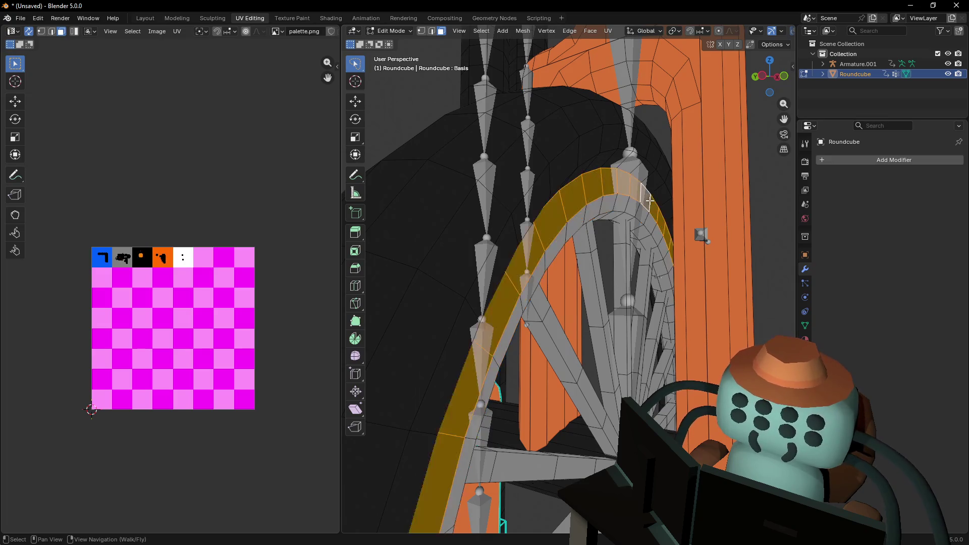
key(g)
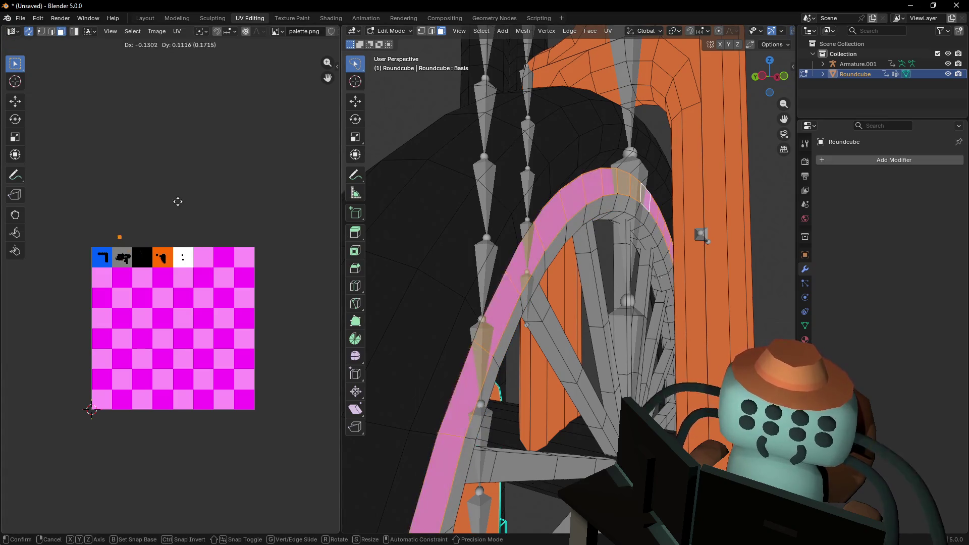
click(168, 223)
key(shift+grave)
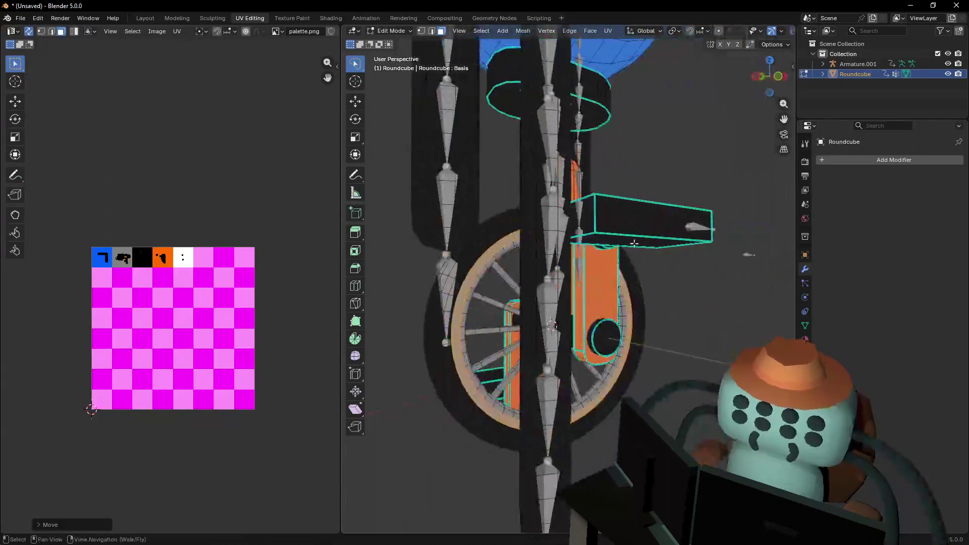
Walk the view to the wheel and select the Roundcube body mesh
key(Tab)
key(d)
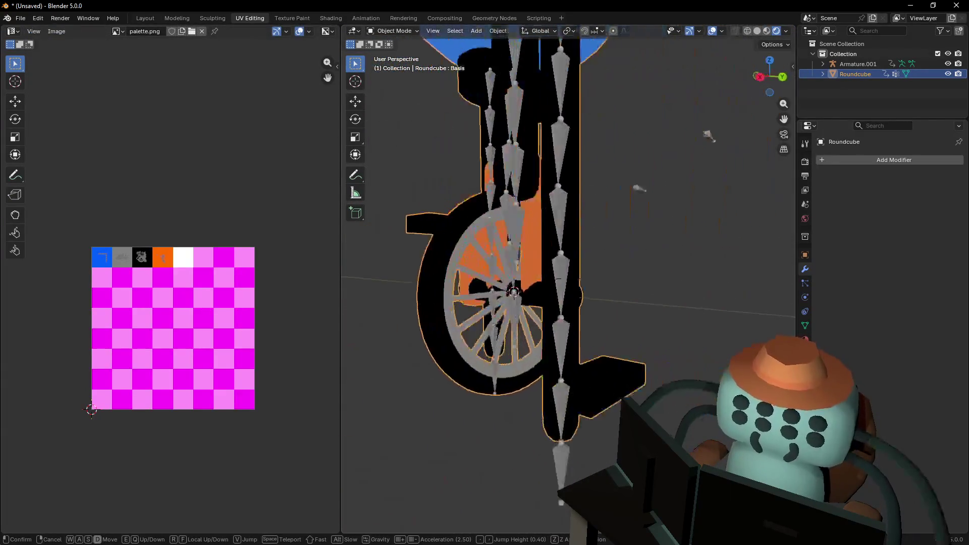
key(s)
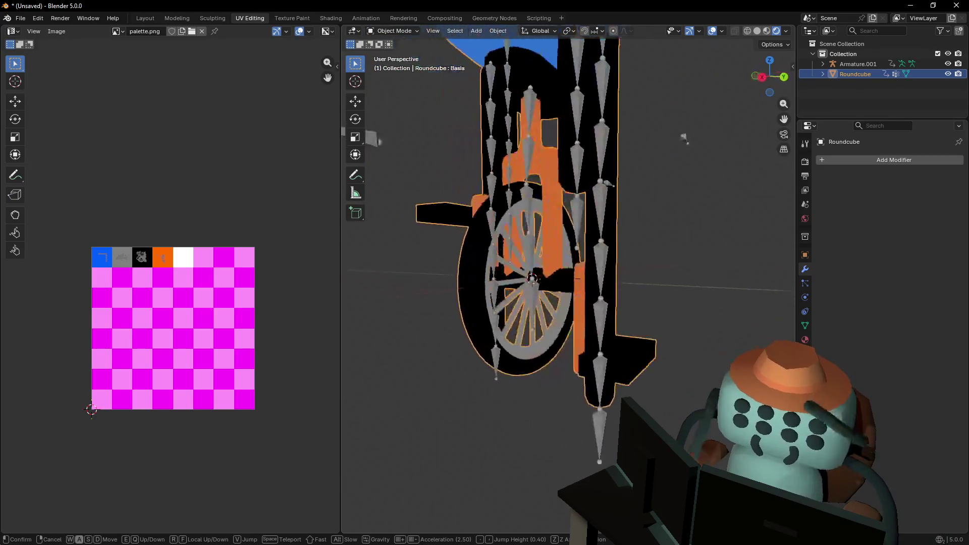
key(w)
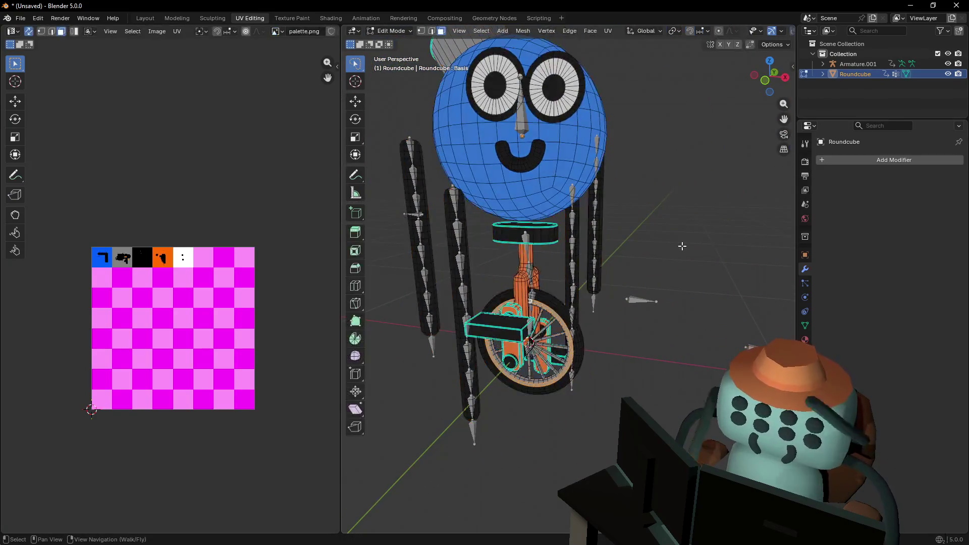
key(s)
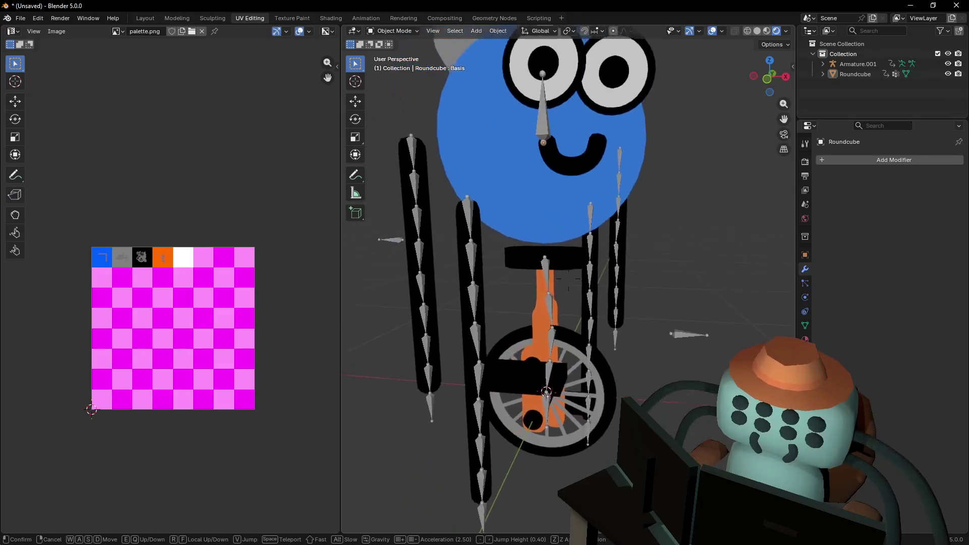
key(w)
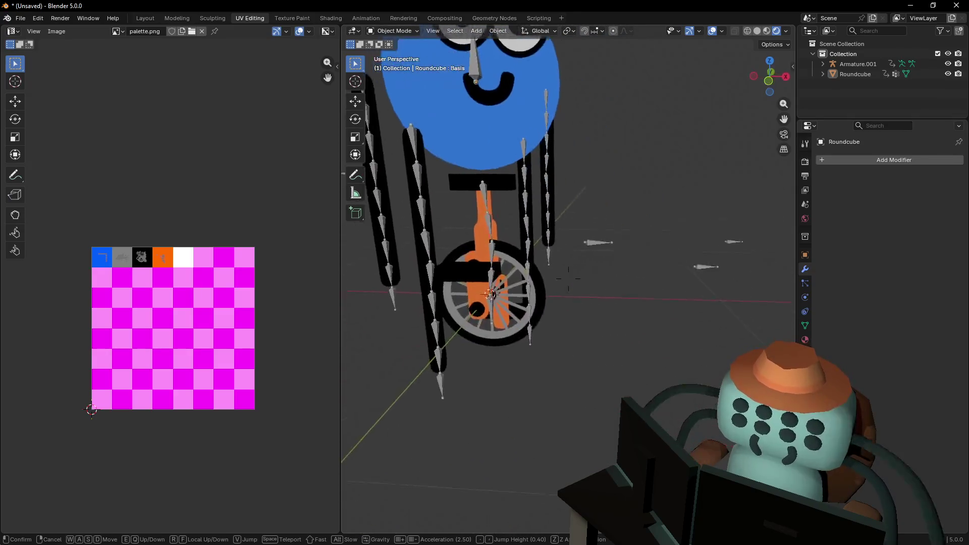
key(d)
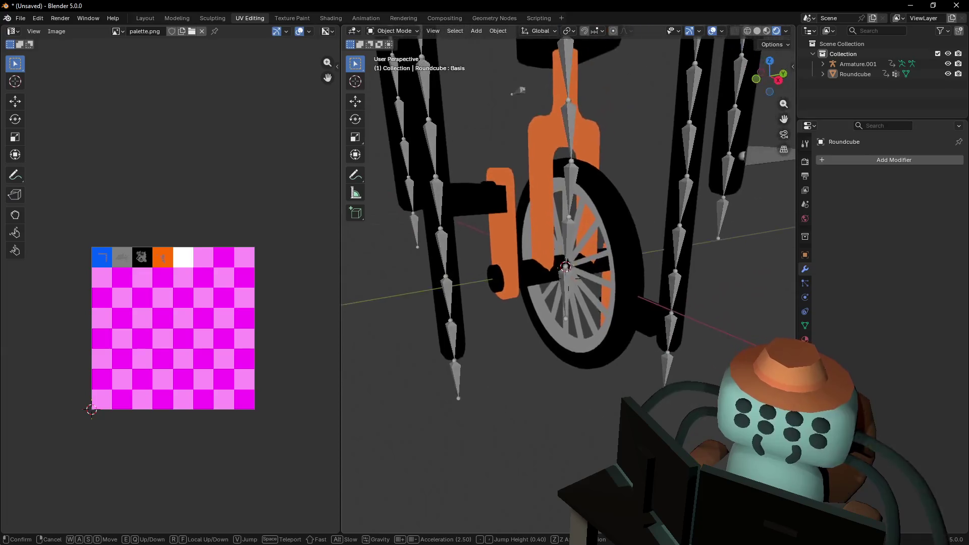
key(e)
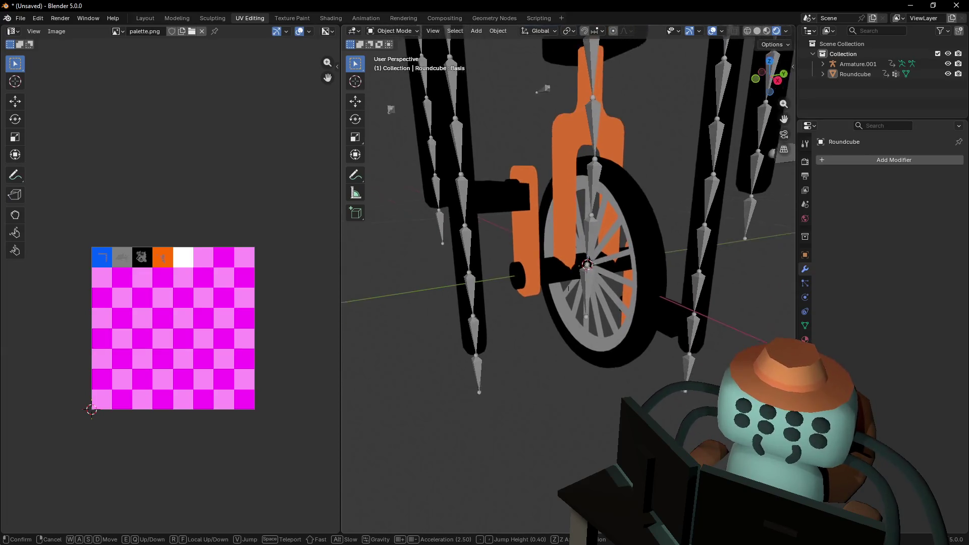
key(w)
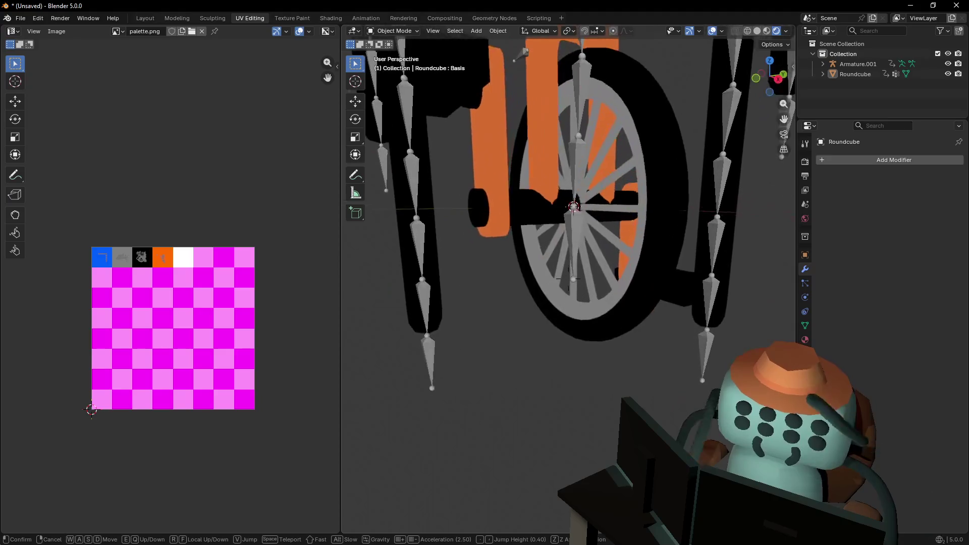
click(534, 211)
click(534, 211)
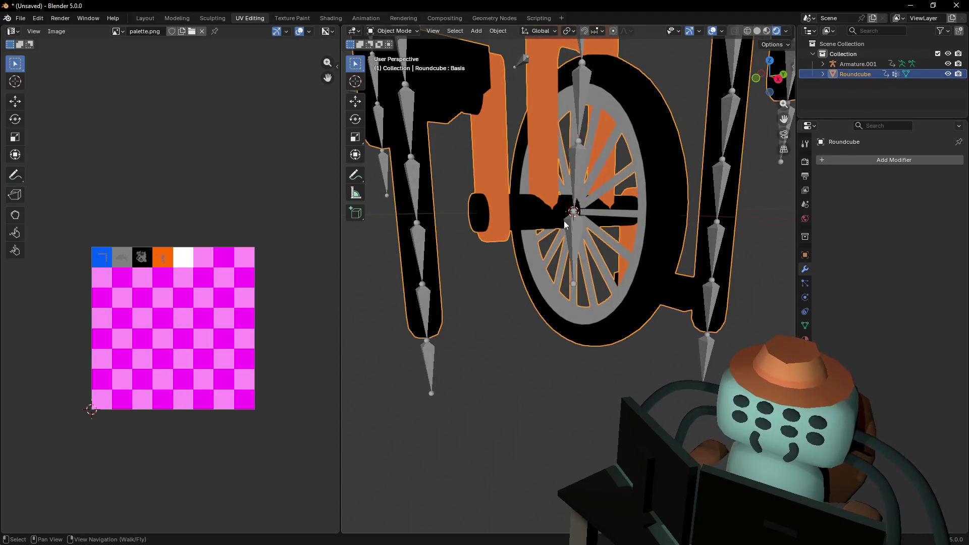
key(shift+grave)
key(Escape)
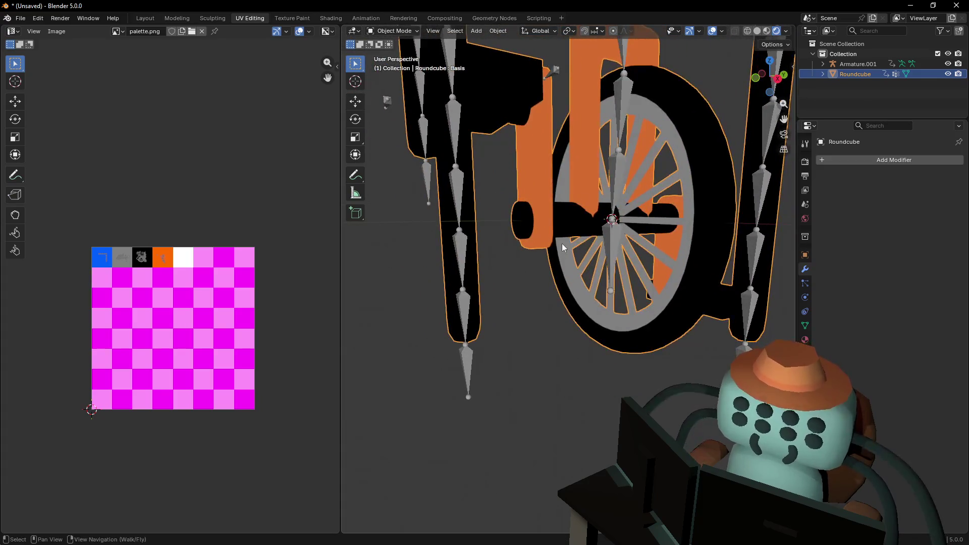
middle_drag(352, 81, 526, 172)
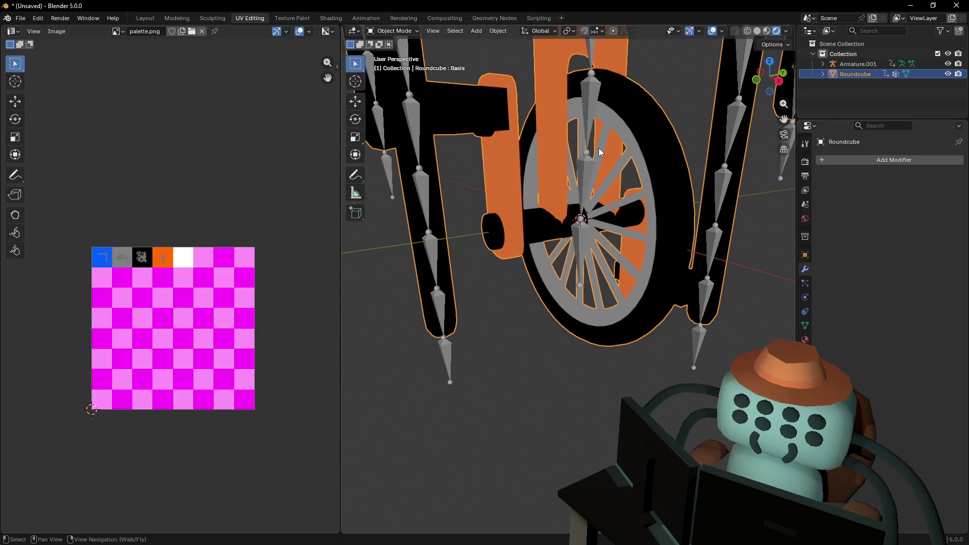
Dismiss the Add menu unused, then enter Edit Mode on the armature and select the hub bone
key(shift+a)
mouse_move(608, 160)
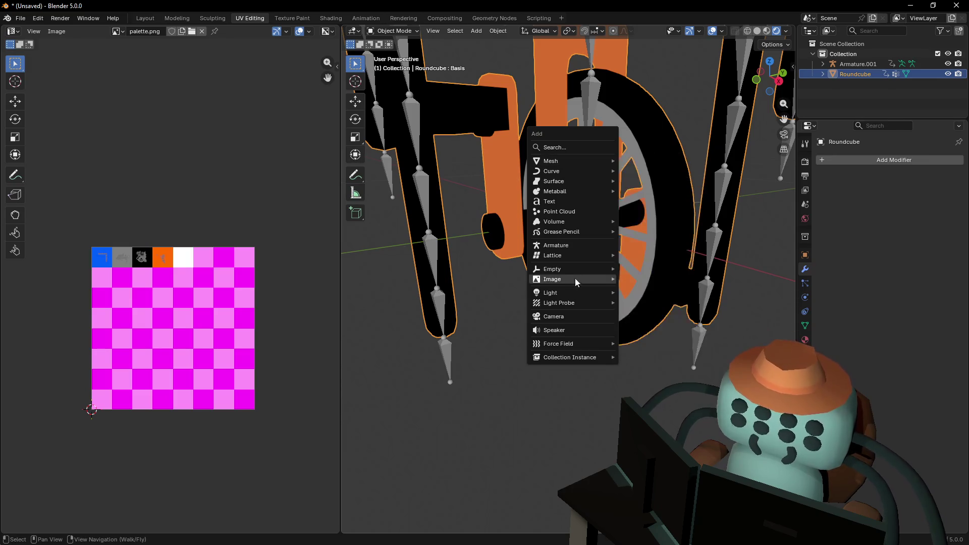
mouse_move(591, 258)
key(Escape)
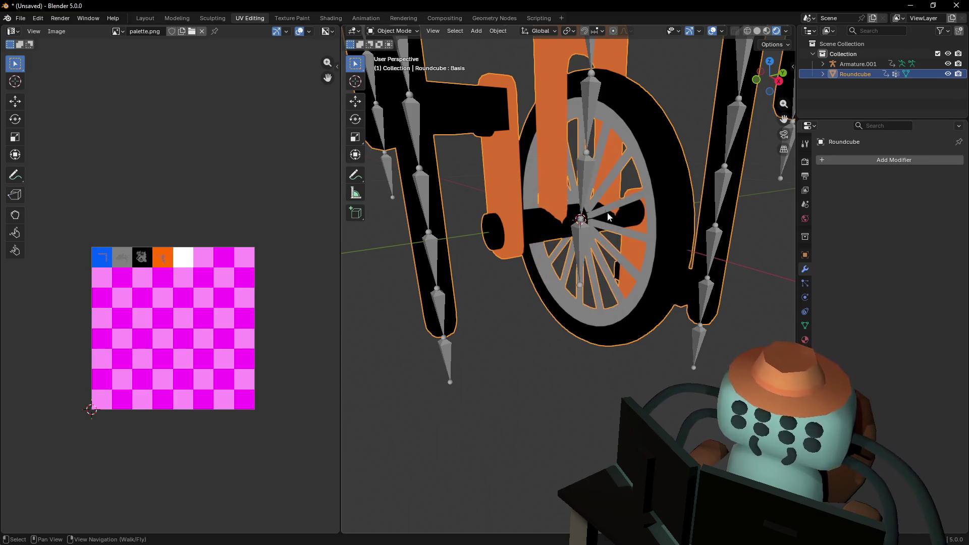
click(585, 241)
key(Tab)
click(582, 227)
middle_drag(604, 231, 616, 223)
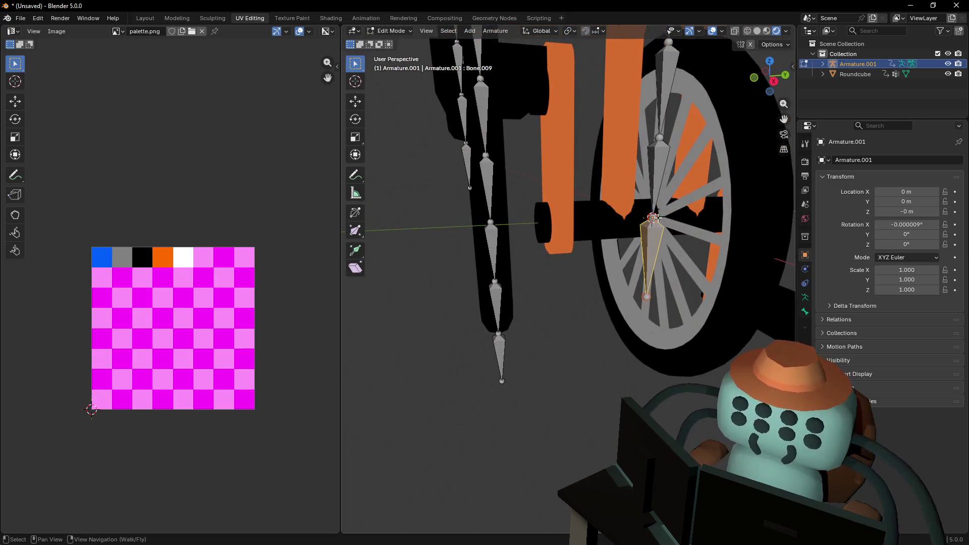
Extrude a crank bone from the hub along the pedal arm and clear its parent
click(391, 31)
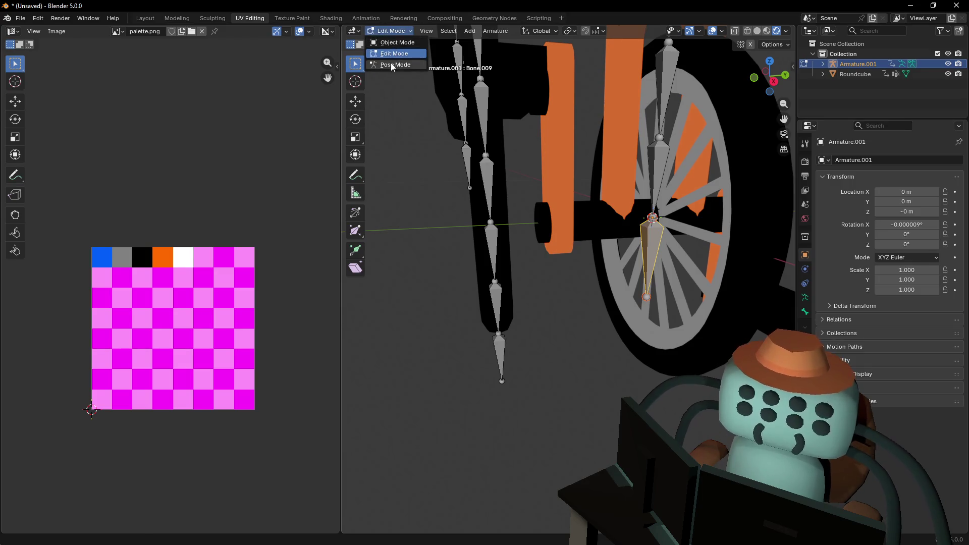
click(392, 63)
click(391, 31)
click(393, 52)
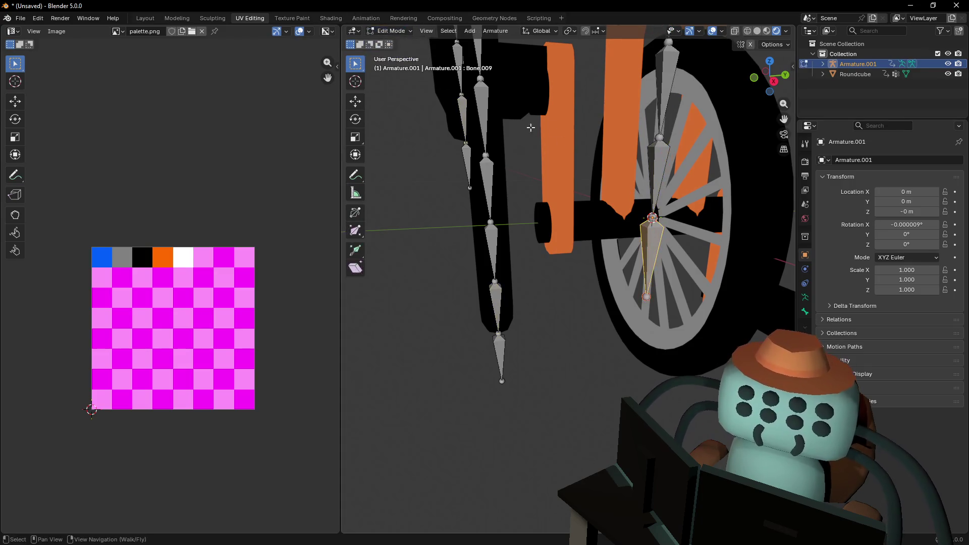
key(e)
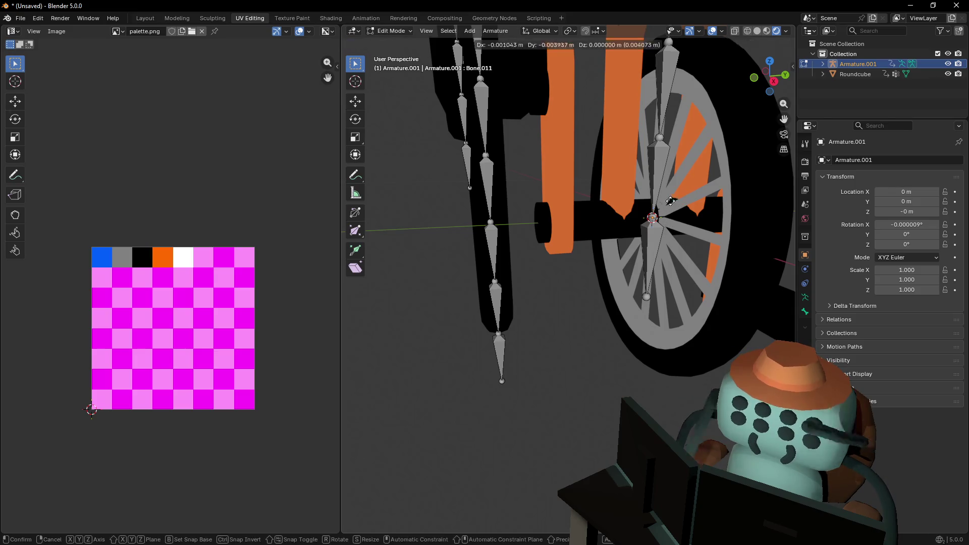
click(636, 223)
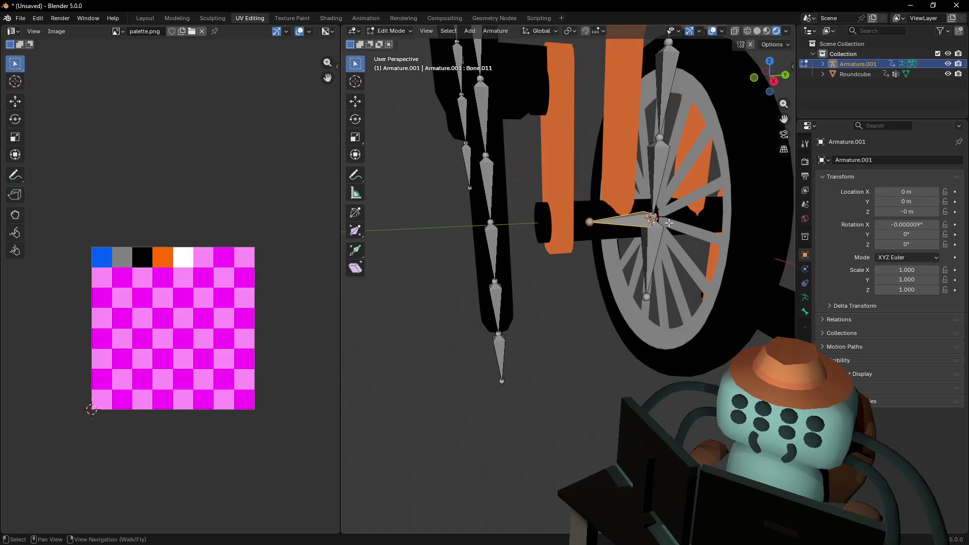
key(alt+p)
click(649, 186)
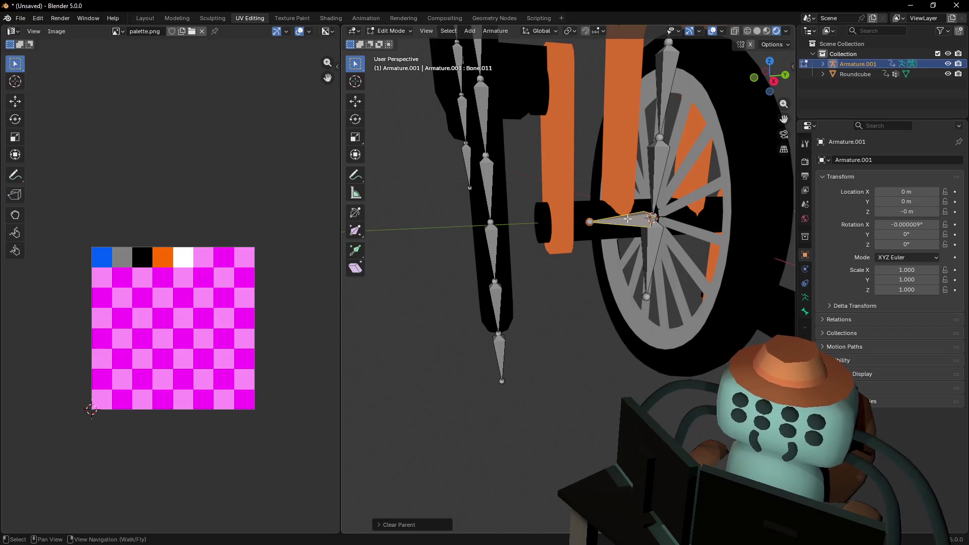
Leave bone editing, select the Roundcube mesh and switch it to Edit Mode
middle_drag(599, 207, 543, 224)
key(shift+grave)
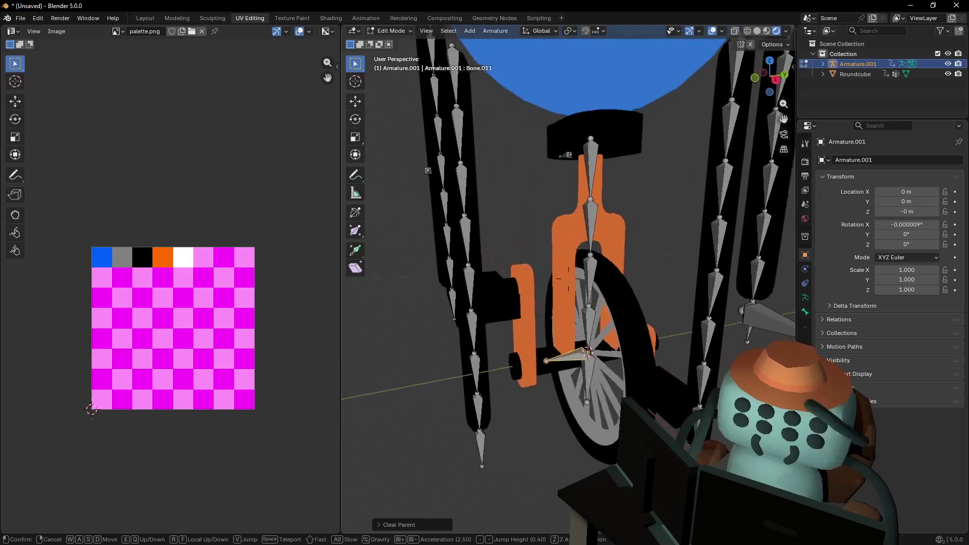
click(602, 290)
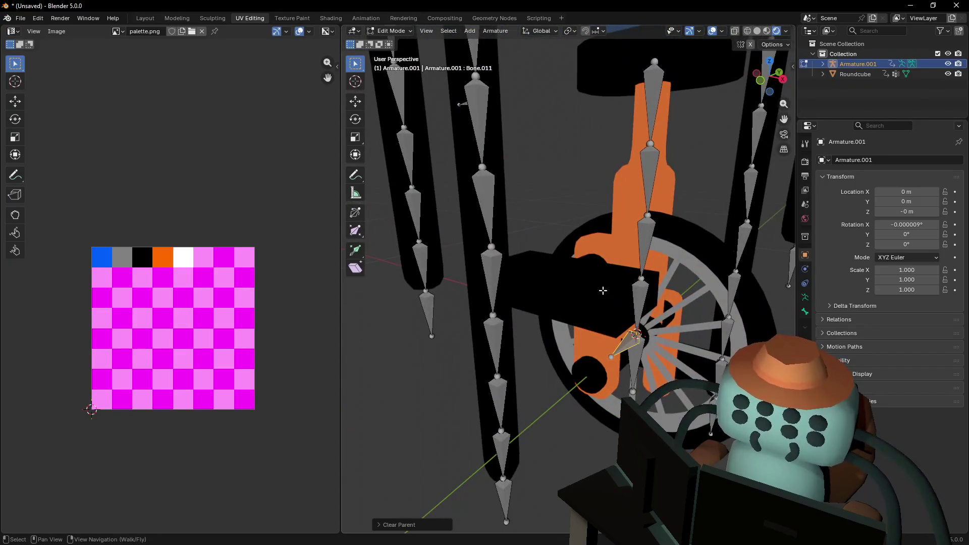
key(Tab)
click(581, 312)
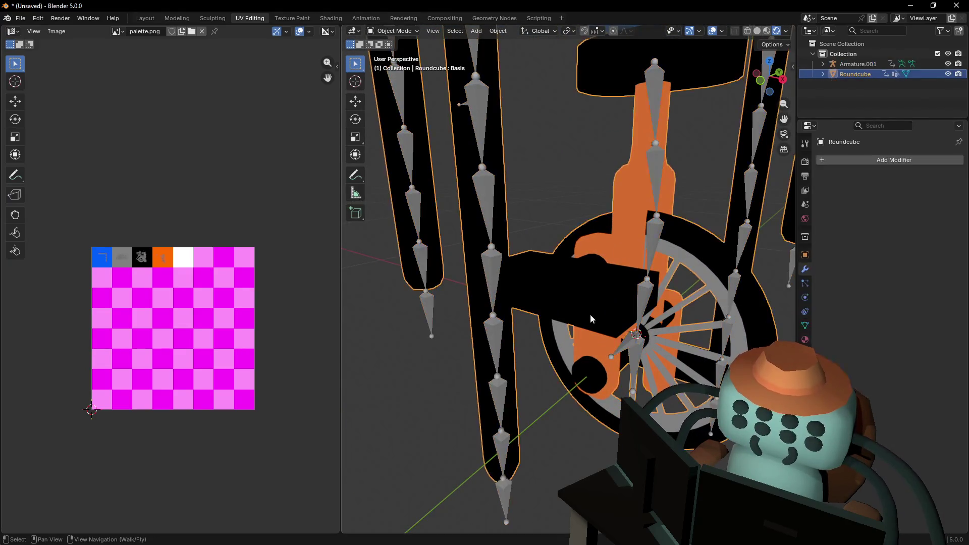
right_drag(589, 312, 535, 303)
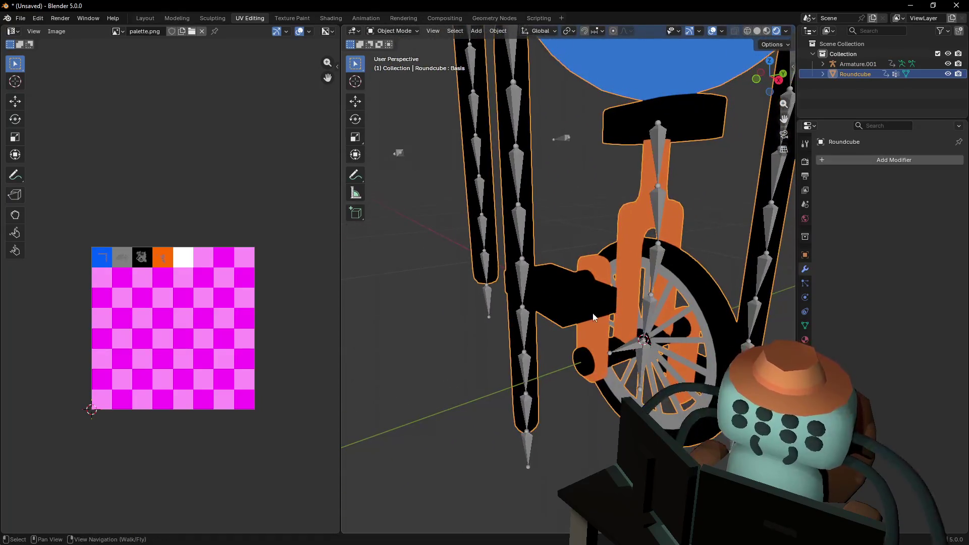
click(396, 31)
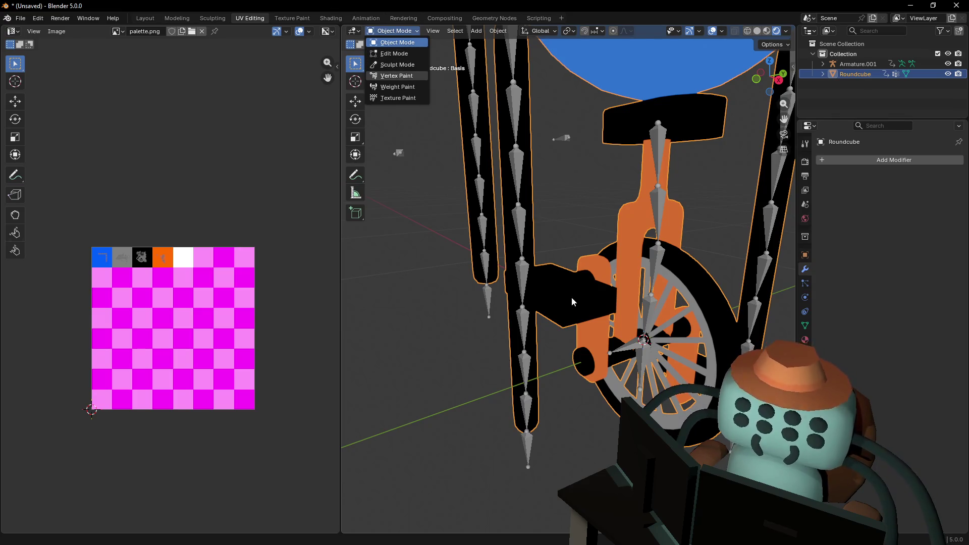
click(396, 53)
Select the pedal box's end face and snap the 3D cursor to it
click(568, 293)
middle_drag(565, 294, 559, 290)
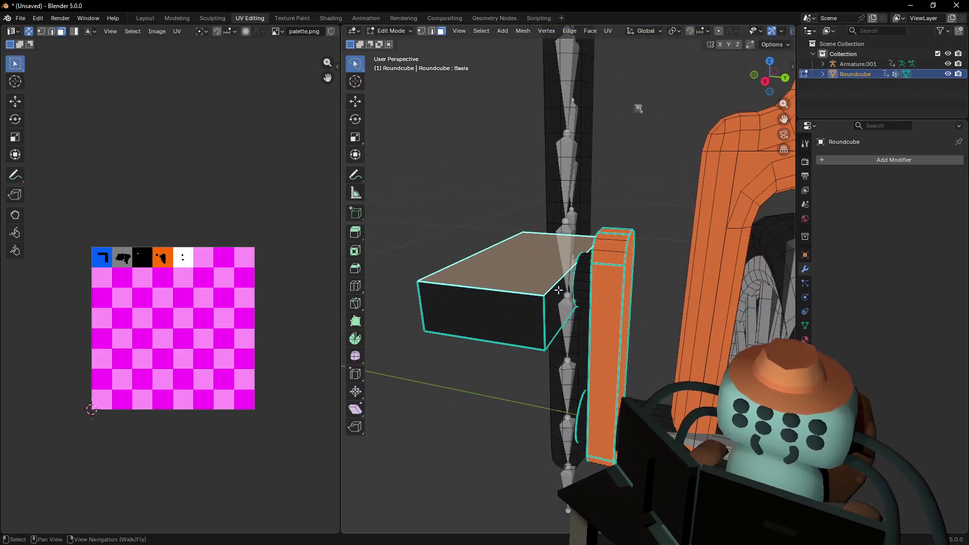
click(556, 291)
middle_drag(493, 247, 496, 237)
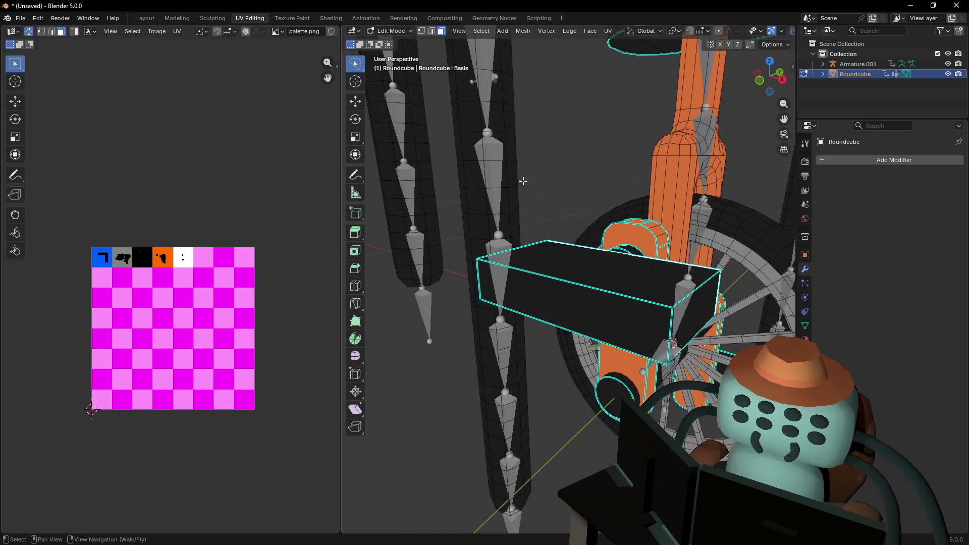
key(shift+s)
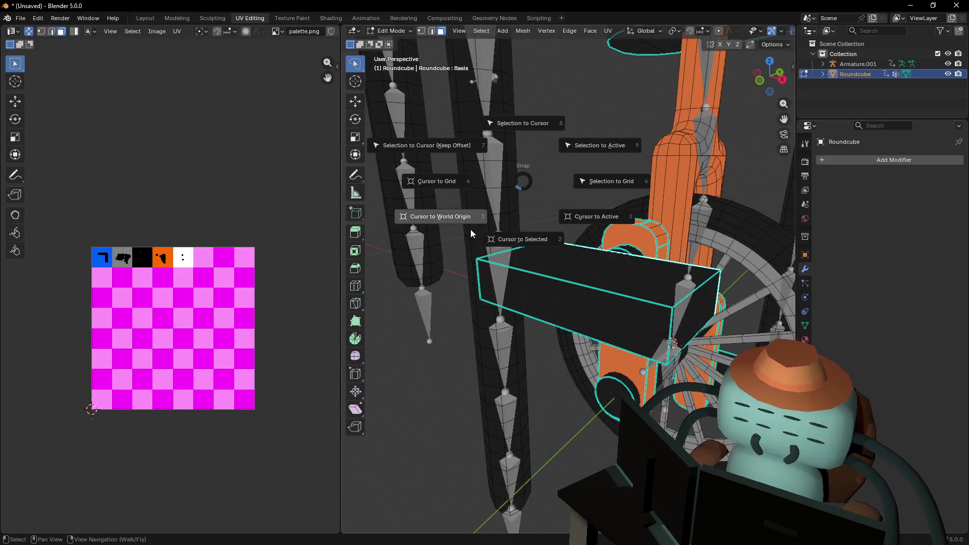
click(484, 239)
Return to Object Mode and fly the view back to frame the wheel and armature
key(Tab)
key(shift+grave)
key(s)
key(w)
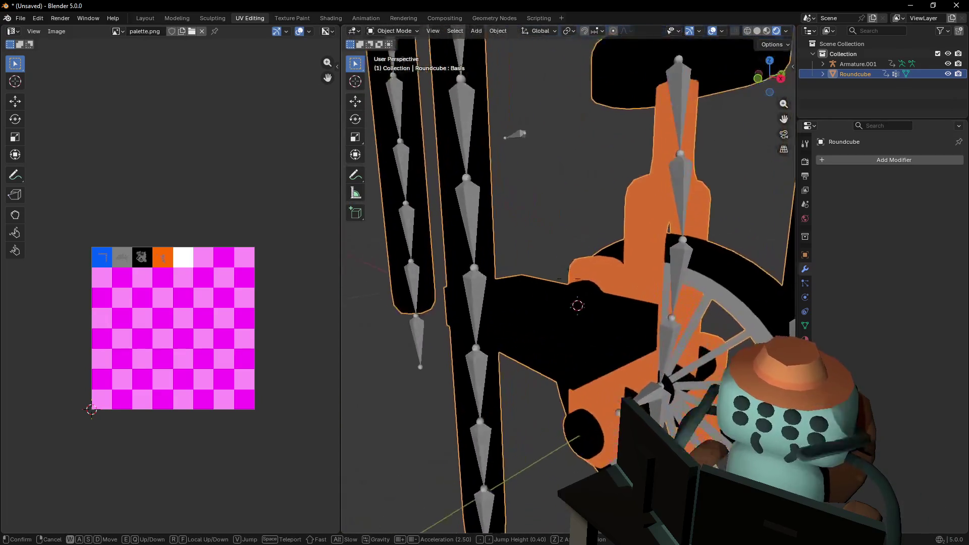
click(555, 286)
key(Tab)
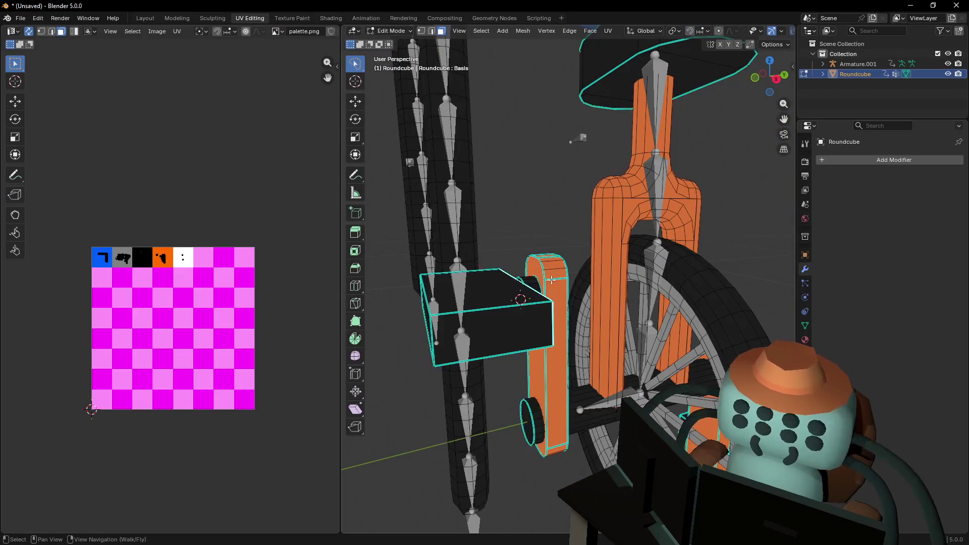
key(Tab)
key(shift+grave)
key(w)
key(s)
click(515, 279)
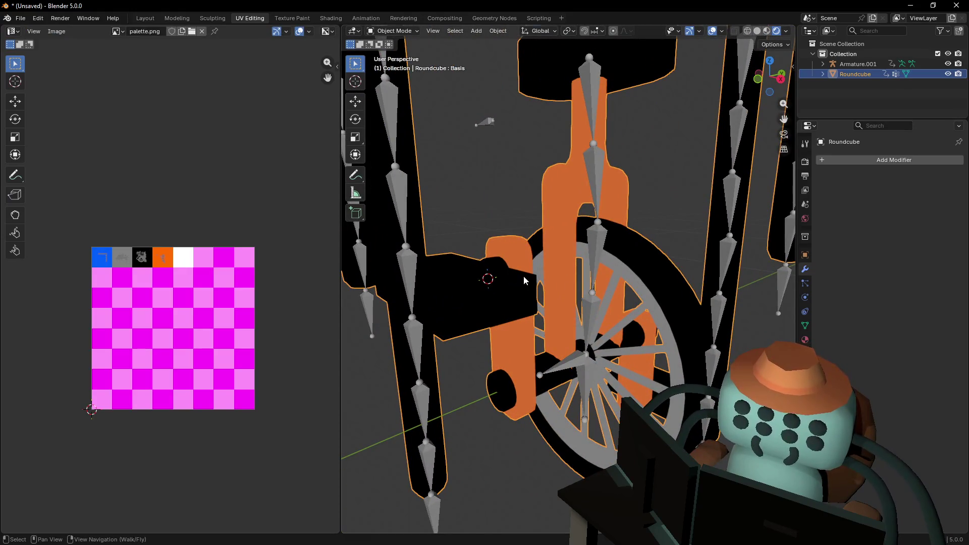
key(shift+grave)
key(w)
key(s)
click(528, 297)
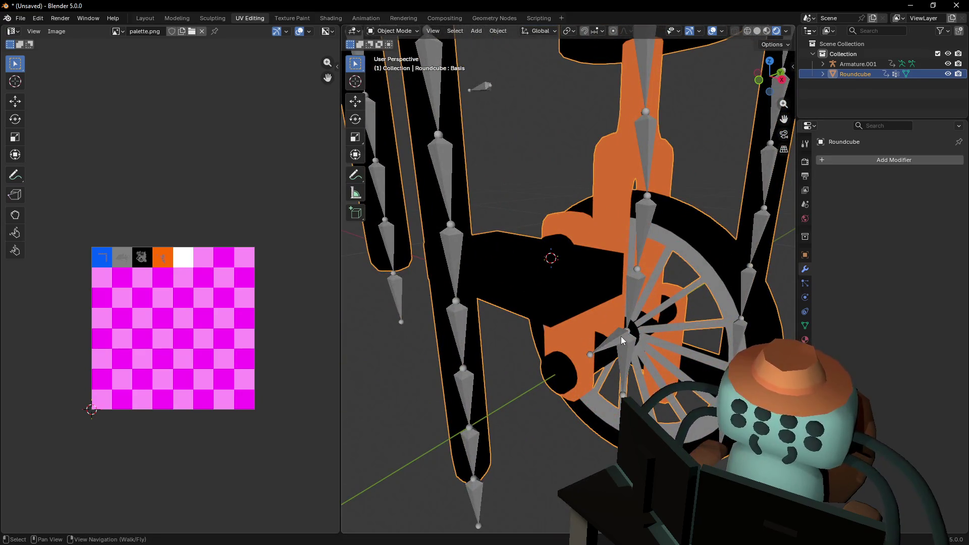
Put the armature in Edit Mode and begin extruding a pedal bone from the crank tip
click(622, 340)
key(Tab)
middle_drag(624, 328, 619, 352)
key(e)
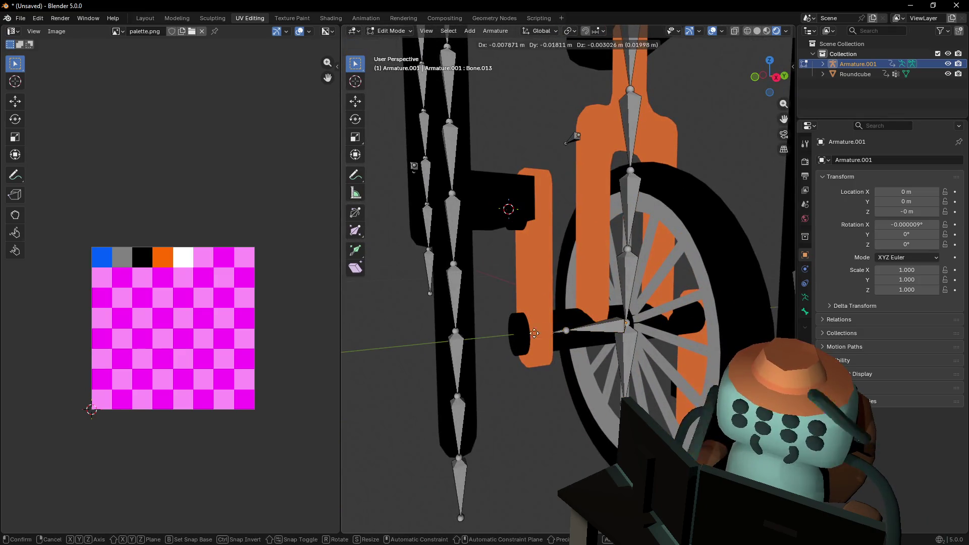